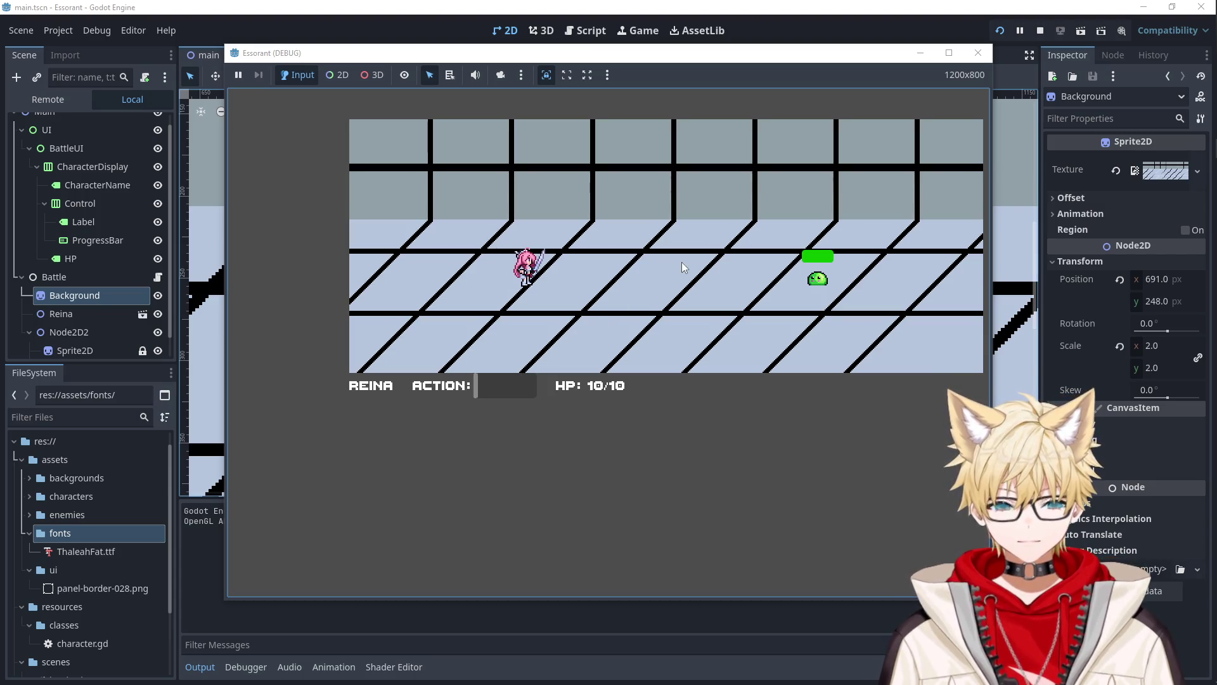
Close the Essorant (DEBUG) game window and reframe the whole battle scene at 100% zoom
left_click(771, 14)
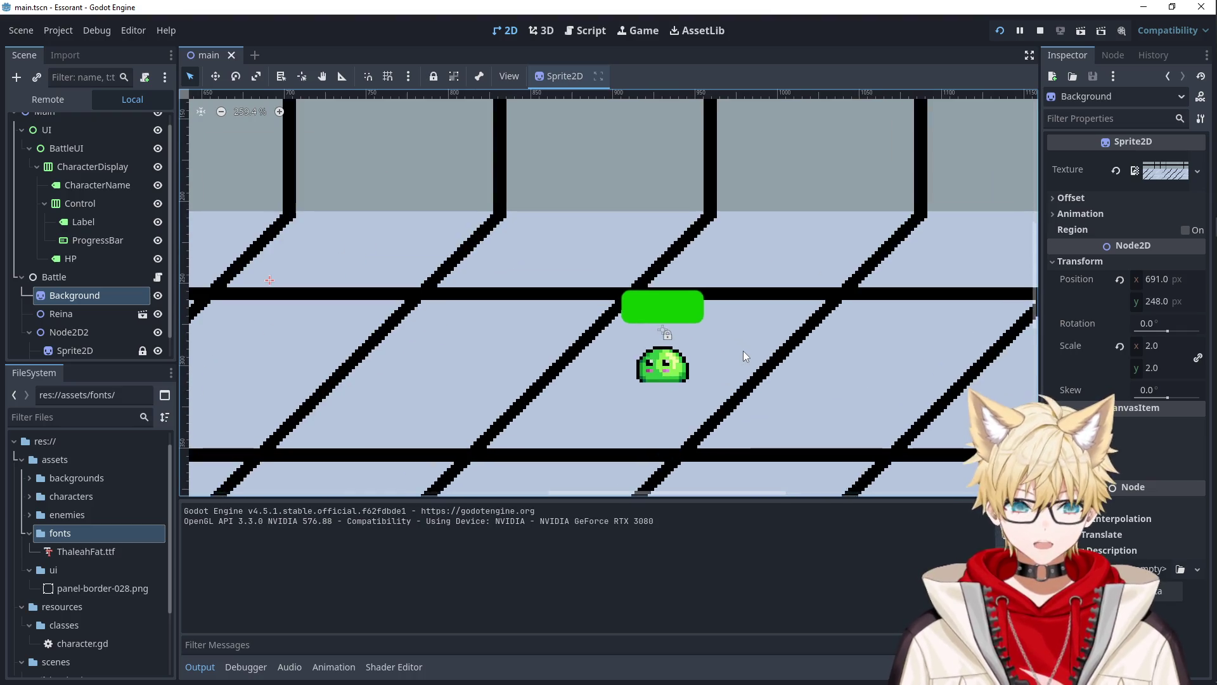
left_click(661, 331)
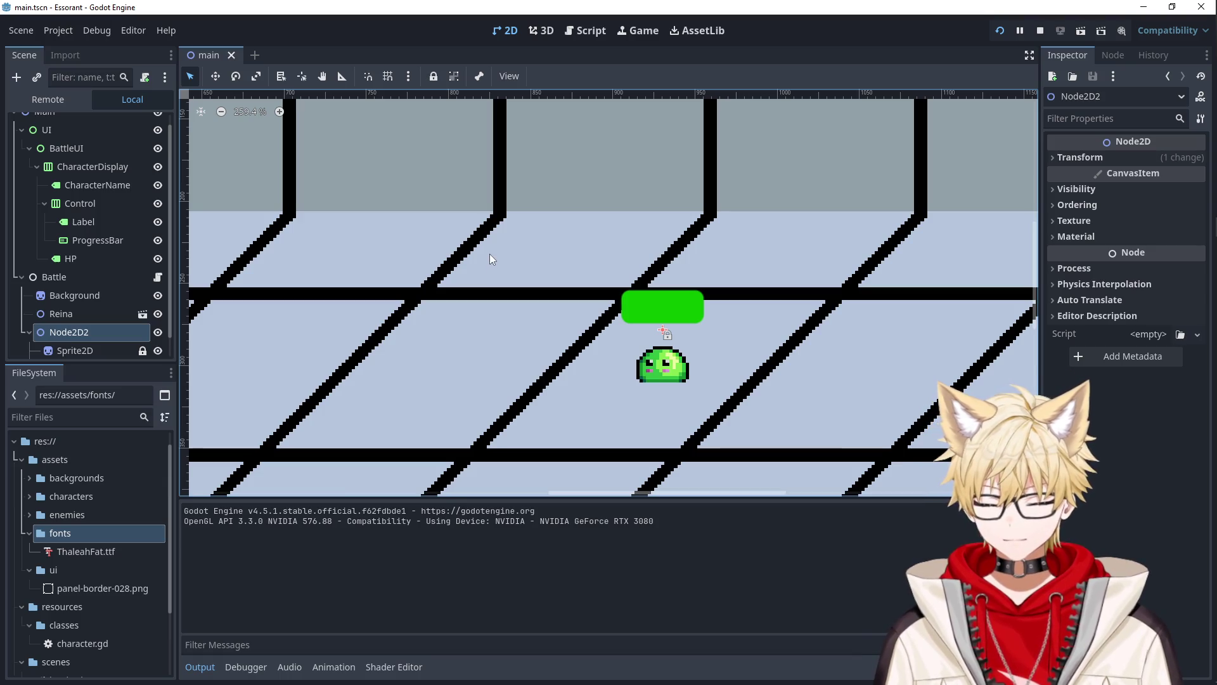
scroll(515, 261, "down", 5)
left_click(813, 308)
left_click(584, 298)
left_click(853, 296)
mouse_move(441, 270)
left_mouse_down()
mouse_move(618, 226)
mouse_move(645, 288)
mouse_move(618, 262)
left_mouse_up()
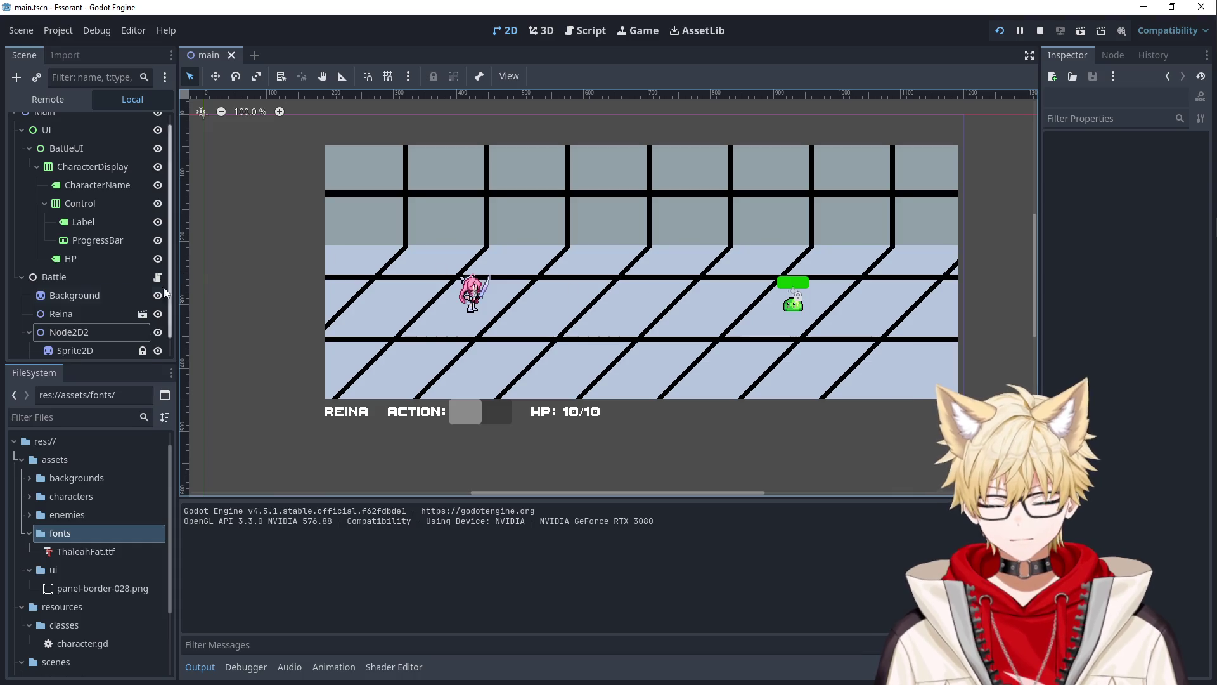
Bring up the Spotify window playing 'Machine Love' from the 'send it back???,,,' playlist
scroll(175, 286, "down", 1)
mouse_move(1208, 152)
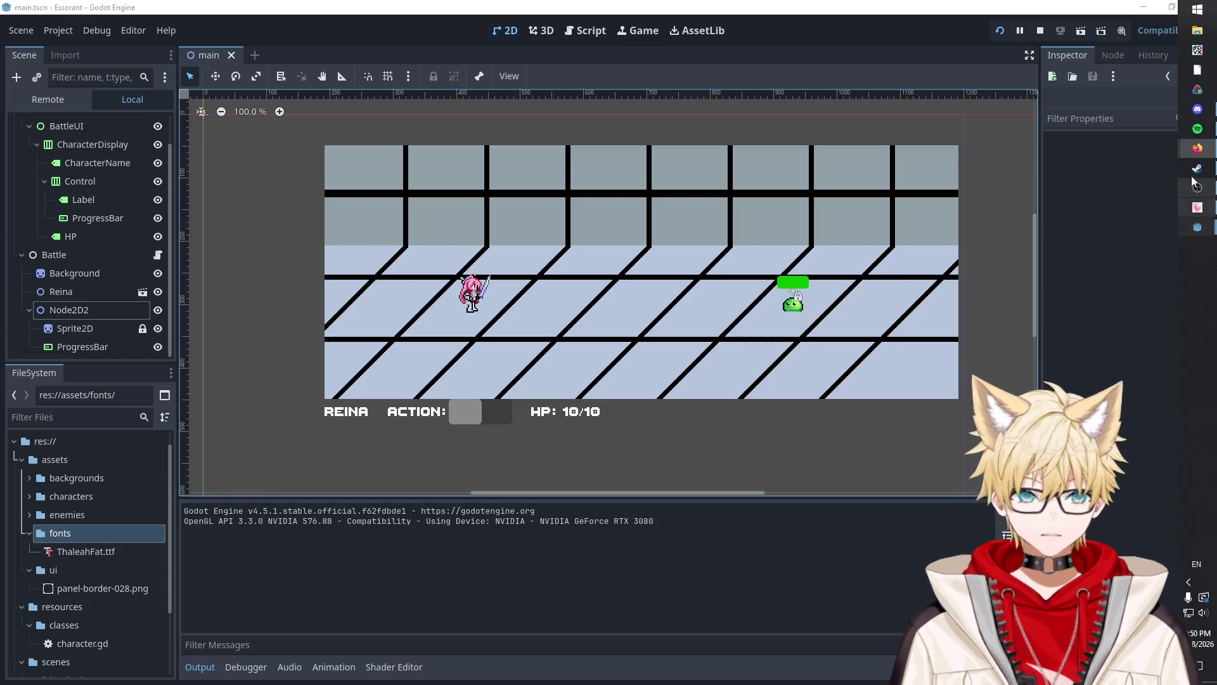
left_click(1197, 147)
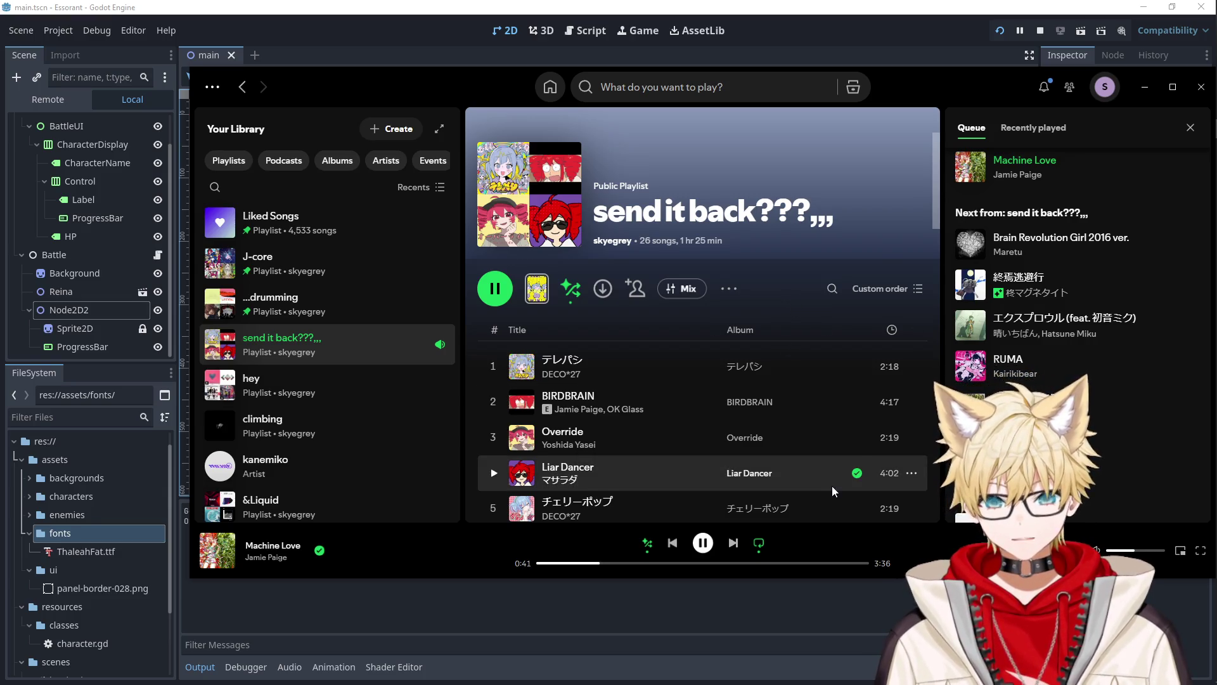
left_click(1145, 87)
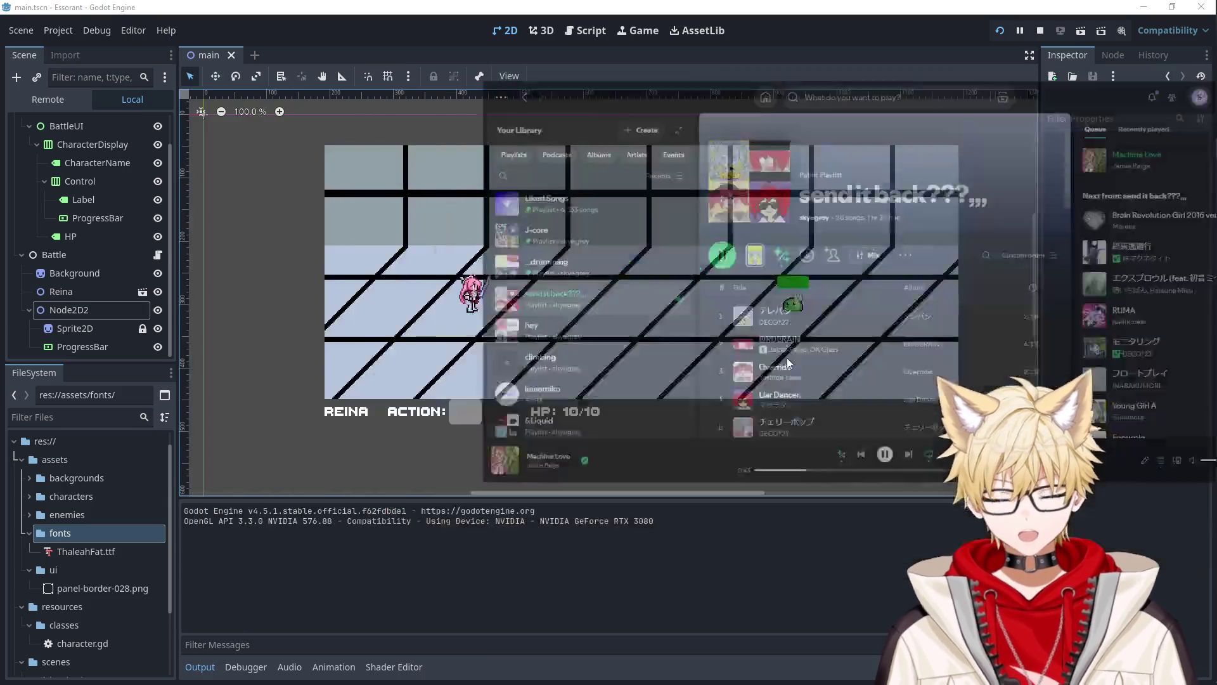
mouse_move(1214, 304)
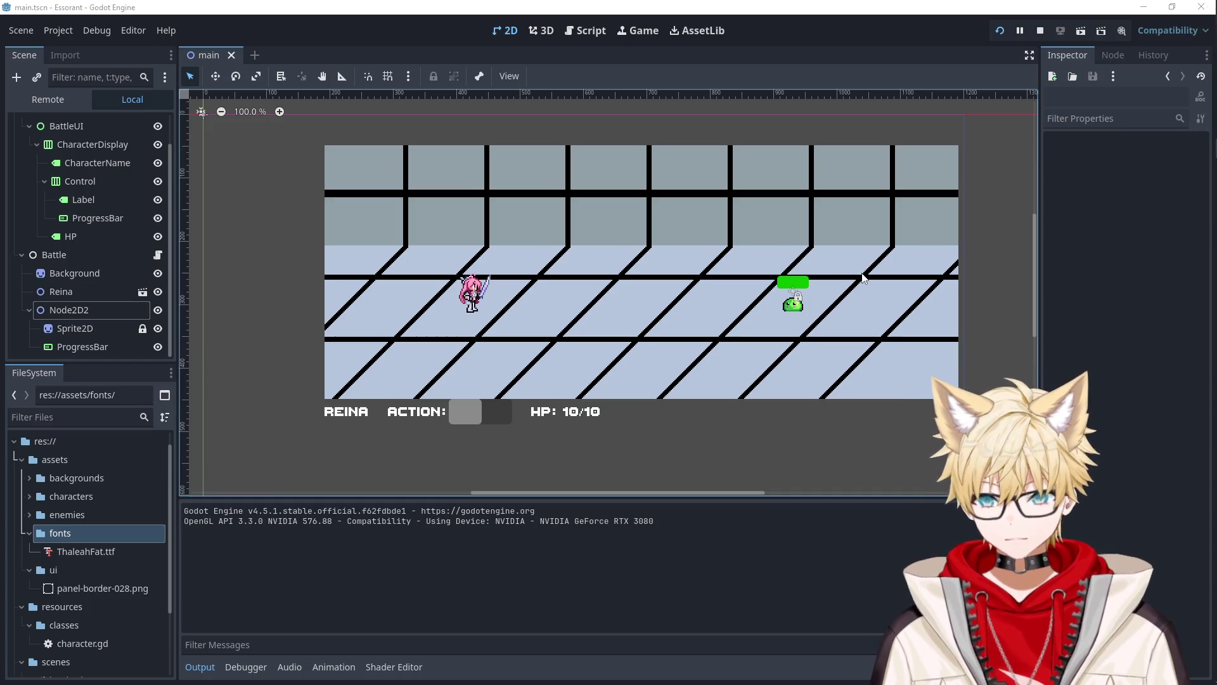
left_click(1001, 32)
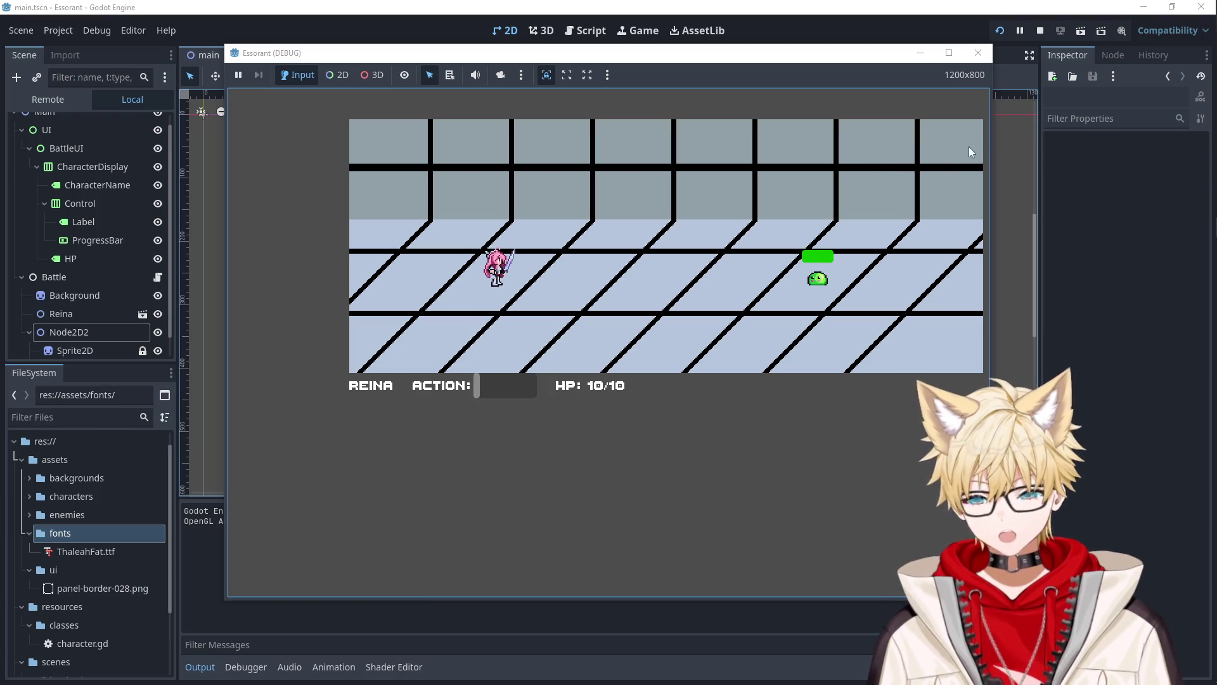
left_click(978, 53)
key("alt+Tab")
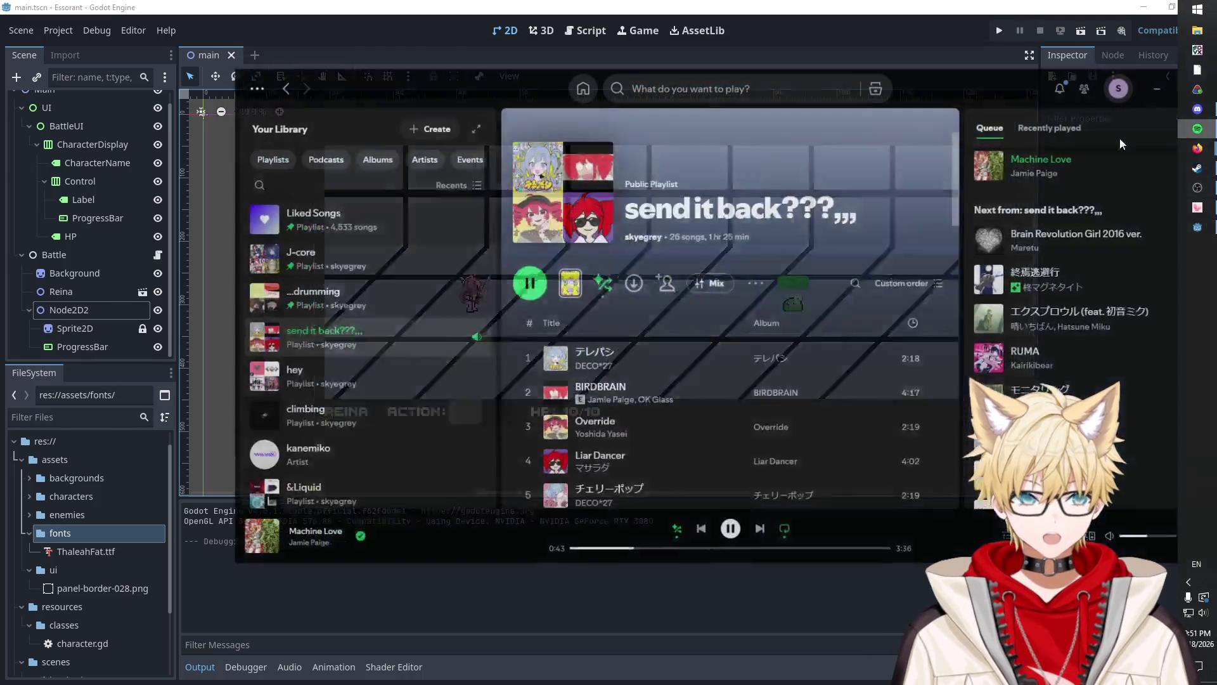
Shift the Spotify window left and open the 'nyoom' playlist from Your Library
left_click_drag(472, 92, 379, 75)
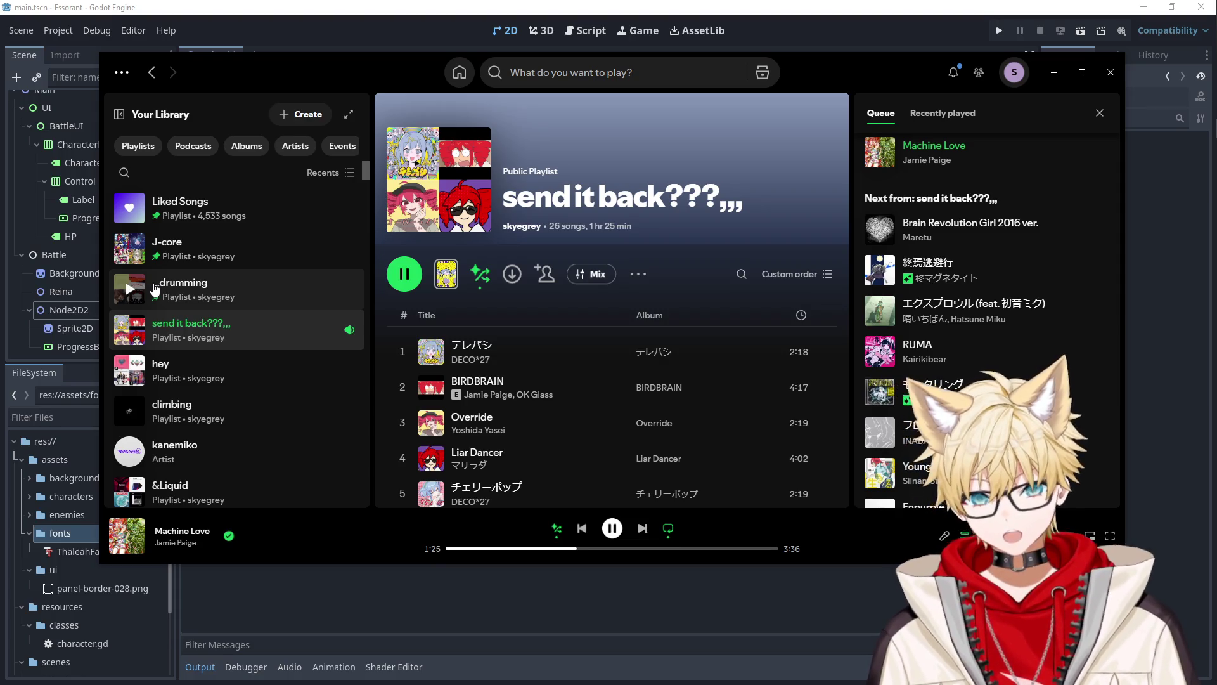
scroll(163, 285, "down", 2)
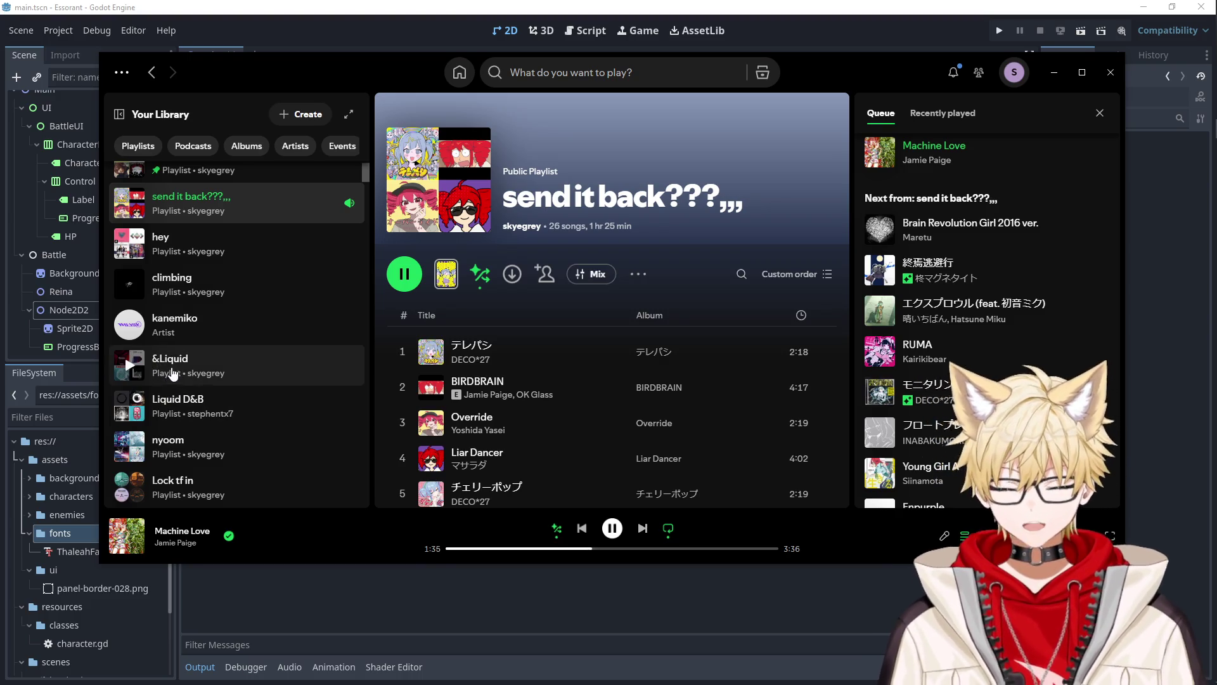
left_click(244, 455)
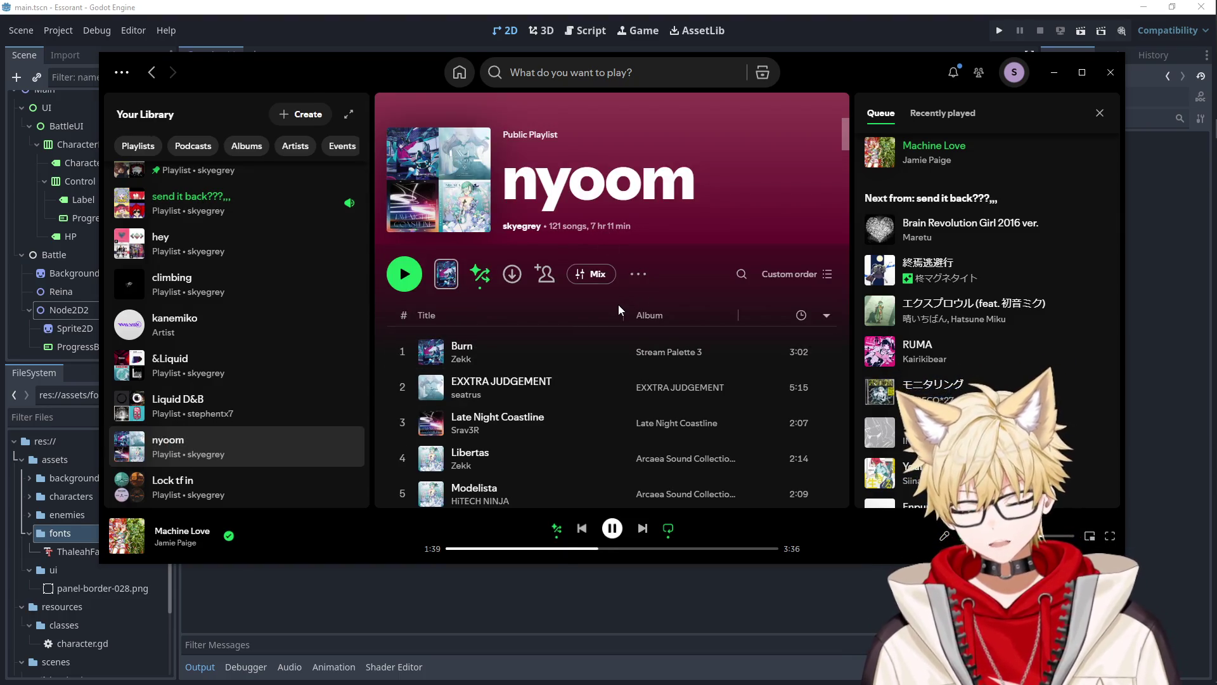
Scroll Your Library and open the 'Lock tf in' playlist
scroll(618, 304, "down", 20)
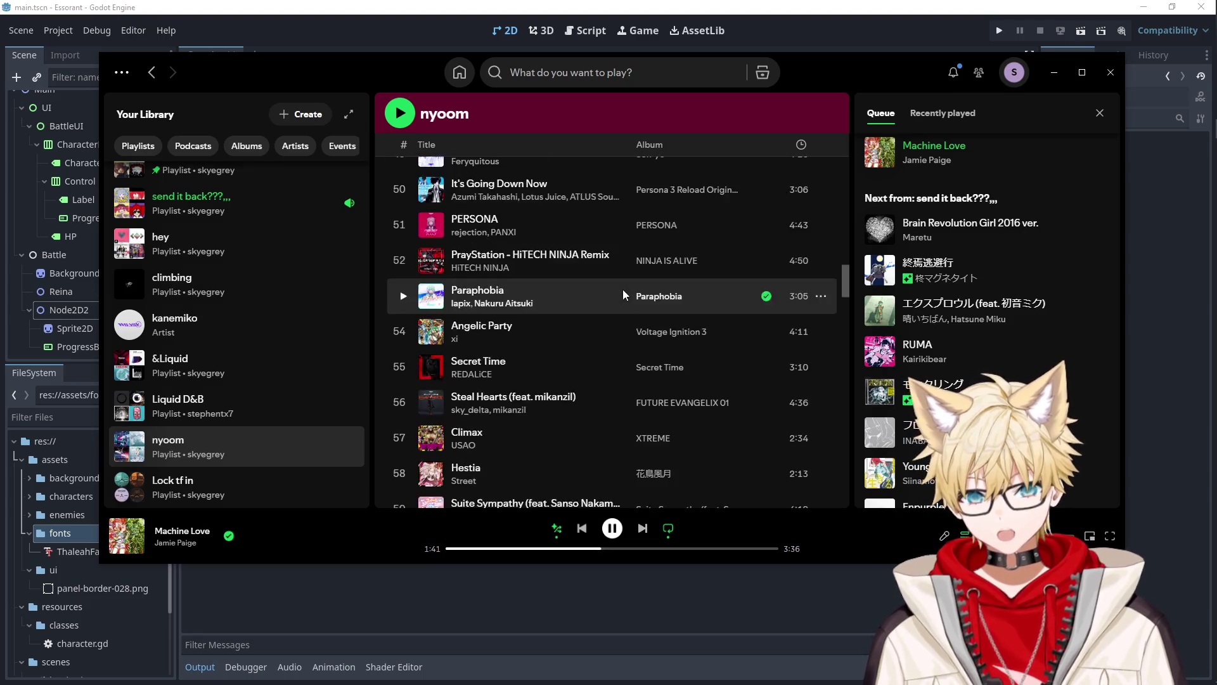
scroll(620, 294, "down", 20)
scroll(603, 315, "down", 10)
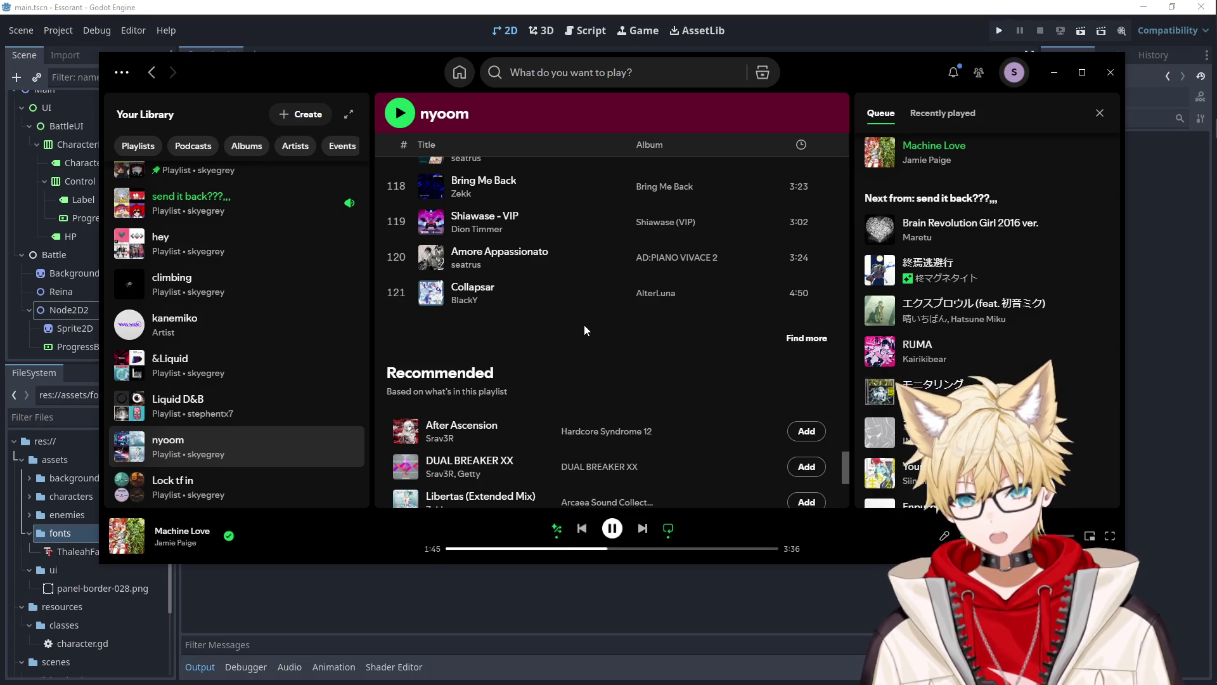
scroll(260, 286, "down", 2)
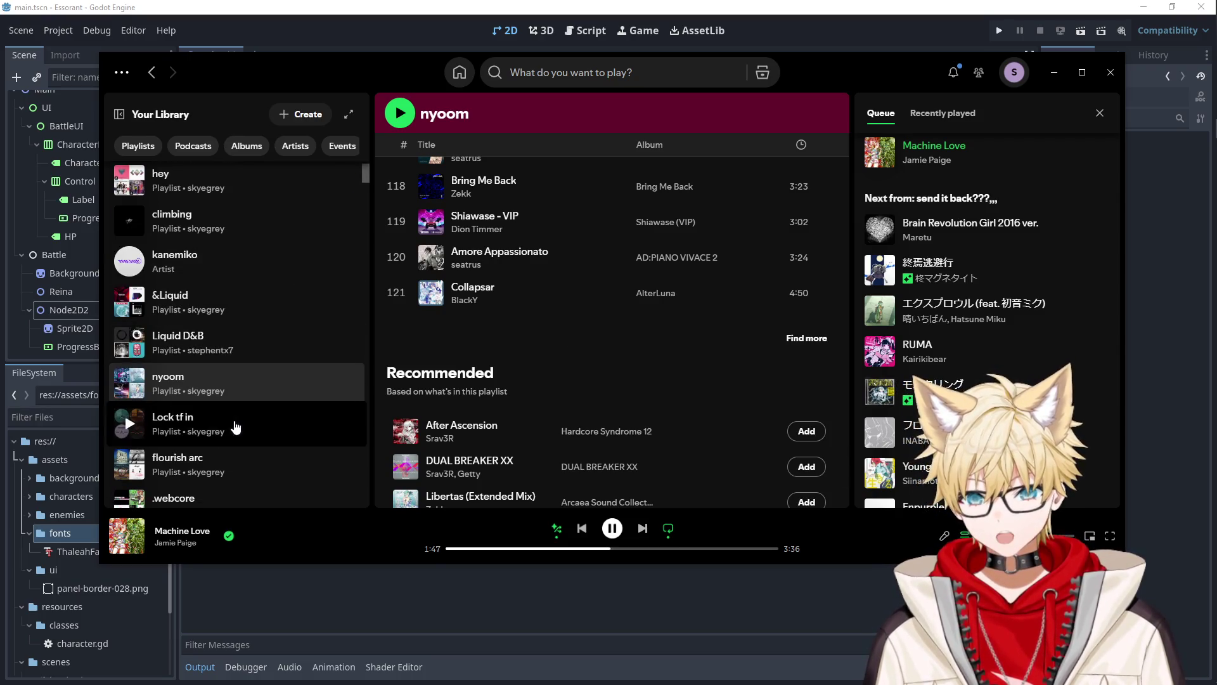
left_click(236, 428)
Scroll further through the library and open the 'meisaka posting' playlist
scroll(526, 293, "down", 3)
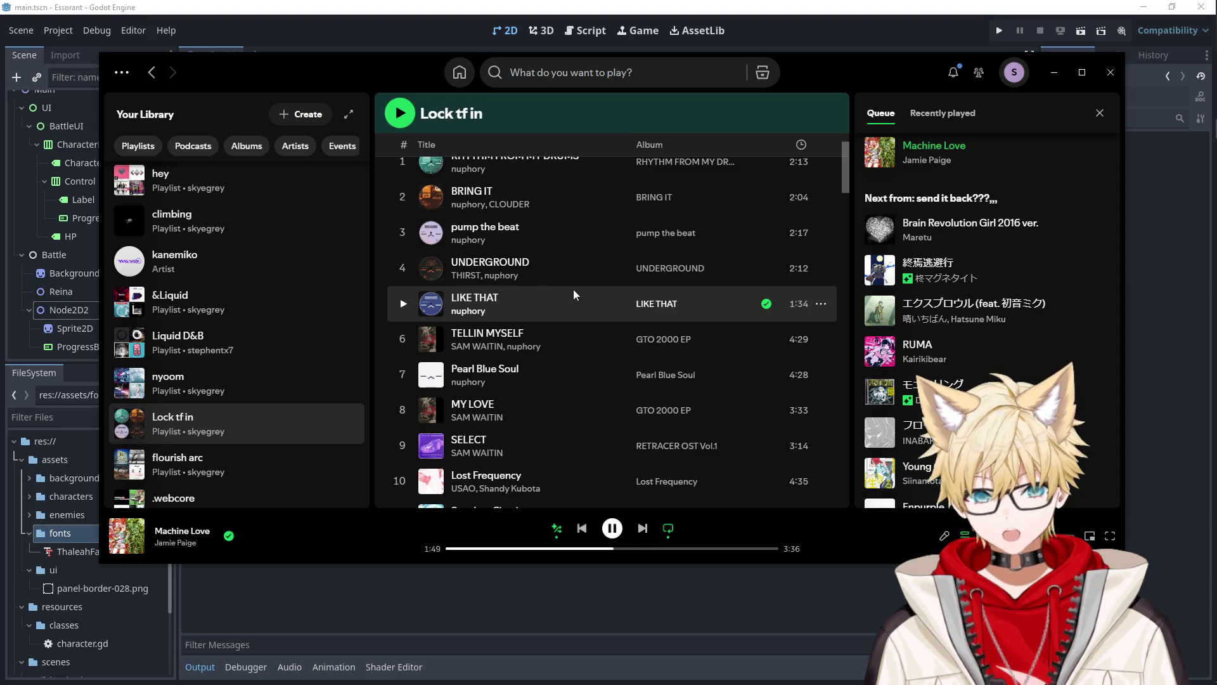
scroll(573, 291, "down", 8)
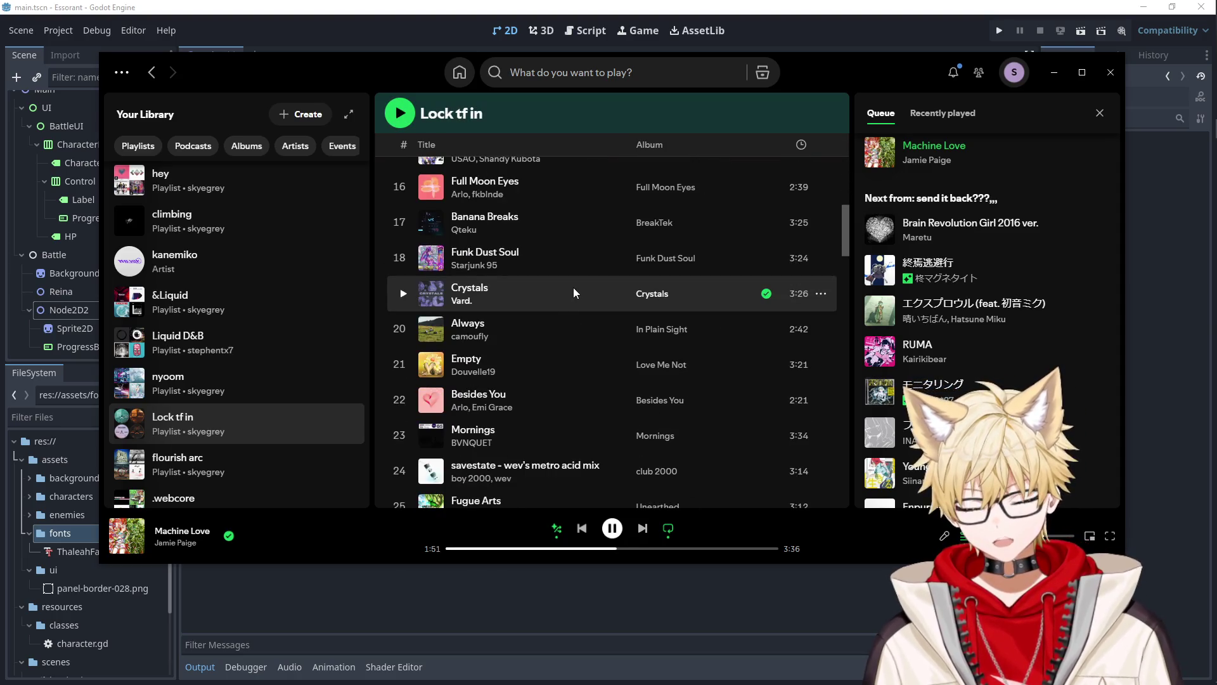
scroll(266, 298, "down", 2)
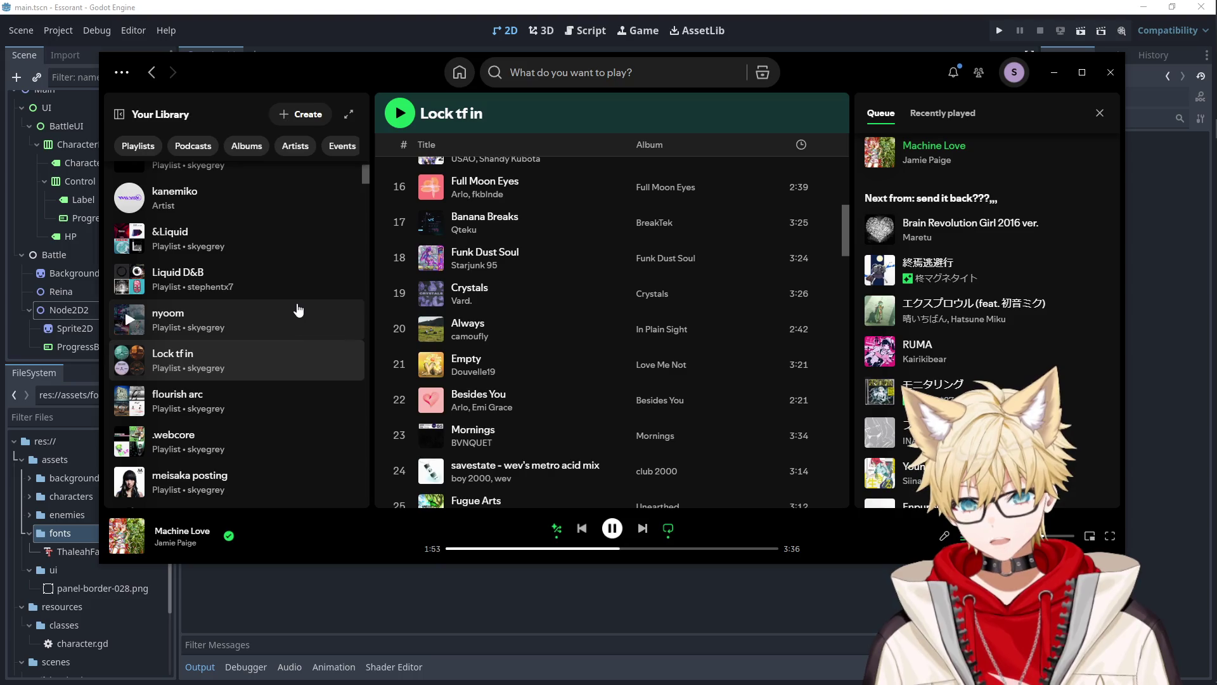
scroll(298, 311, "down", 3)
left_click(264, 353)
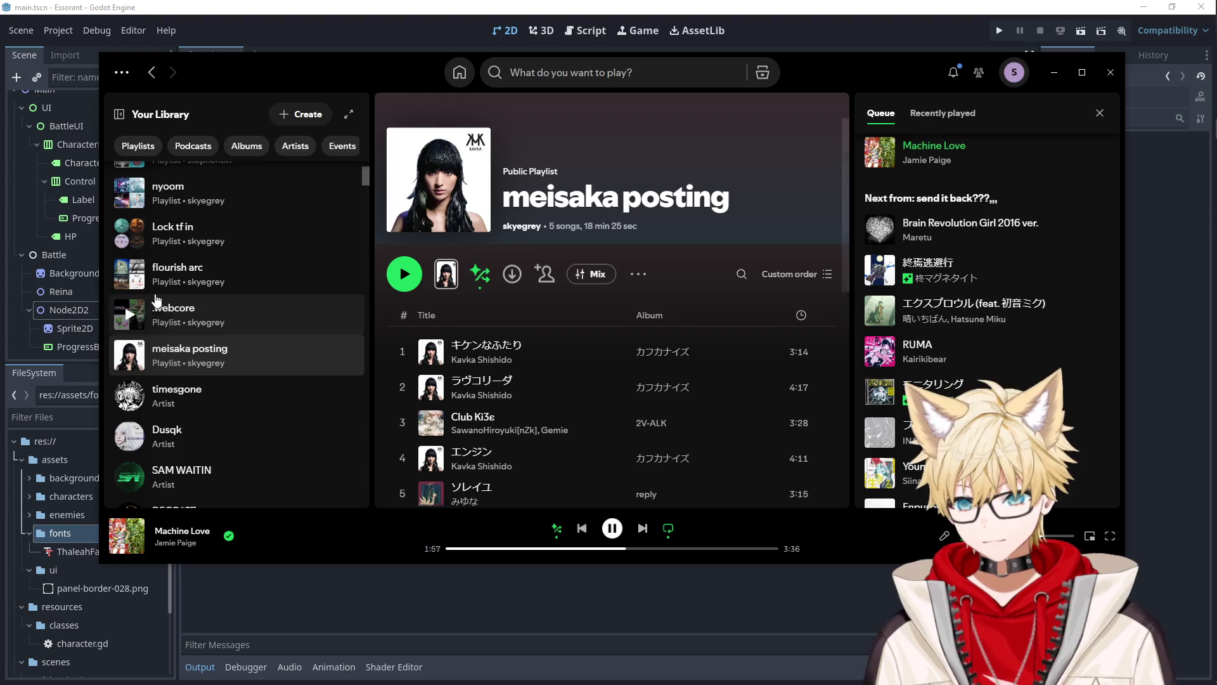
Filter the library to playlists only and reopen the 'nyoom' playlist
scroll(238, 327, "down", 2)
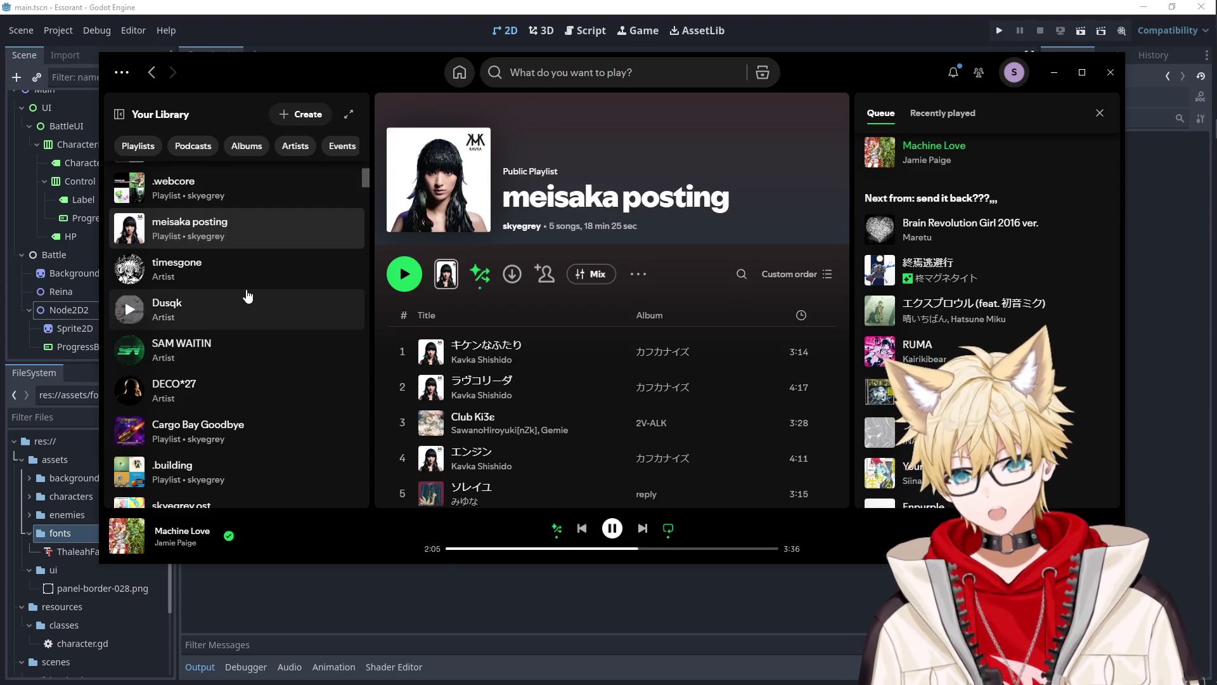
left_click(137, 145)
scroll(216, 295, "up", 3)
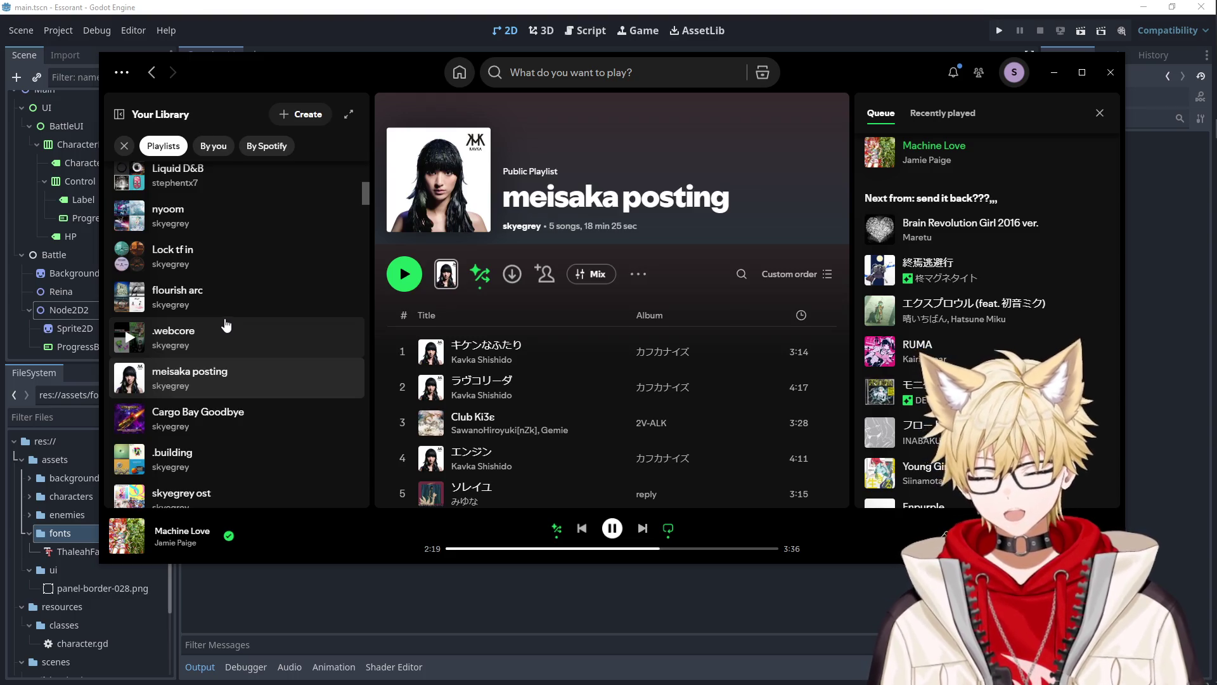
scroll(246, 357, "down", 1)
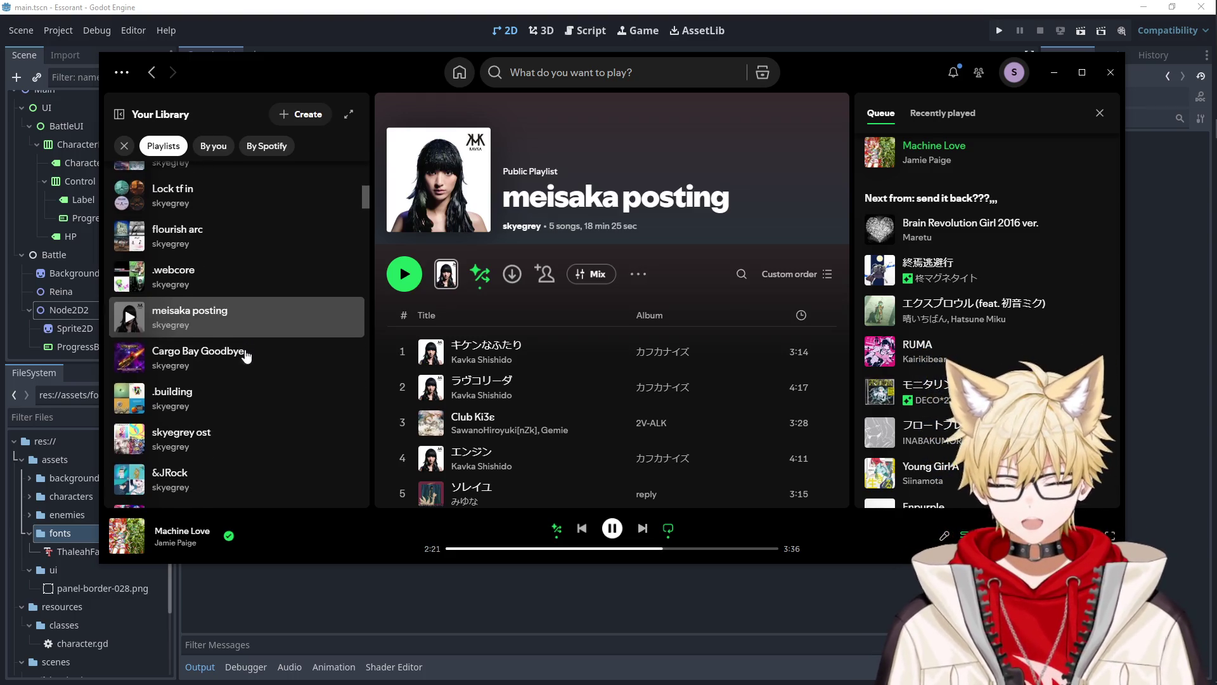
scroll(279, 343, "down", 3)
scroll(265, 316, "down", 1)
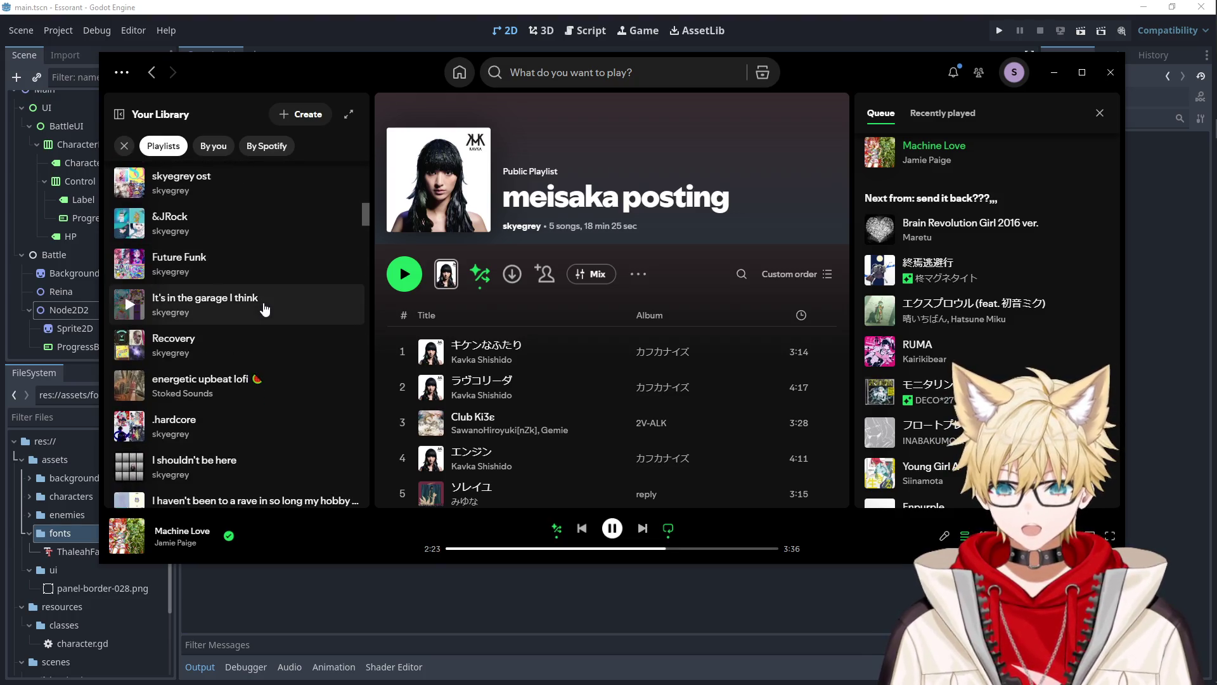
scroll(258, 298, "down", 2)
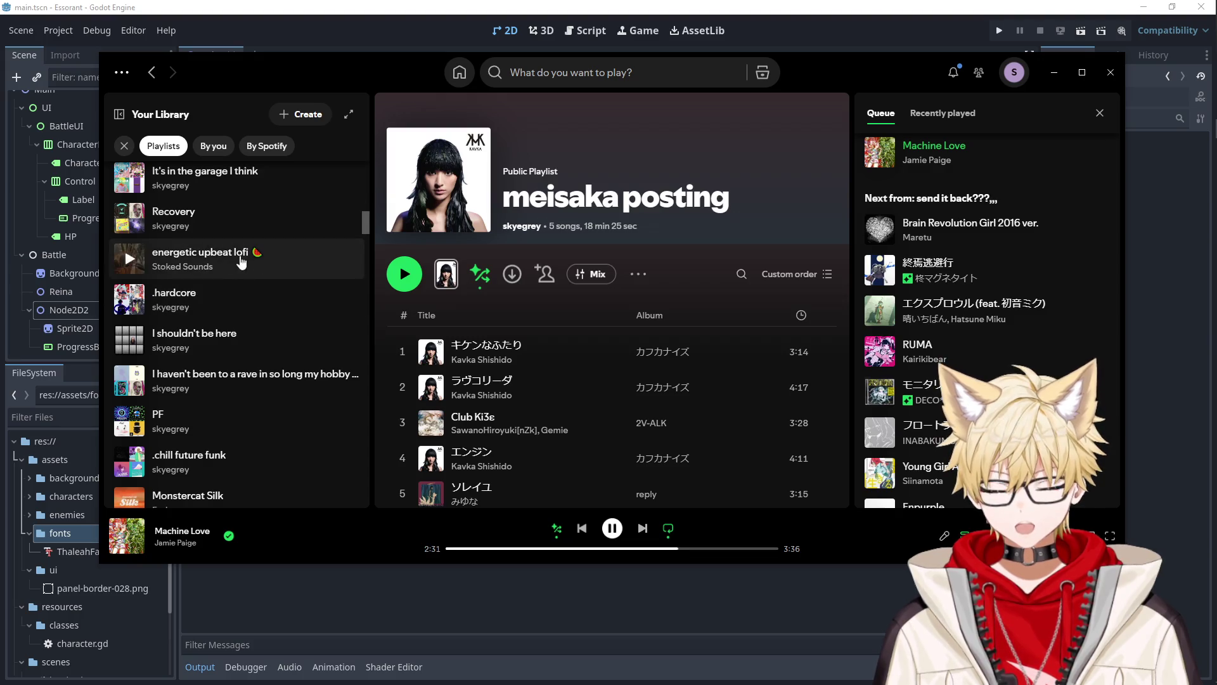
scroll(212, 320, "down", 2)
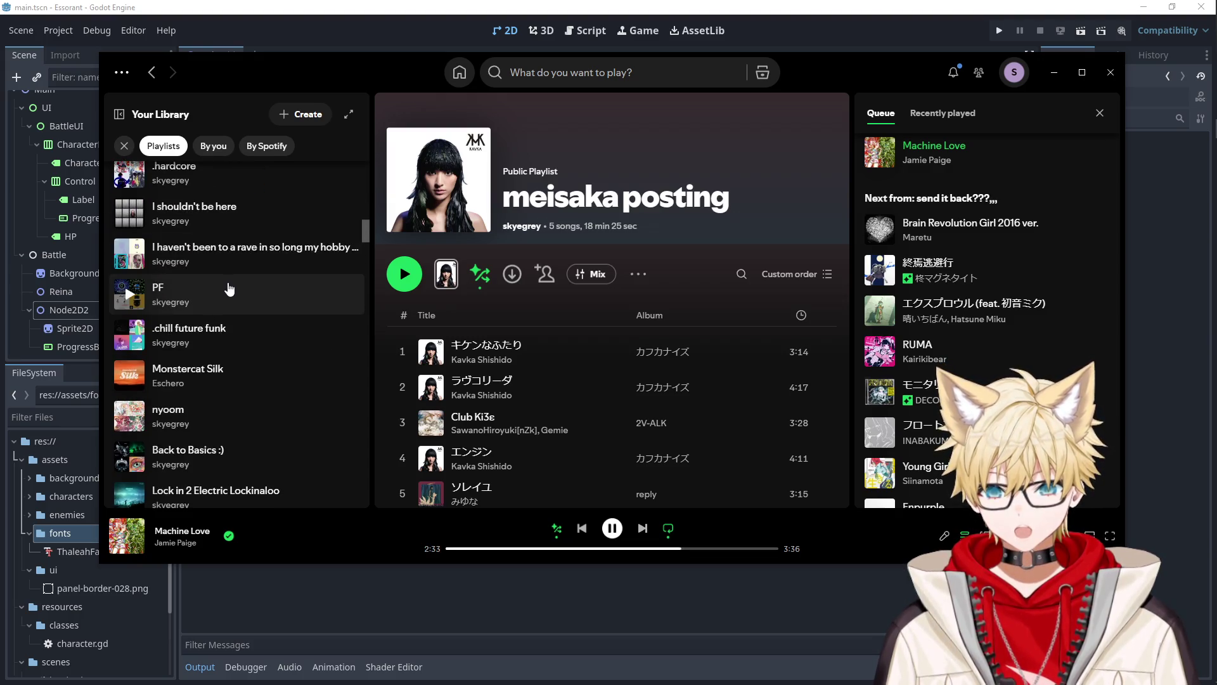
left_click(209, 423)
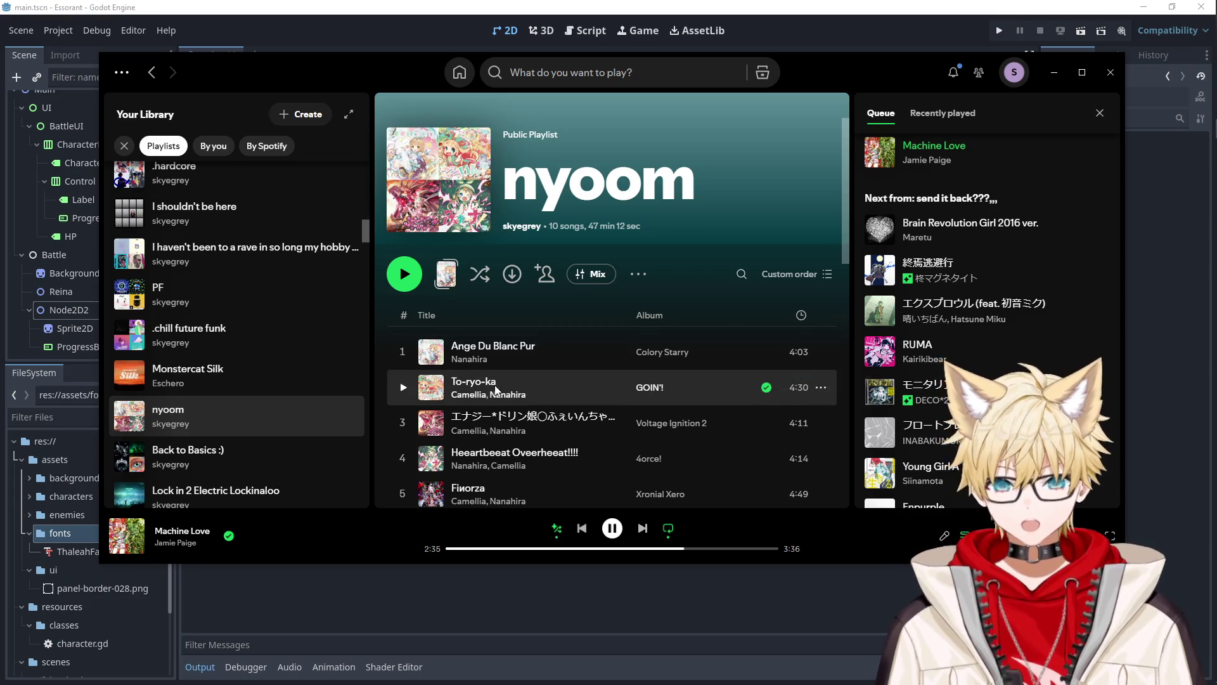
Scroll the nyoom track list back up to its header, then minimize Spotify
scroll(496, 389, "down", 5)
scroll(558, 343, "up", 3)
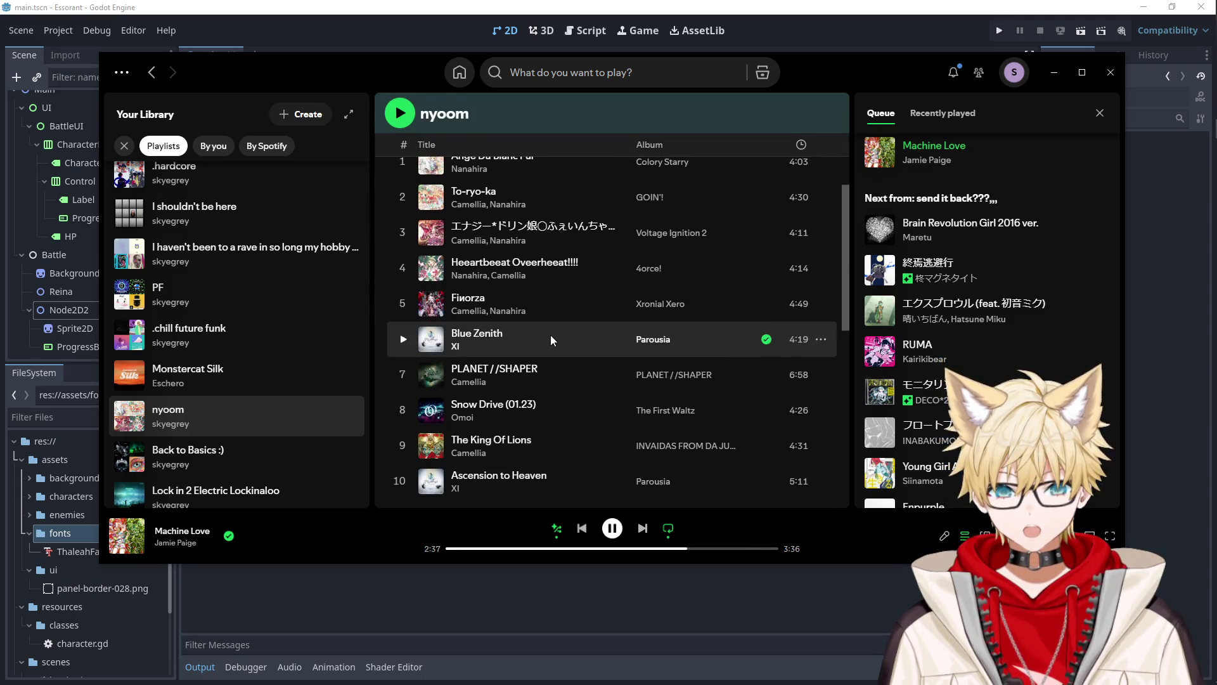
scroll(551, 336, "up", 3)
scroll(564, 348, "down", 5)
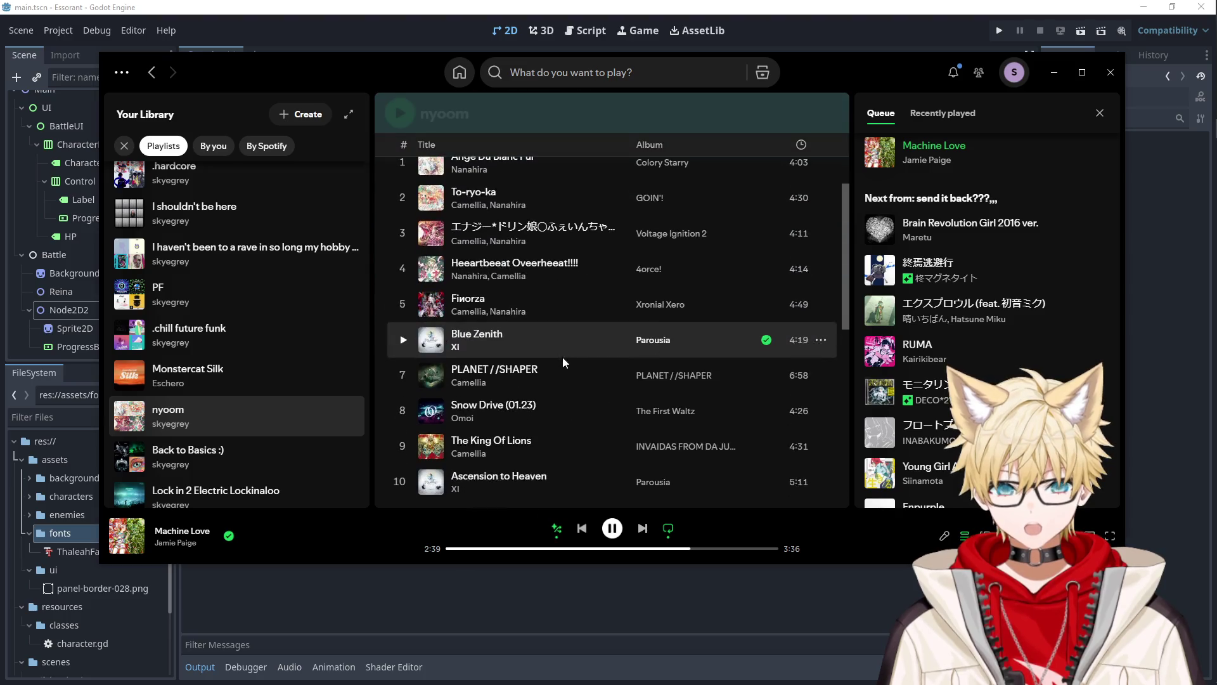
scroll(239, 345, "down", 1)
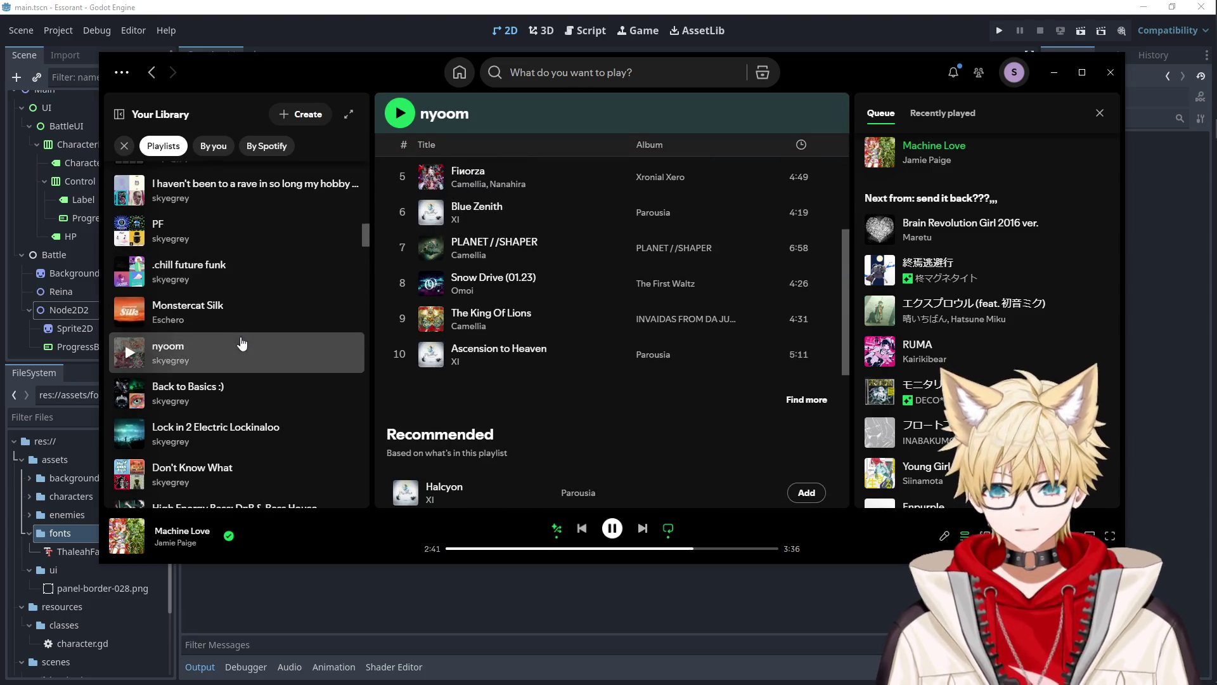
scroll(558, 382, "up", 2)
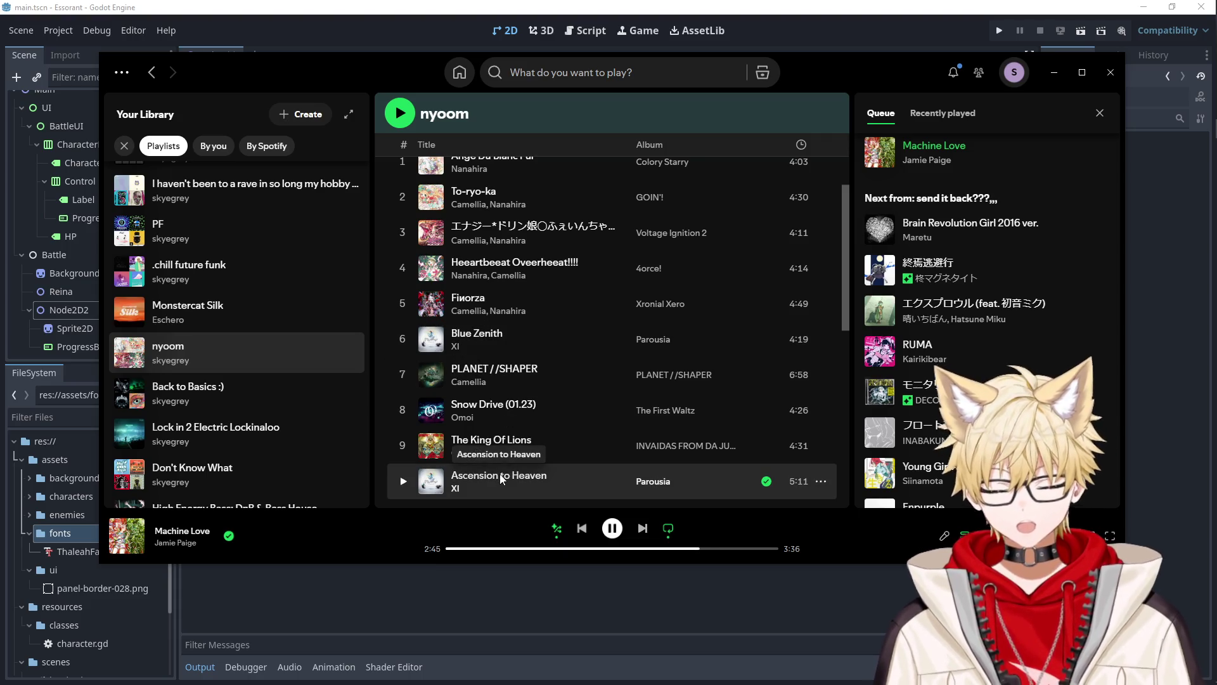
scroll(548, 386, "up", 3)
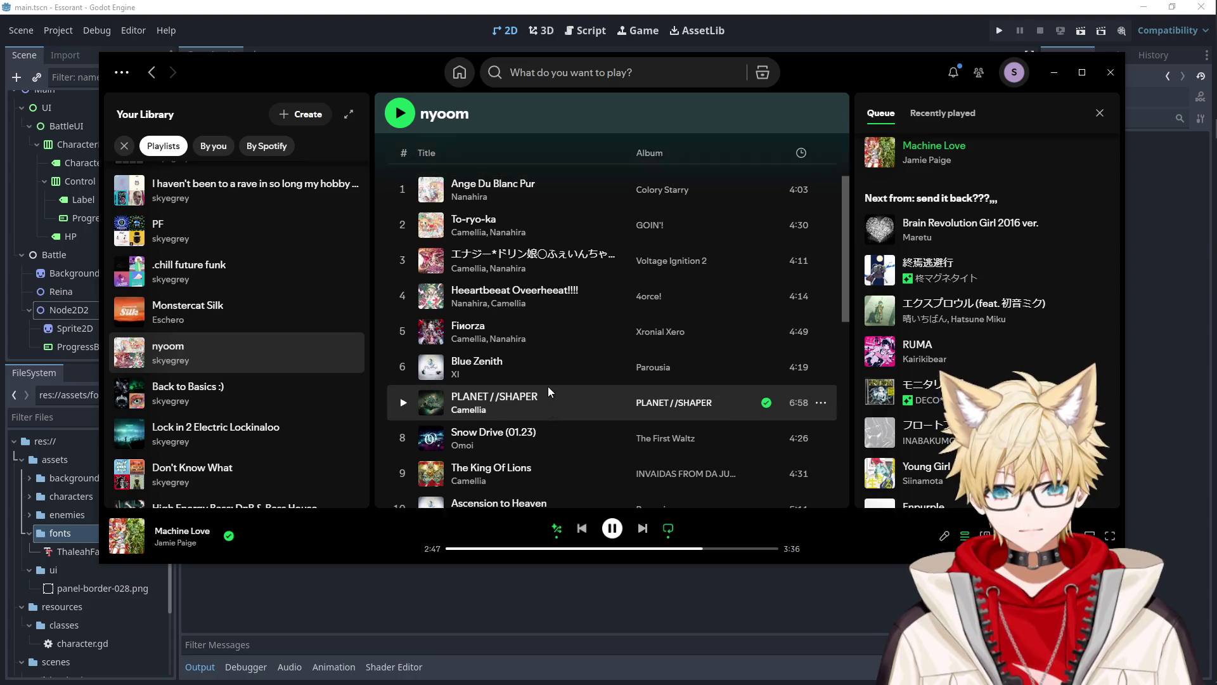
scroll(547, 391, "up", 2)
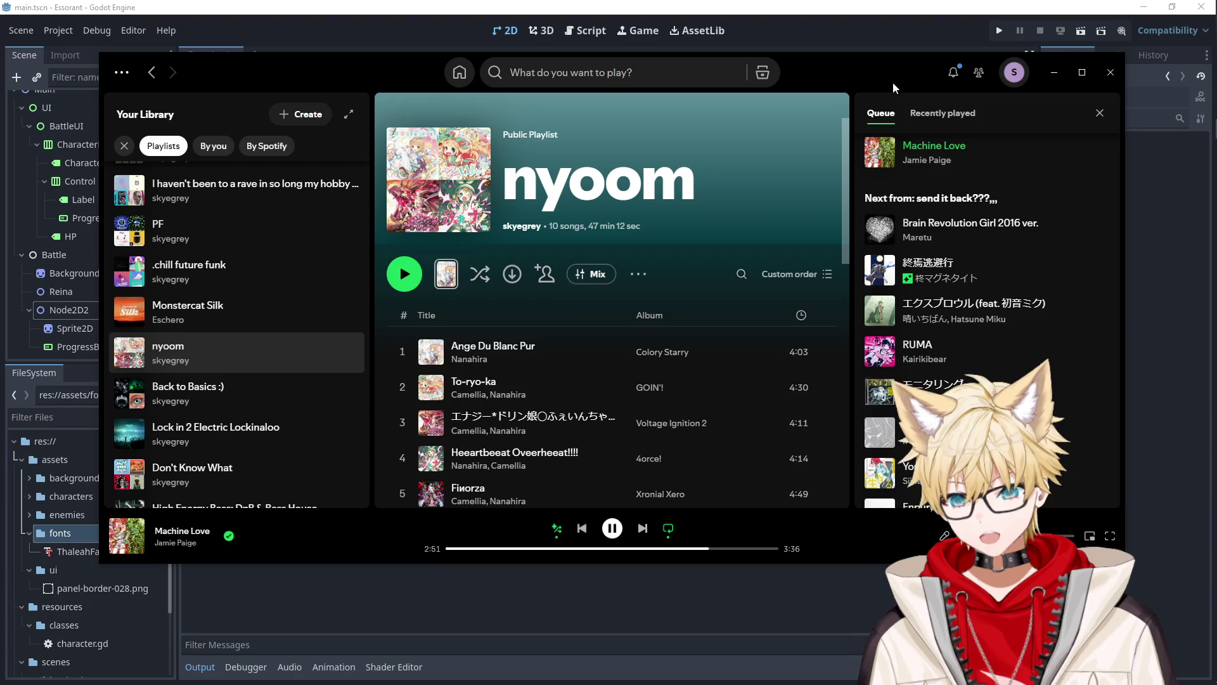
left_click(1055, 72)
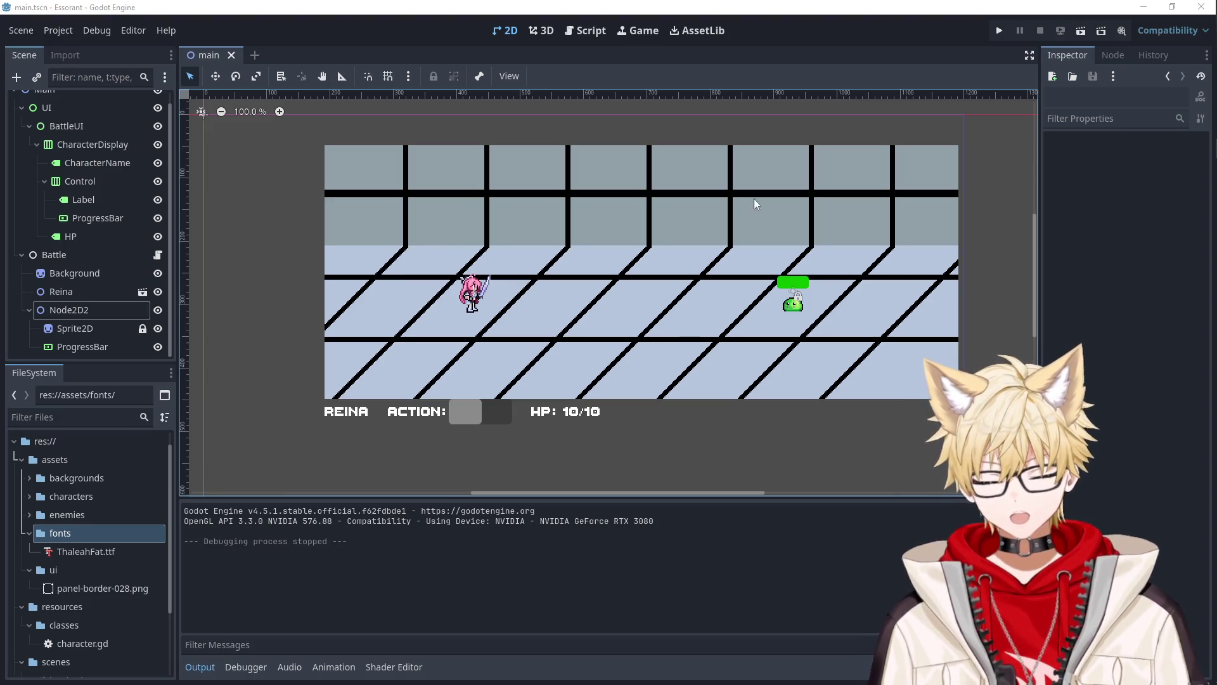
Test-run the battle scene, stop the game, and reselect Node2D2 in the Scene dock
left_click(1000, 32)
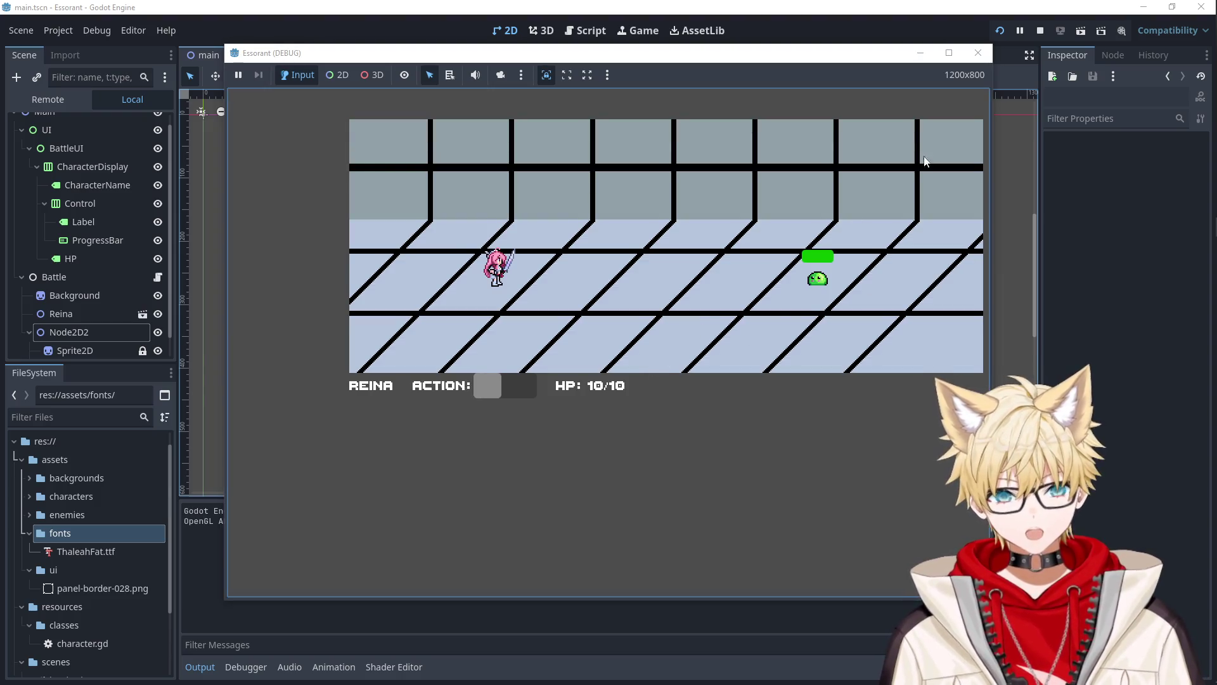
left_click(978, 52)
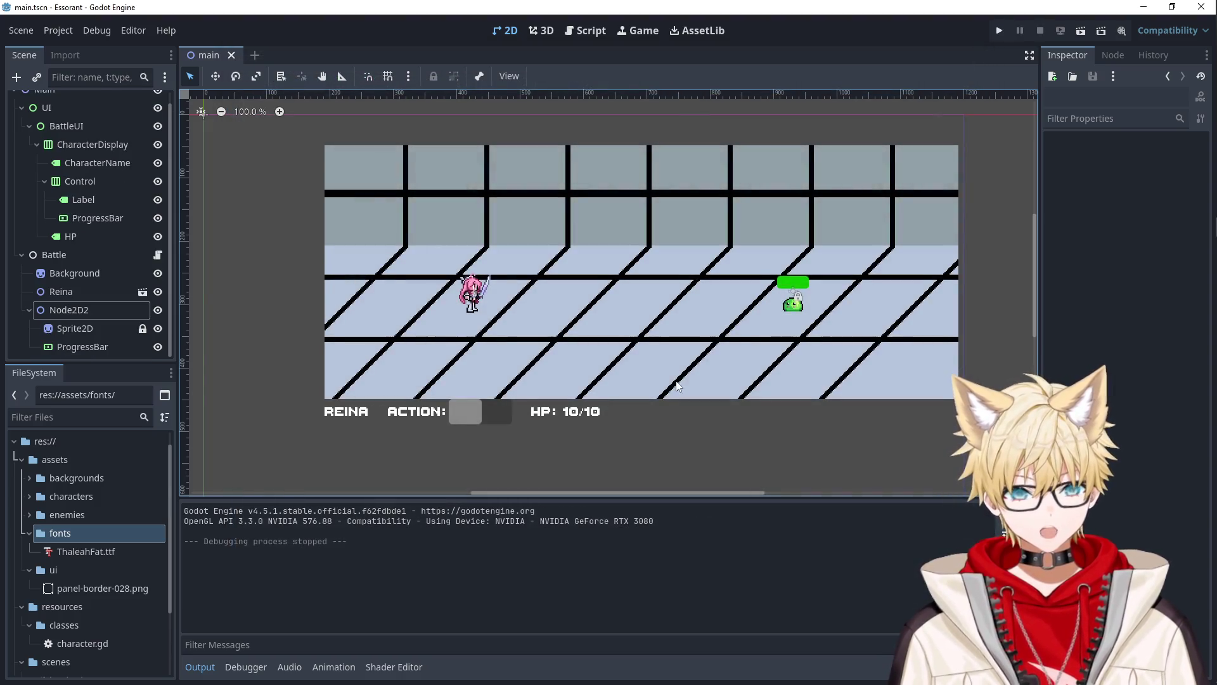
left_click(93, 310)
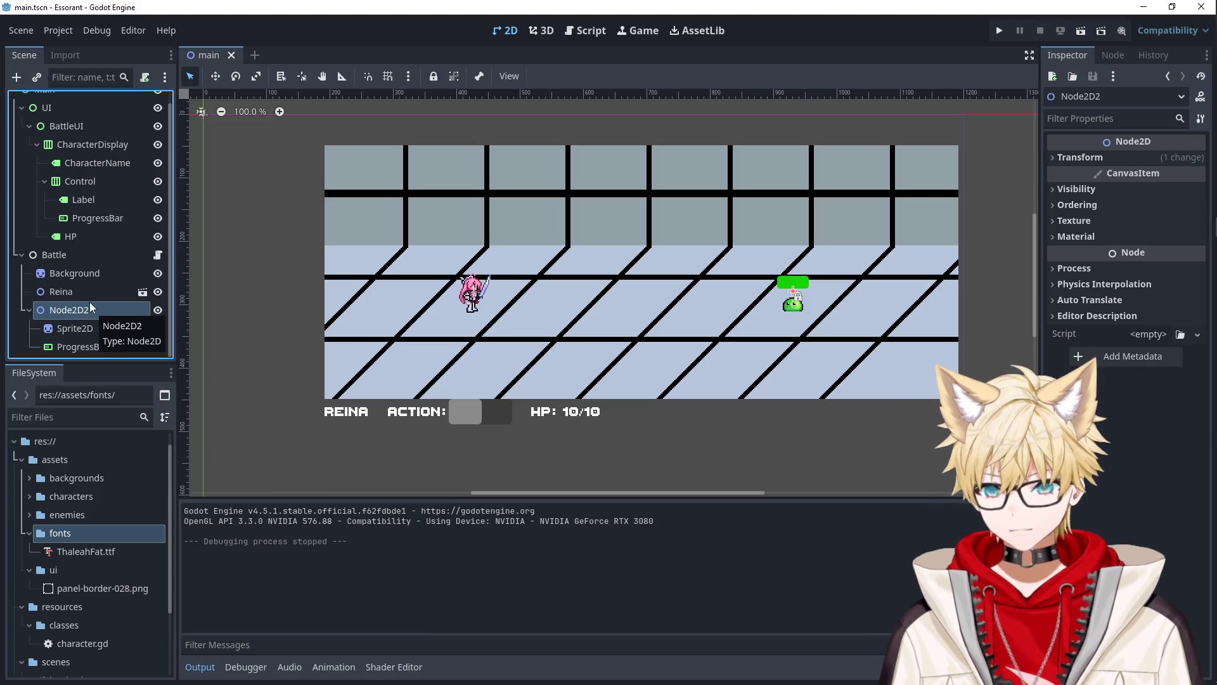
Create a Label child under Node2D2 by searching 'label' in Add Child Node
right_click(89, 306)
left_click(154, 304)
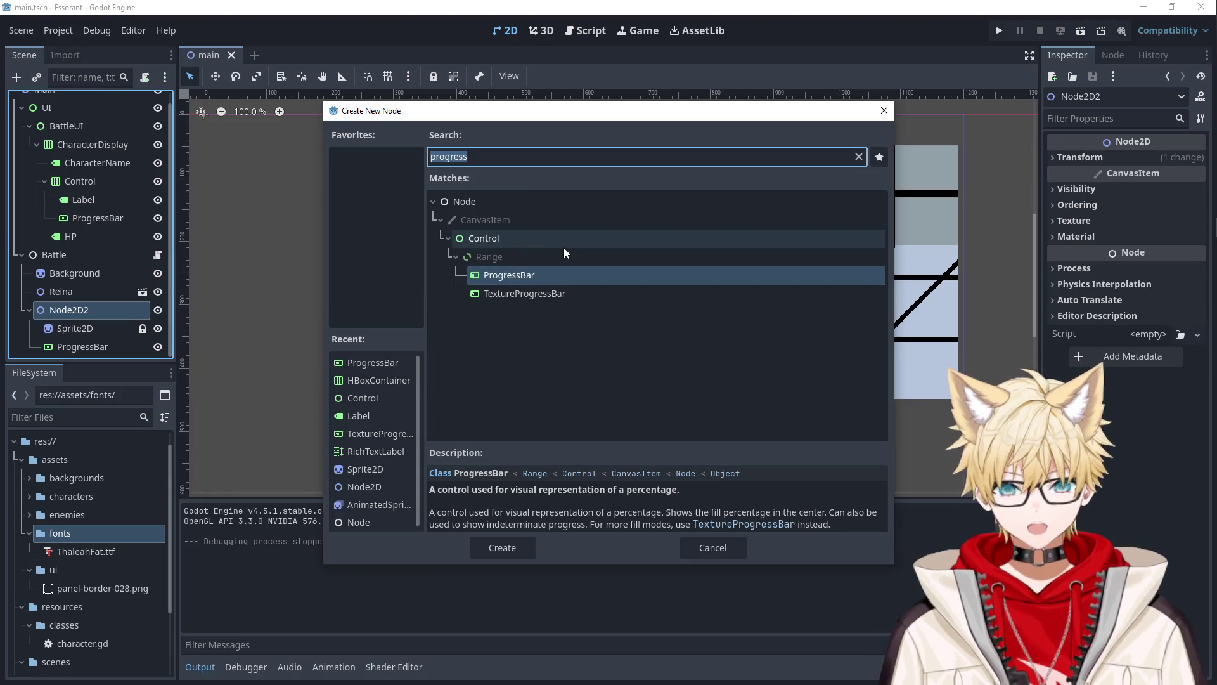
key("BackSpace")
left_click(713, 547)
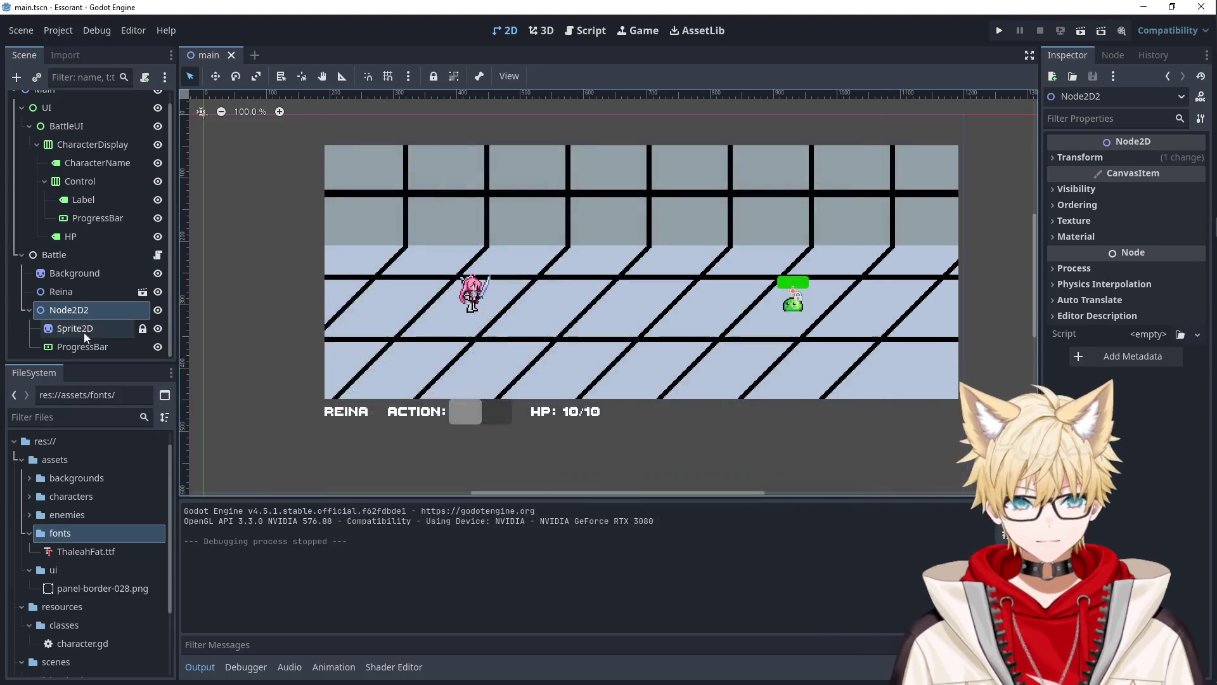
right_click(80, 309)
left_click(130, 302)
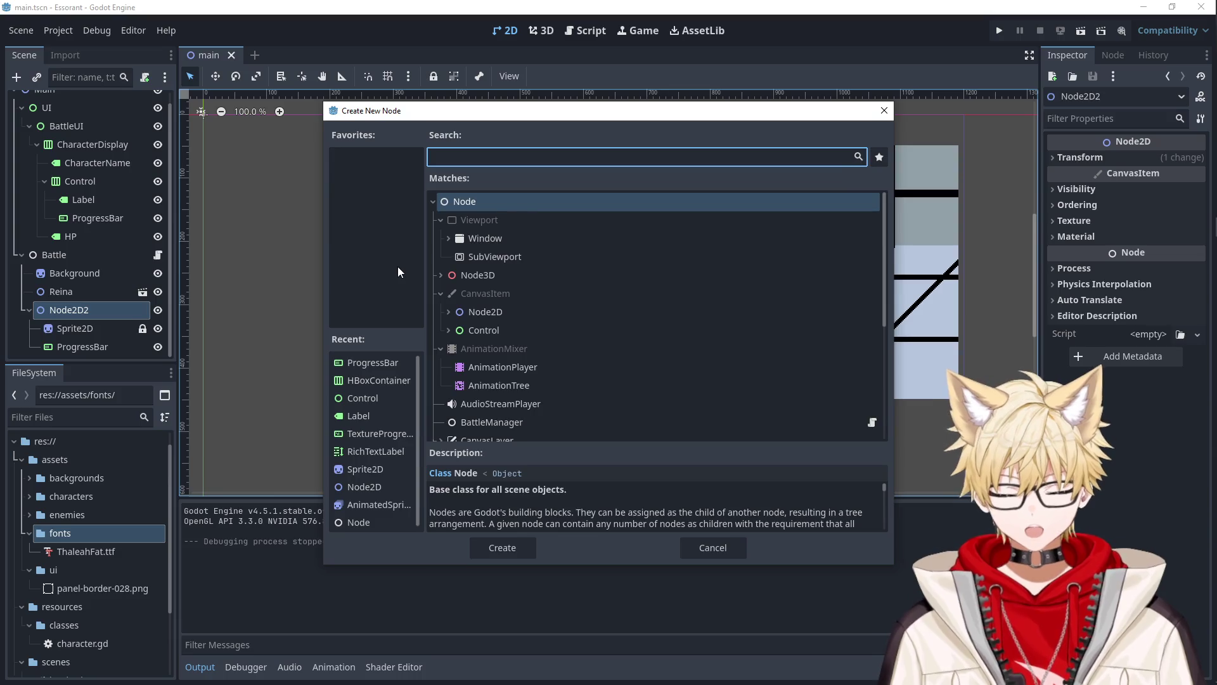
type("label")
key("Return")
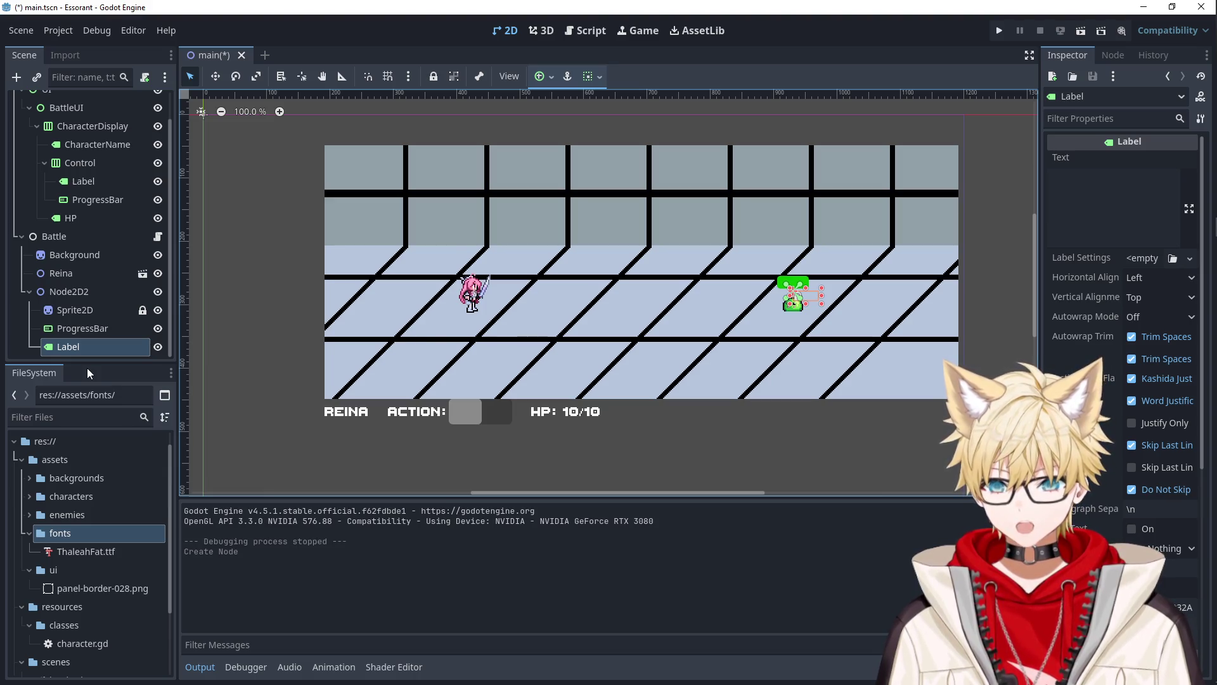
double_click(87, 347)
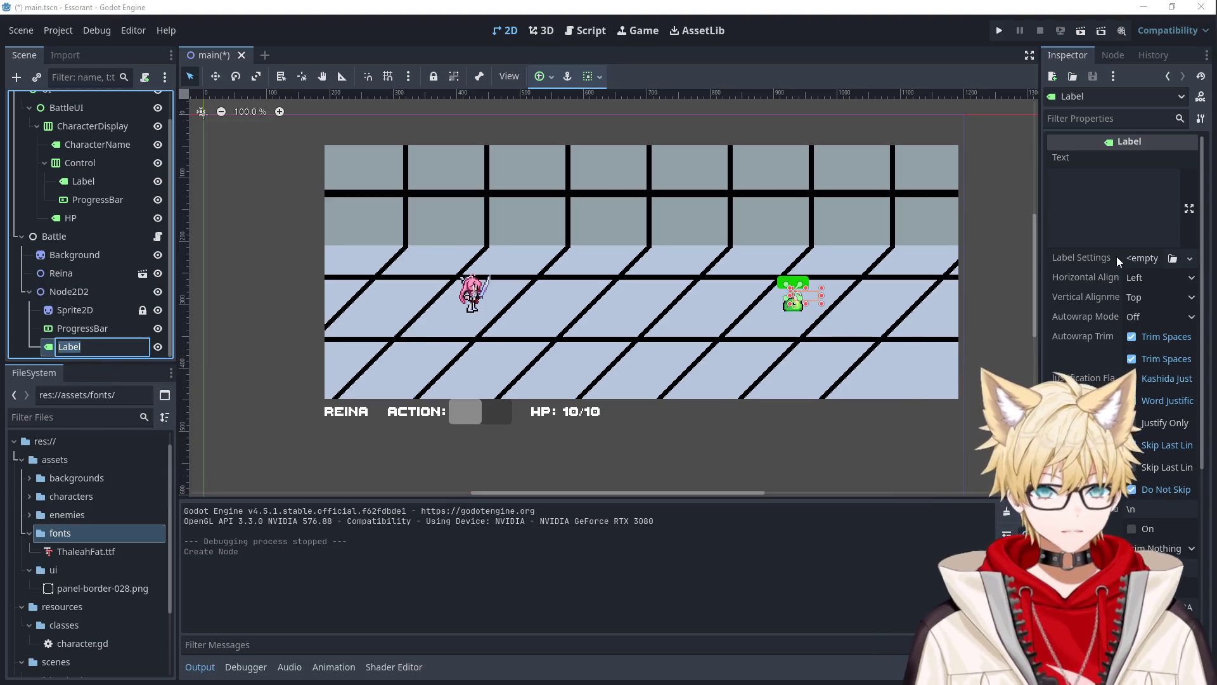
left_click(1091, 118)
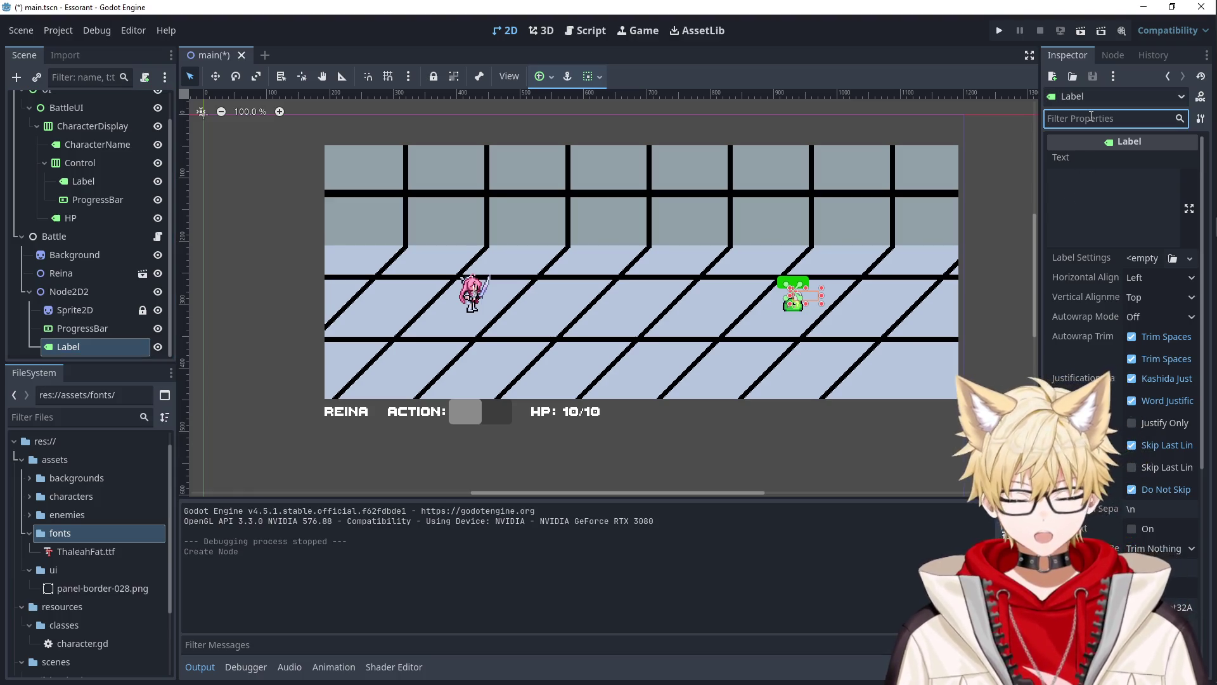
Set the Label's Theme Overrides font size to 32 px
type("font")
left_click(1079, 210)
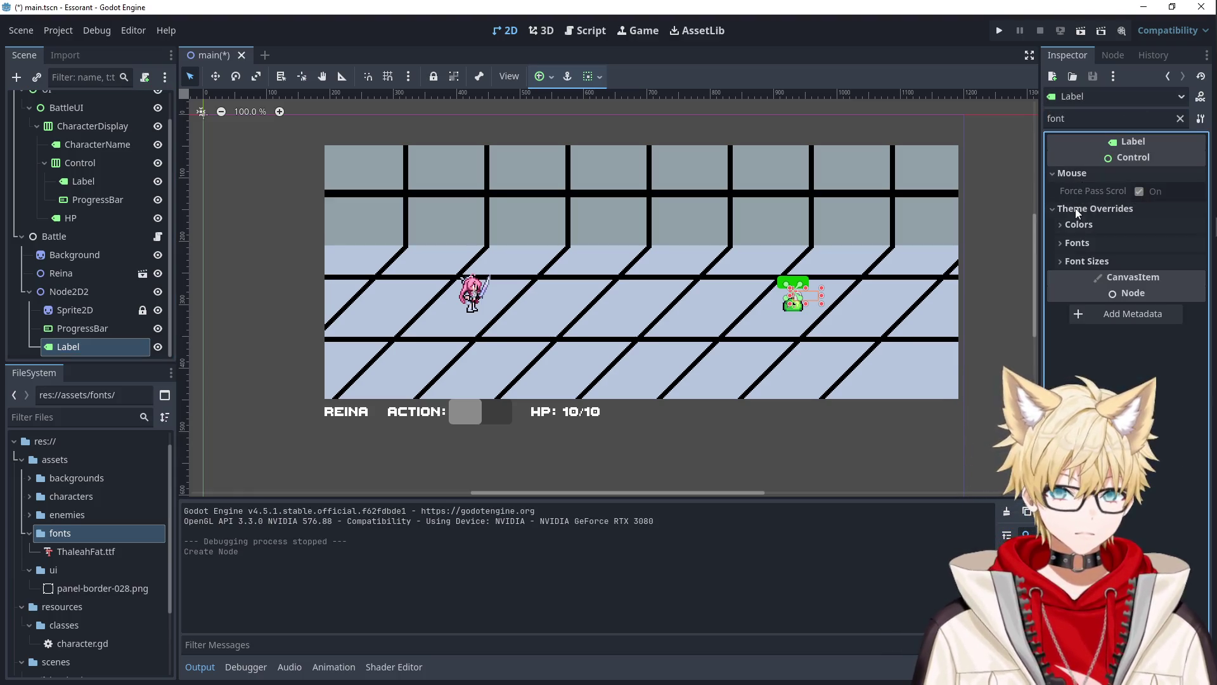
left_click(1086, 261)
left_click(1167, 283)
key("Return")
left_click(89, 331)
left_click(89, 346)
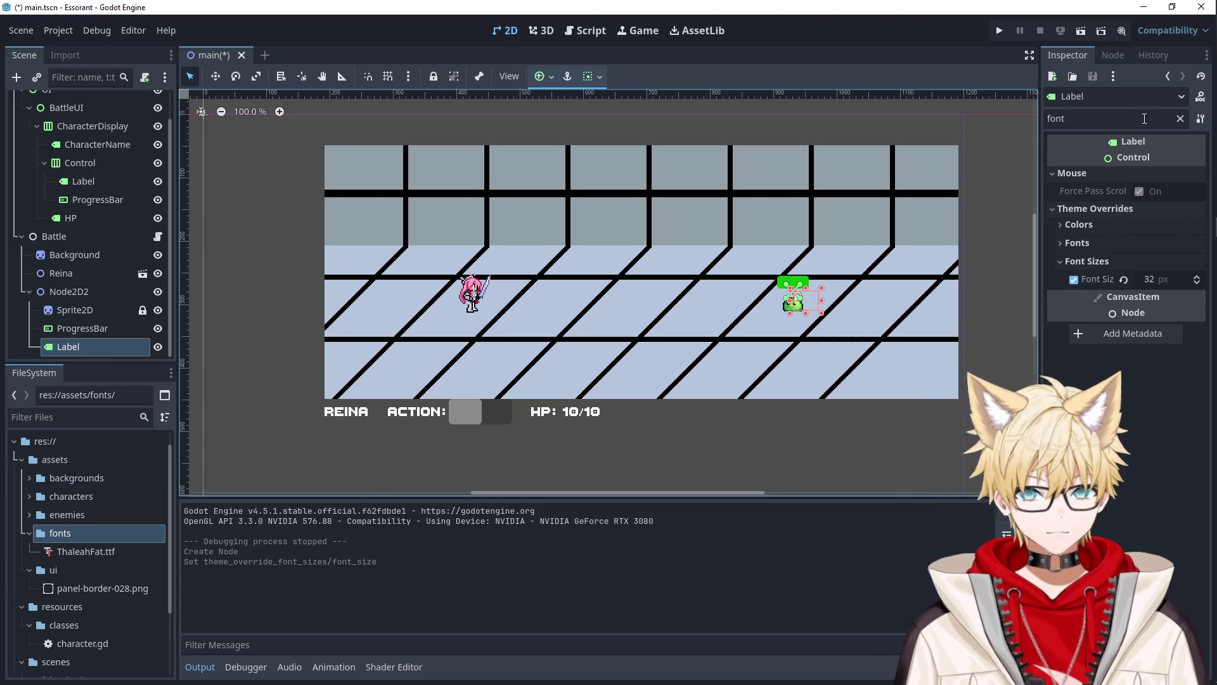
Clear the Inspector filter and set the Label's text to '-12'
left_click(1180, 119)
left_click(1135, 188)
type("-12")
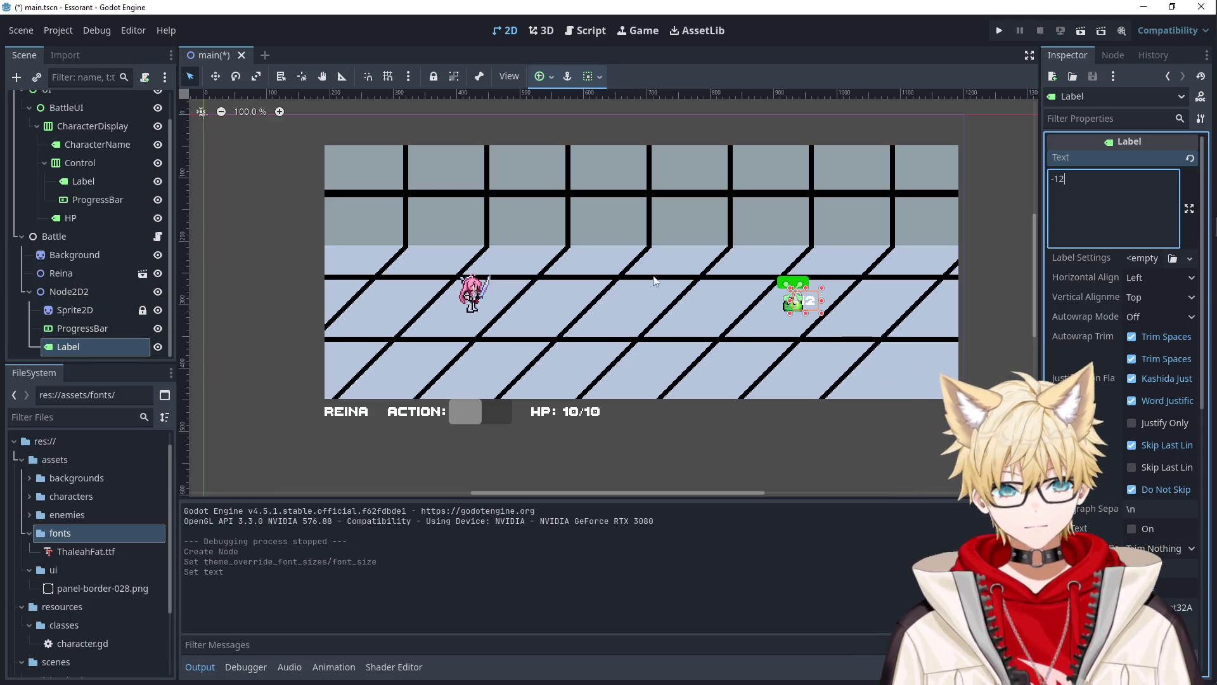
double_click(1057, 178)
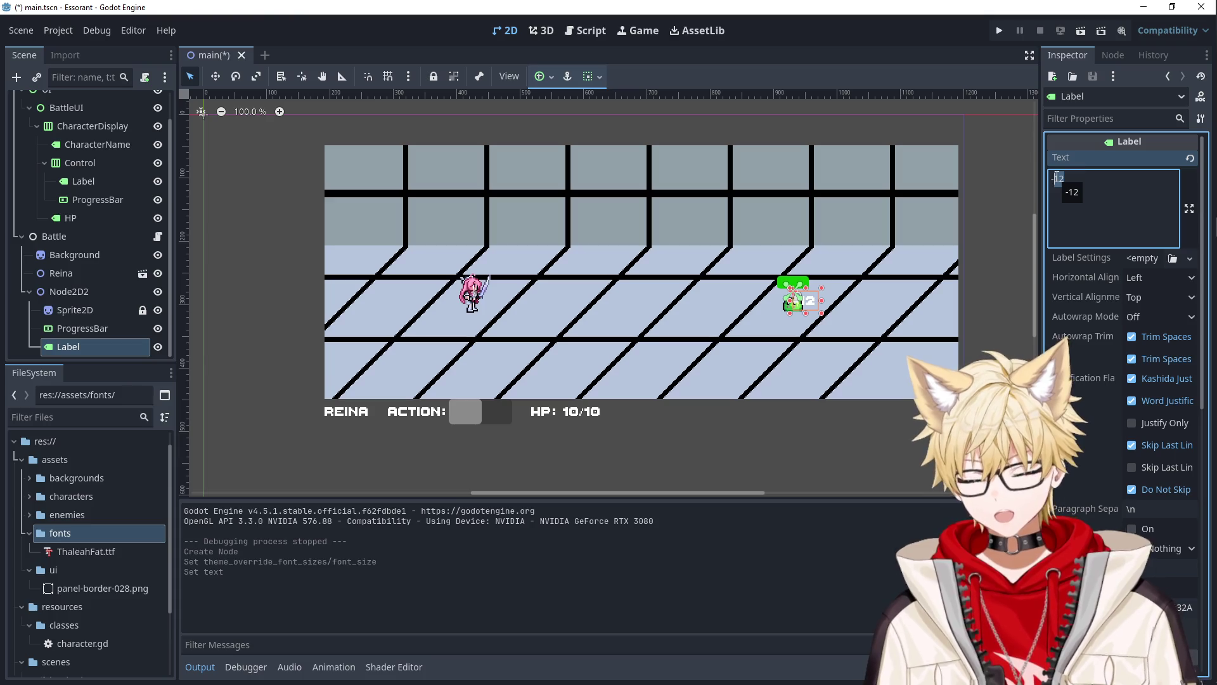
left_click(1125, 190)
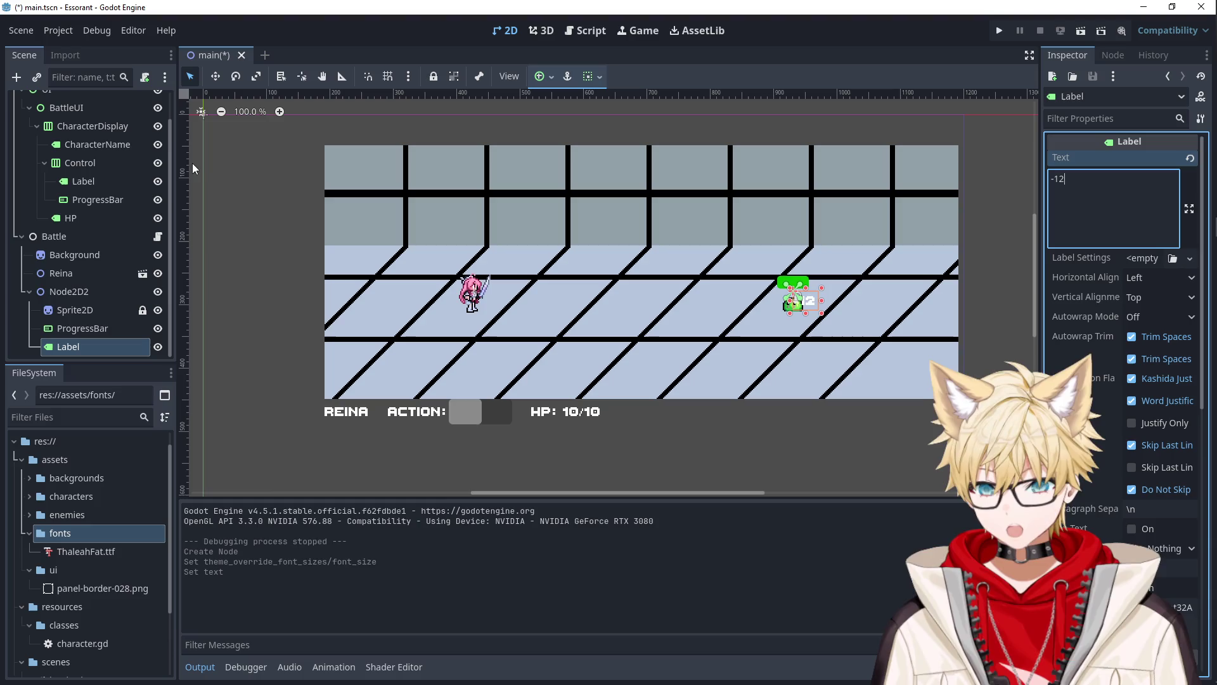
key("shift+Left")
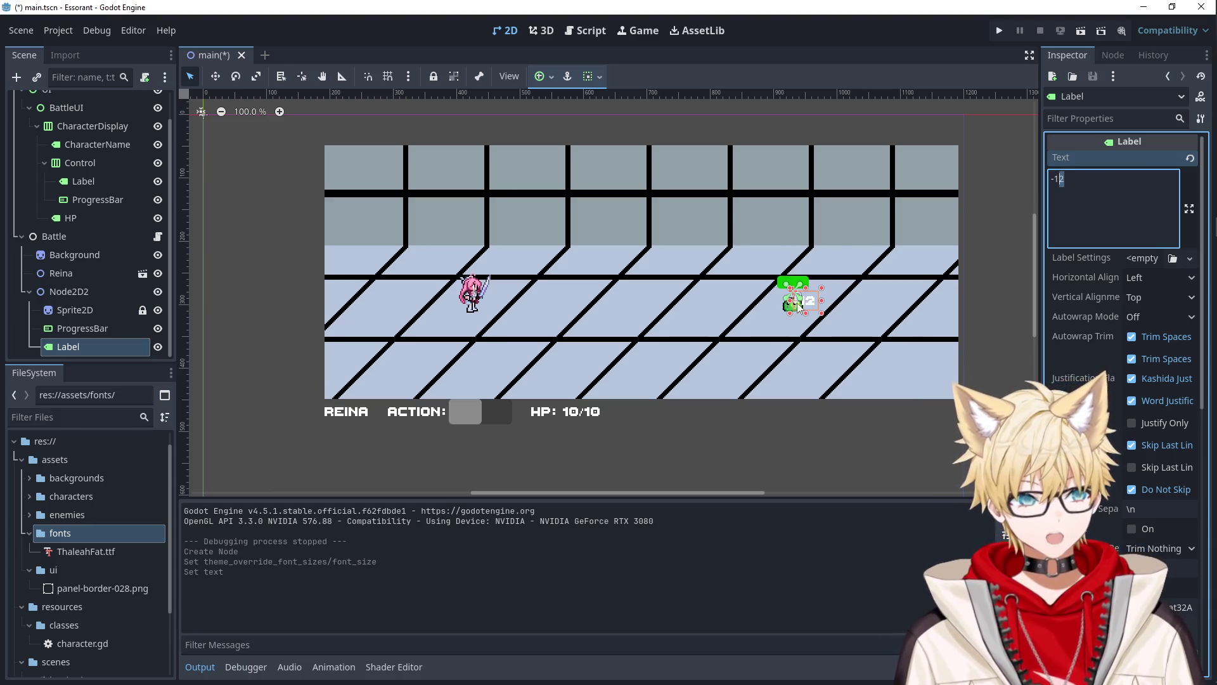
left_click(1091, 118)
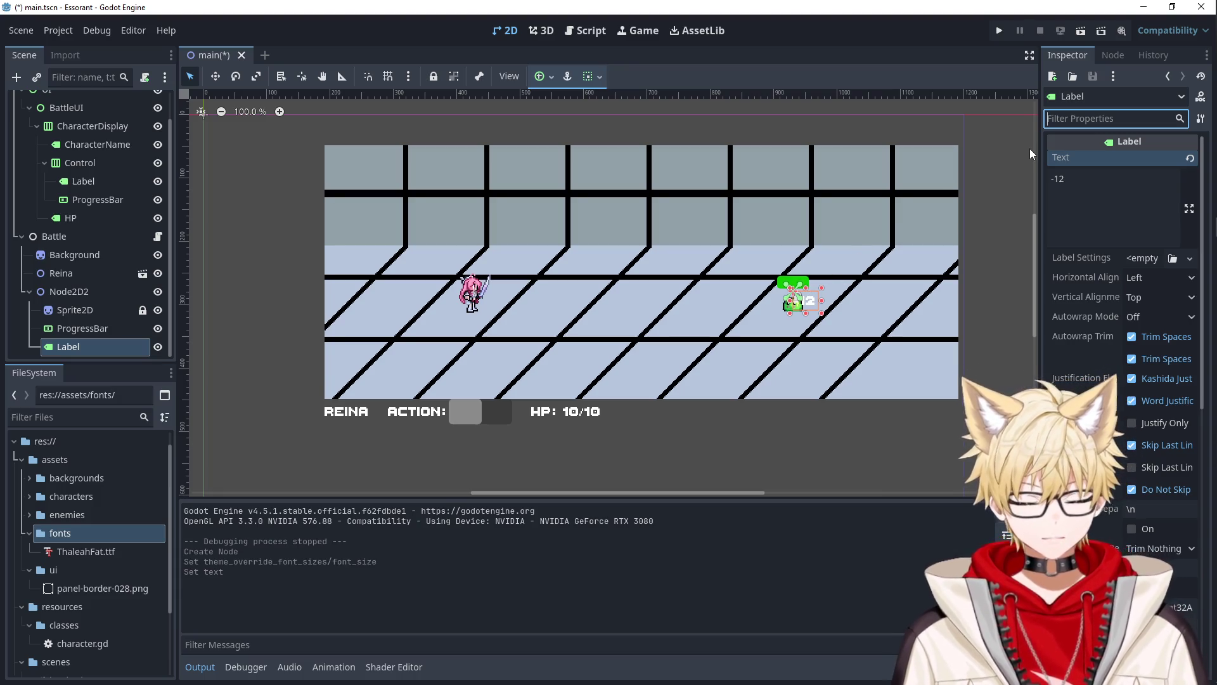
Set the Label's transform size to 64 × 30 and position x to -32
type("tran")
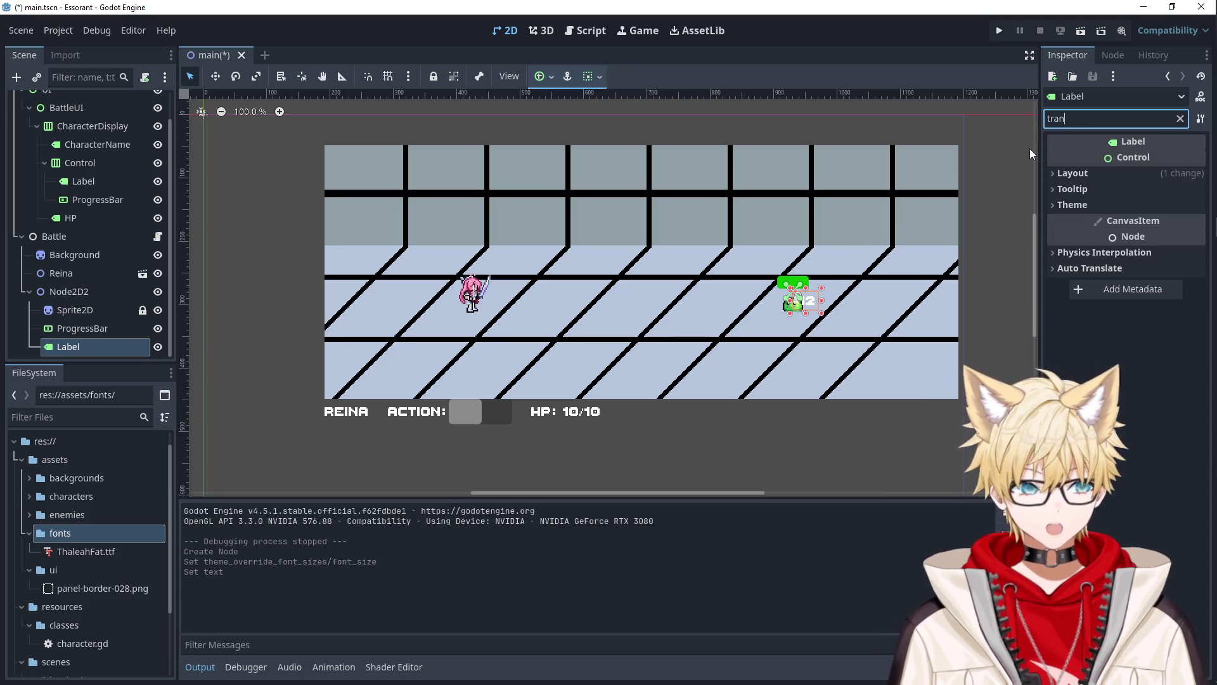
type("s")
left_click(1093, 171)
left_click(1089, 188)
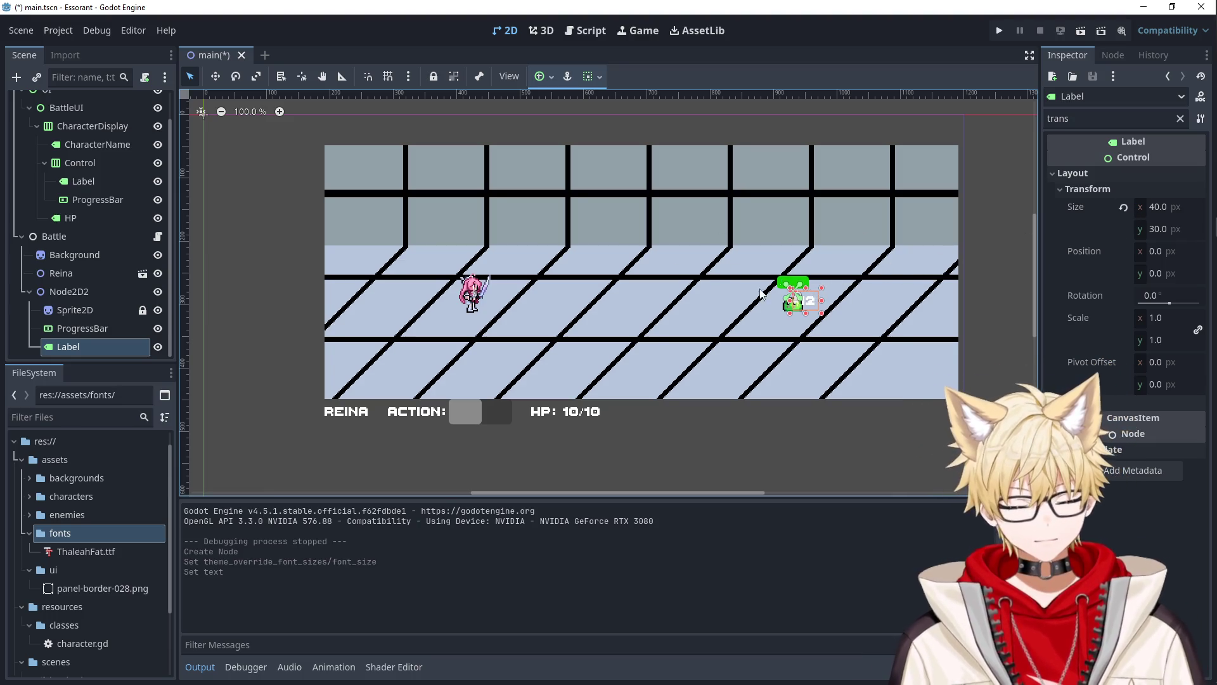
left_click(1165, 207)
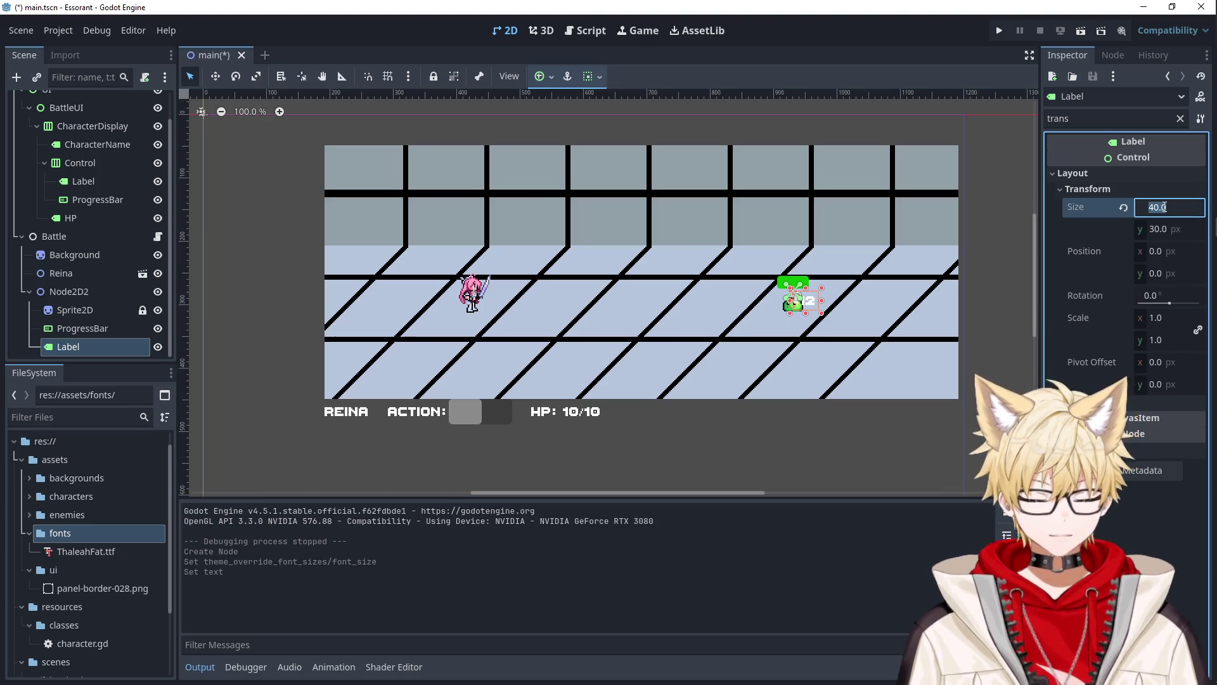
type("100")
key("Tab")
left_click(1165, 207)
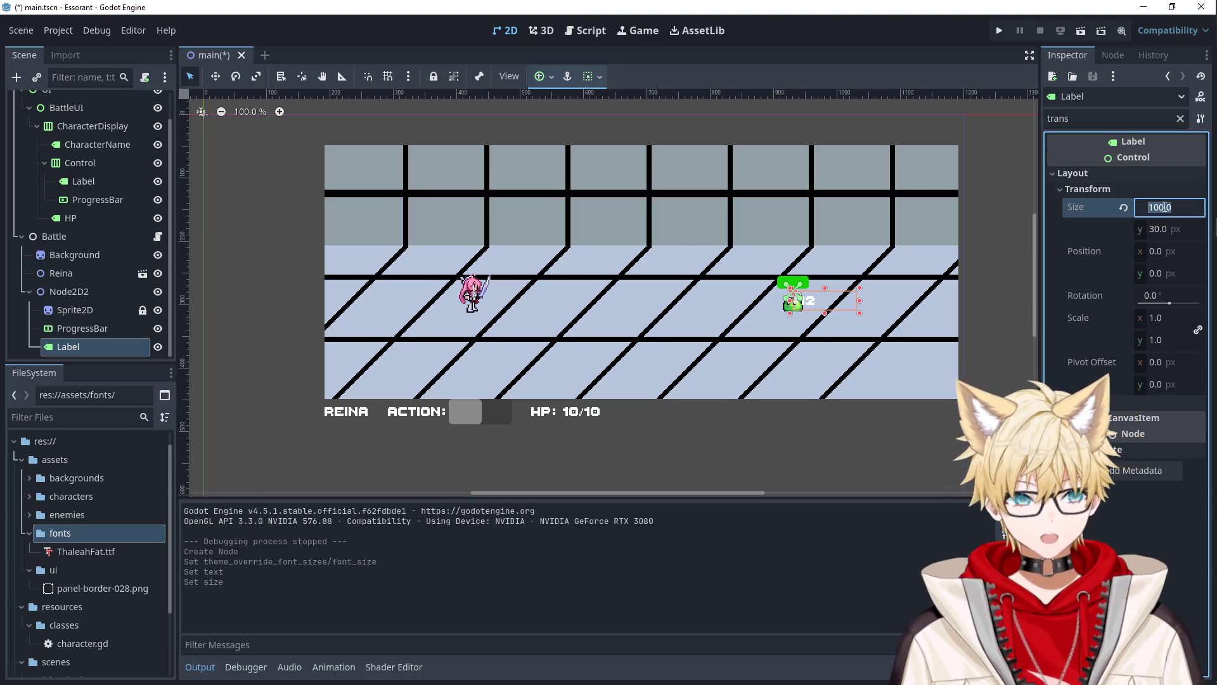
type("64")
key("Tab")
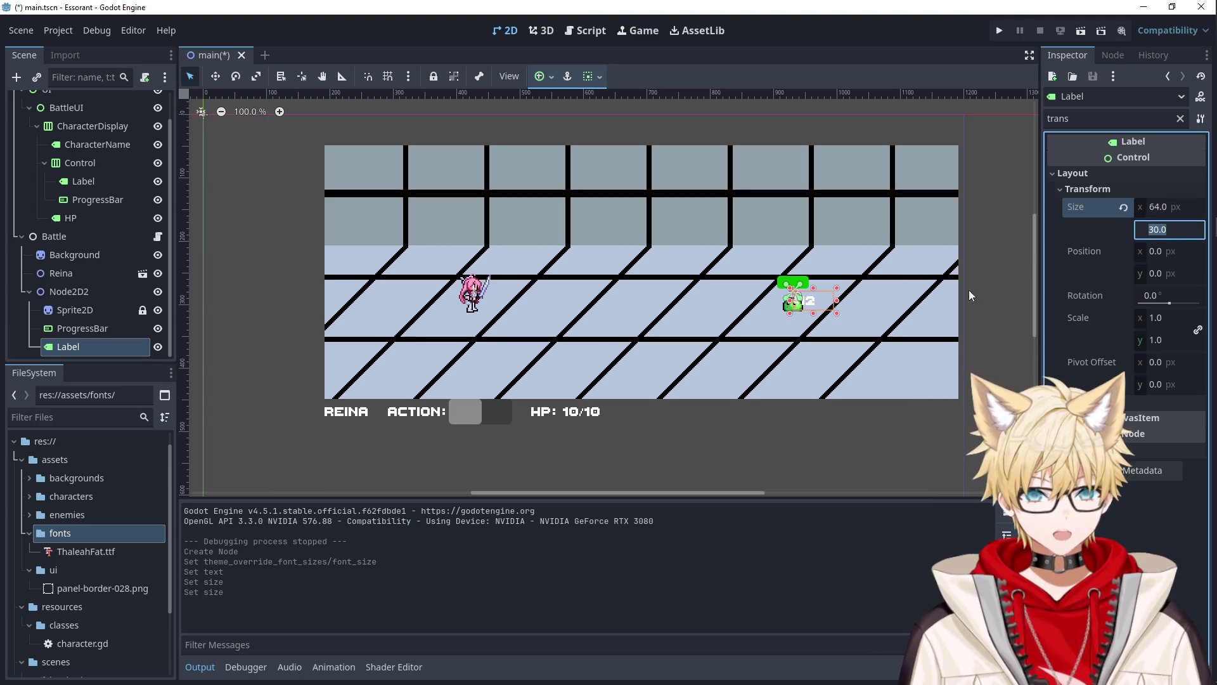
left_click(1157, 252)
type("-32")
key("Tab")
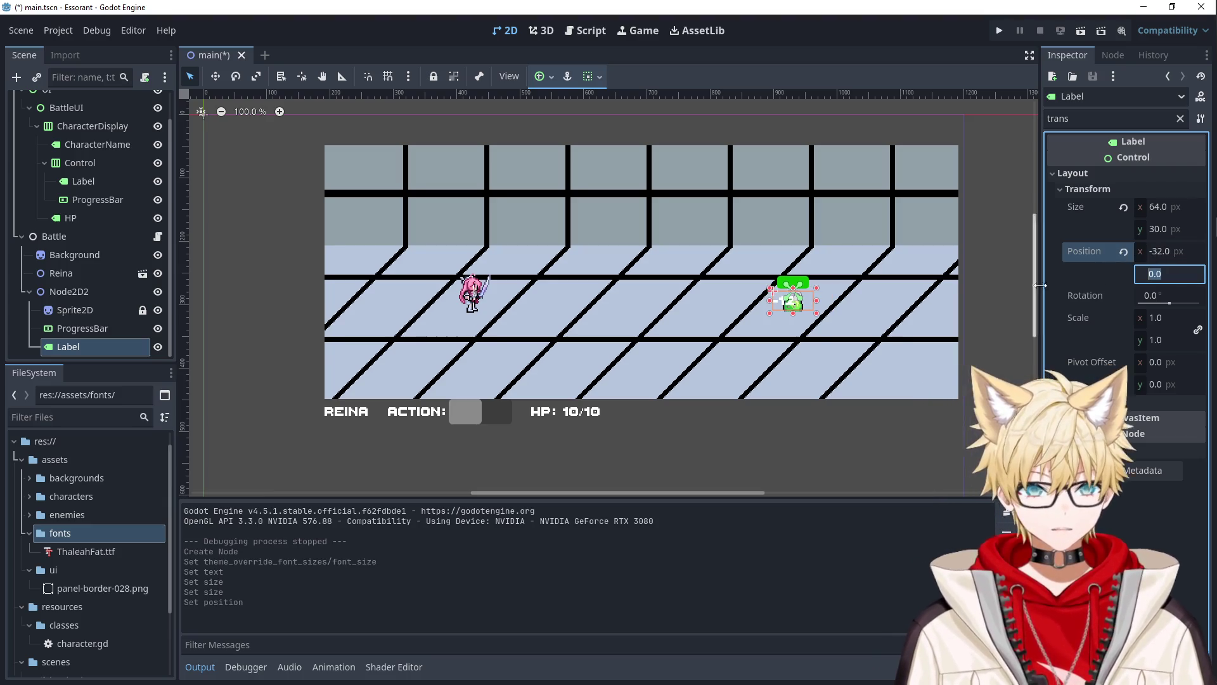
Set the Label's horizontal alignment to Center
left_click(1181, 119)
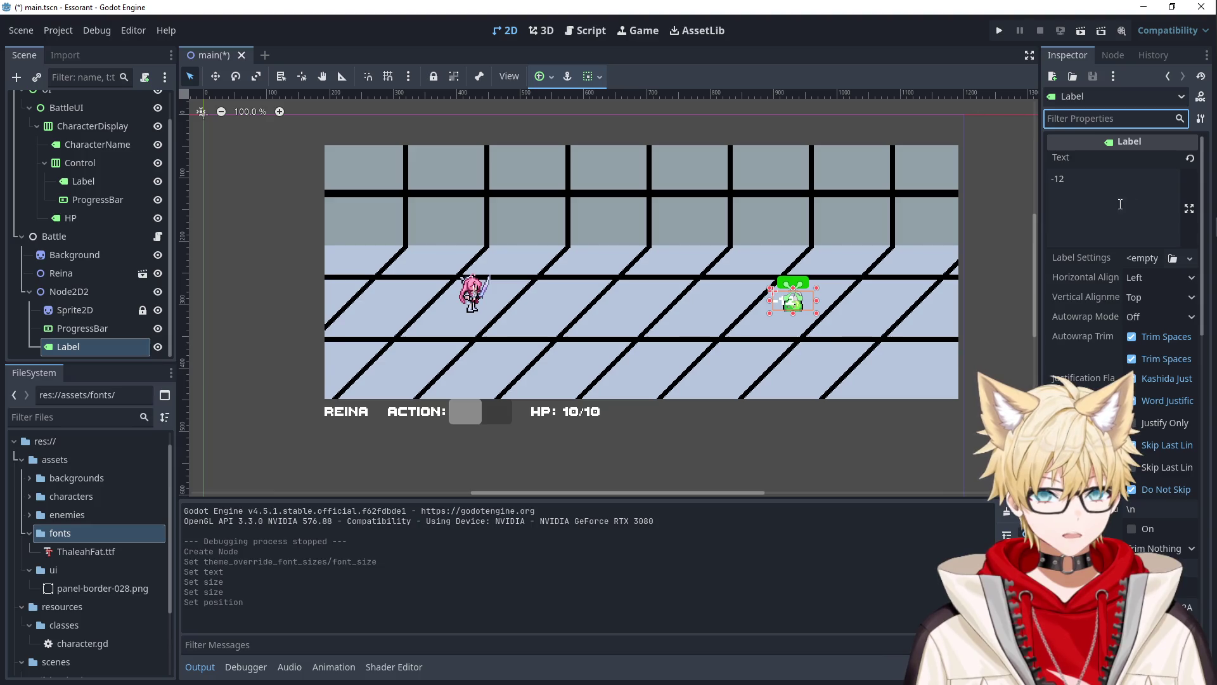
left_click(1147, 277)
left_click(1151, 312)
left_click(798, 314)
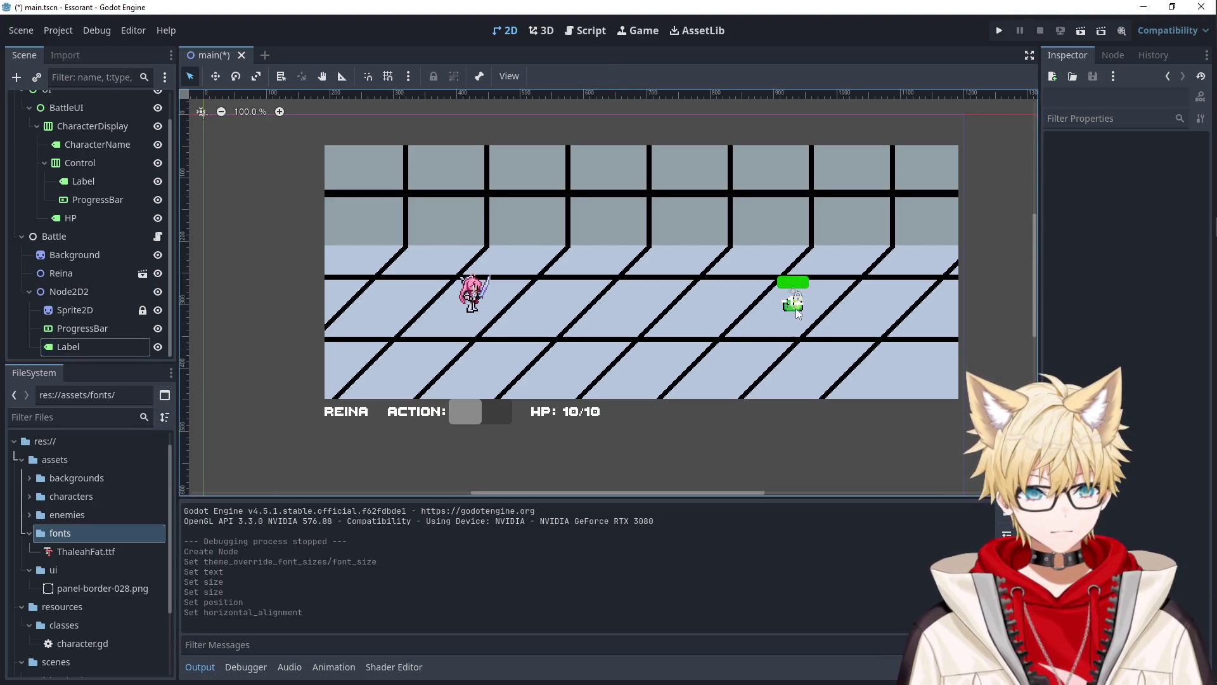
Enable a black Font Outline Color override on the -12 Label
left_click(798, 313)
scroll(880, 305, "up", 6)
scroll(736, 280, "down", 2)
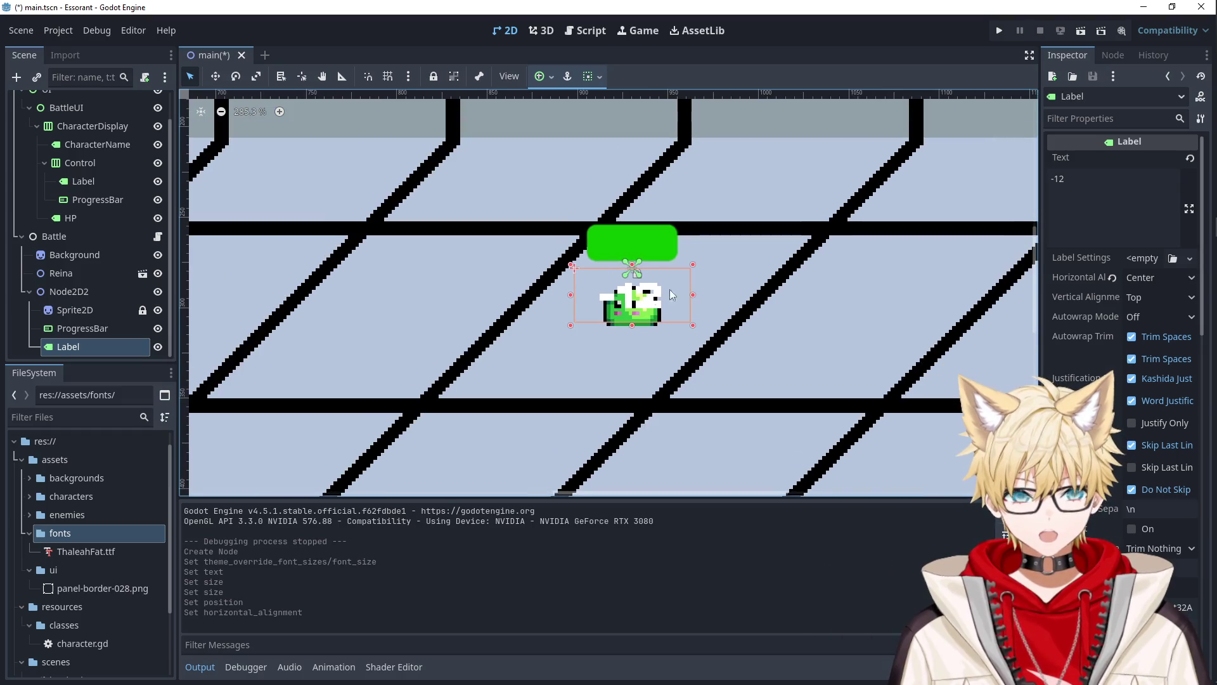
left_click(83, 328)
left_click(68, 346)
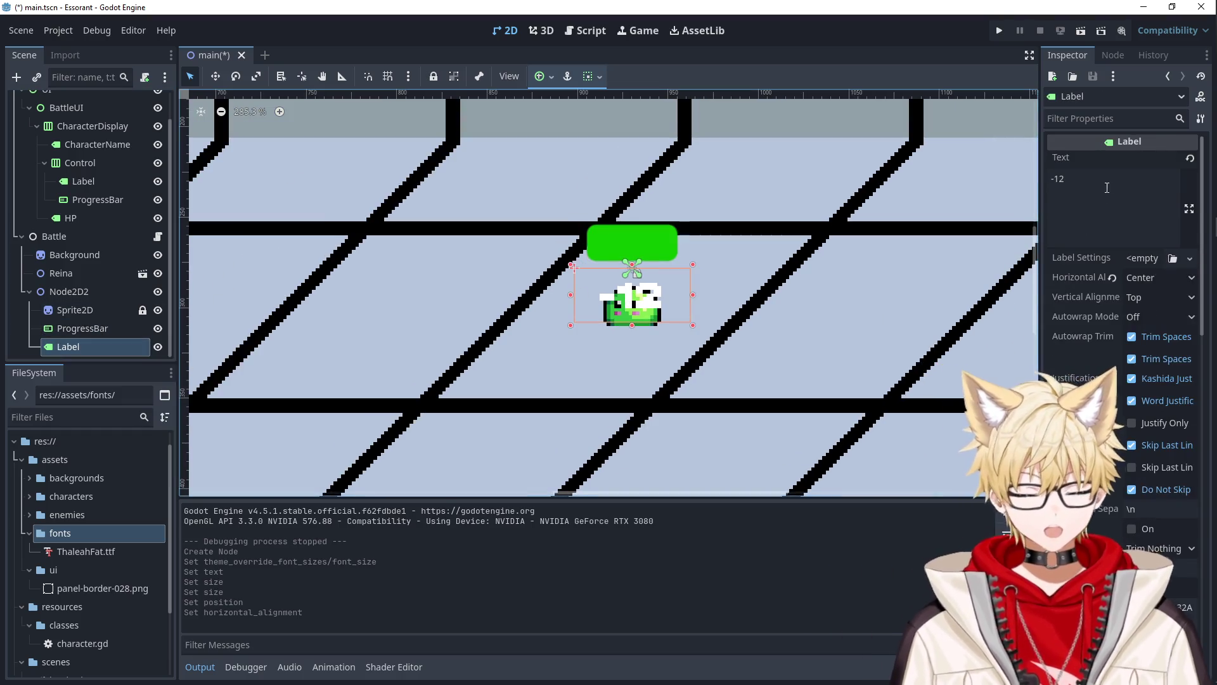
left_click(1086, 120)
type("font")
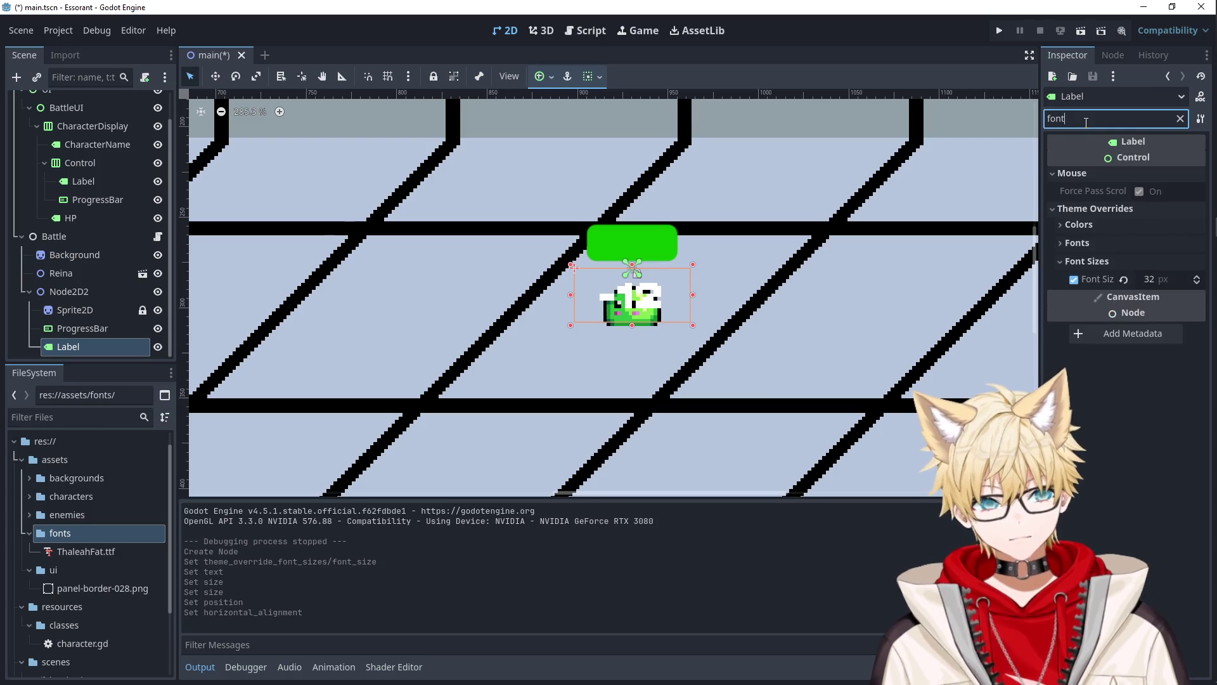
left_click(1075, 243)
left_click(1097, 227)
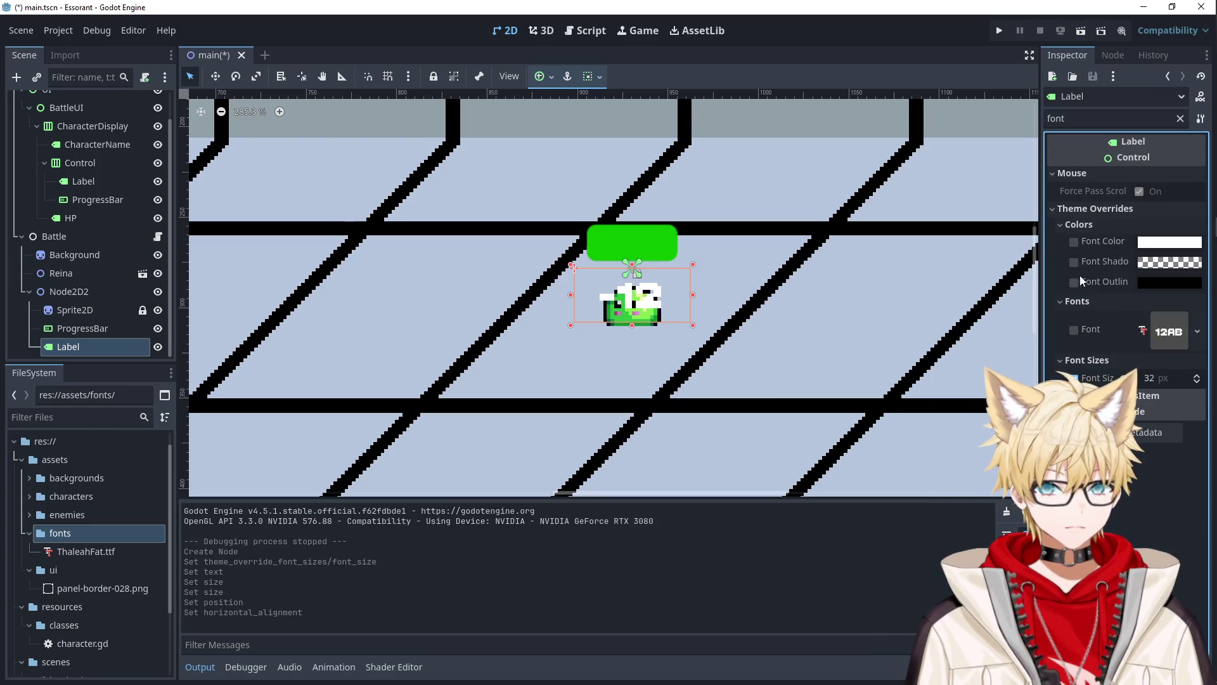
left_click(1078, 118)
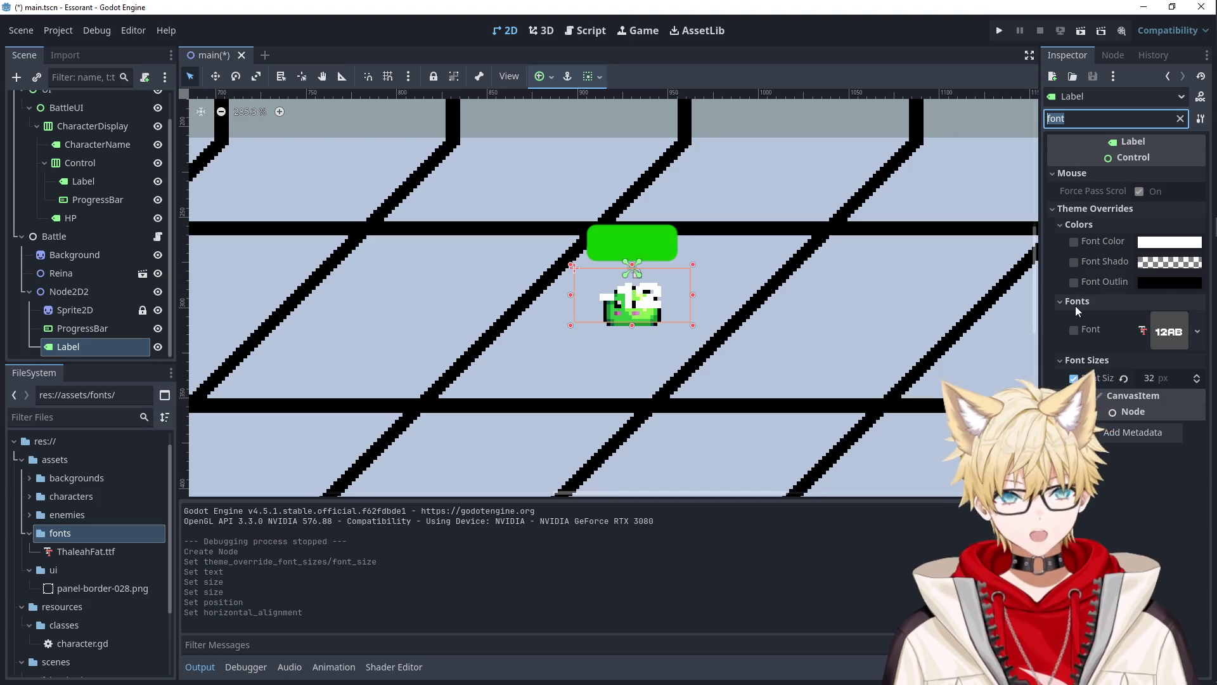
left_click(1074, 281)
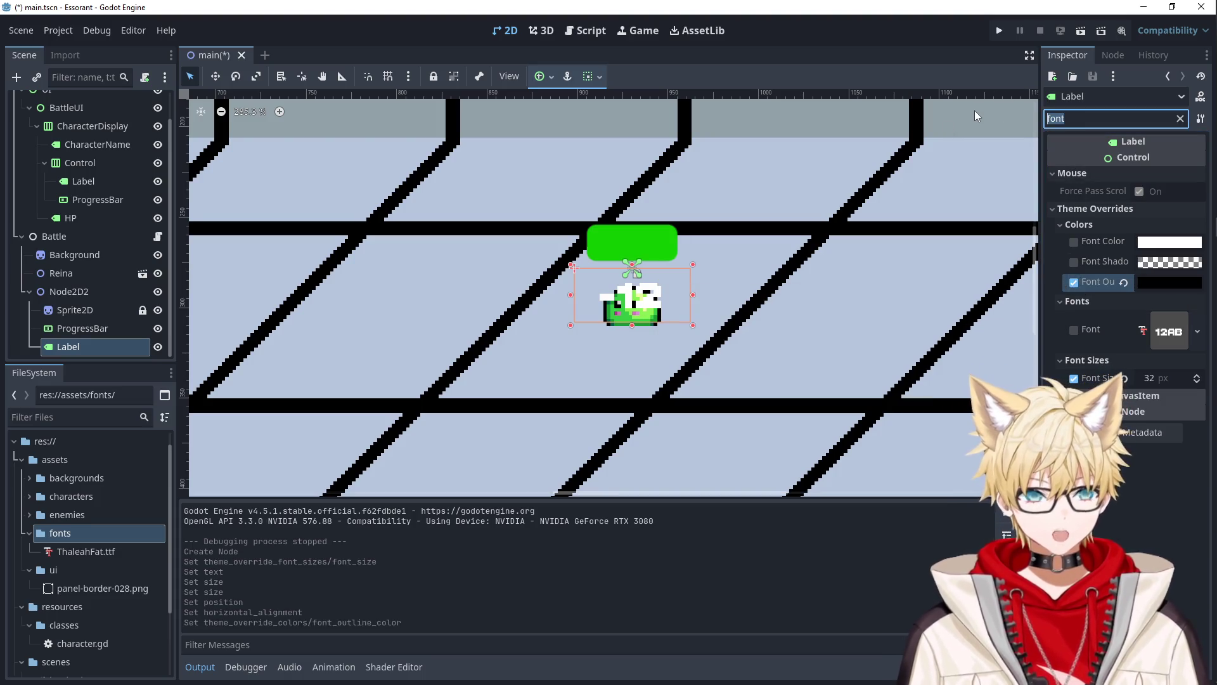
Enable the Outline Size override and settle the outline thickness at 4
type("outline")
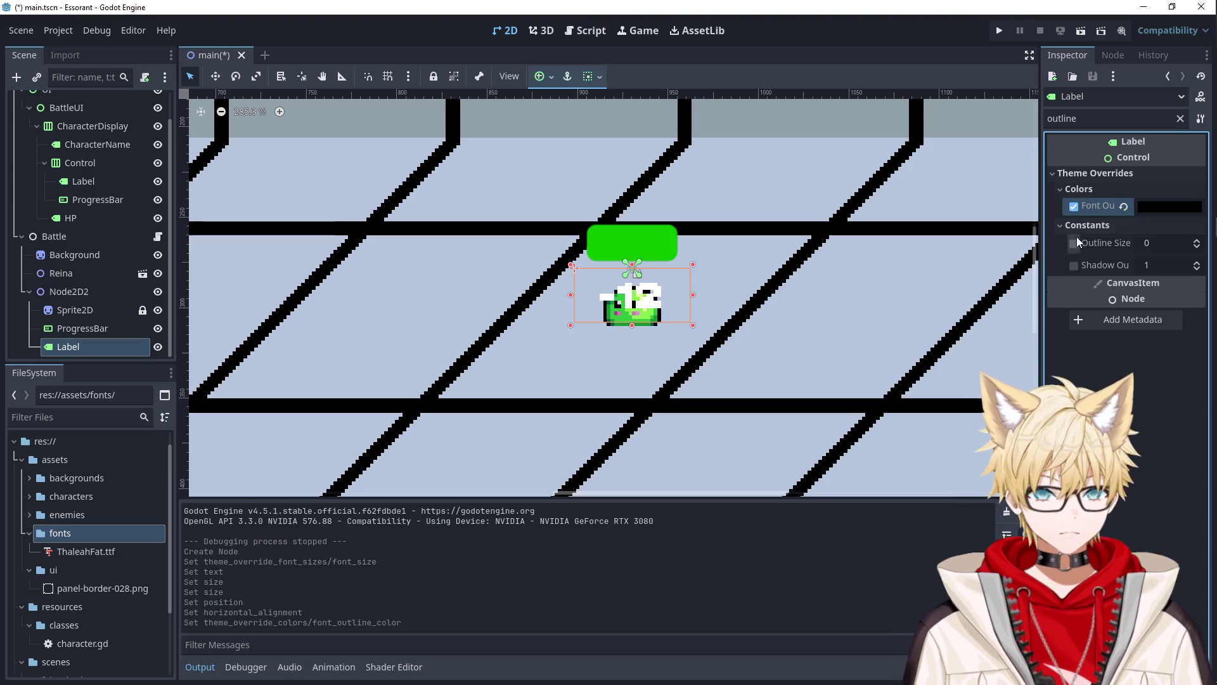
left_click(1073, 243)
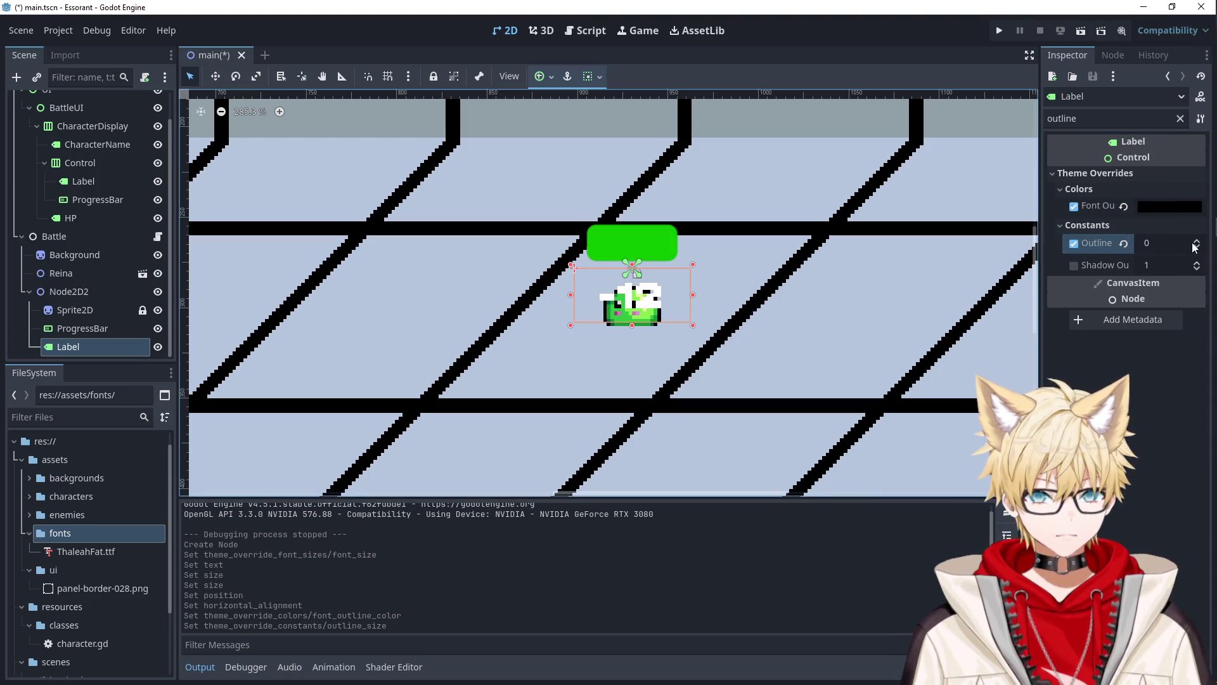
left_click(1194, 243)
left_click(1194, 243)
left_click(1195, 243)
left_click(1194, 243)
left_click(1194, 241)
left_click(1195, 241)
left_click(1195, 241)
left_click(1195, 241)
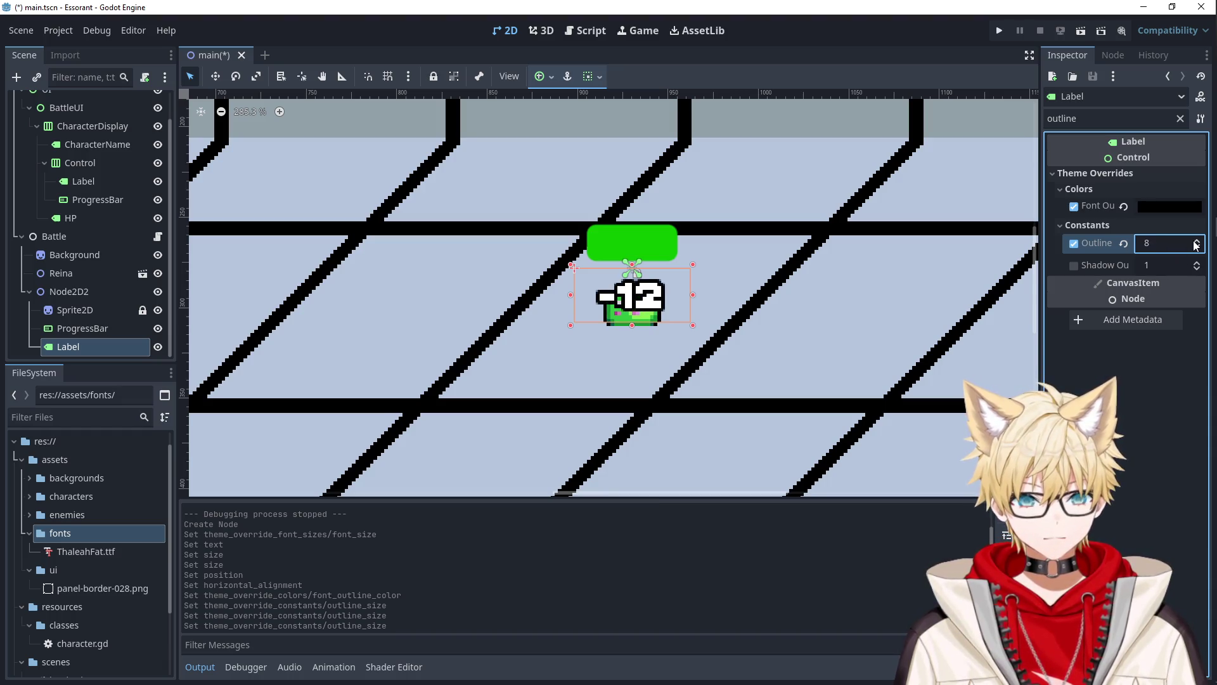
left_click(1197, 248)
left_click(1197, 248)
left_click(1197, 248)
left_click(1197, 247)
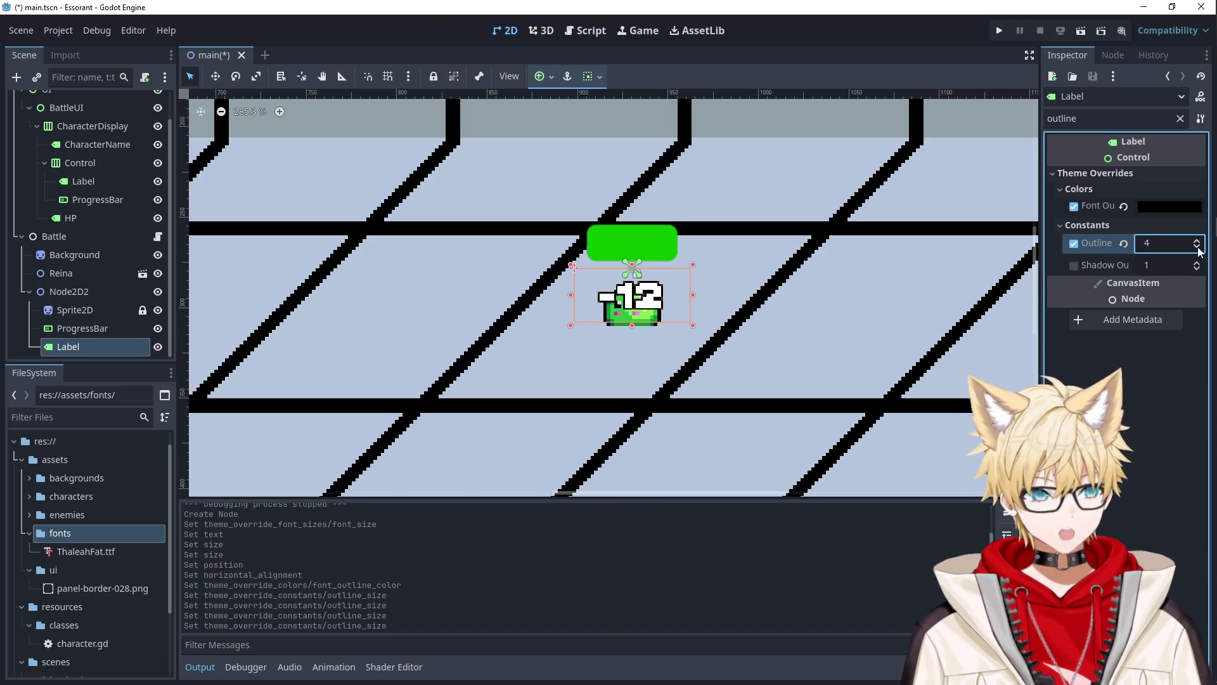
left_click(729, 381)
scroll(804, 263, "down", 3)
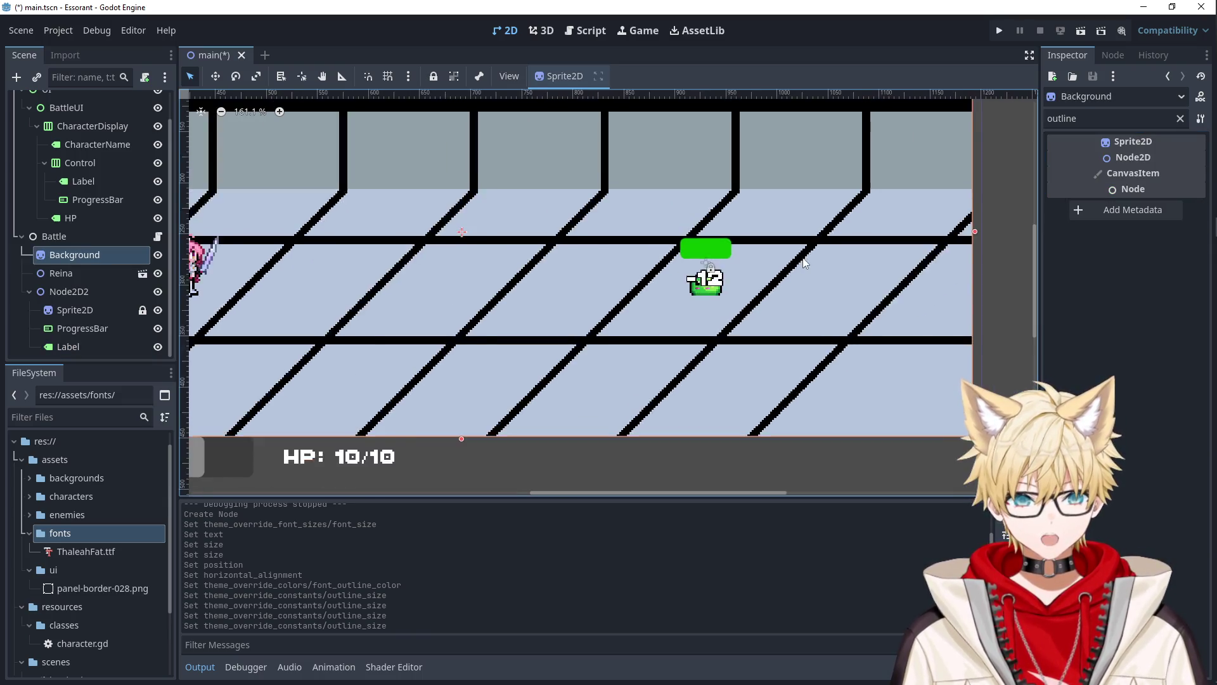
scroll(804, 264, "down", 2)
left_click(999, 31)
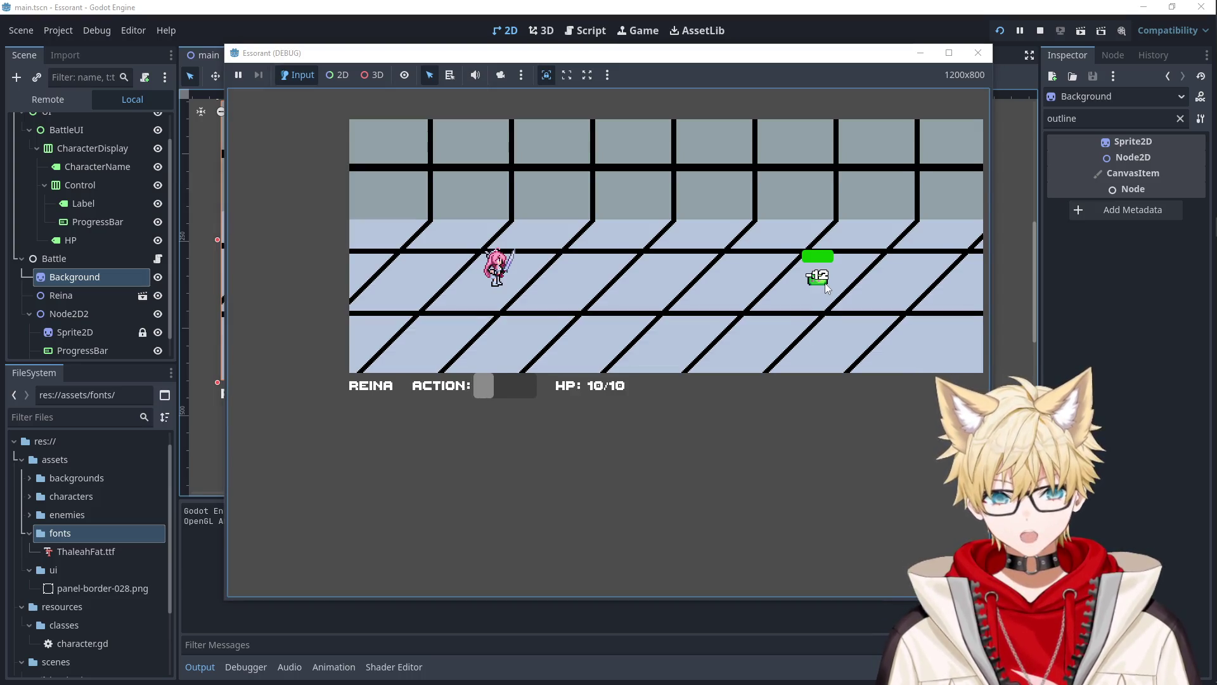
left_click(978, 52)
left_click(732, 272)
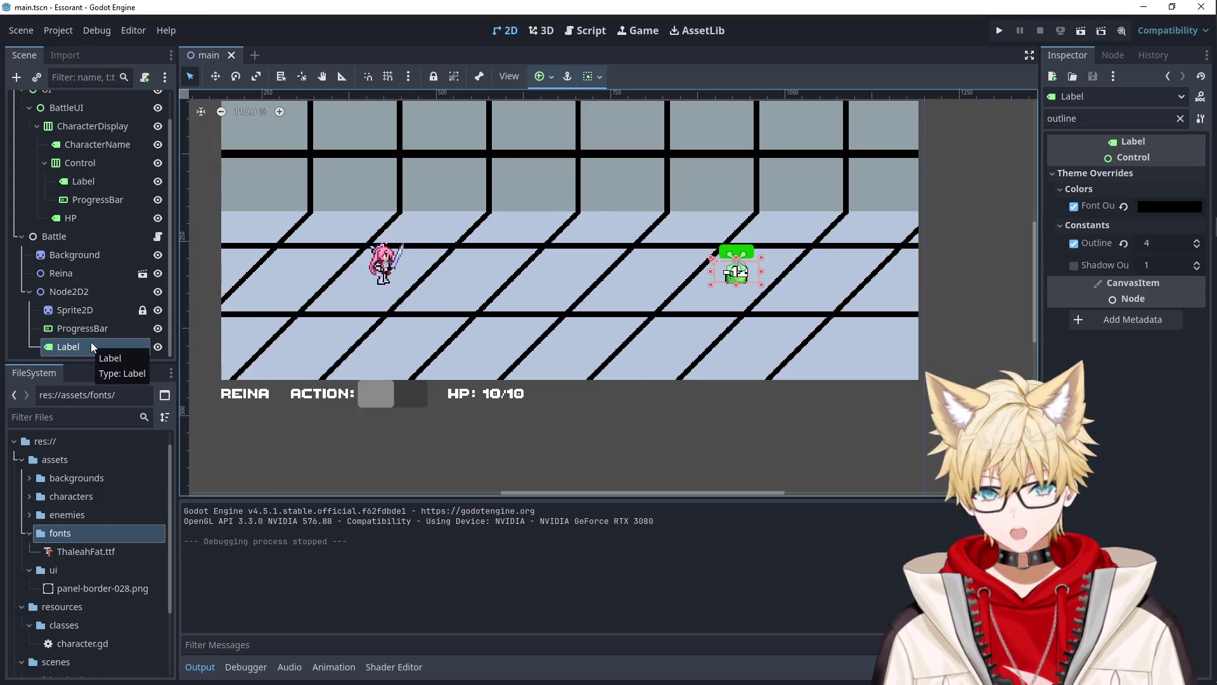
left_click(1179, 118)
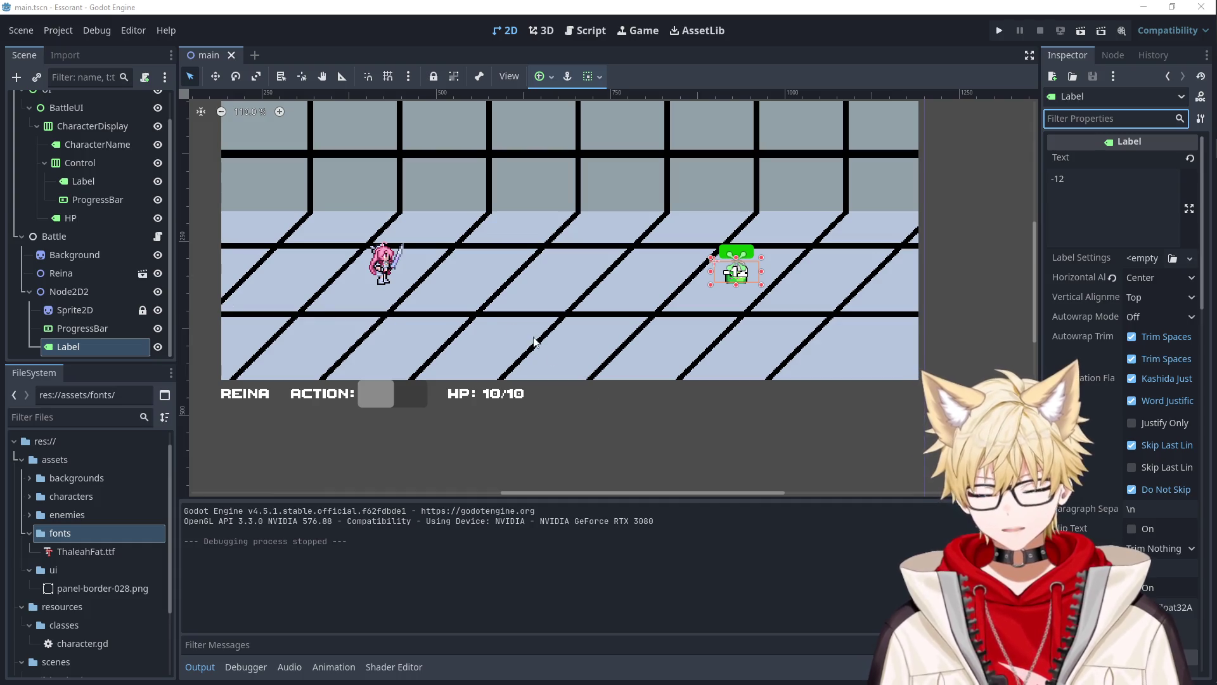
left_click(797, 458)
left_click(729, 280)
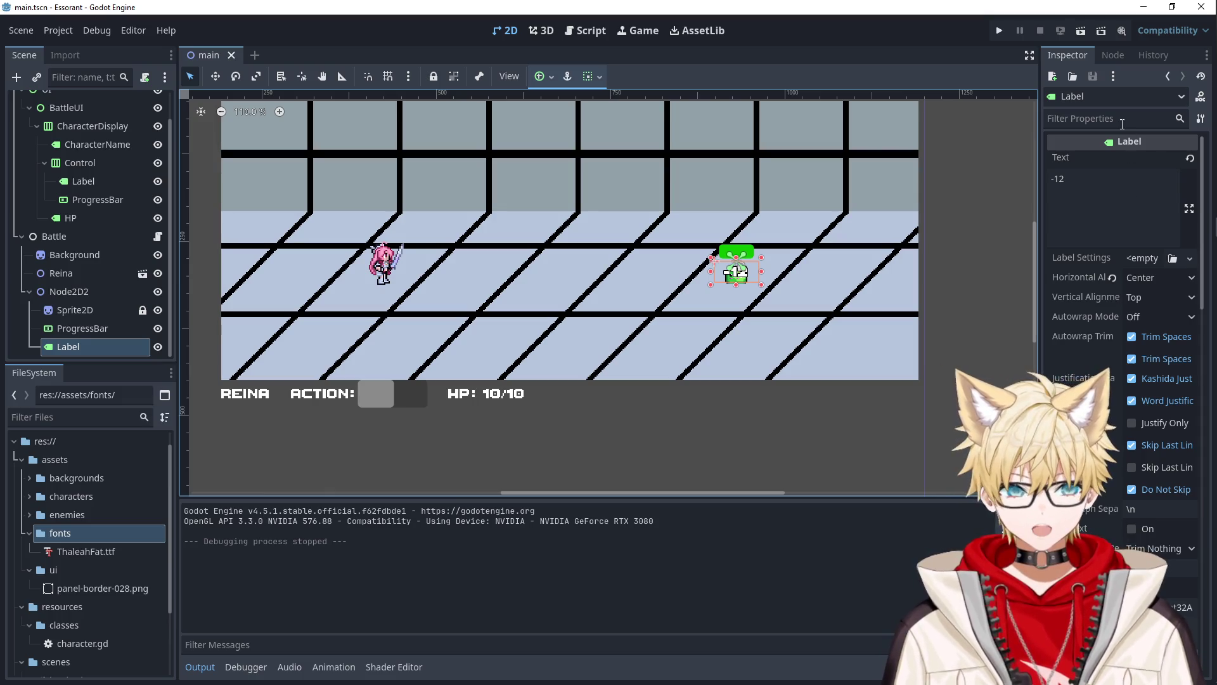
left_click(1117, 215)
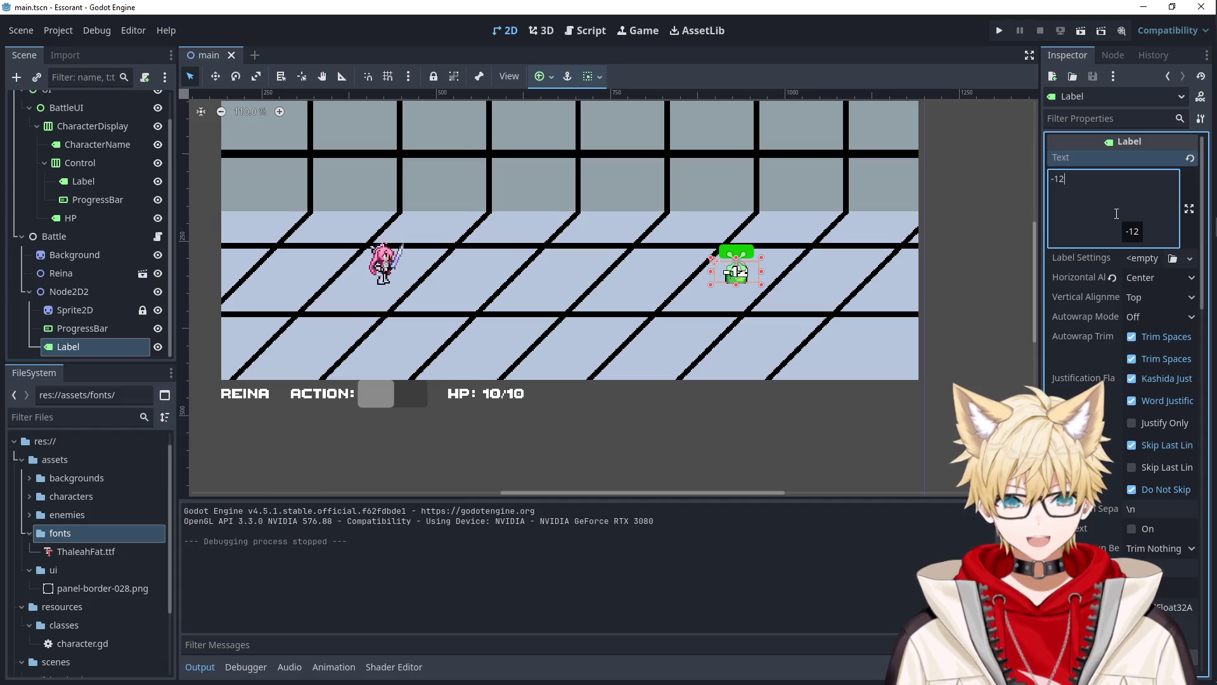
scroll(1121, 266, "down", 10)
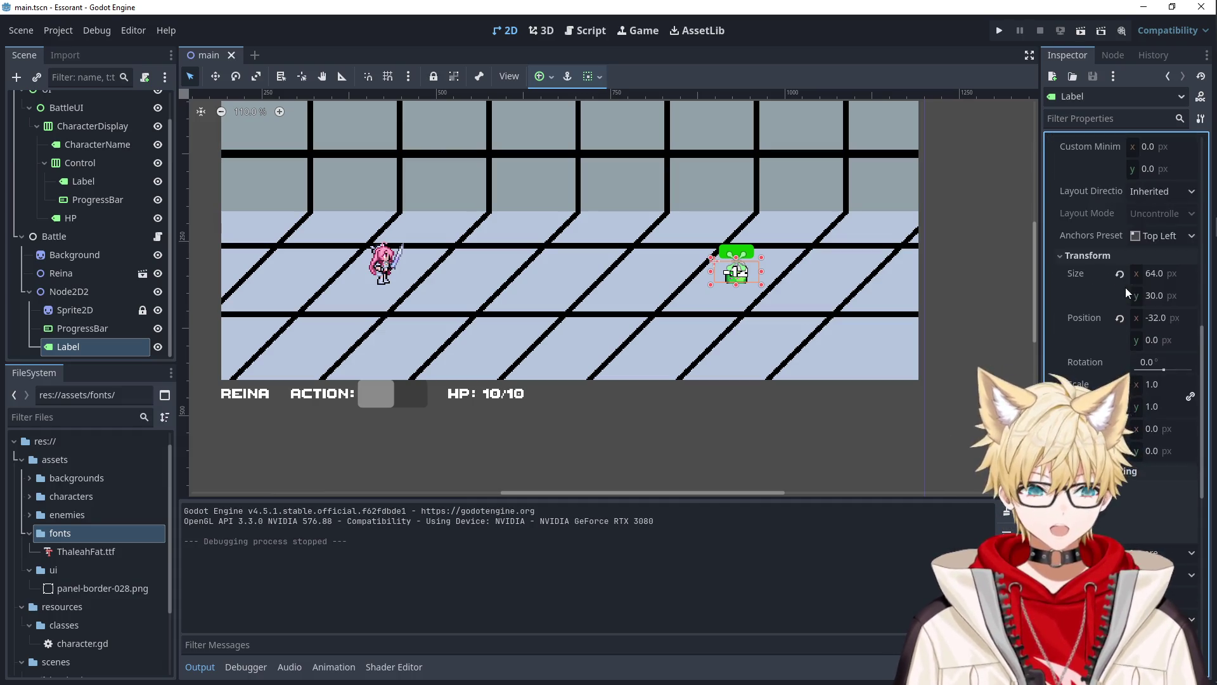
scroll(1095, 293, "up", 10)
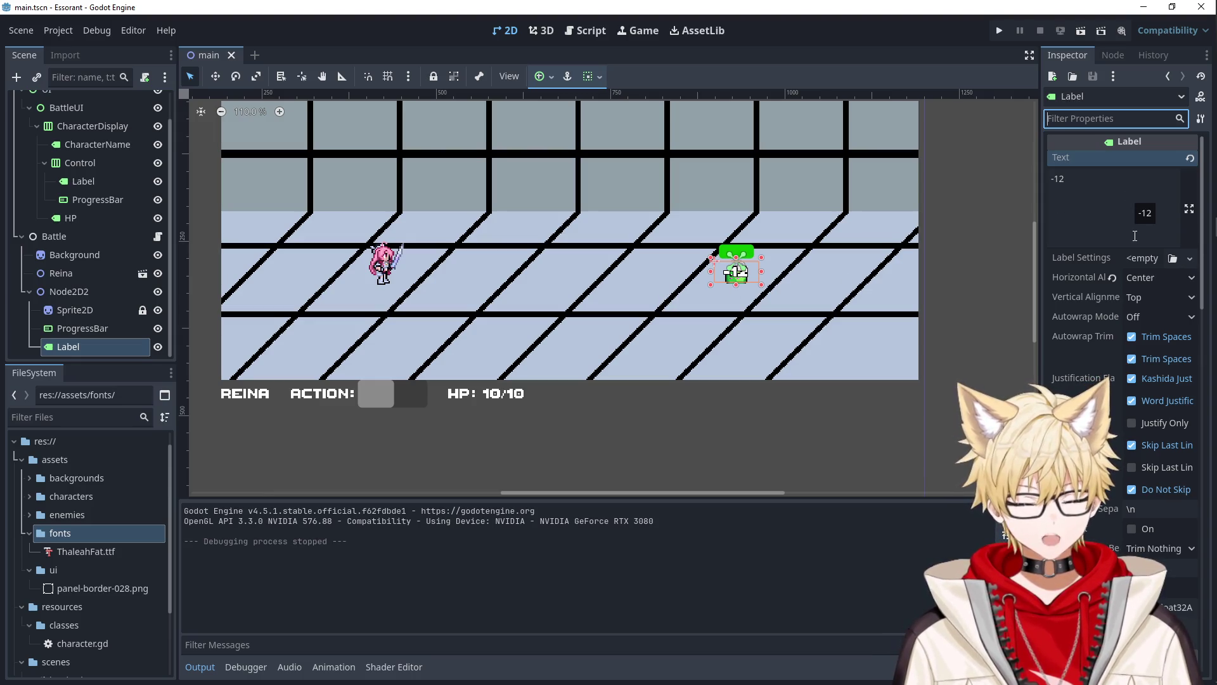
scroll(1131, 371, "down", 10)
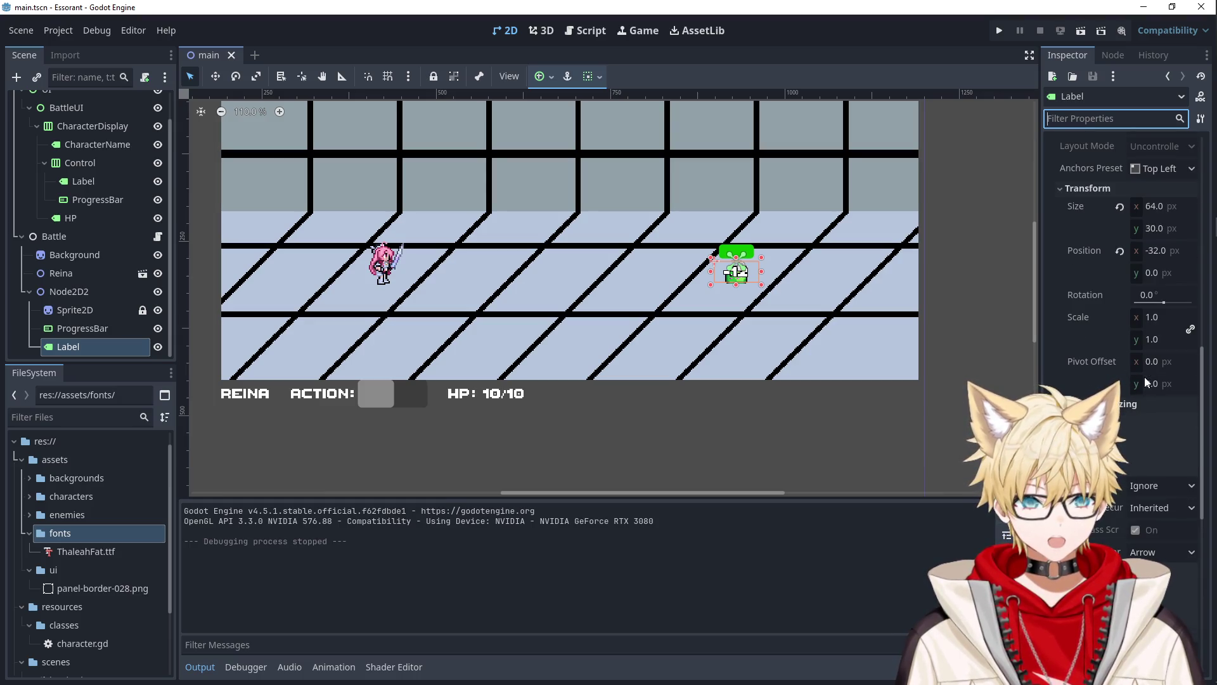
scroll(1139, 359, "up", 5)
scroll(1139, 359, "up", 5)
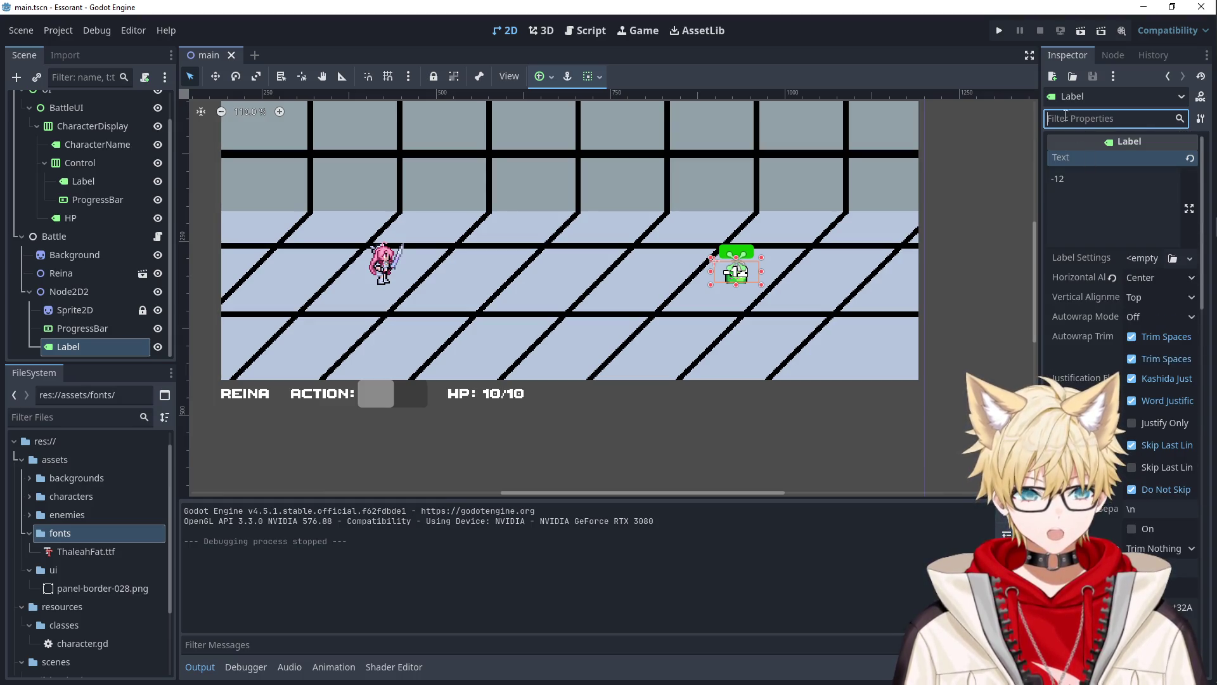
scroll(1133, 380, "down", 10)
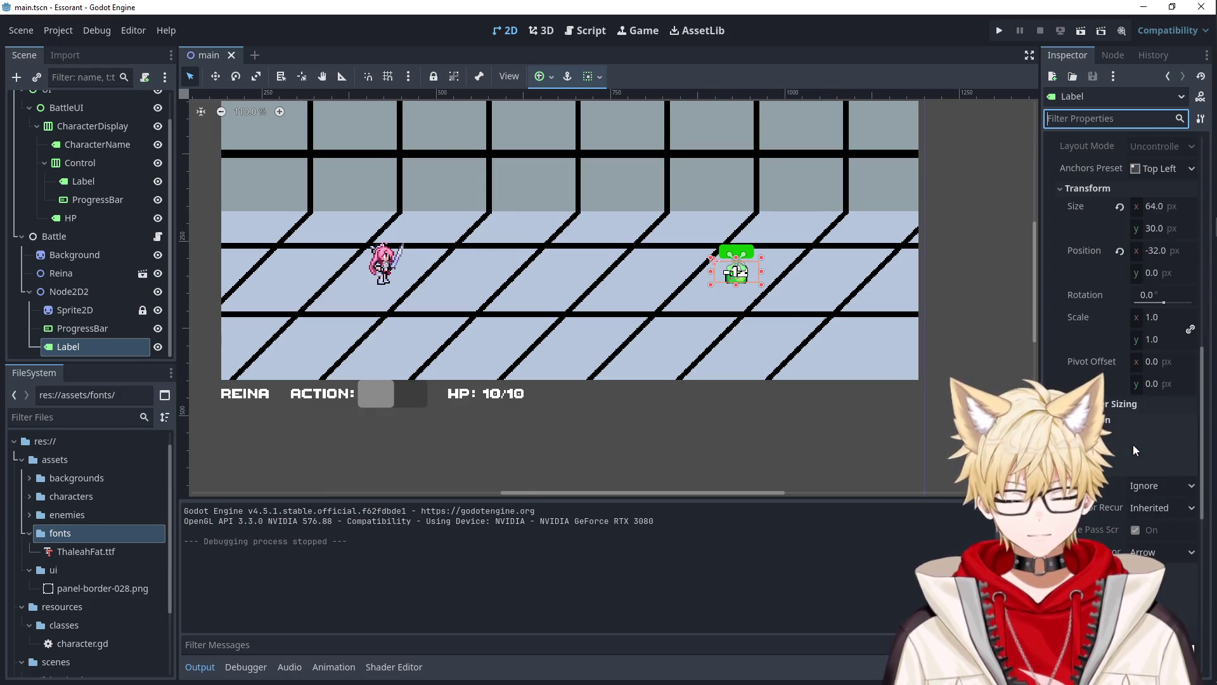
left_click(1154, 319)
type("0.5")
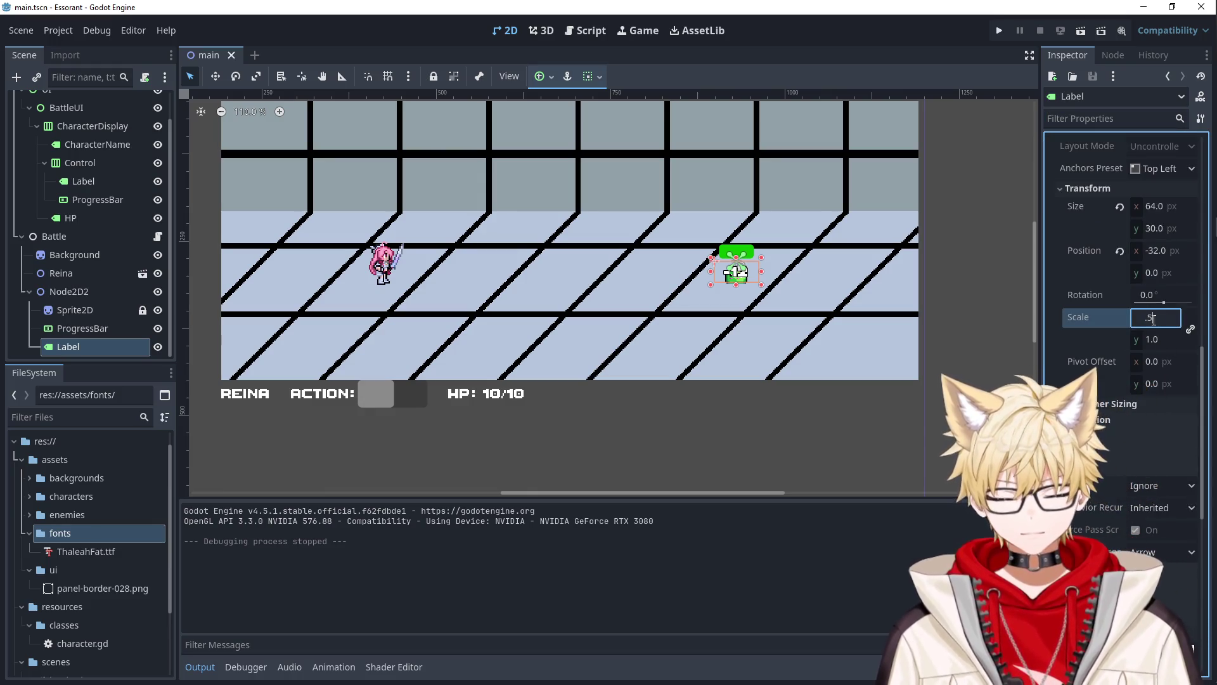
key("Tab")
scroll(778, 298, "up", 6)
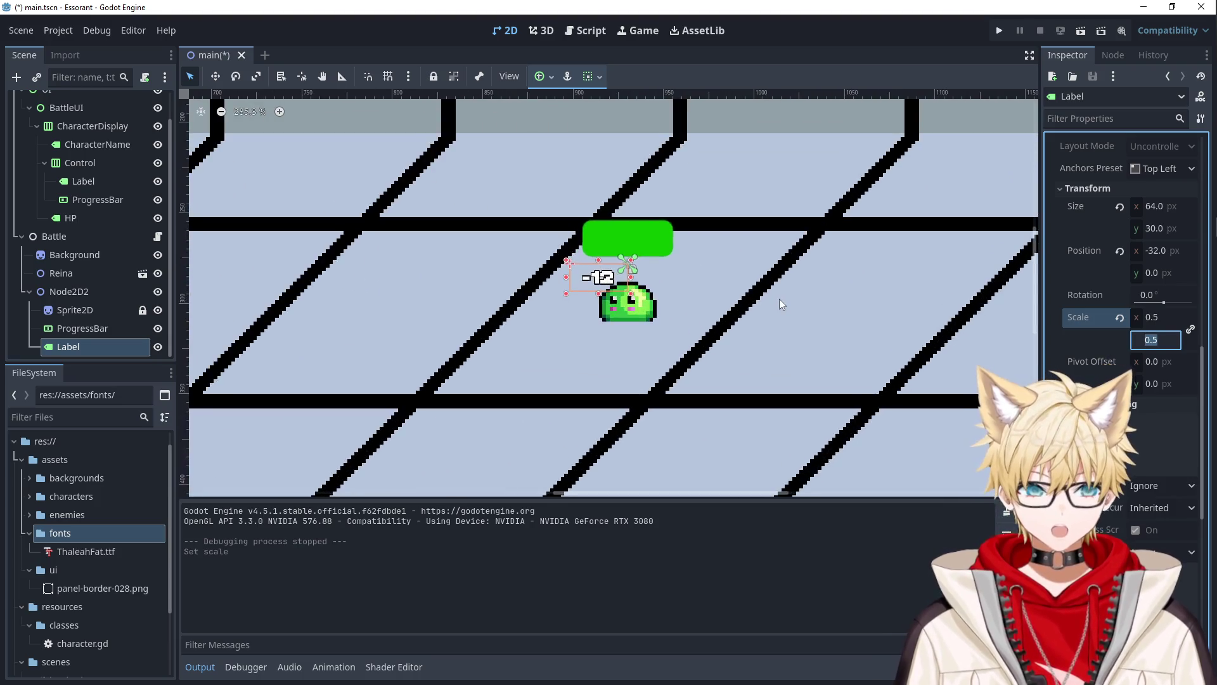
scroll(779, 299, "up", 1)
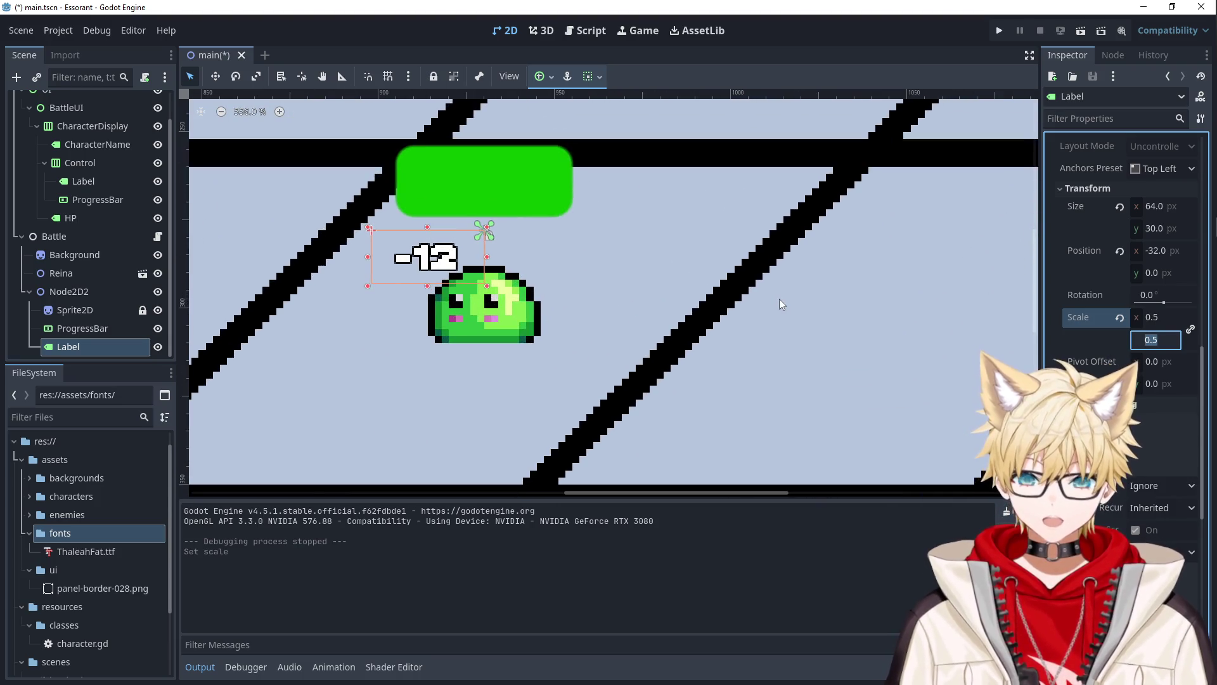
scroll(779, 299, "down", 3)
scroll(778, 299, "down", 4)
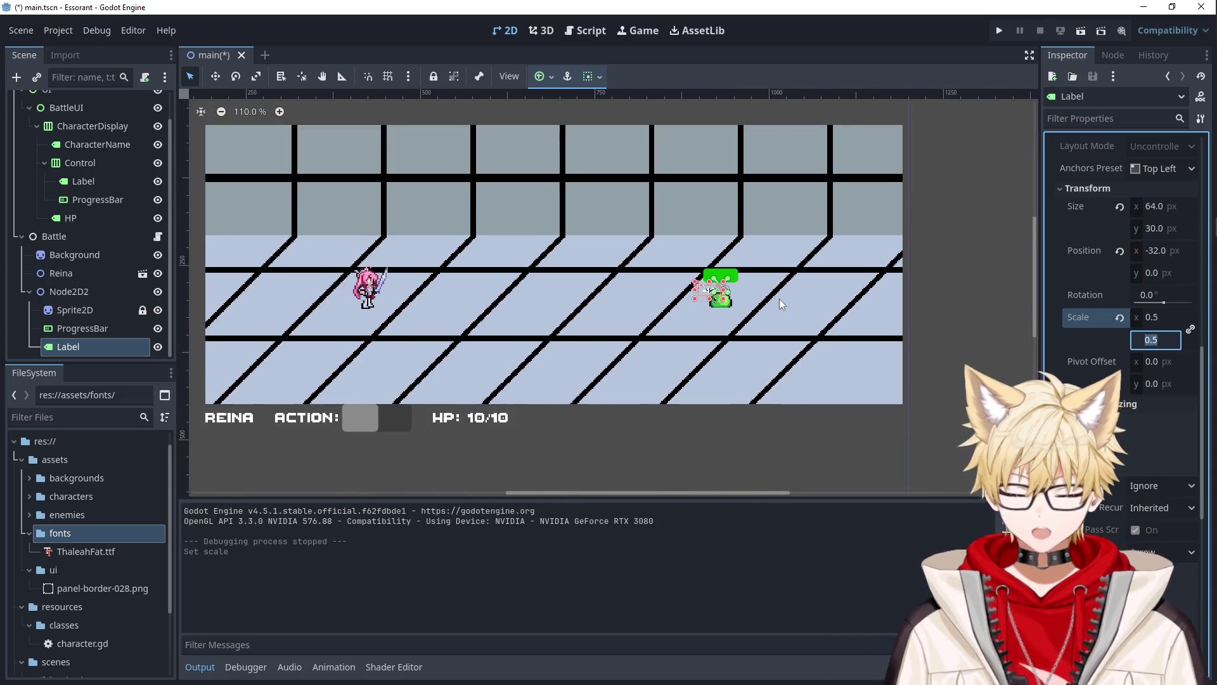
left_click(1120, 317)
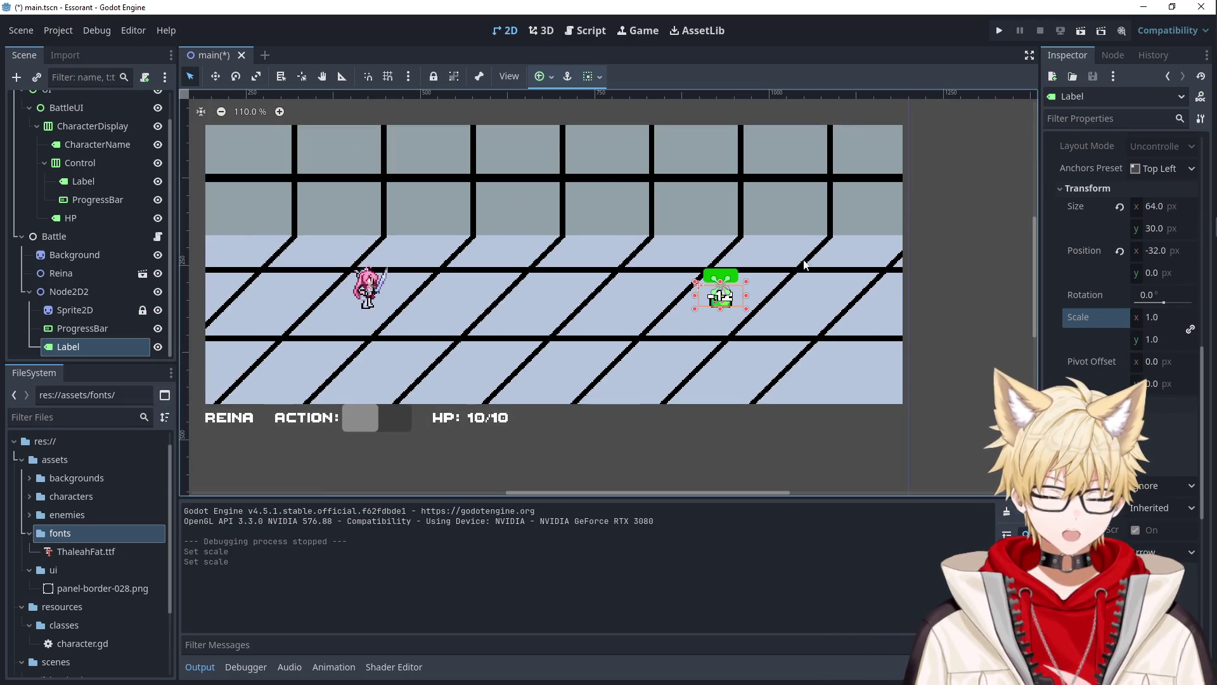
scroll(1115, 537, "up", 5)
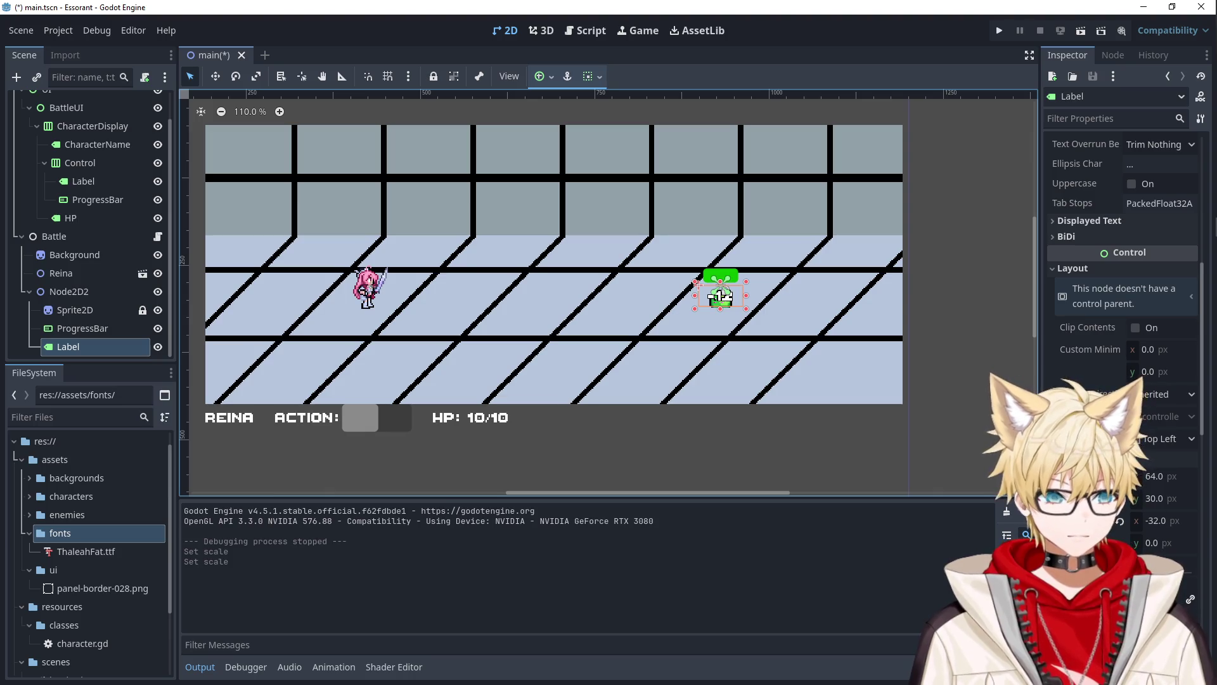
scroll(1122, 267, "up", 5)
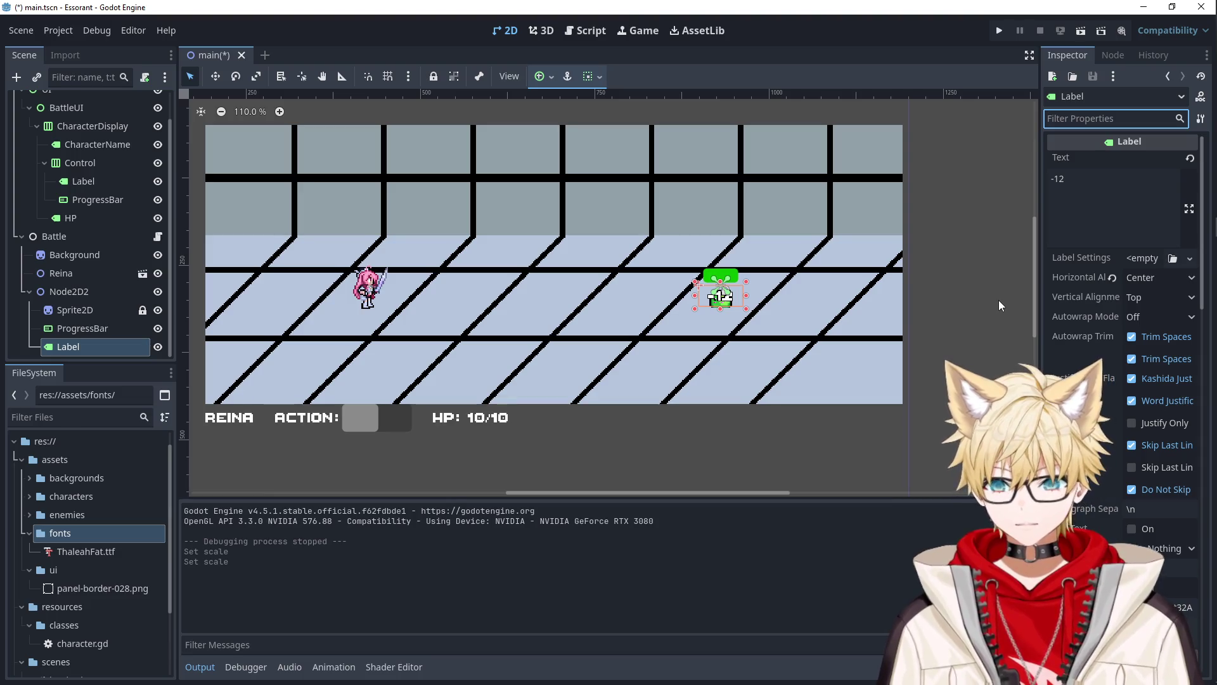
scroll(748, 342, "up", 5)
scroll(687, 232, "down", 5)
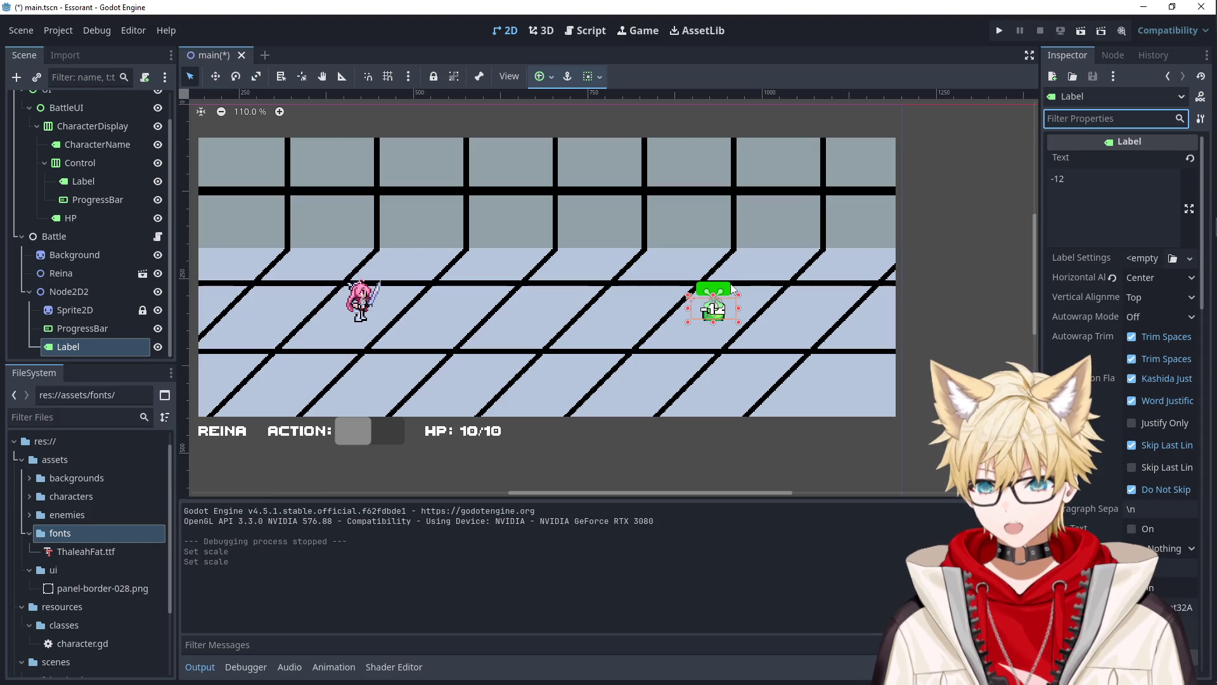
scroll(733, 289, "up", 6)
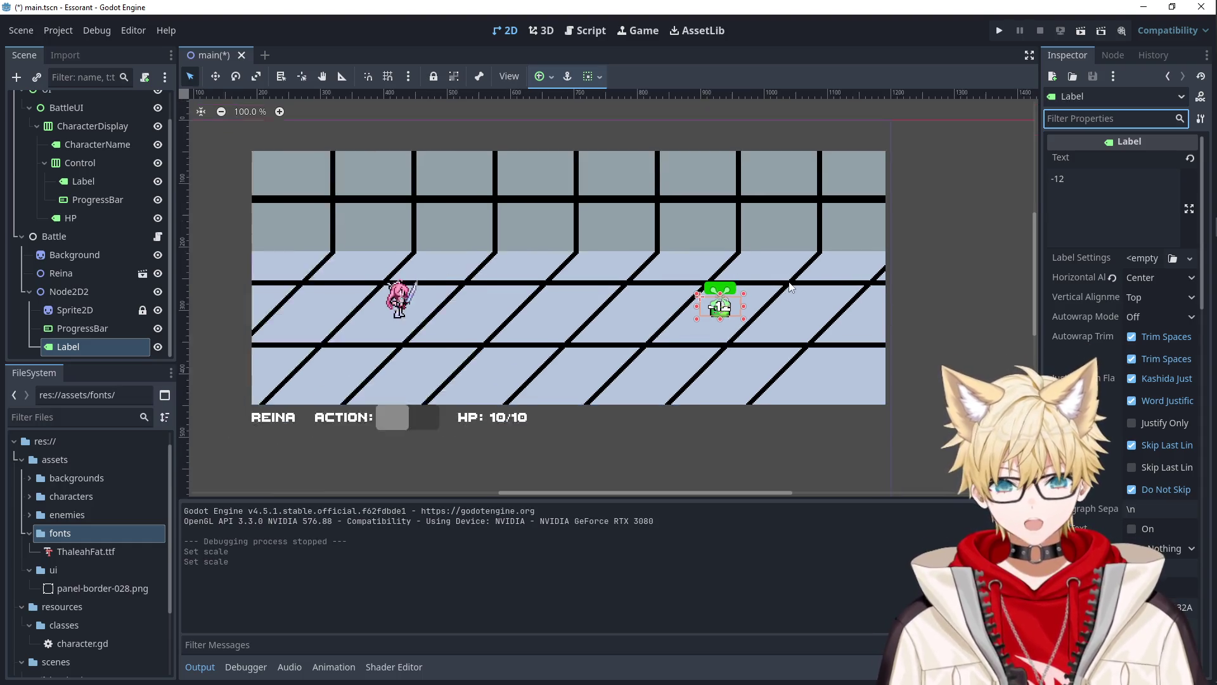
scroll(790, 285, "up", 1)
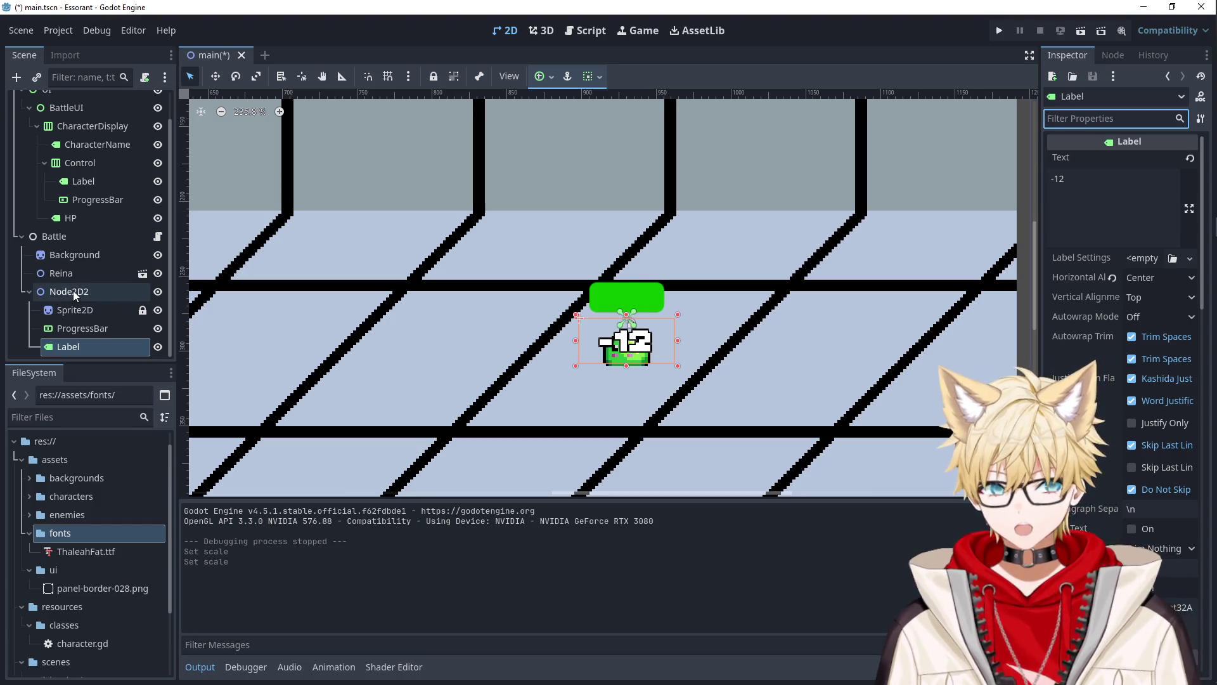
left_click(96, 291)
Rename Node2D2 to EnemyCharacter
right_click(95, 288)
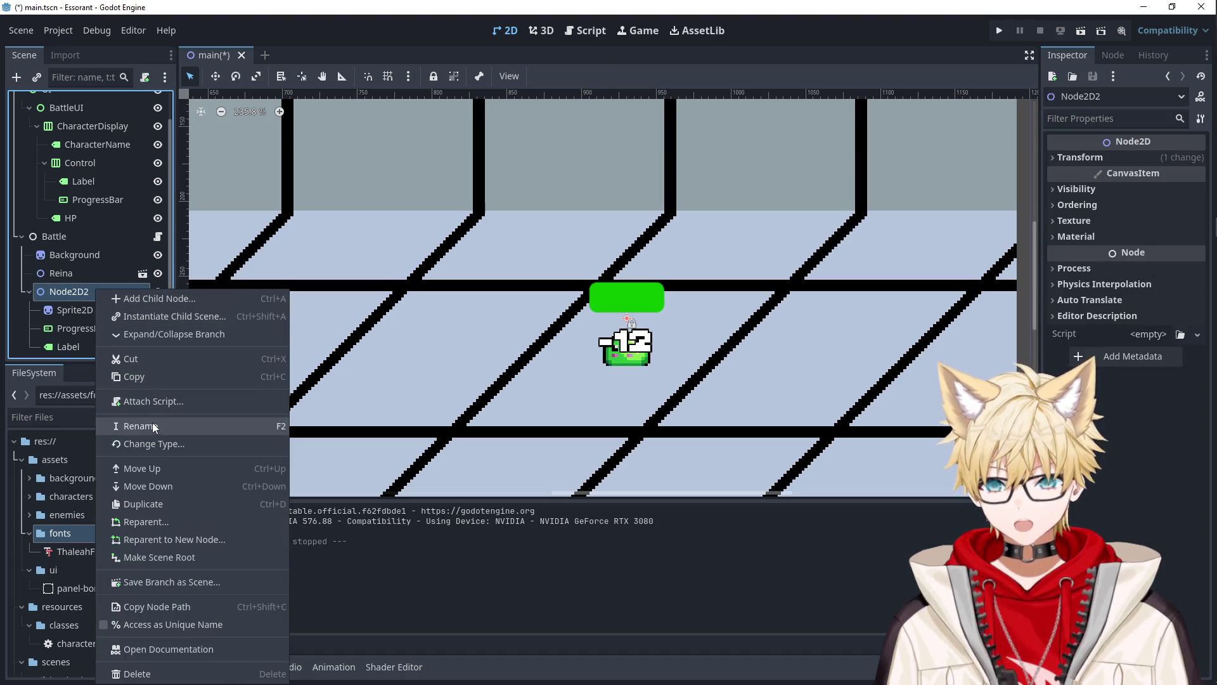
left_click(74, 290)
double_click(75, 291)
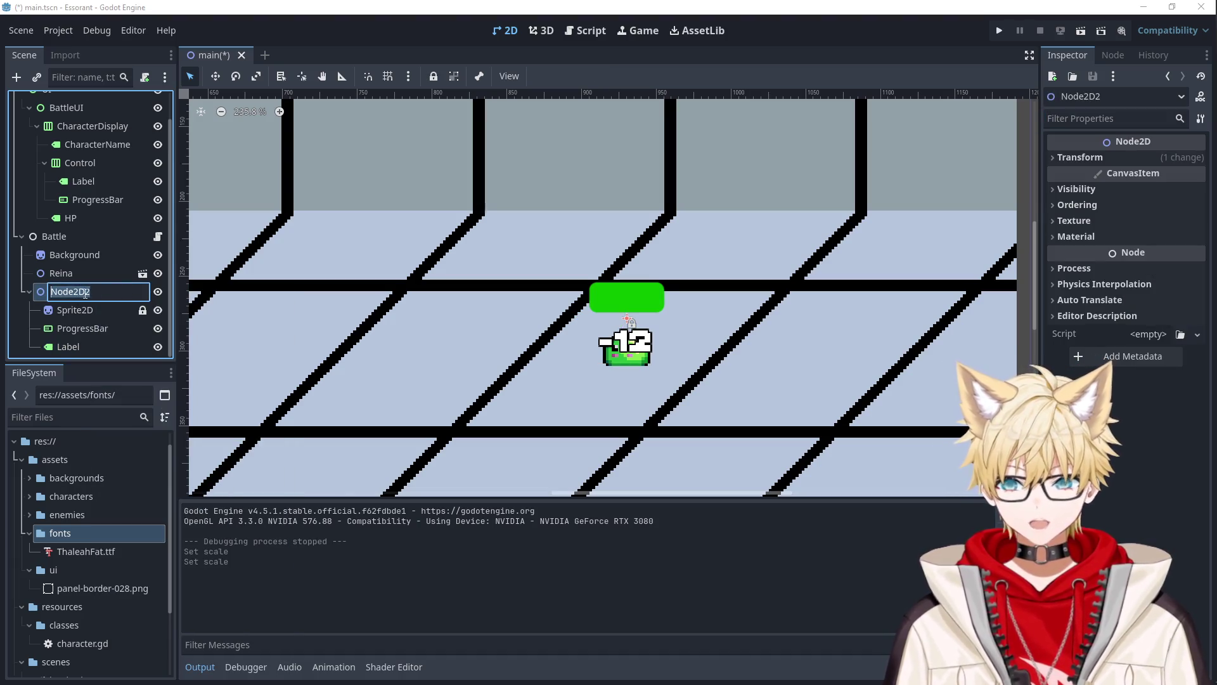
type("EnemyCharact")
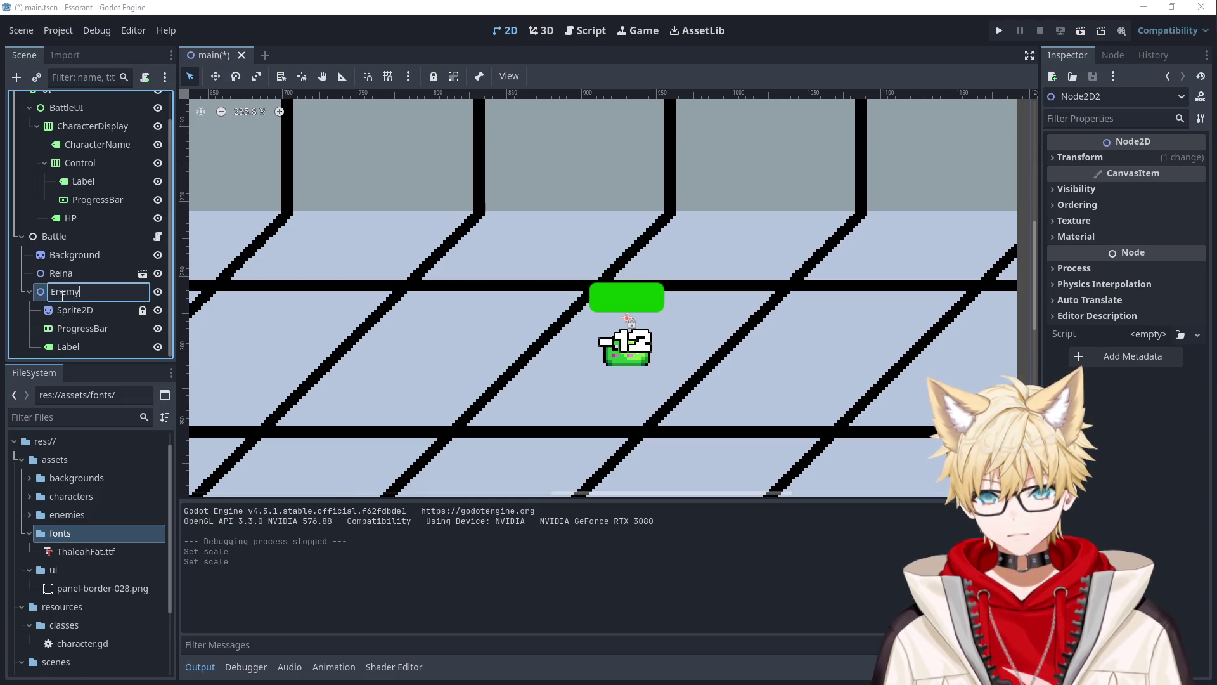
type("er")
key("Return")
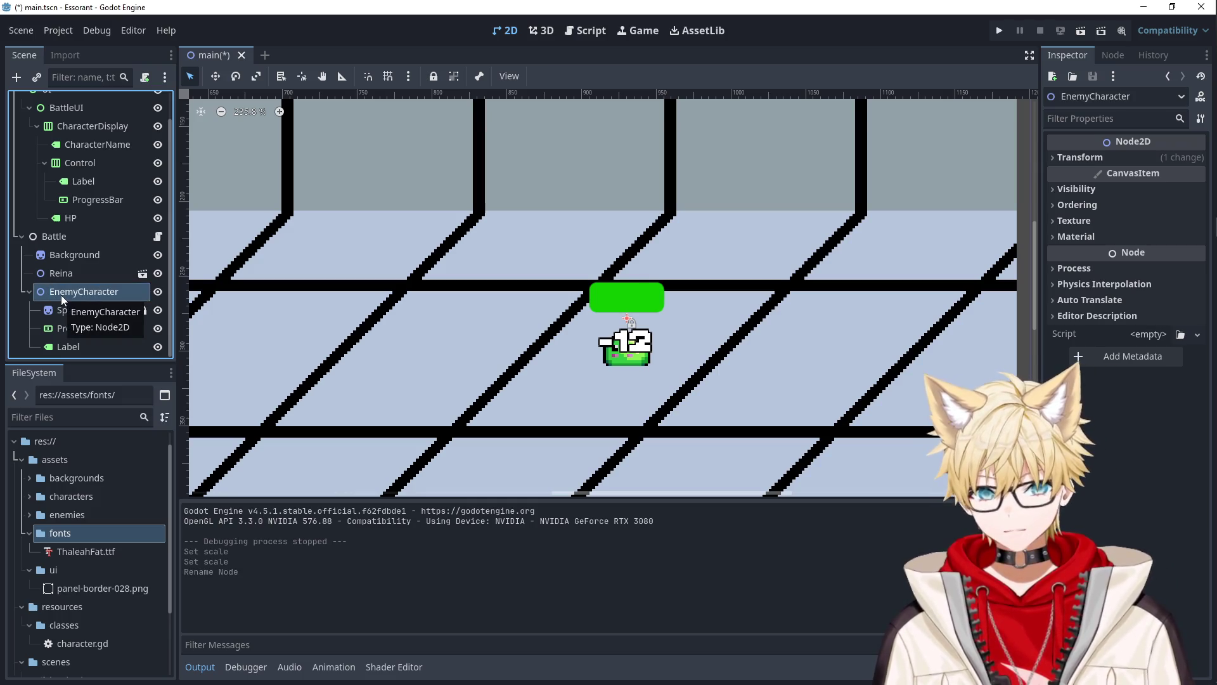
Attach a new script saved as res://scripts/enemy_character_node.gd to EnemyCharacter
right_click(61, 295)
left_click(136, 402)
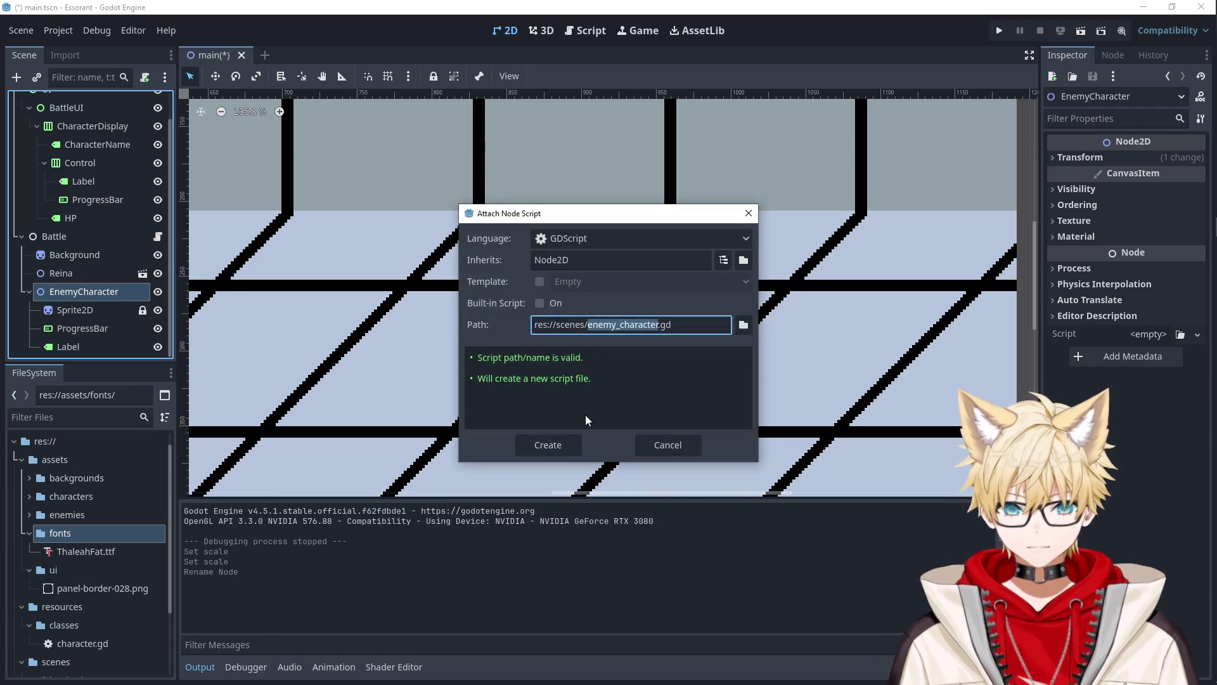
left_click(667, 326)
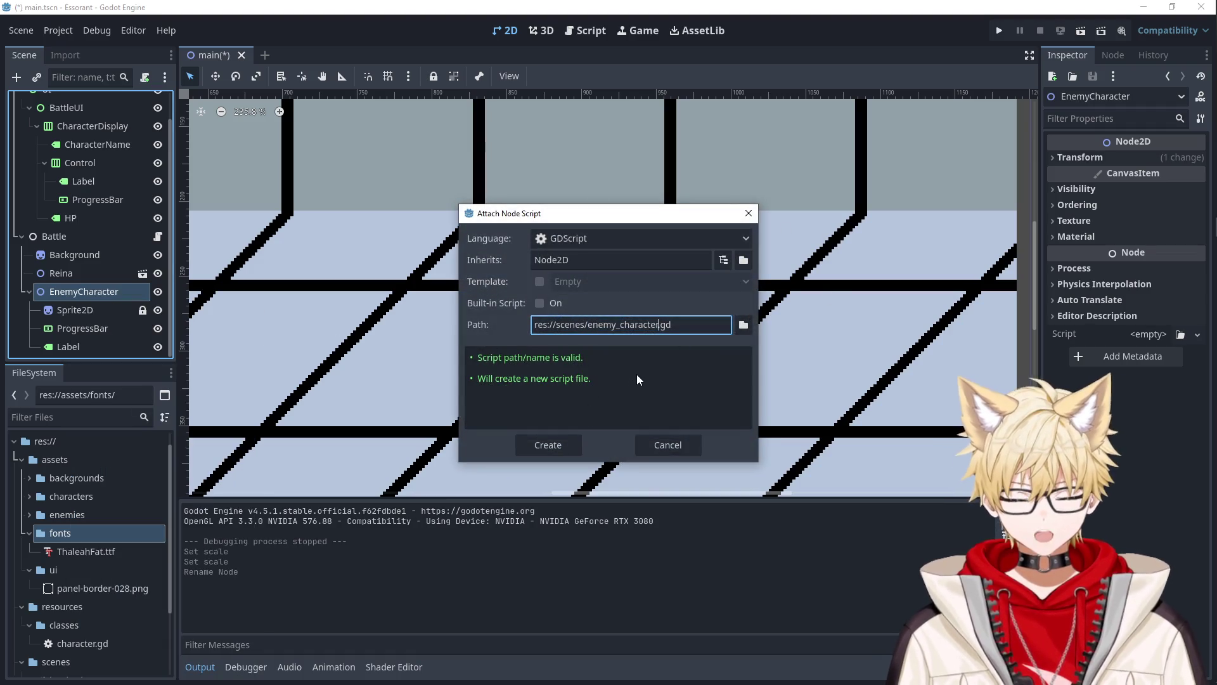
type("_node")
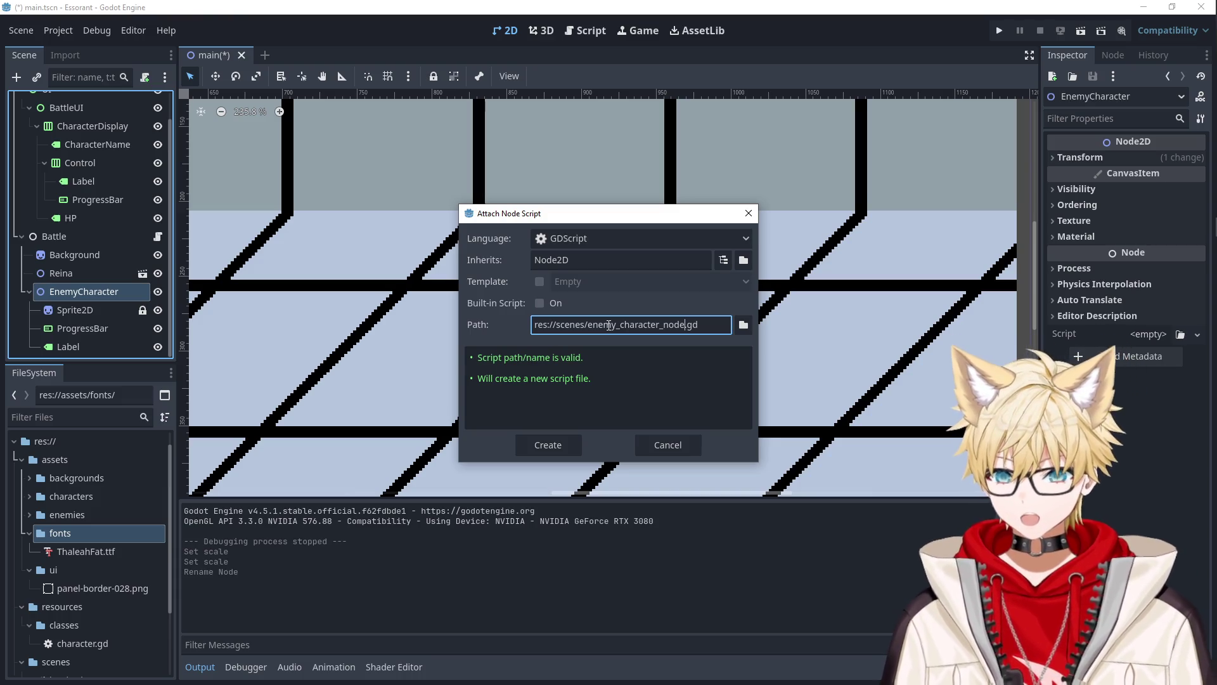
left_click(744, 325)
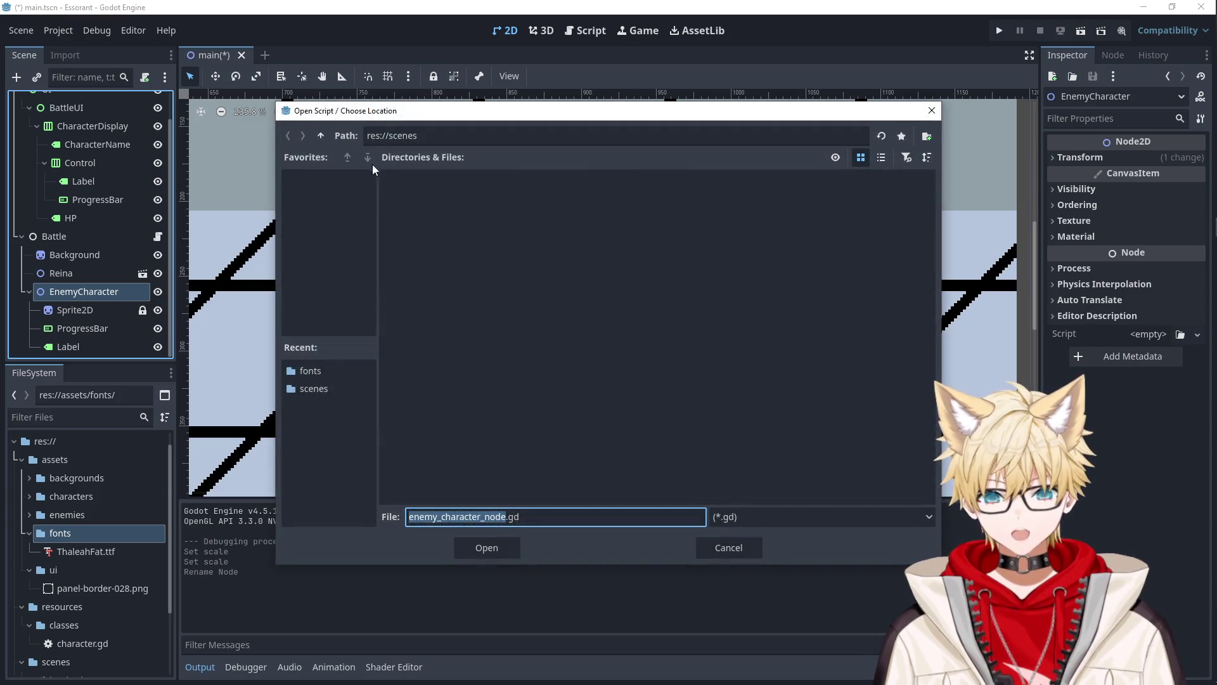
left_click(321, 135)
double_click(602, 203)
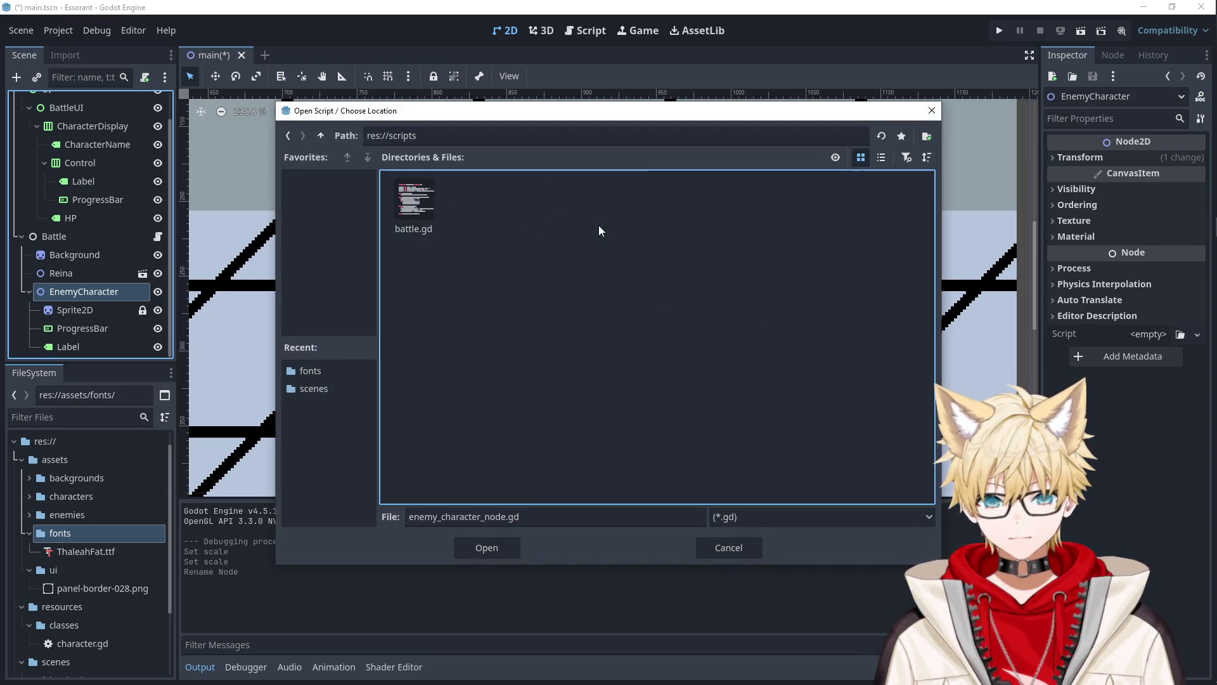
double_click(500, 517)
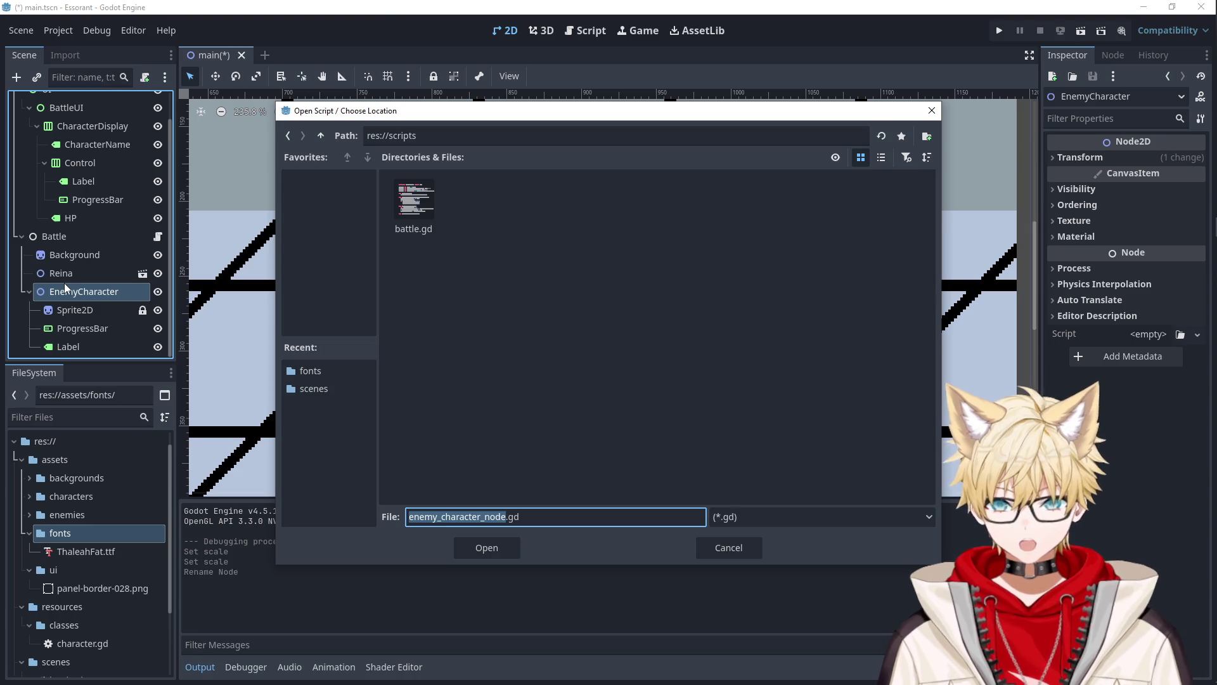
left_click(500, 553)
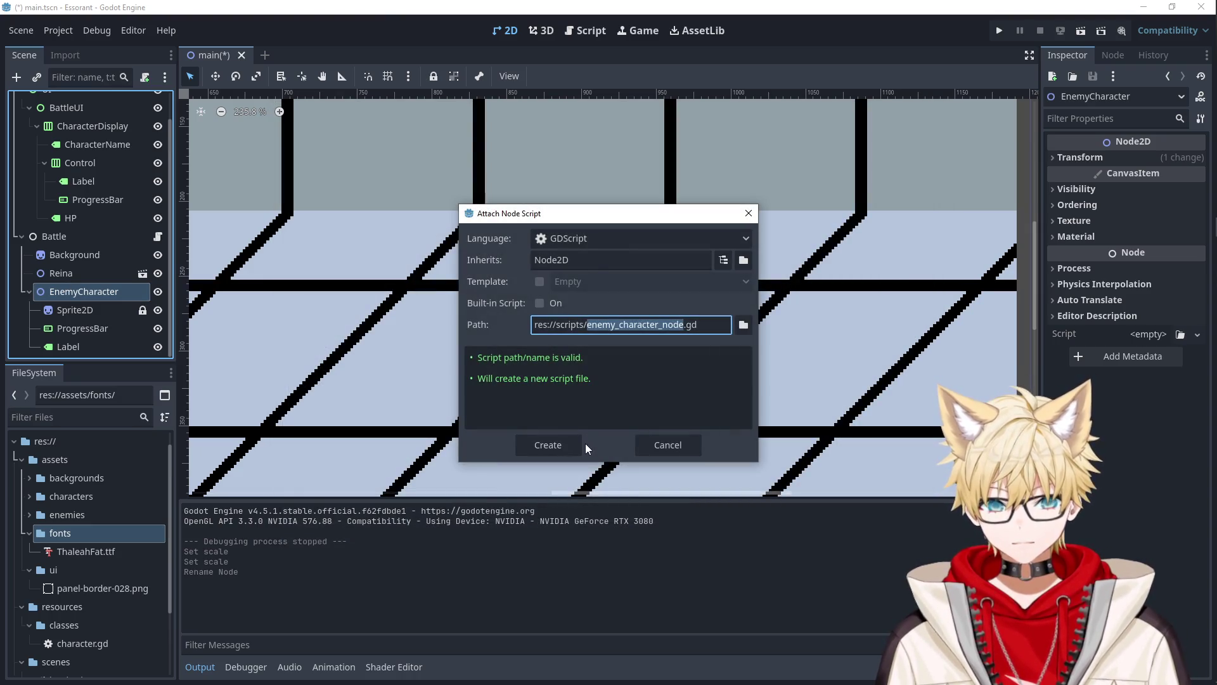
left_click(549, 443)
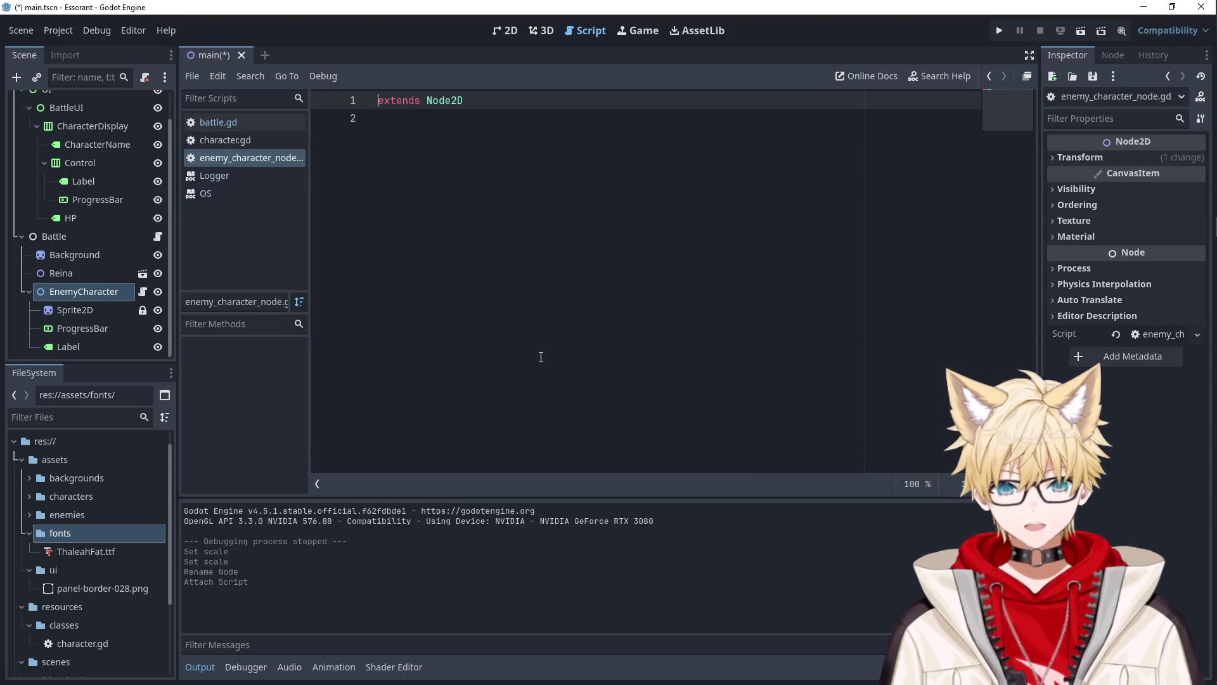
Declare class_name EnemyCharacterNode at the top of the enemy script
type("class_name Enem")
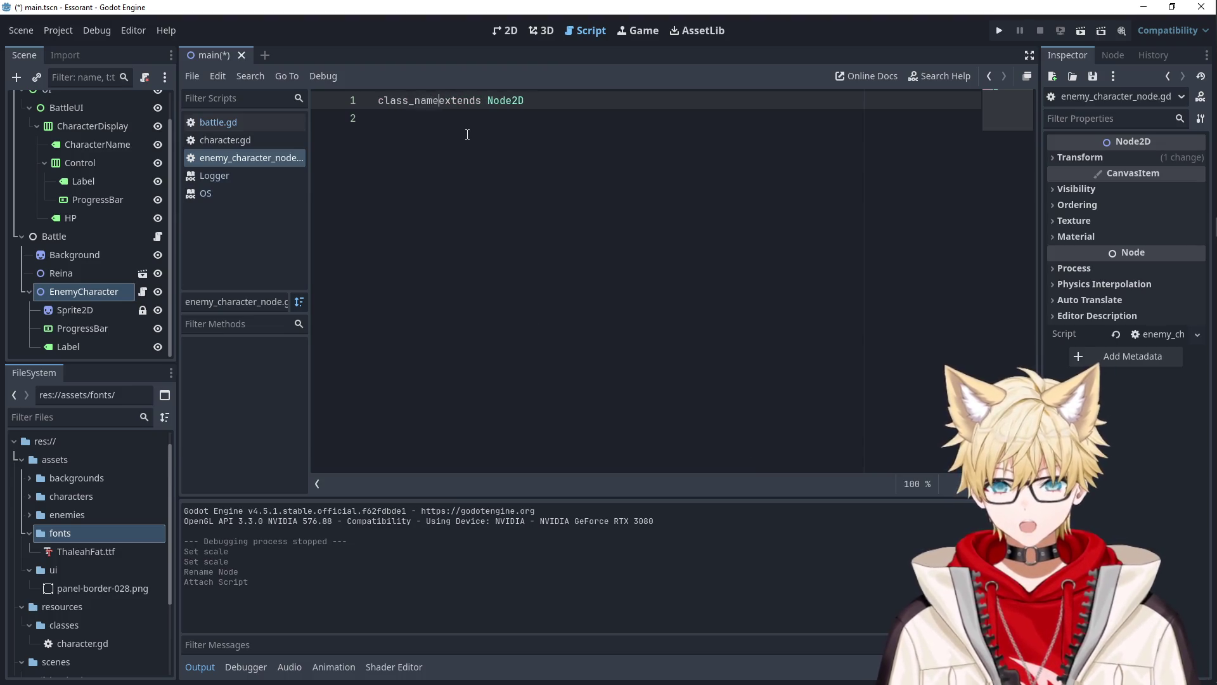
type("yCharacterNode")
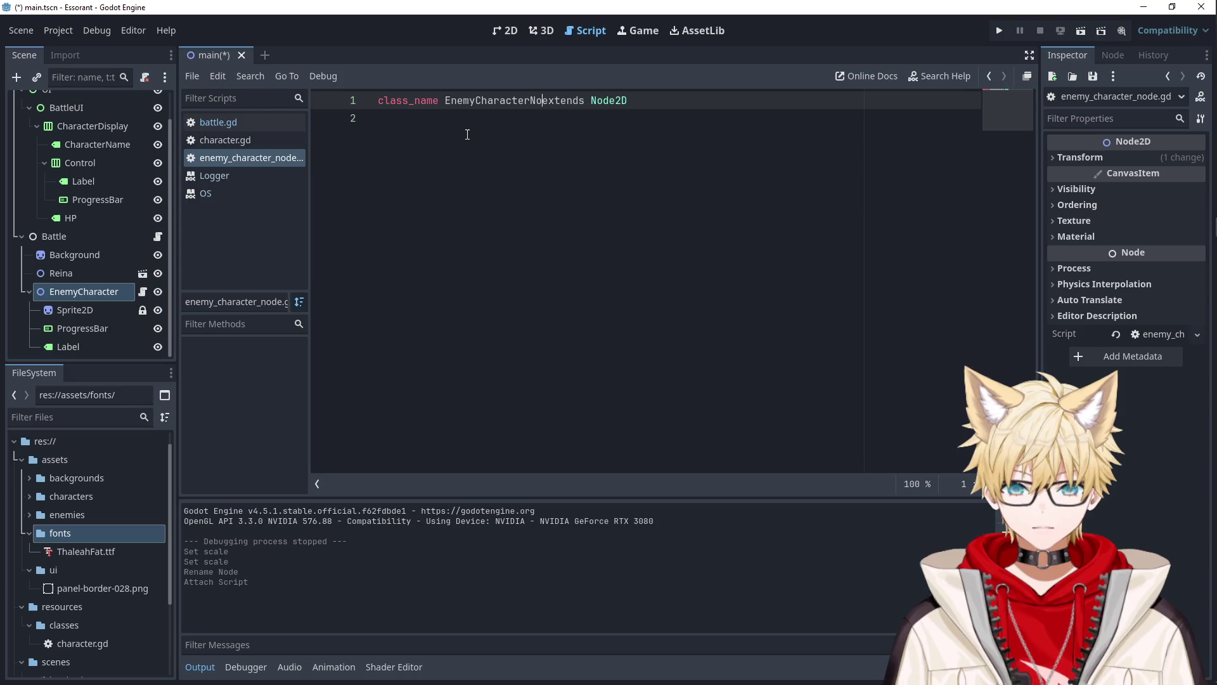
left_click(557, 123)
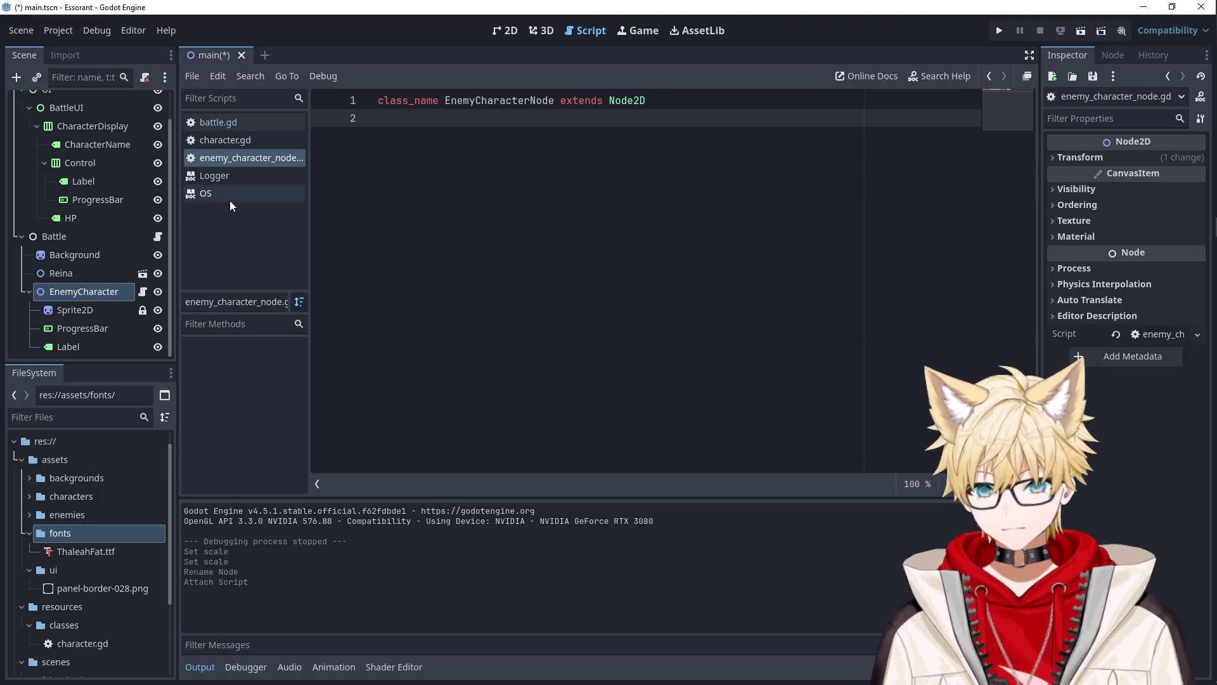
double_click(482, 100)
left_click(485, 119)
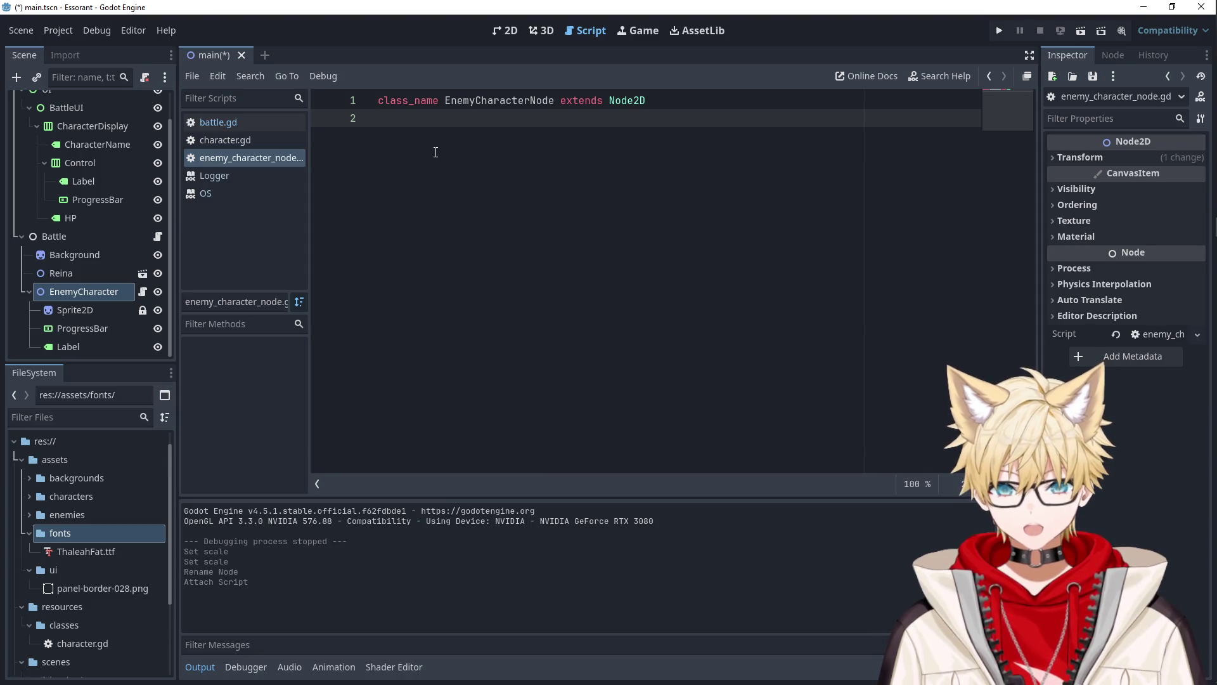
Add func take_damage() whose body calls _animate_damage_text()
key("Return")
key("Return")
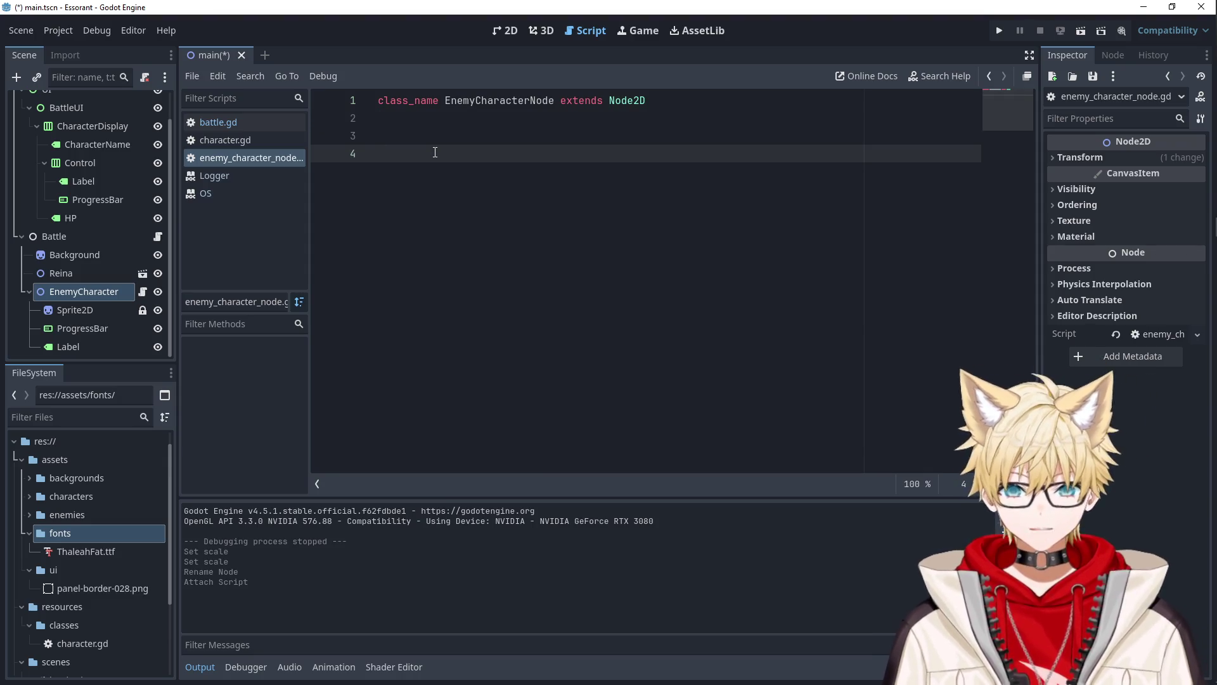
type("func take_da")
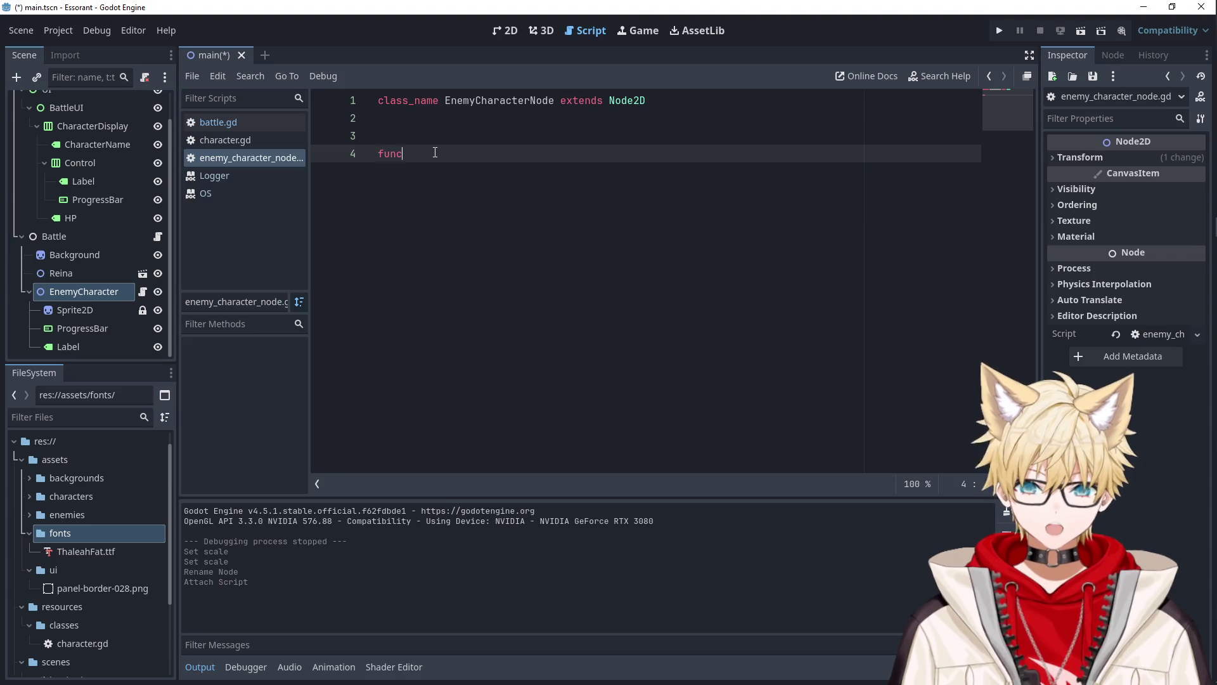
type("mage()")
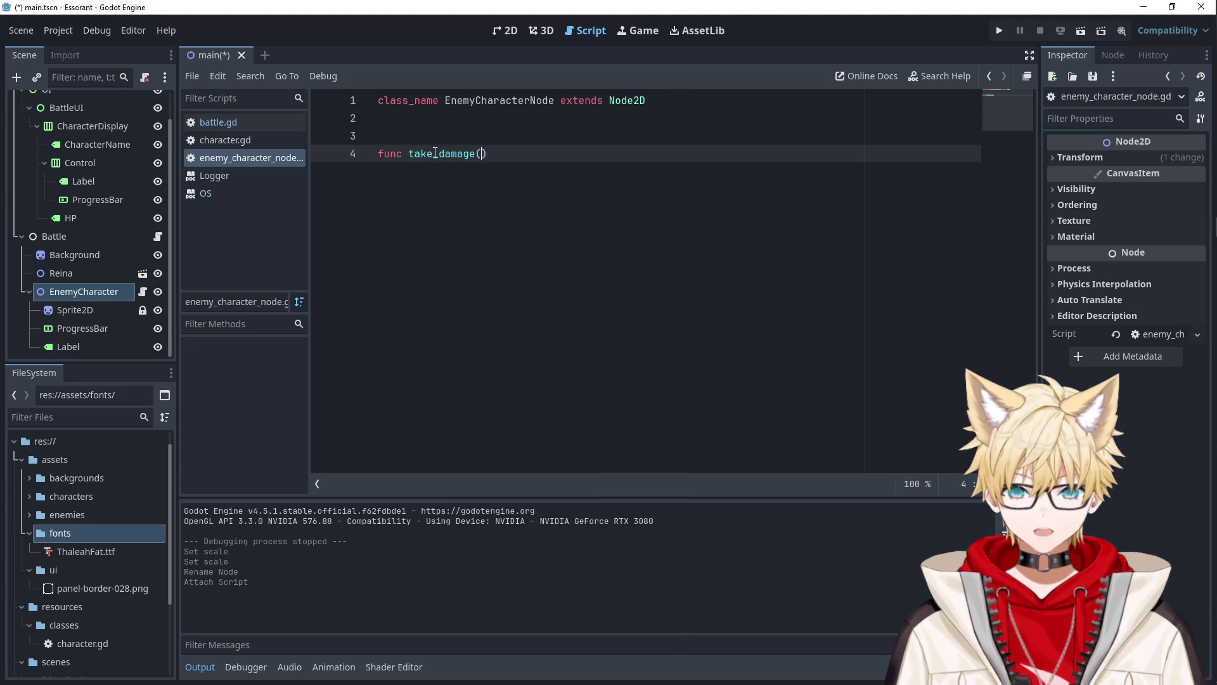
type(":")
key("Return")
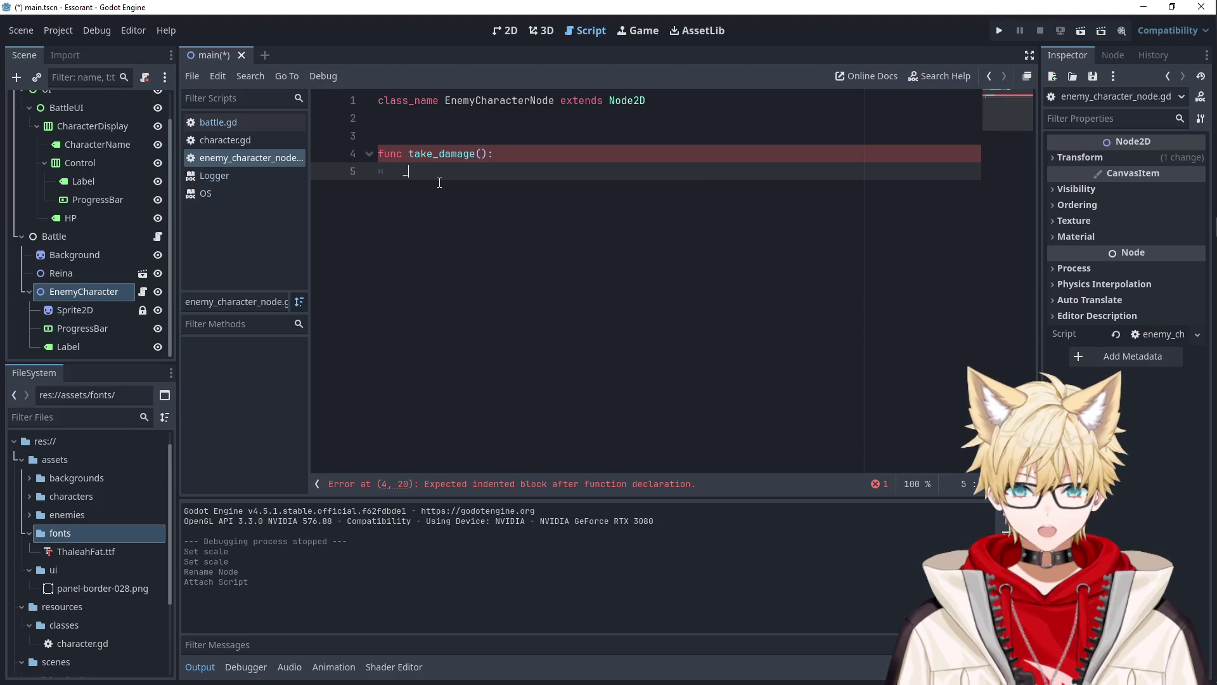
type("aniamt")
key("BackSpace")
key("BackSpace")
key("BackSpace")
type("imate_d")
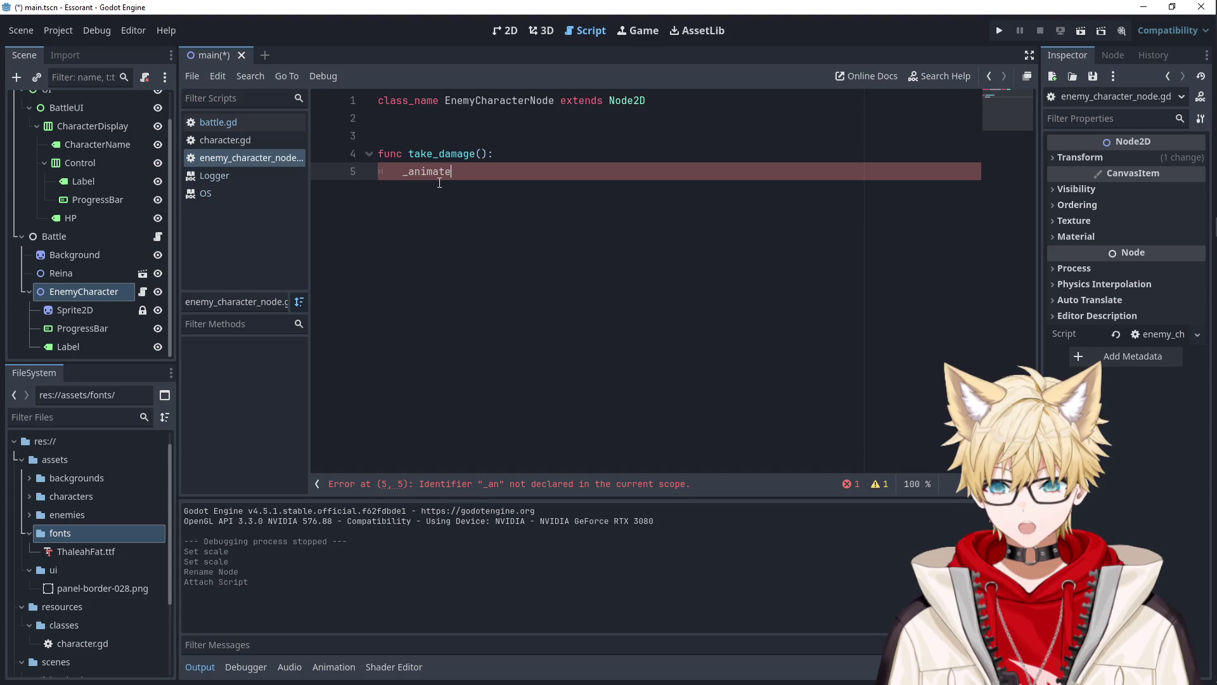
type("amage_text()")
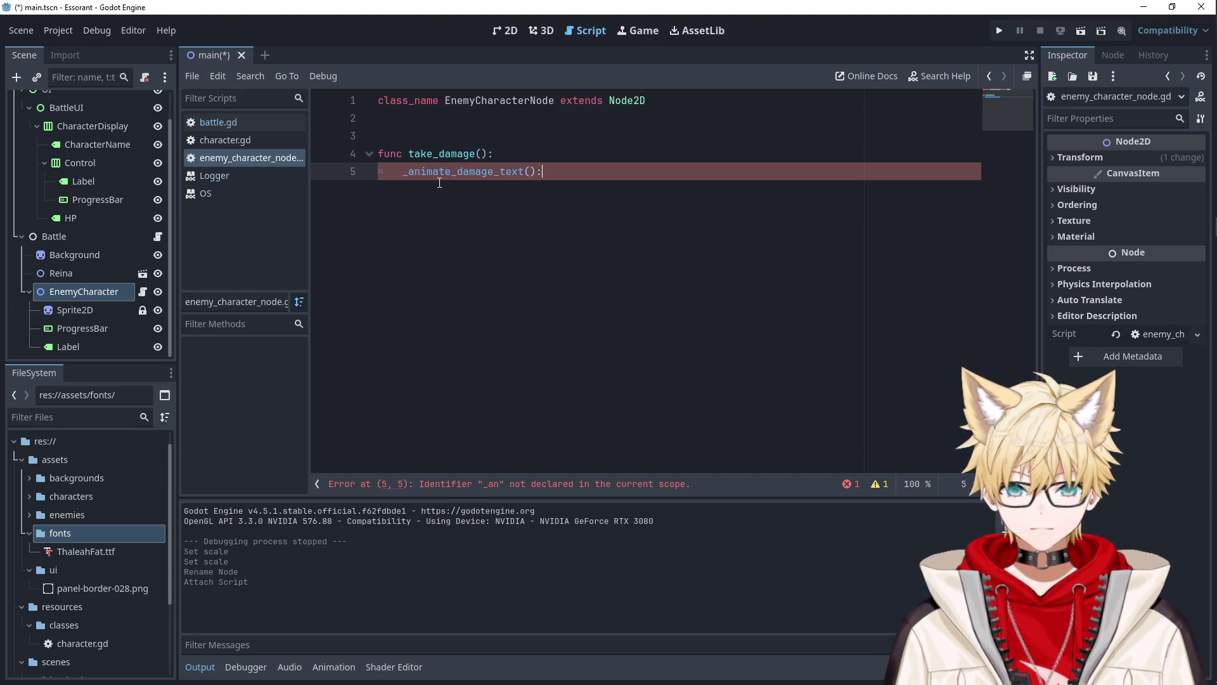
key("Return")
Define a stub _animate_damage_text() function containing only pass
key("Return")
type("u")
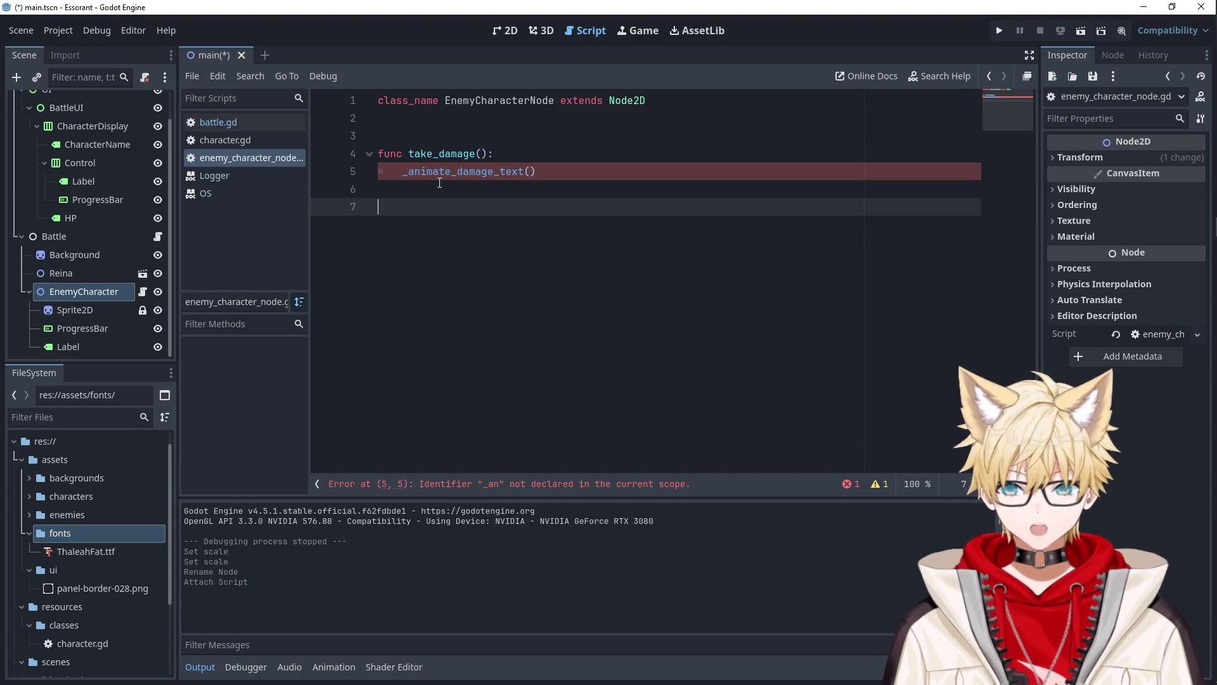
key("Return")
type("func")
type("imation")
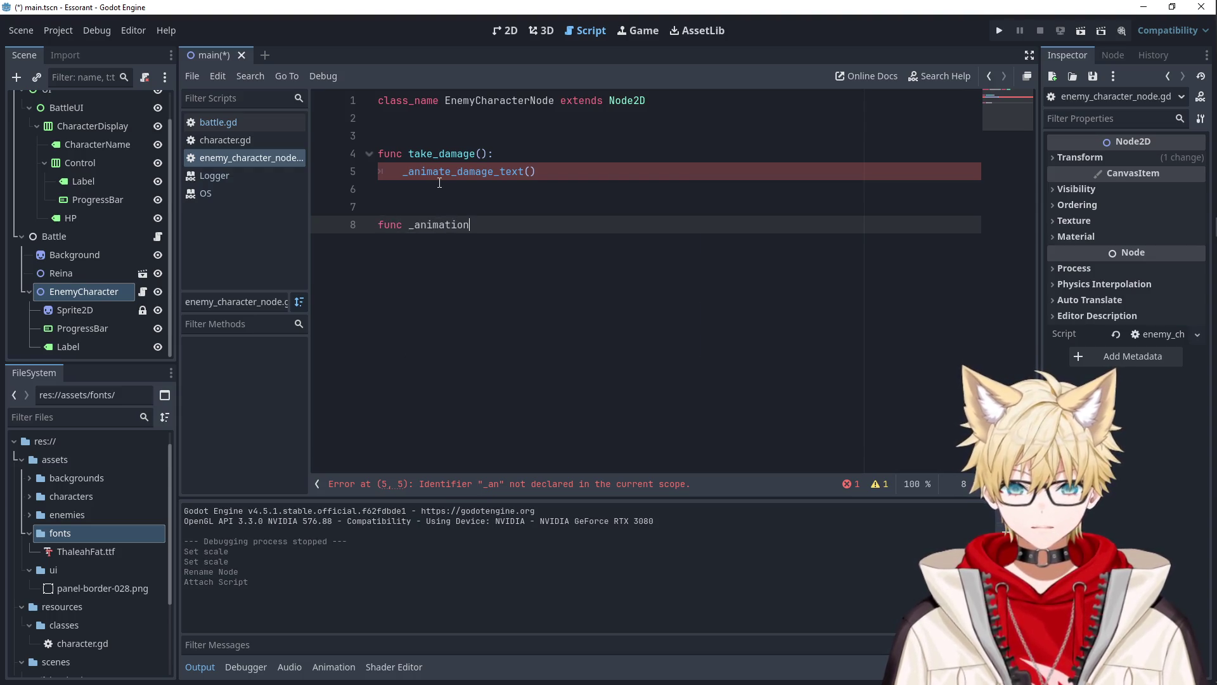
type("amage")
type("():")
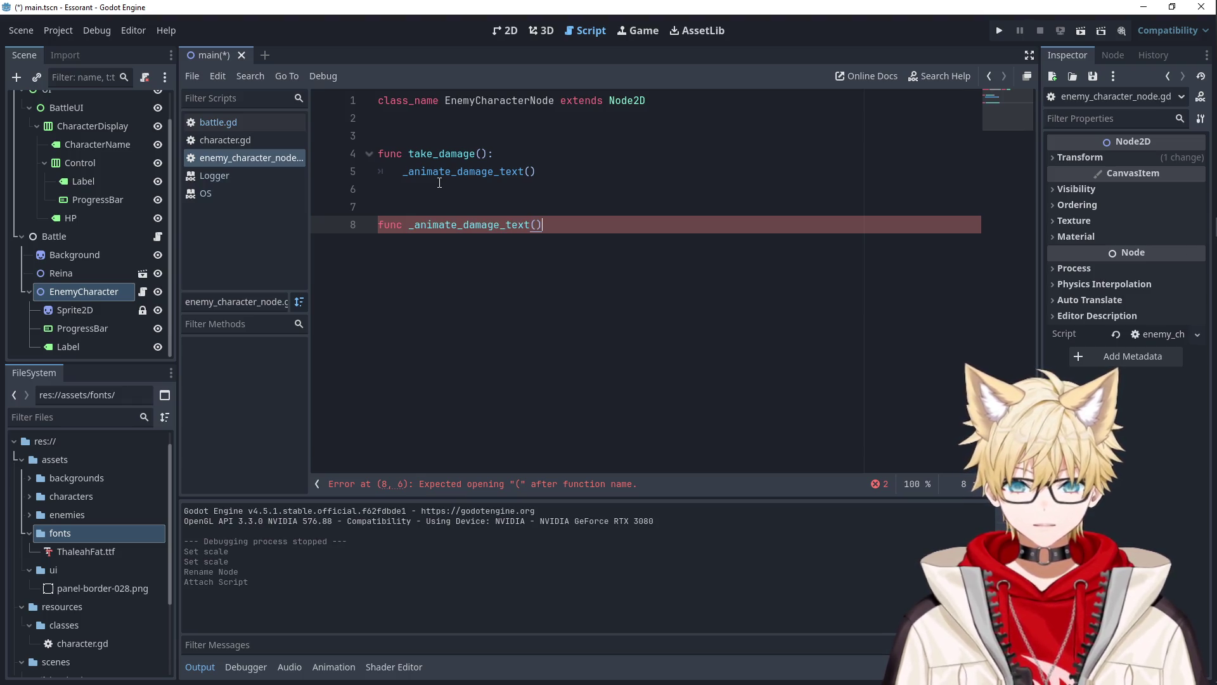
key("Return")
type("pass")
Select the Label node under EnemyCharacter in the Scene dock
left_click(571, 200)
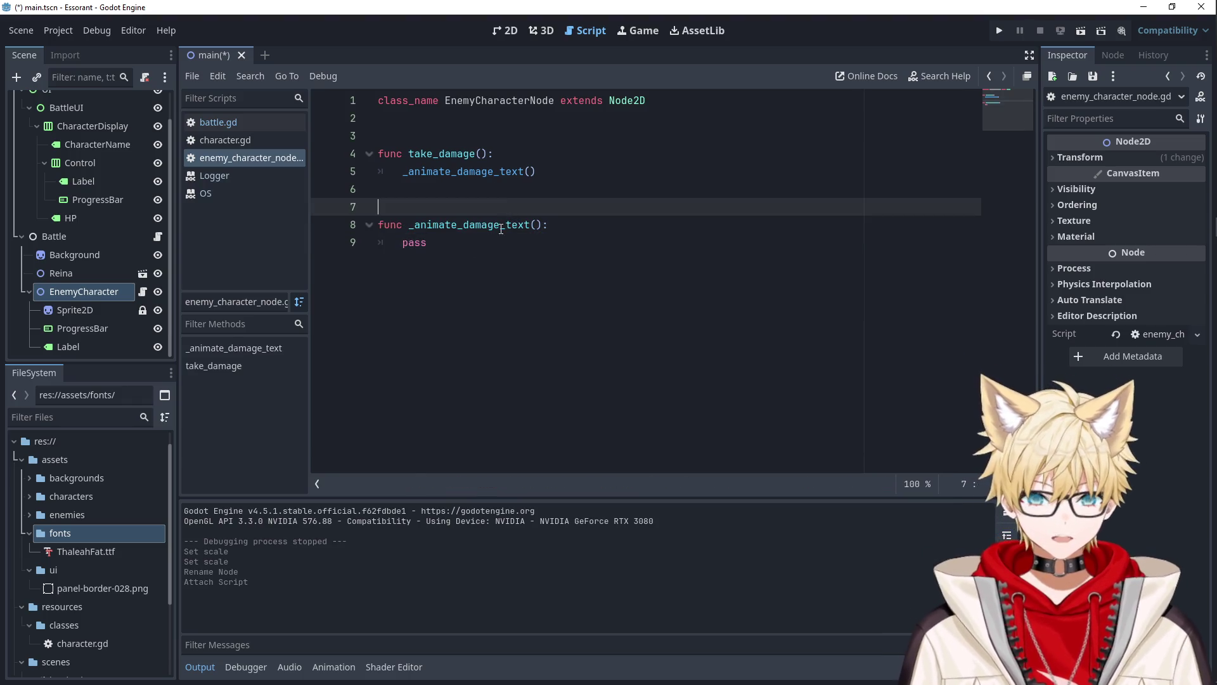
left_click(93, 314)
double_click(88, 329)
left_click(82, 347)
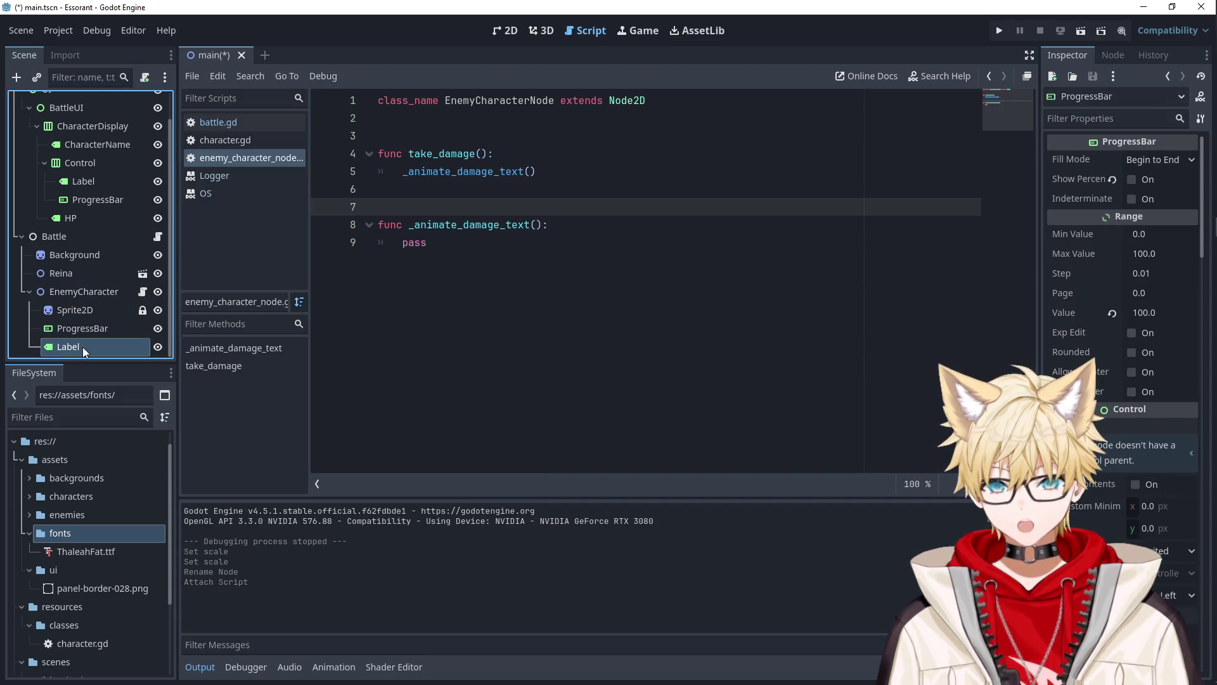
Rename the Label node to DamageLabel and drag it into the script as an onready reference
left_click(82, 348)
type("DamageLabel")
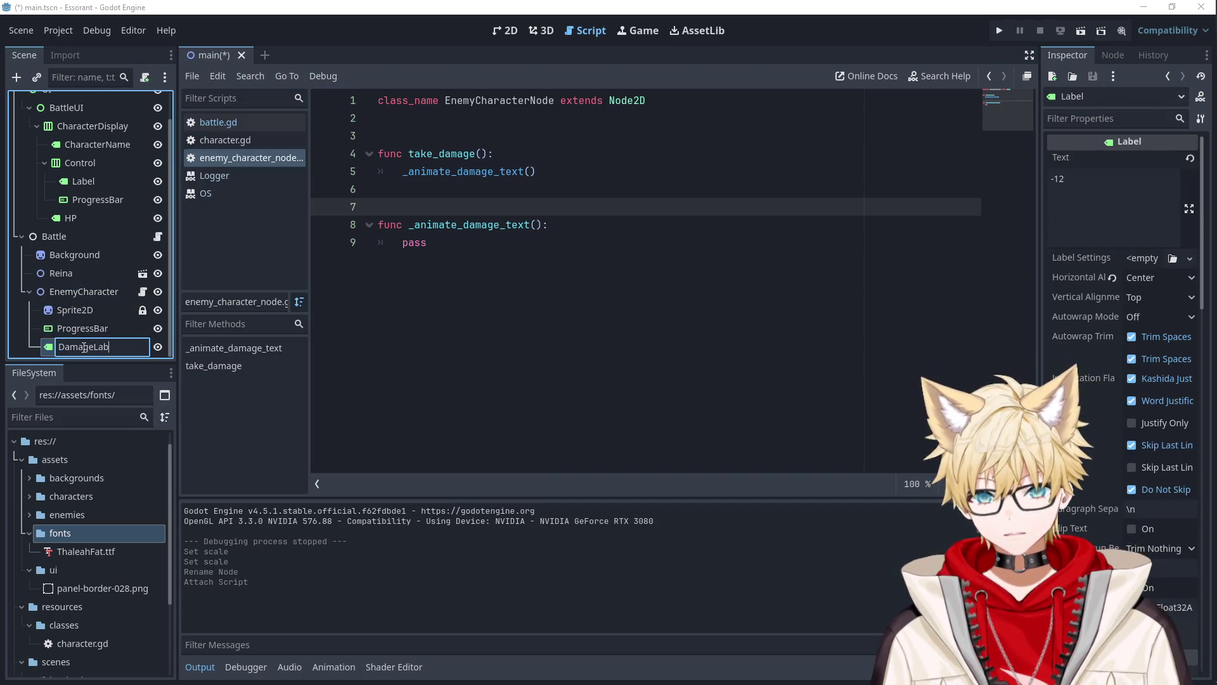
key("Return")
mouse_move(83, 348)
left_mouse_down()
mouse_move(82, 329)
mouse_move(135, 344)
mouse_move(393, 243)
mouse_move(478, 135)
left_mouse_up()
Add a damage animation tween variable created with get_tree().create_tween()
left_click_drag(448, 260, 404, 260)
type("damage_label")
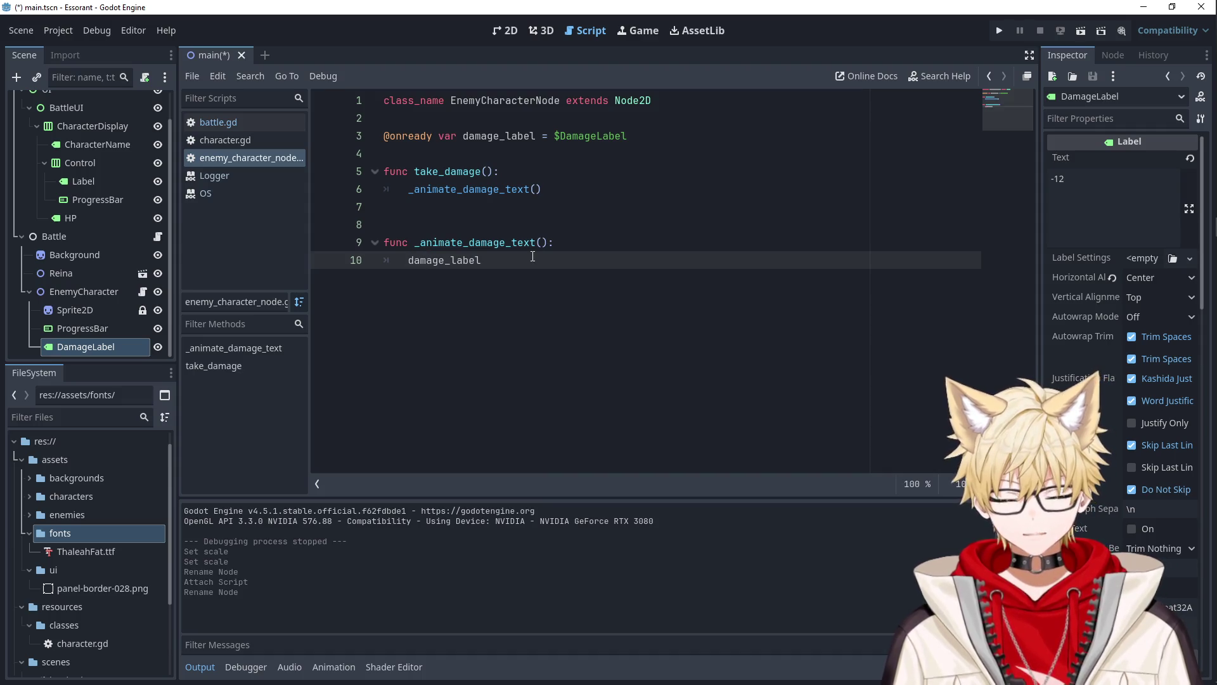
key("BackSpace")
key("BackSpace")
key("BackSpace")
type("var")
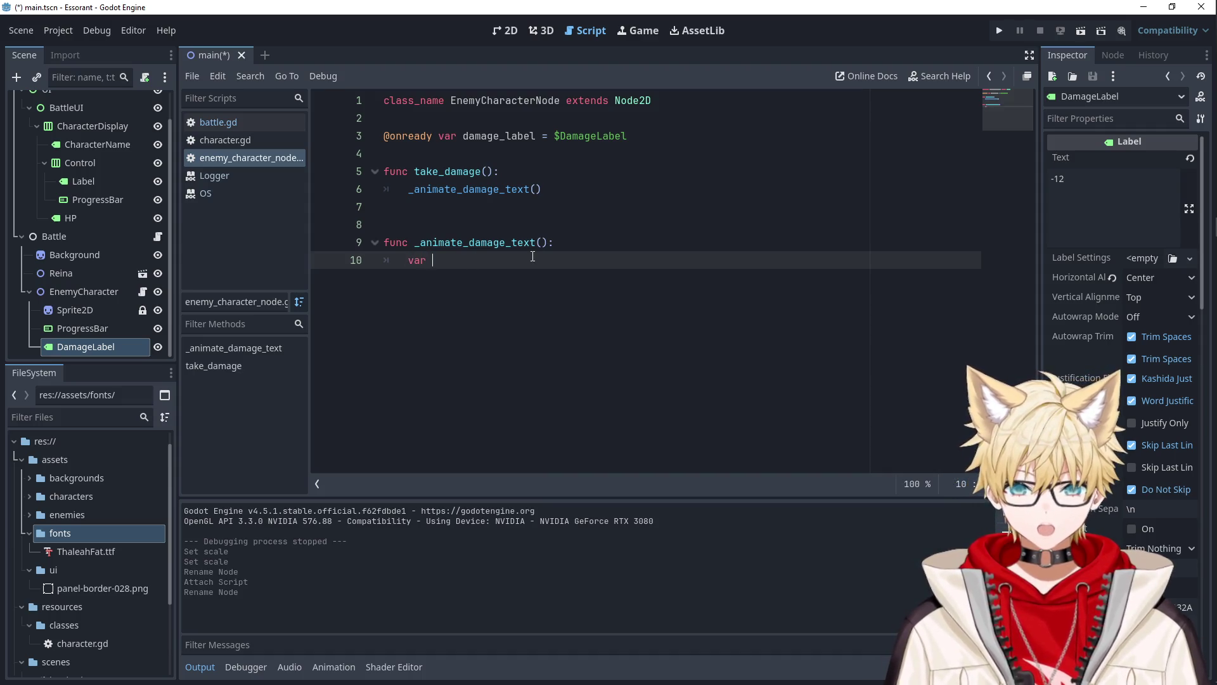
type("mage_animation")
key("BackSpace")
key("BackSpace")
key("BackSpace")
type("omation_twe")
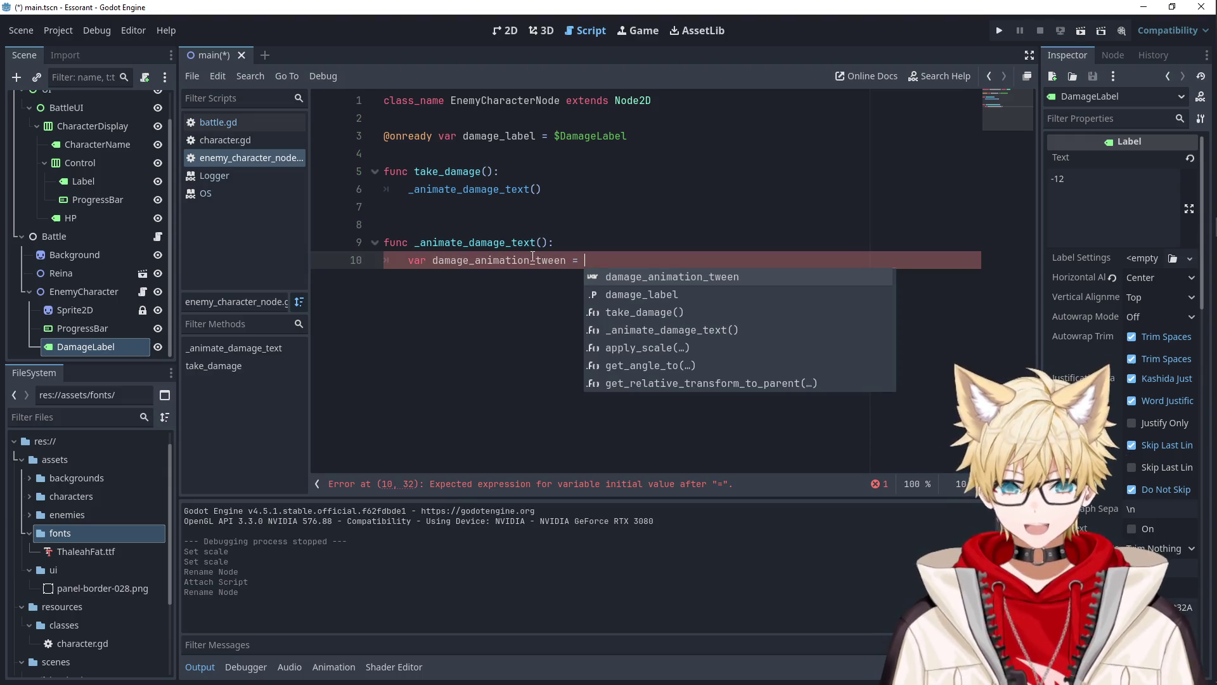
type("get_tre")
key("Return")
type("reate")
key("Return")
key("Return")
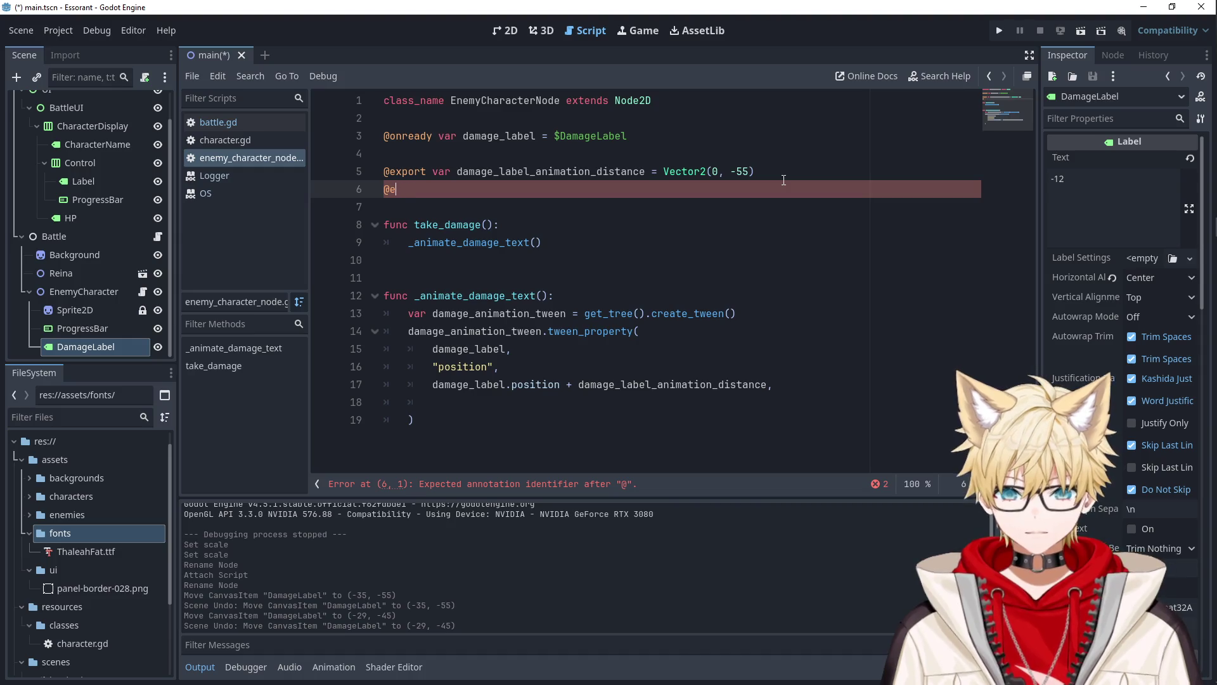
Export damage_label_animation_time = .15, use it as the tween duration, and save
type("xport var damage_labe")
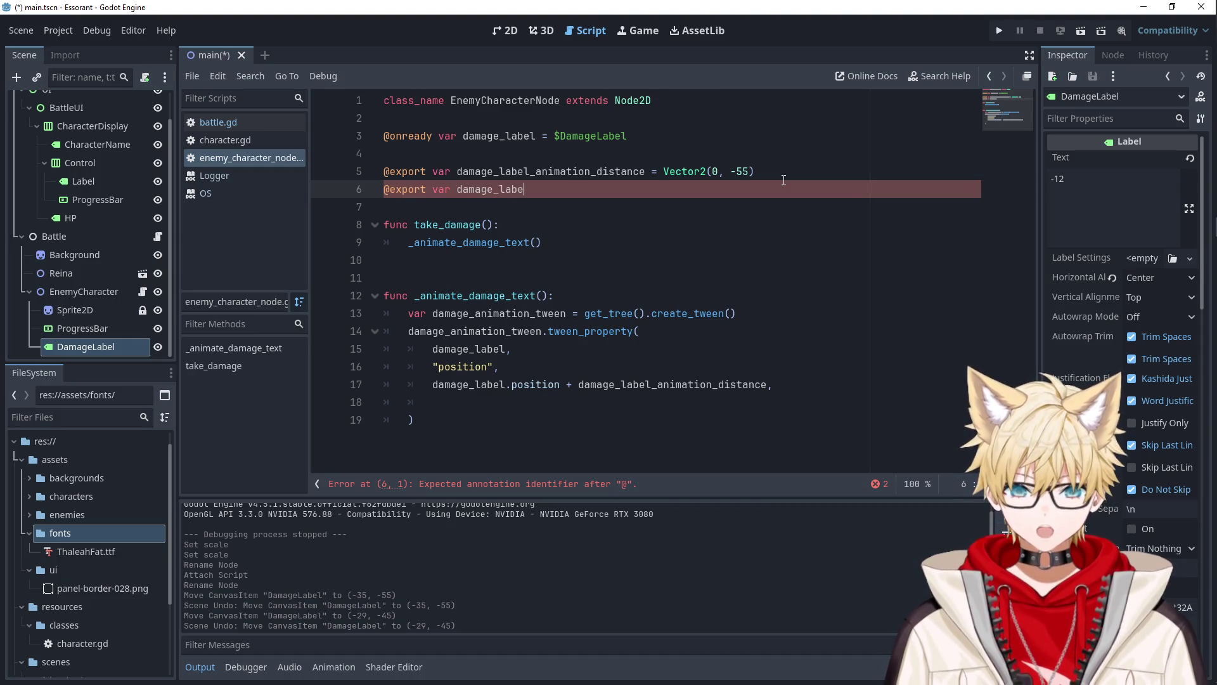
type("niom")
type("ation_time = .")
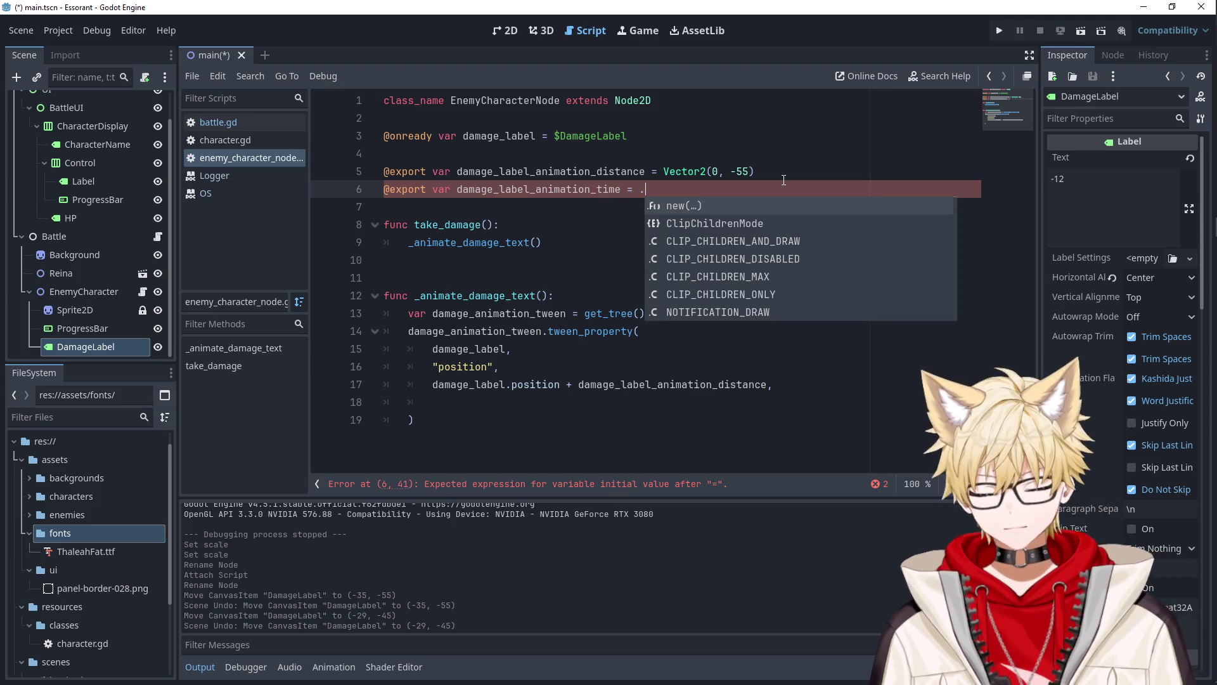
type("514")
double_click(563, 189)
key("ctrl+c")
left_click(490, 400)
key("ctrl+v")
left_click(481, 416)
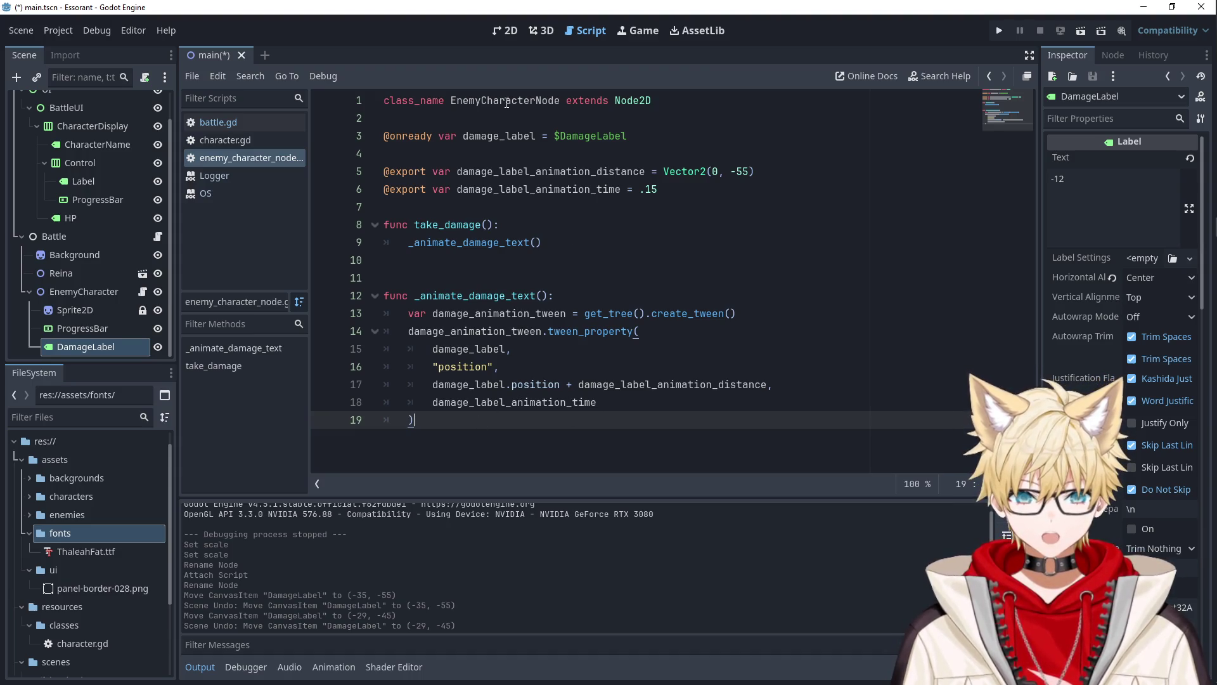
key("ctrl+s")
Review take_damage and _animate_damage_text, then switch to the Battle node's script
left_click(488, 277)
double_click(491, 293)
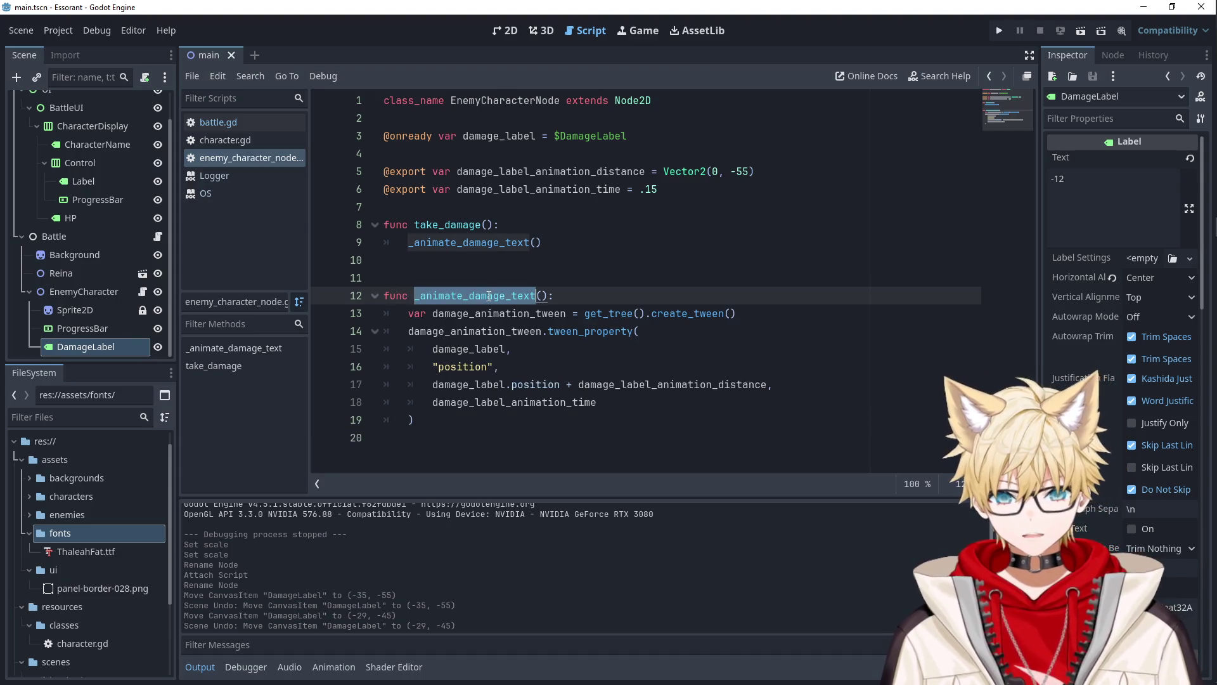
double_click(447, 225)
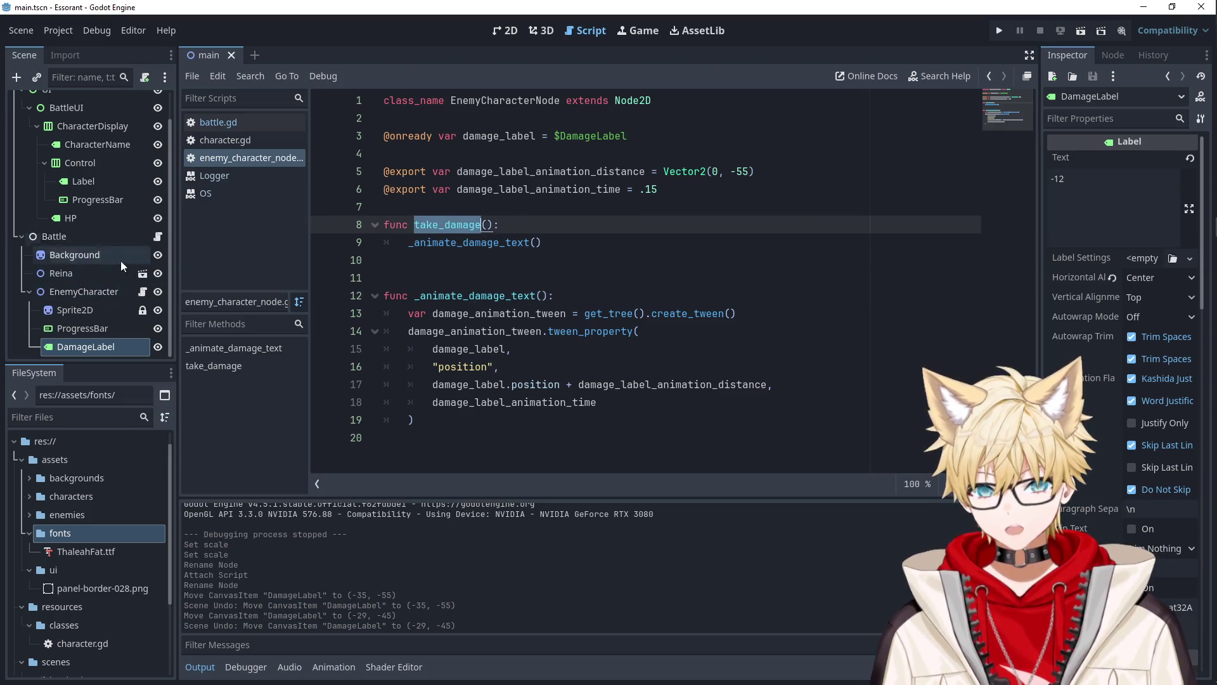
scroll(119, 250, "up", 2)
left_click(159, 265)
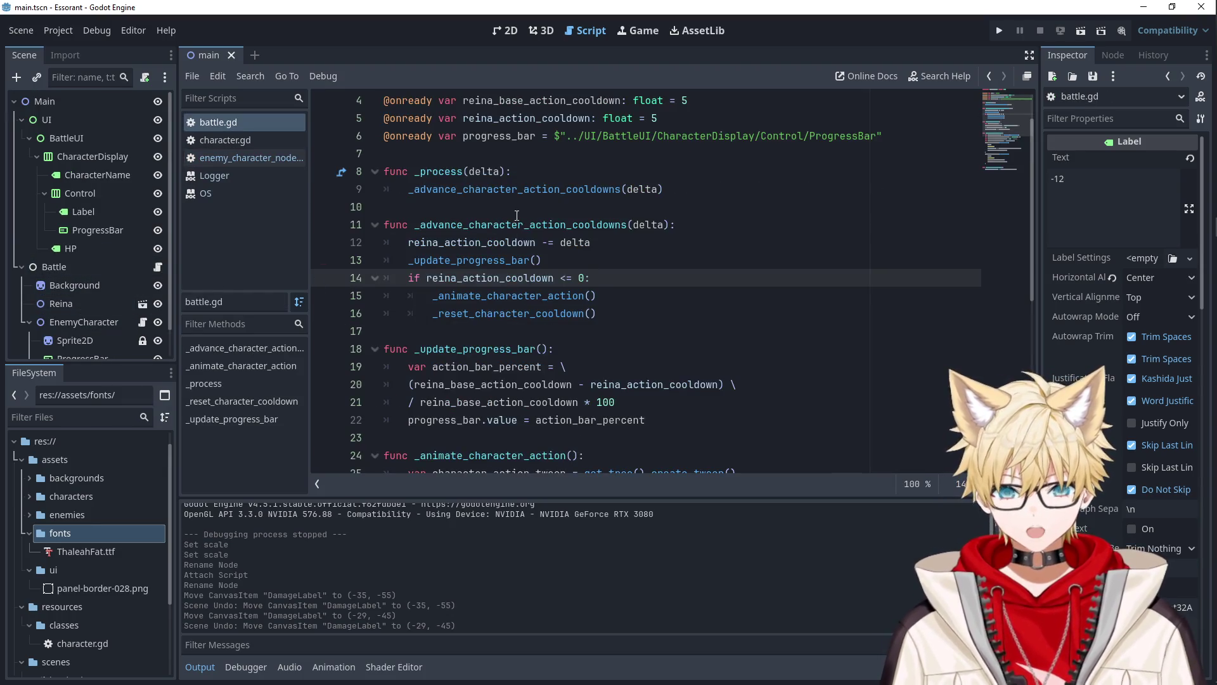
scroll(519, 222, "up", 1)
scroll(82, 309, "down", 1)
mouse_move(80, 293)
left_mouse_down()
mouse_move(476, 152)
mouse_move(545, 145)
mouse_move(381, 155)
left_mouse_up()
double_click(497, 154)
scroll(501, 203, "down", 6)
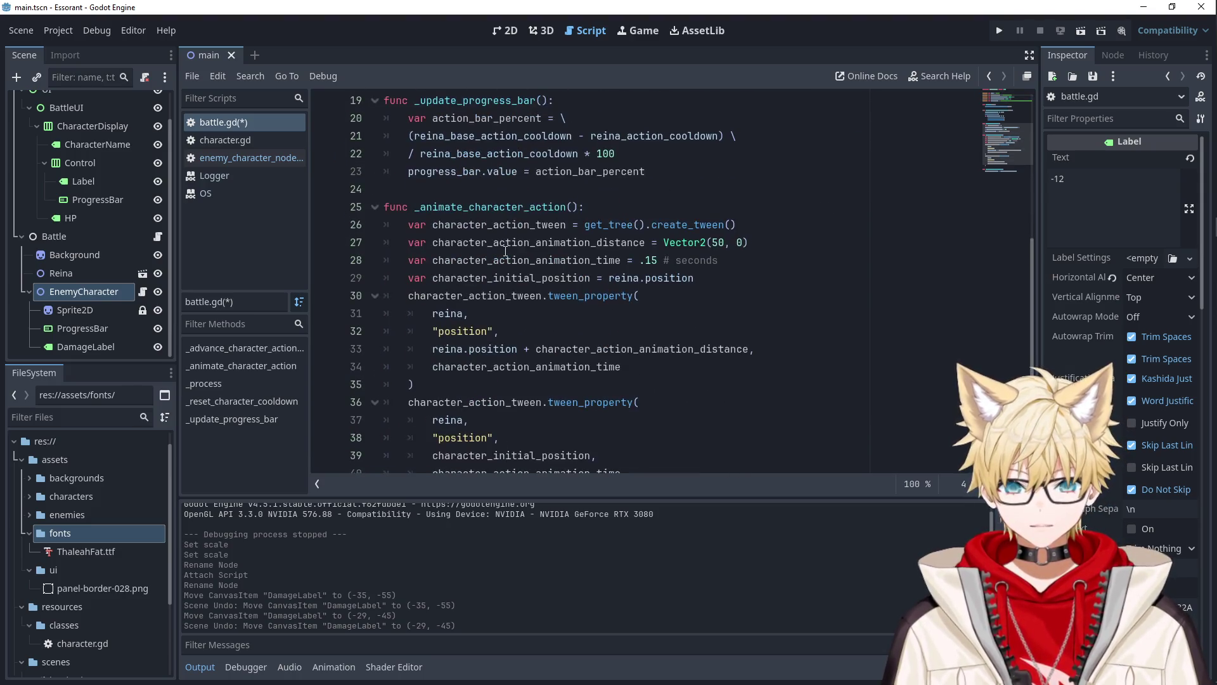
scroll(505, 251, "down", 2)
scroll(520, 228, "up", 8)
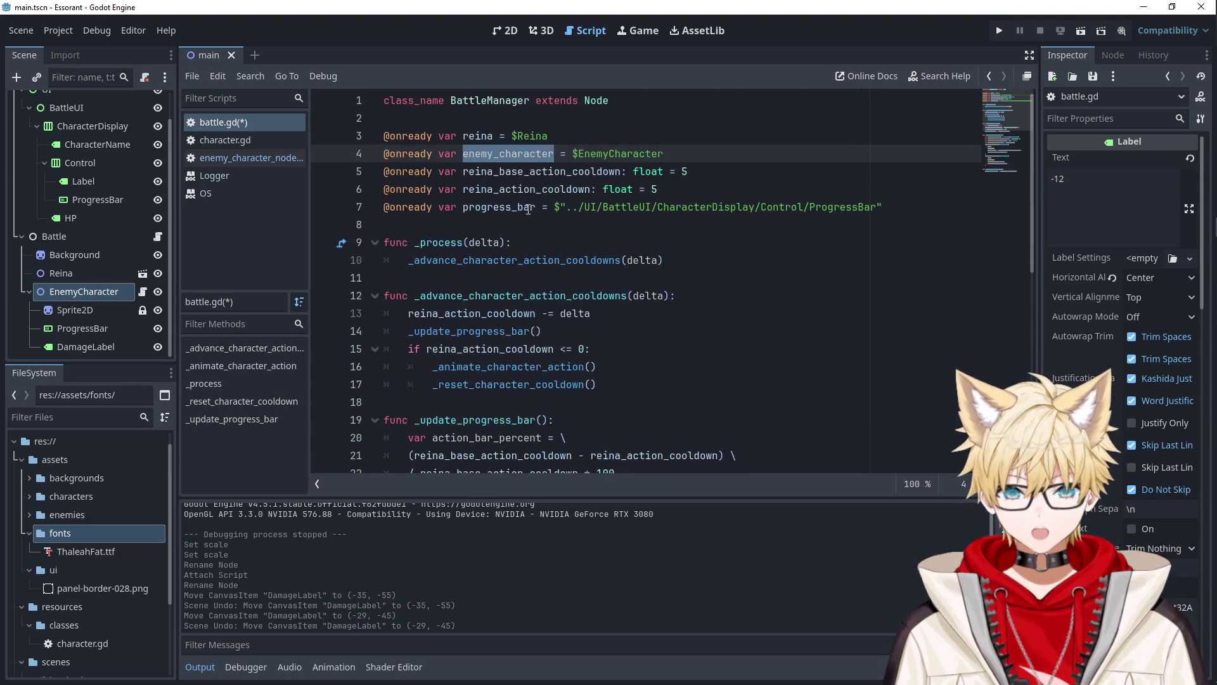
scroll(528, 209, "down", 2)
Locate the _animate_character_action() call inside the cooldown check
left_click(500, 225)
double_click(469, 206)
double_click(488, 242)
double_click(508, 260)
left_click(650, 264)
scroll(647, 266, "down", 1)
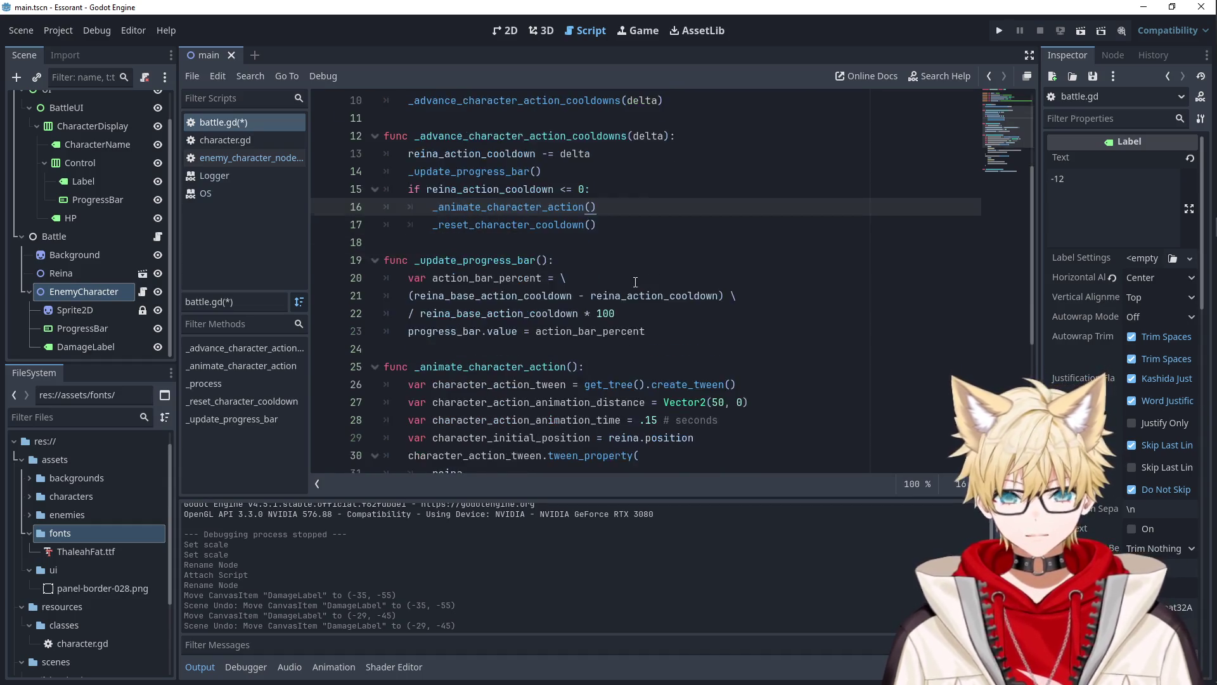
scroll(637, 279, "up", 2)
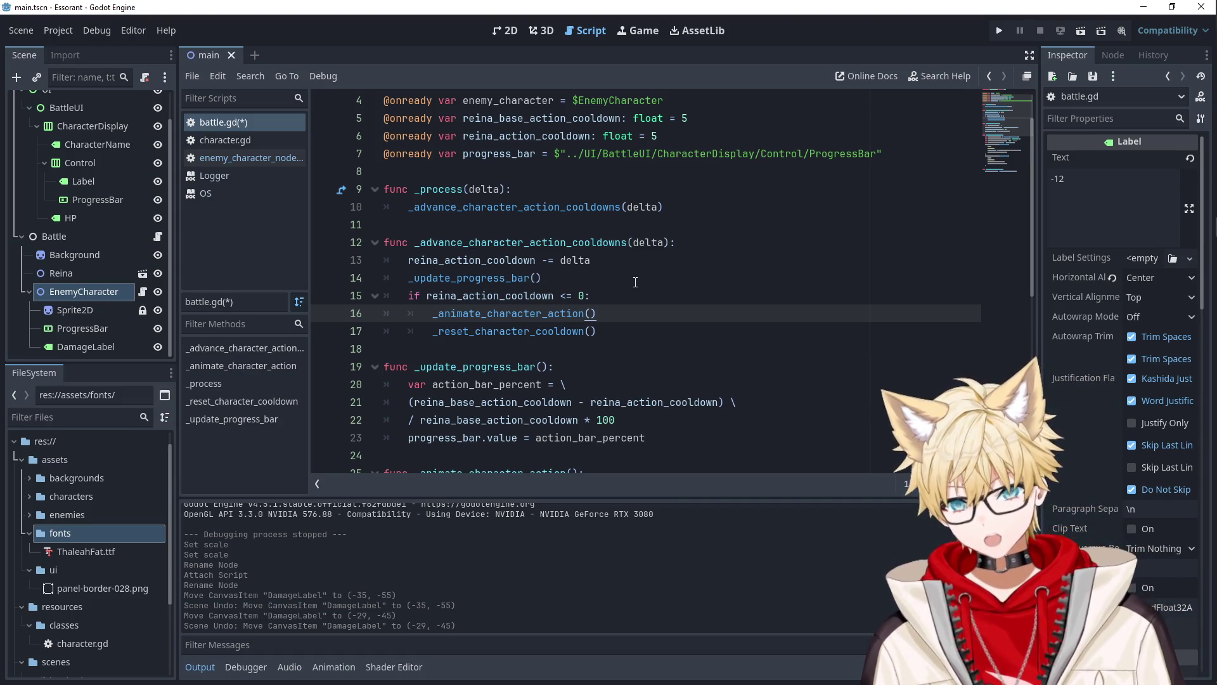
scroll(636, 282, "up", 1)
Add enemy_character.take_damage() after _animate_character_action() and save battle.gd
double_click(508, 153)
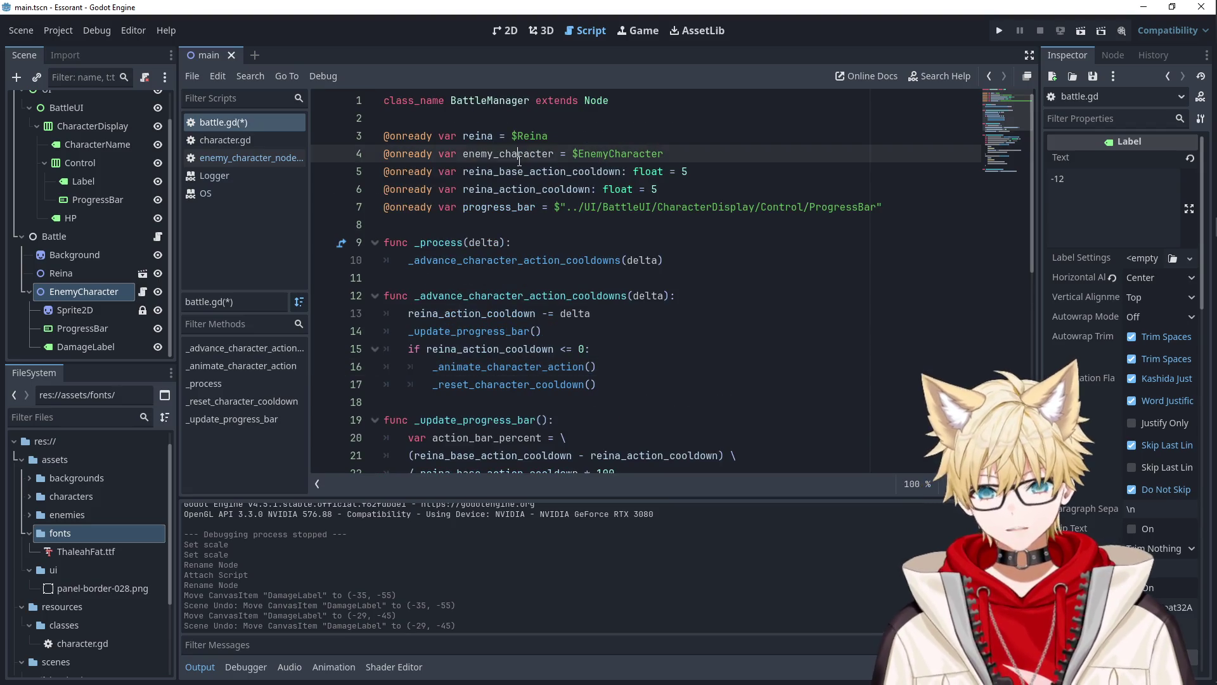
key("ctrl+c")
left_click(608, 366)
key("Return")
key("ctrl+v")
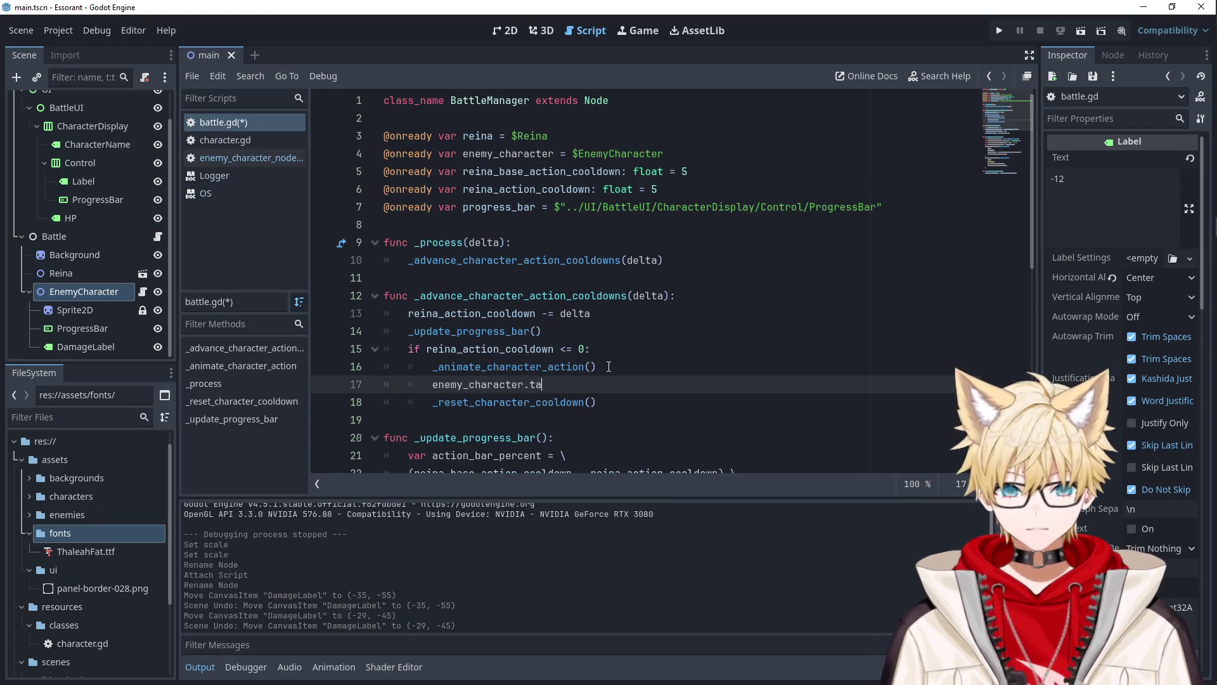
type("ake")
key("Return")
left_click(637, 331)
key("ctrl+s")
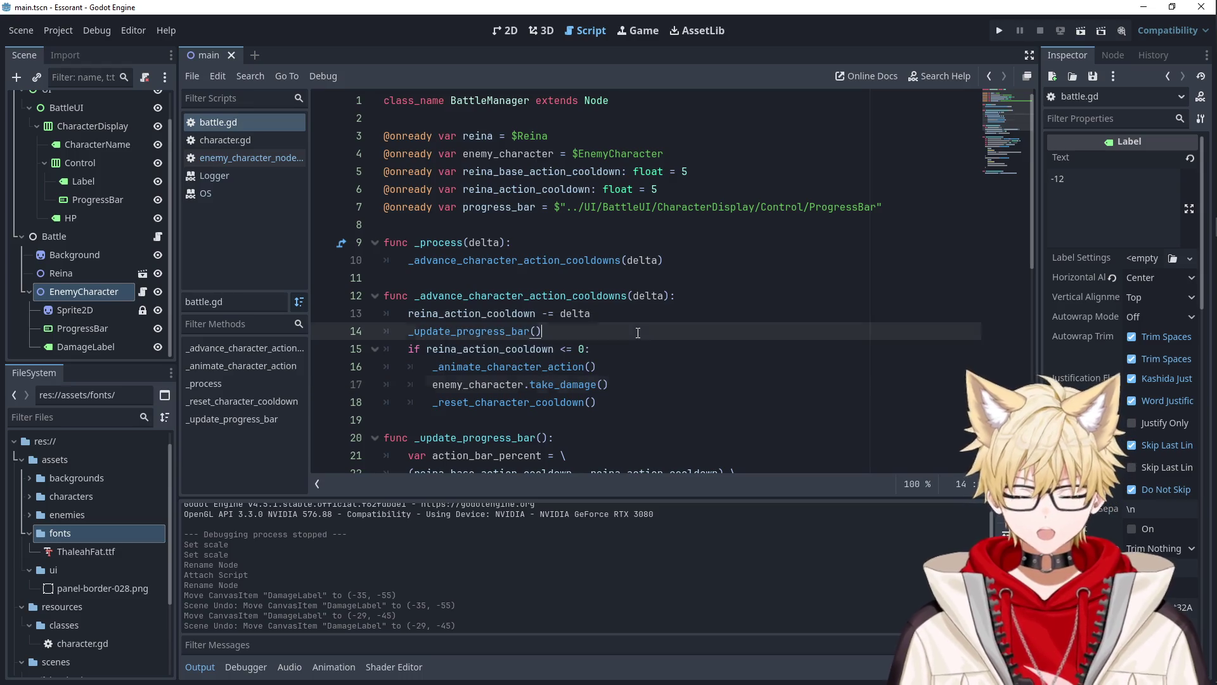
Review the cooldown code and the new take_damage call
scroll(415, 282, "down", 3)
scroll(415, 282, "down", 5)
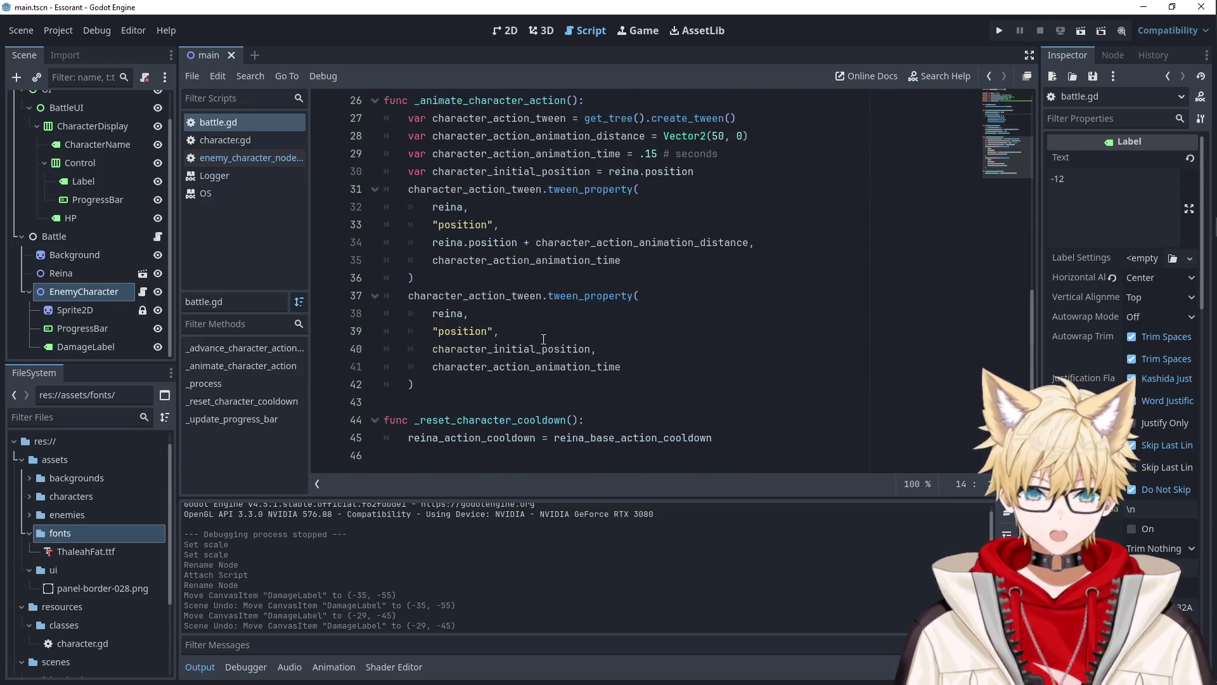
left_click_drag(766, 440, 385, 238)
mouse_move(472, 183)
left_mouse_down()
mouse_move(418, 101)
mouse_move(405, 259)
mouse_move(394, 214)
mouse_move(467, 348)
left_mouse_up()
left_click(540, 331)
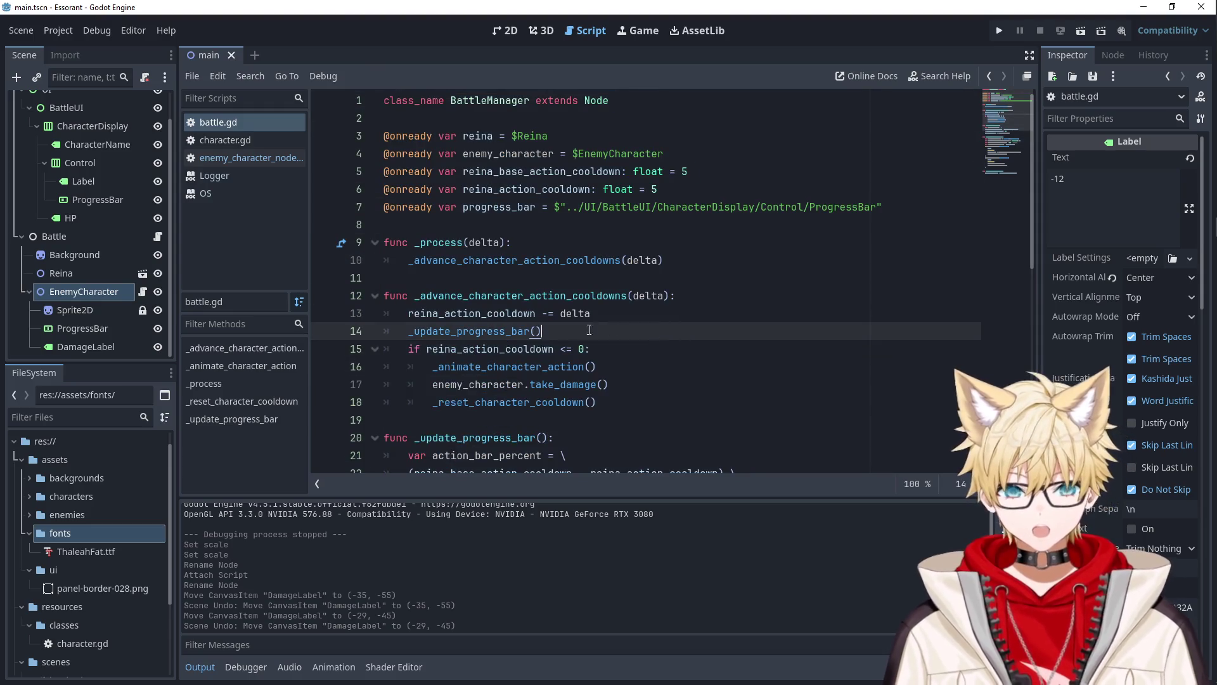
scroll(530, 281, "down", 2)
left_click(575, 242)
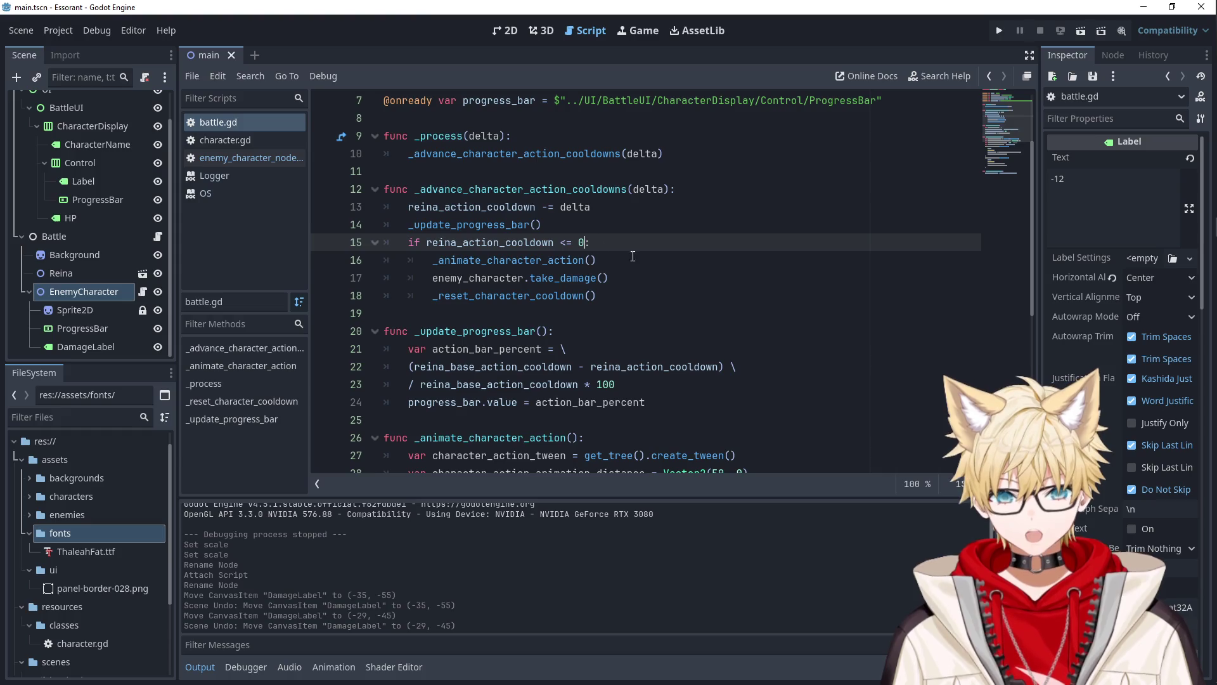
double_click(507, 260)
scroll(507, 255, "down", 2)
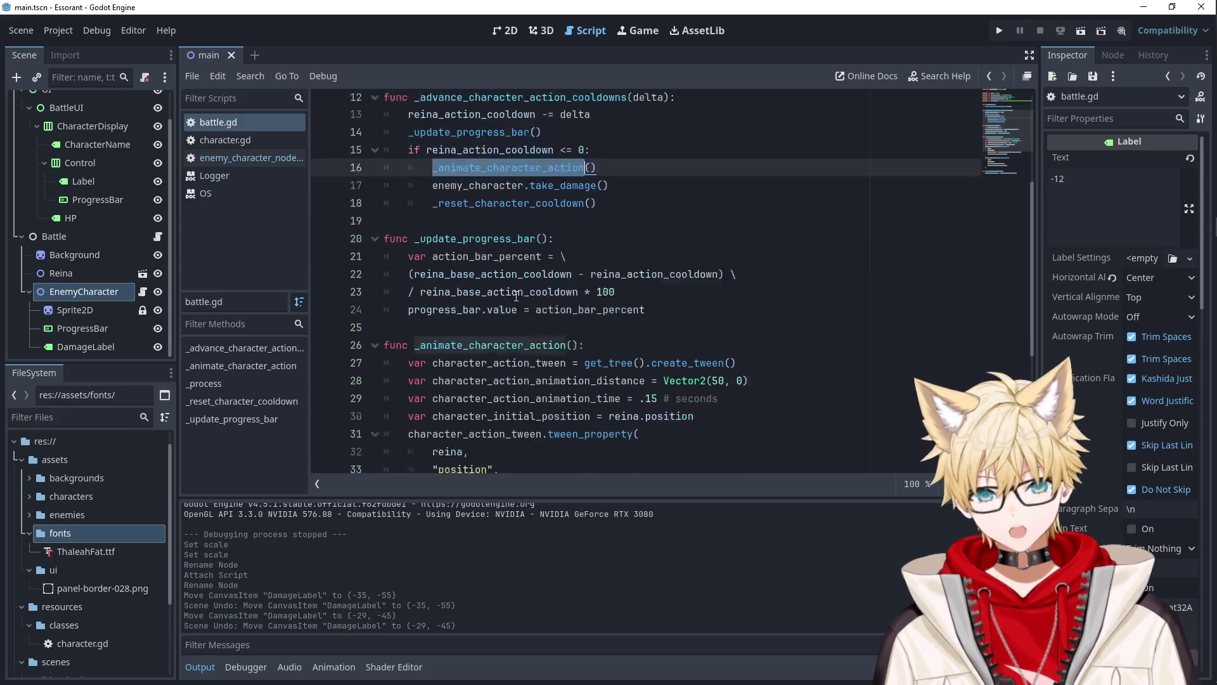
double_click(561, 172)
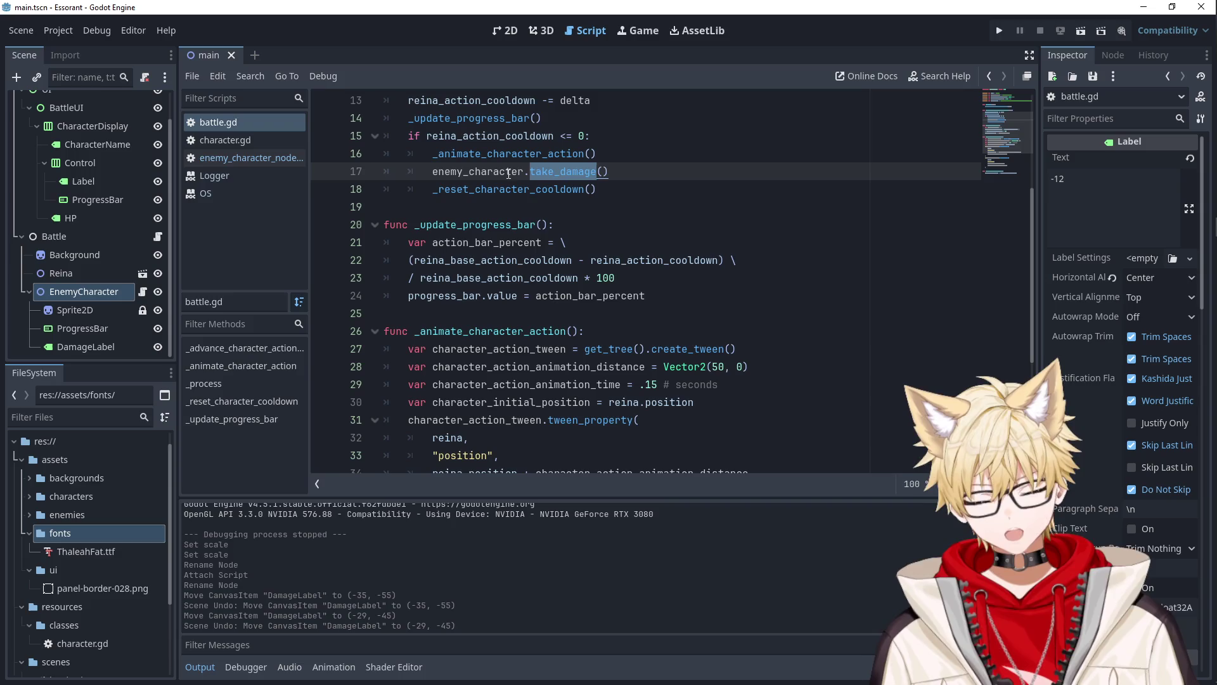
left_click(666, 187)
left_click(896, 139)
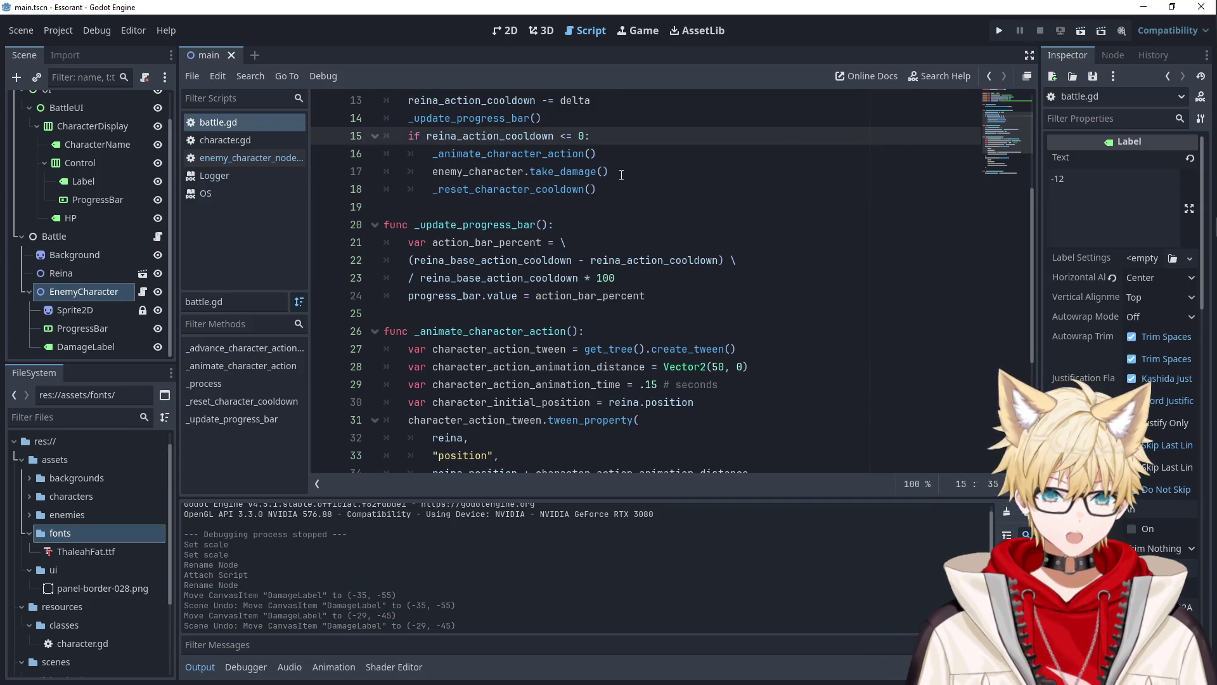
double_click(570, 172)
Test-run the game, then hide DamageLabel and select it to edit its properties
left_click(999, 30)
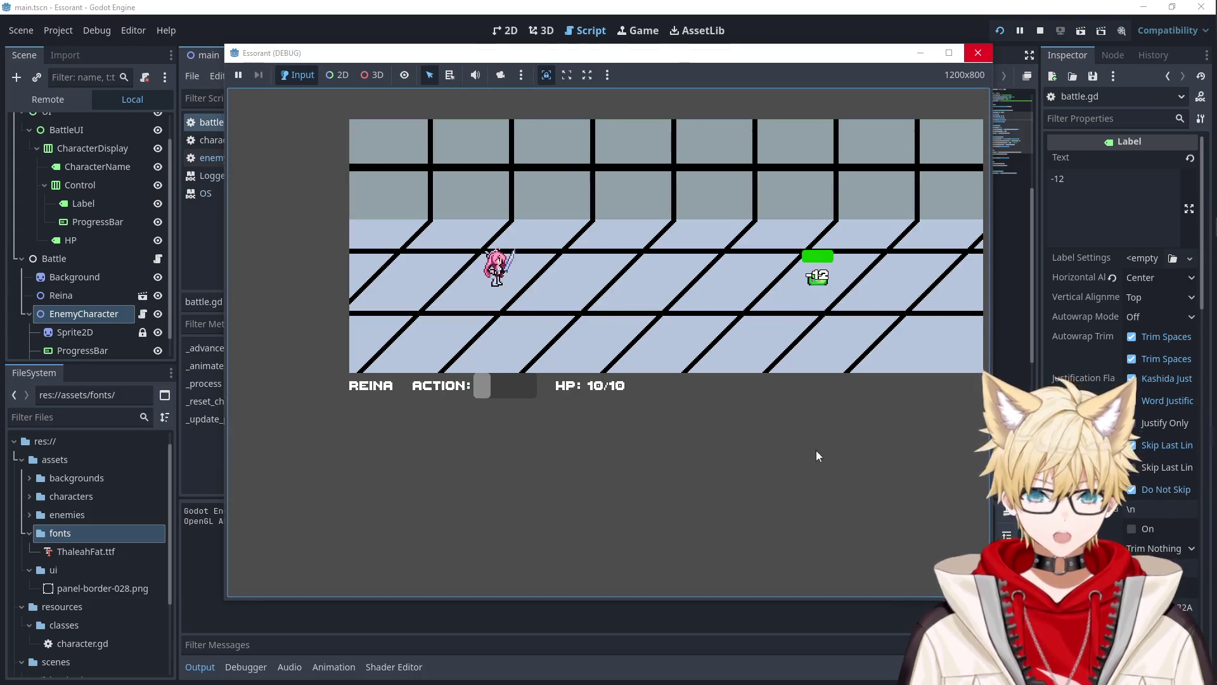
key("F8")
left_click(480, 324)
left_click(159, 348)
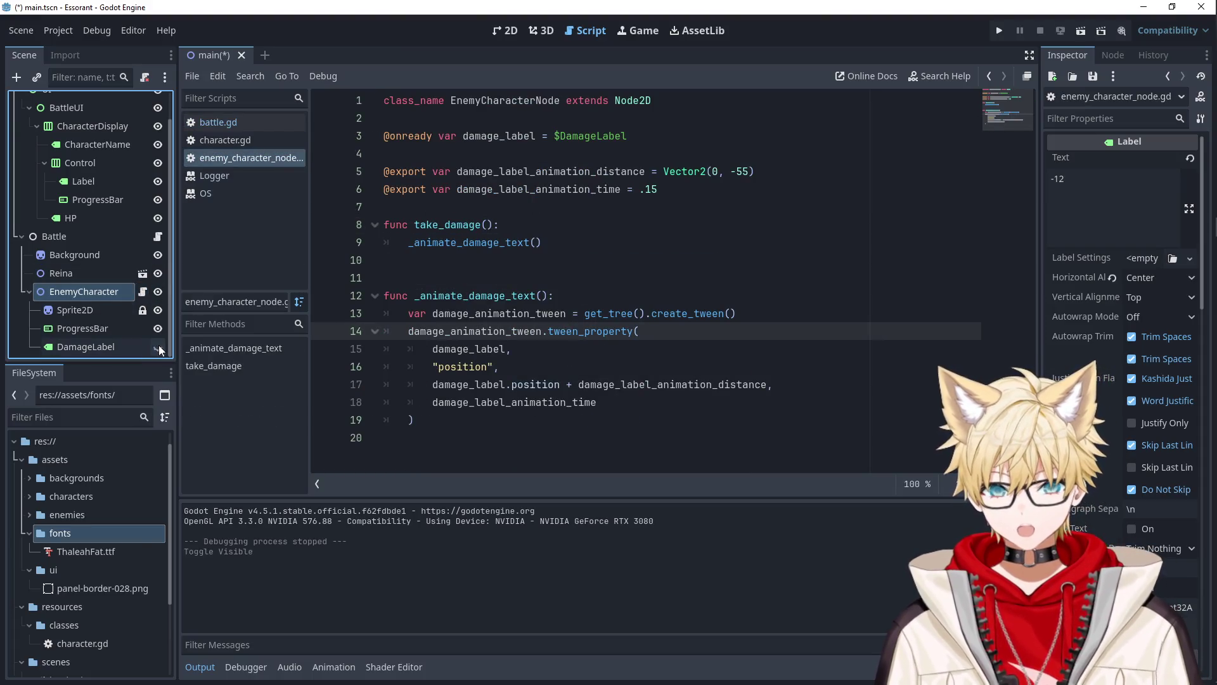
left_click(86, 347)
left_click(1071, 119)
Set DamageLabel's Self Modulate alpha to 127 in the Inspector
type("self")
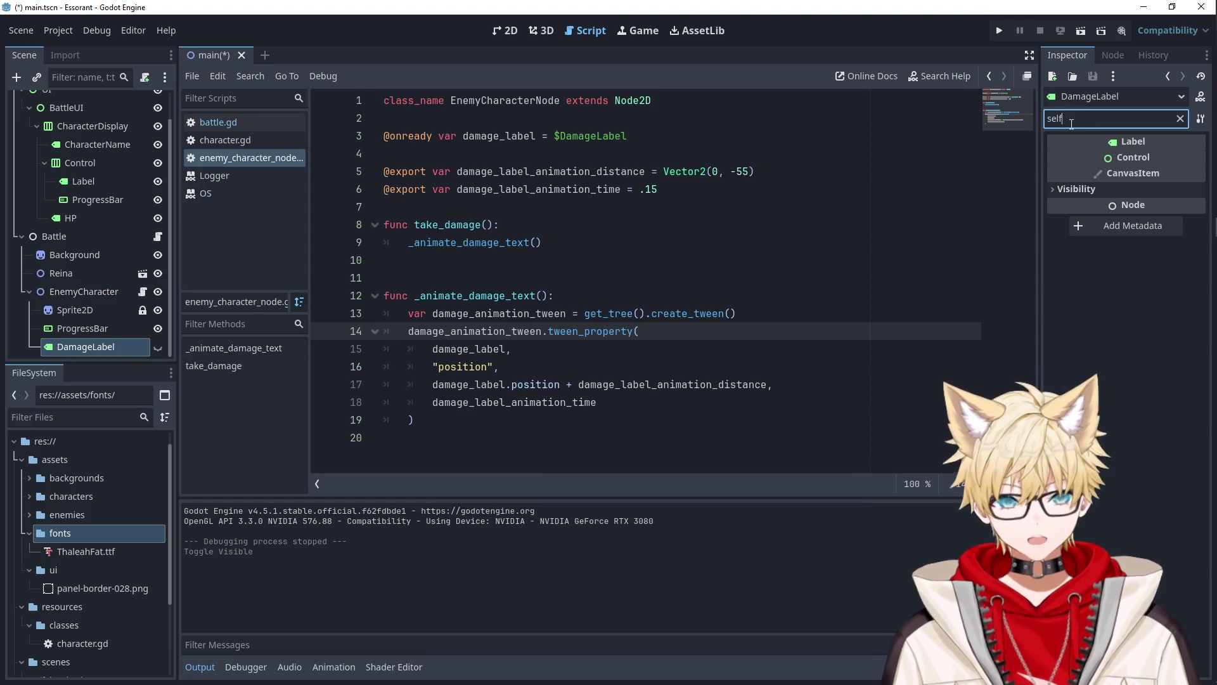
left_click(1105, 190)
left_click(1150, 209)
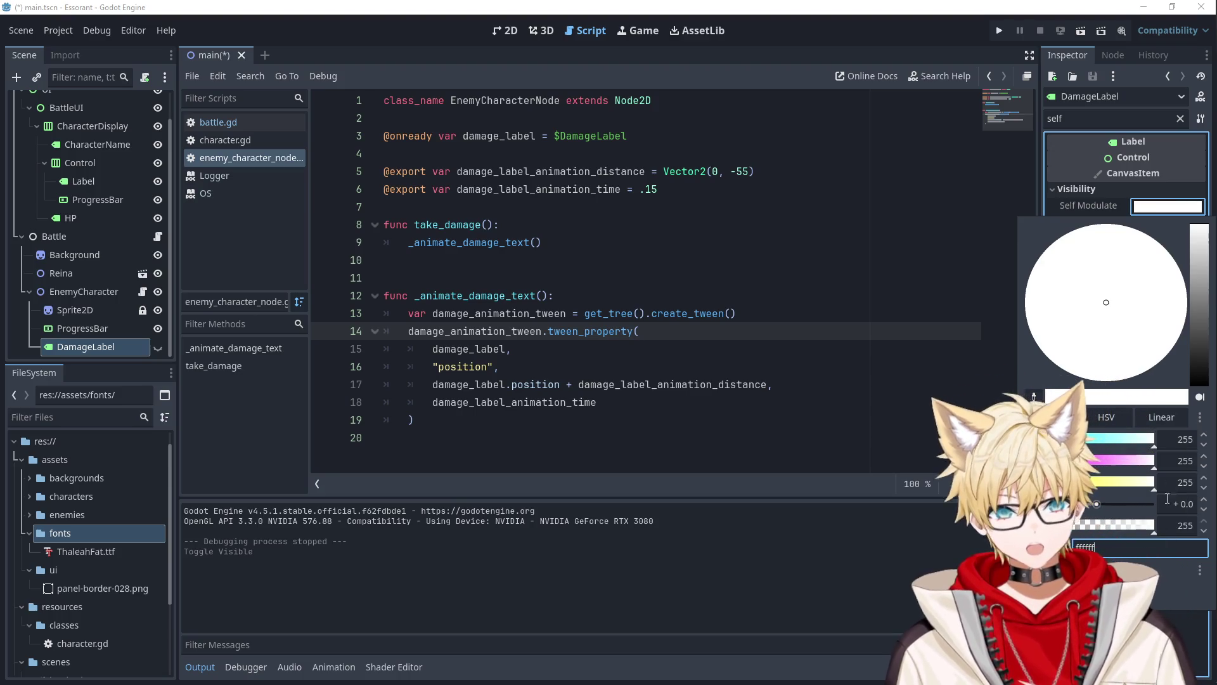
left_click(1194, 526)
key("BackSpace")
key("BackSpace")
key("BackSpace")
type("127")
key("Return")
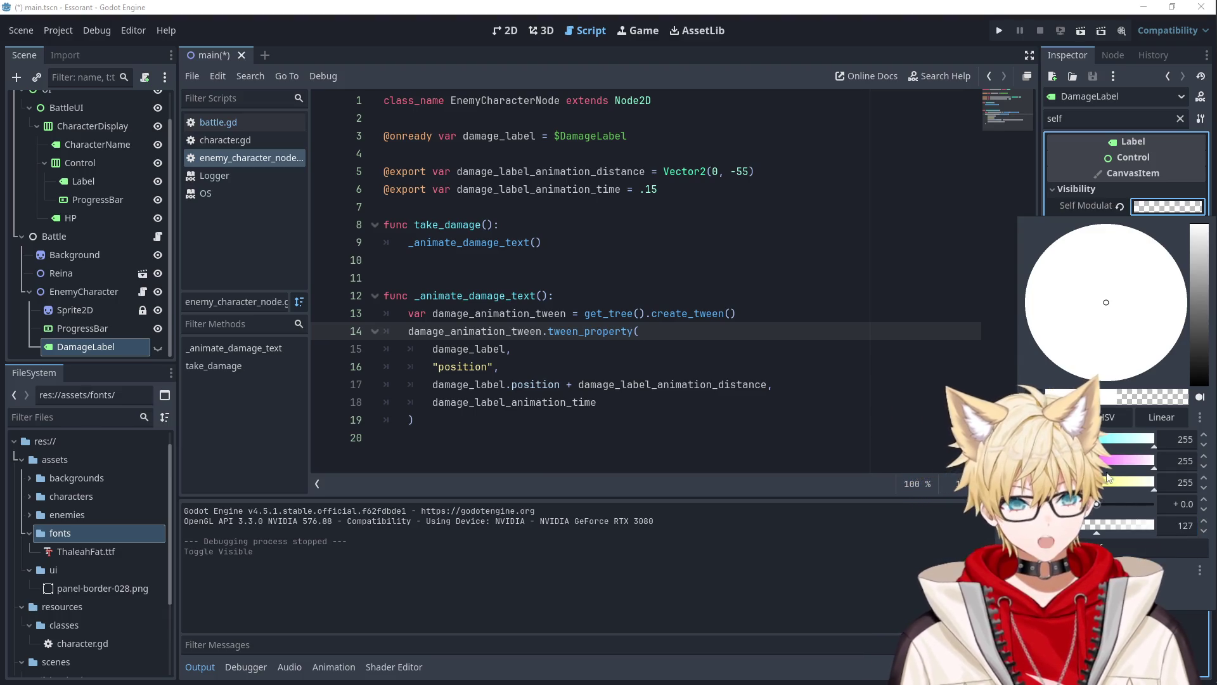
left_click(486, 419)
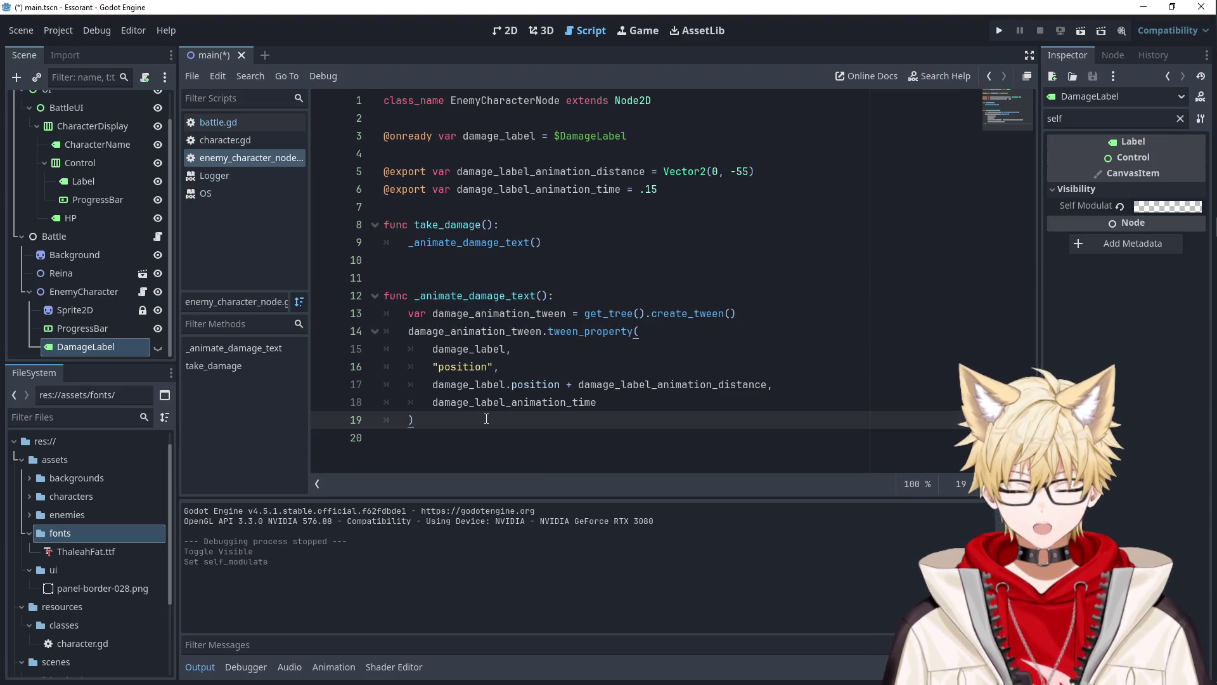
Start a second tween_property() call on the damage tween with damage_label as target
key("Return")
type("damage")
key("Return")
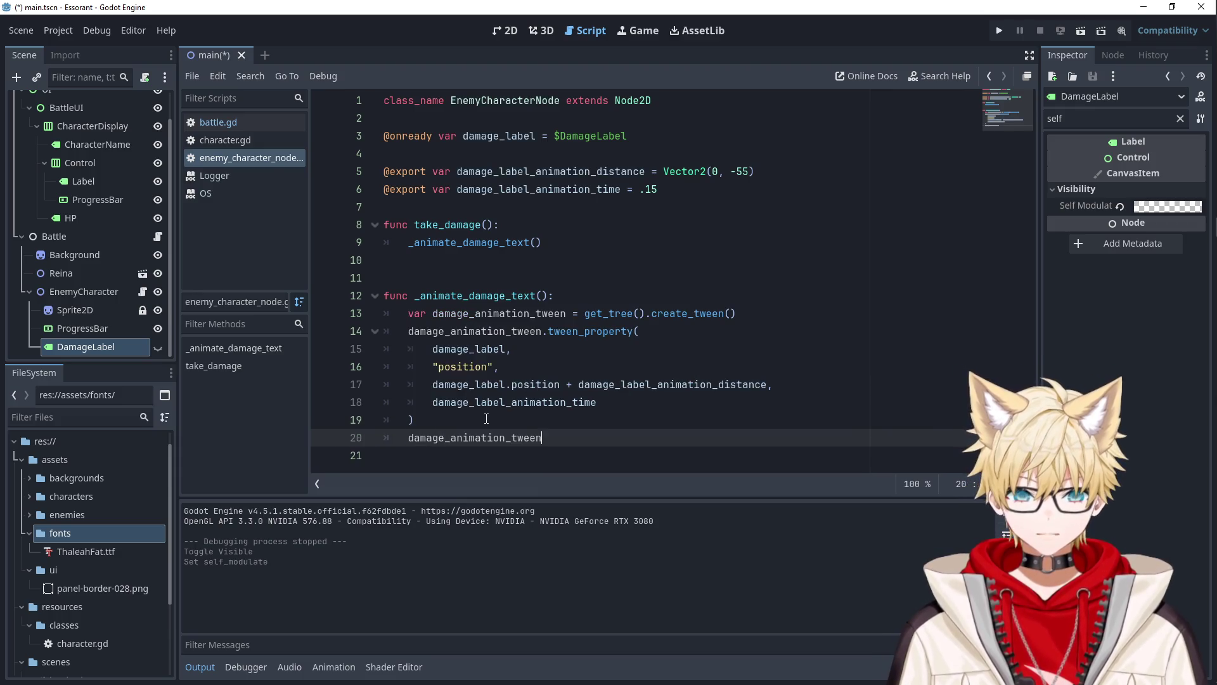
type(".twee")
key("Down")
key("Down")
key("Return")
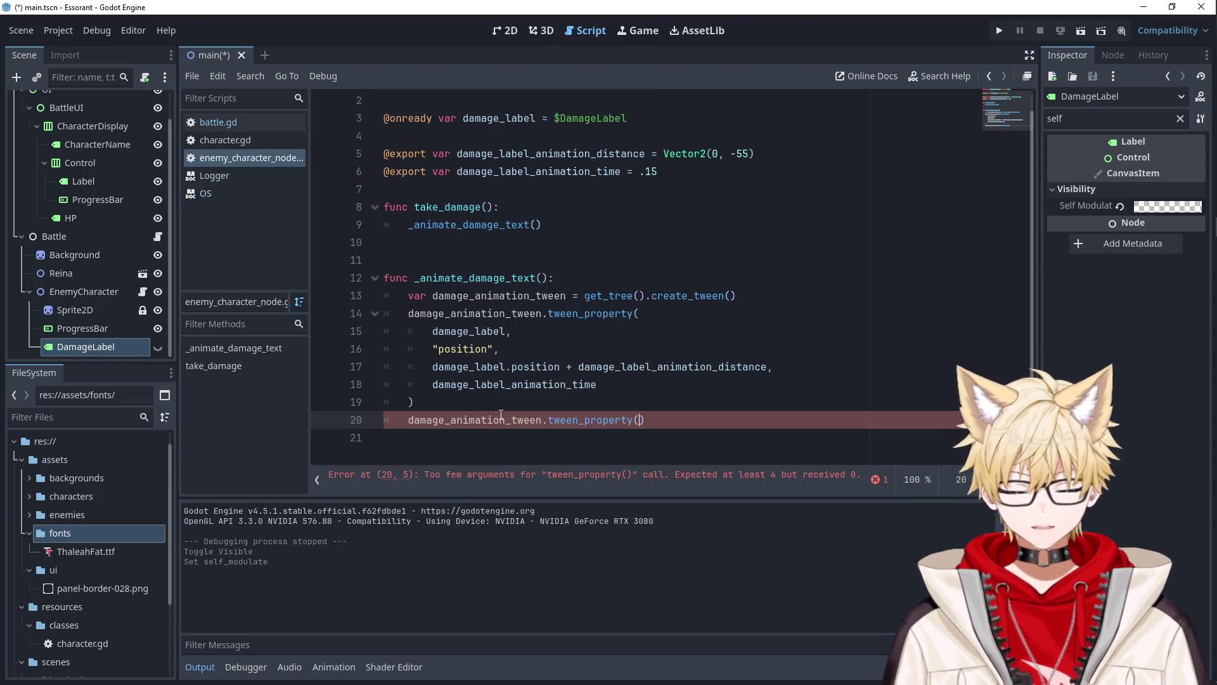
key("Return")
type("da")
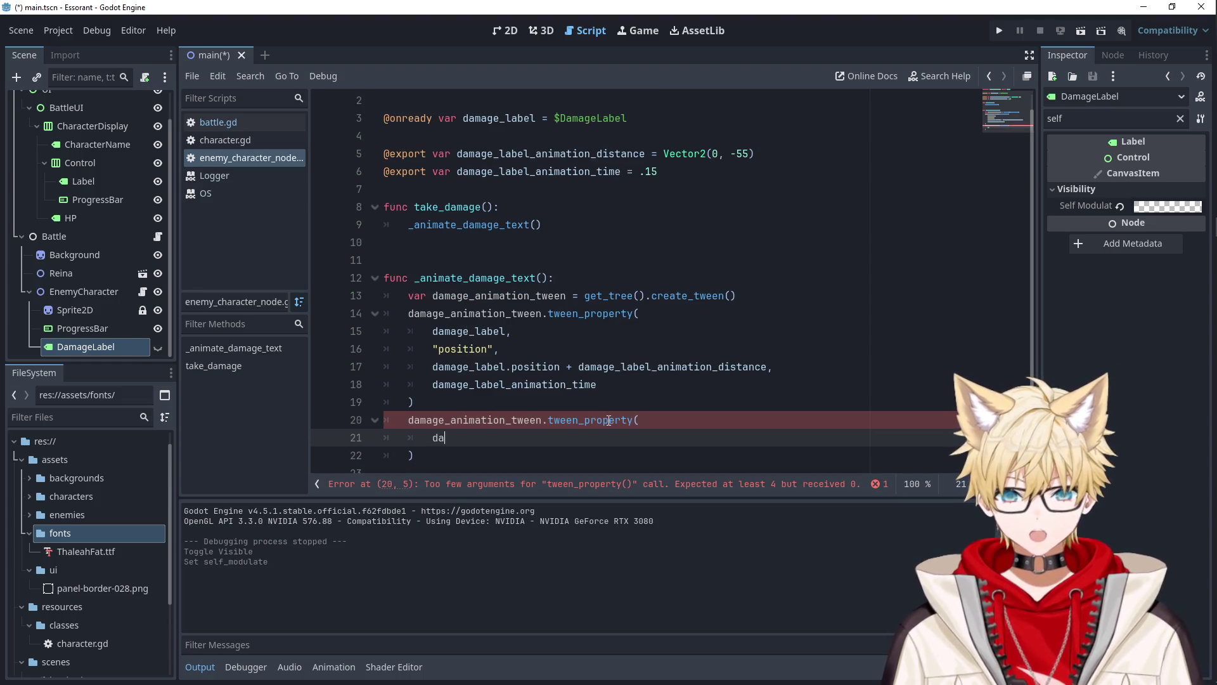
type("mage")
key("Down")
key("Return")
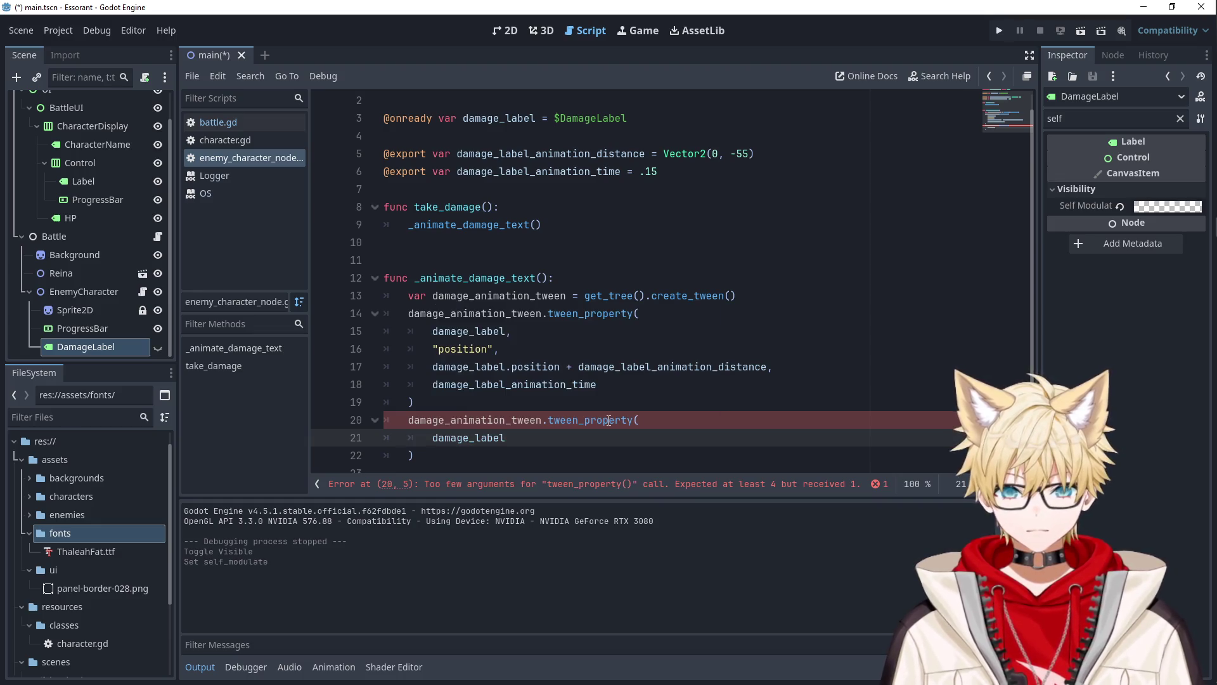
type(",")
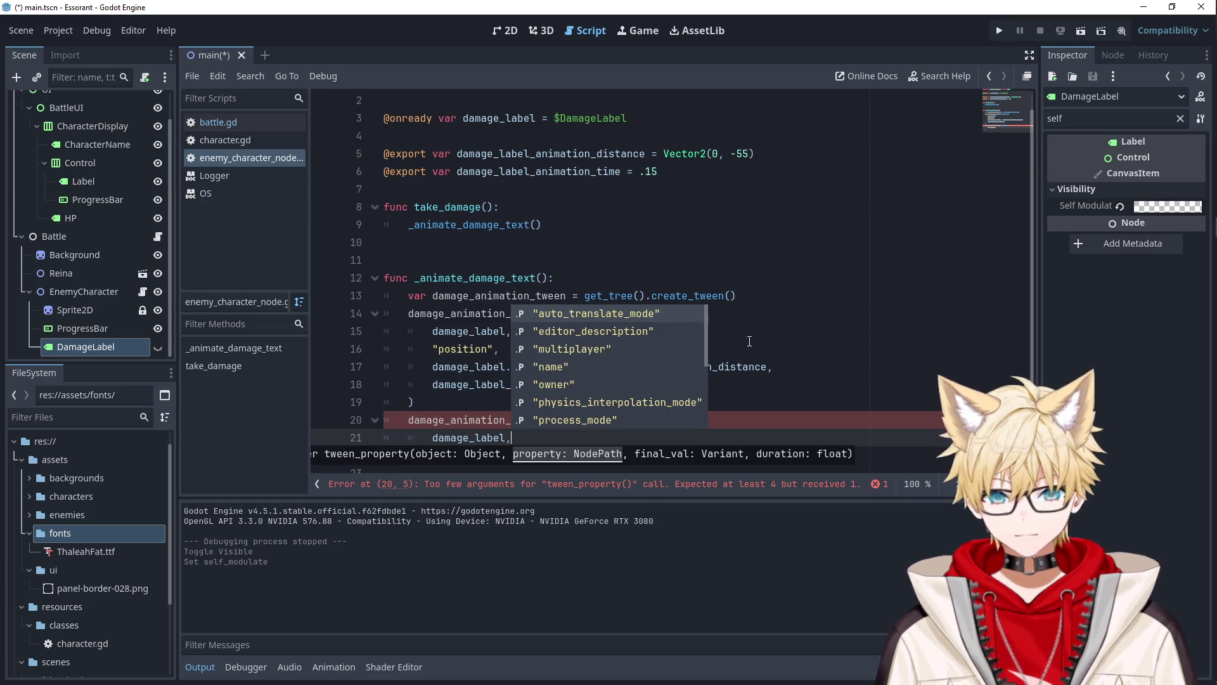
key("Return")
Add "self_modulate.a" as the tweened property argument
type("\"self_")
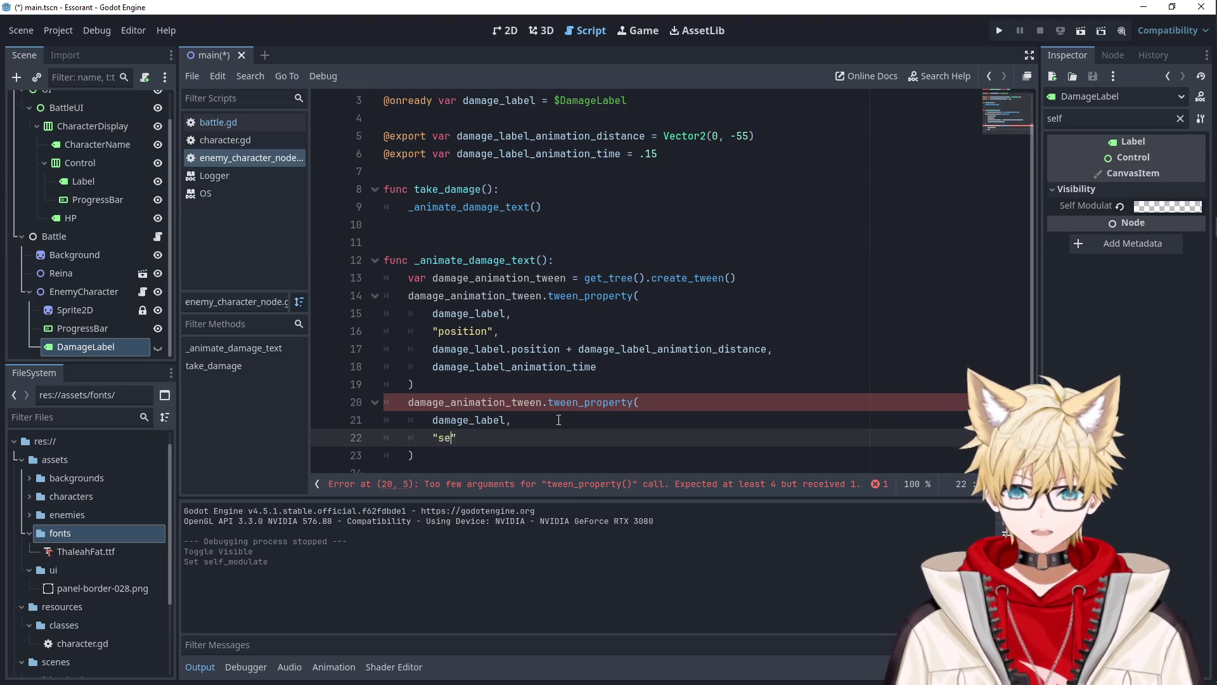
type("modulate.a")
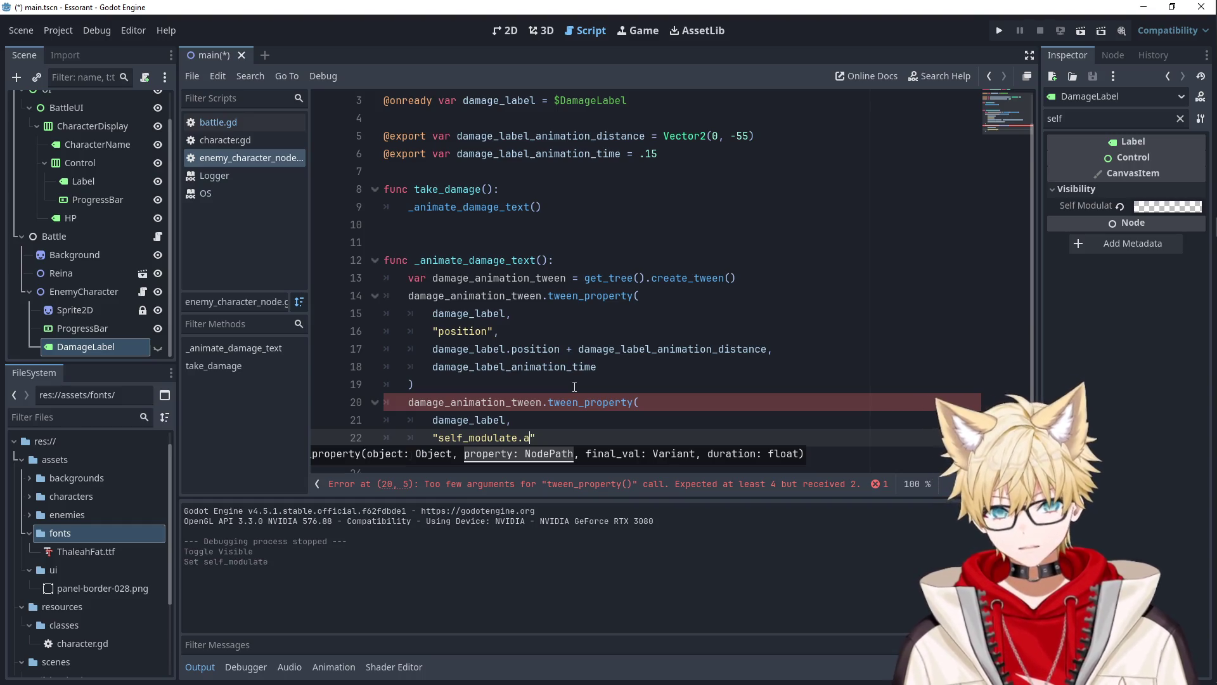
double_click(502, 436)
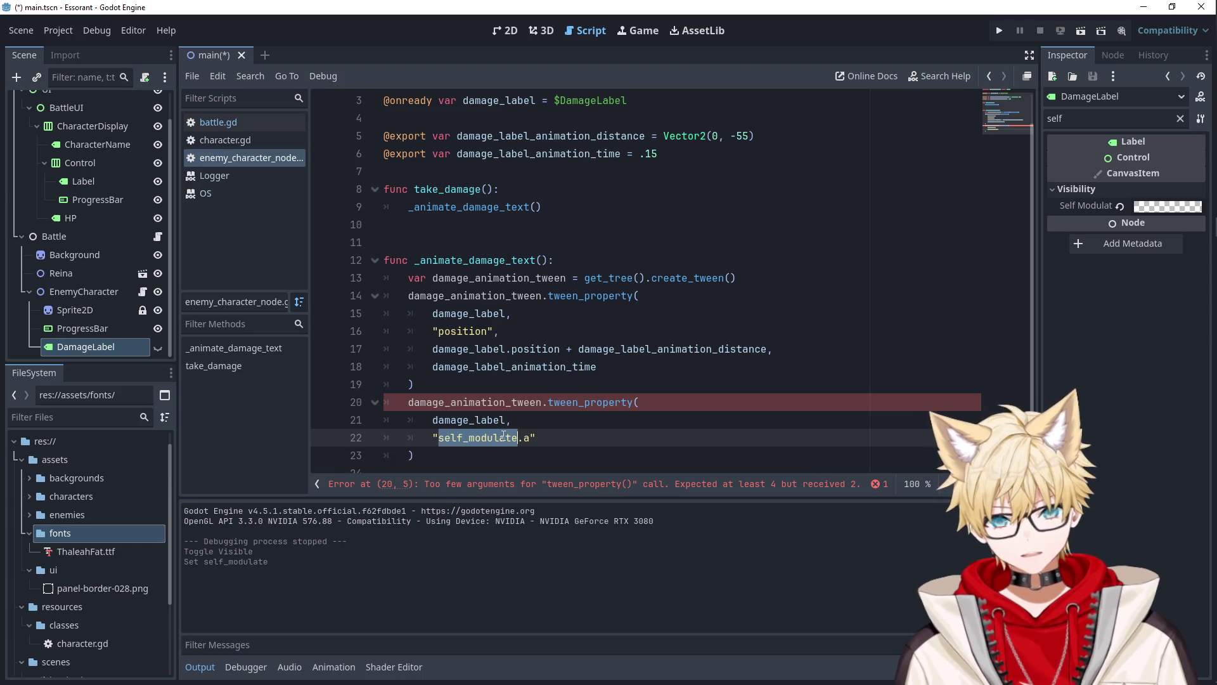
left_click(516, 421)
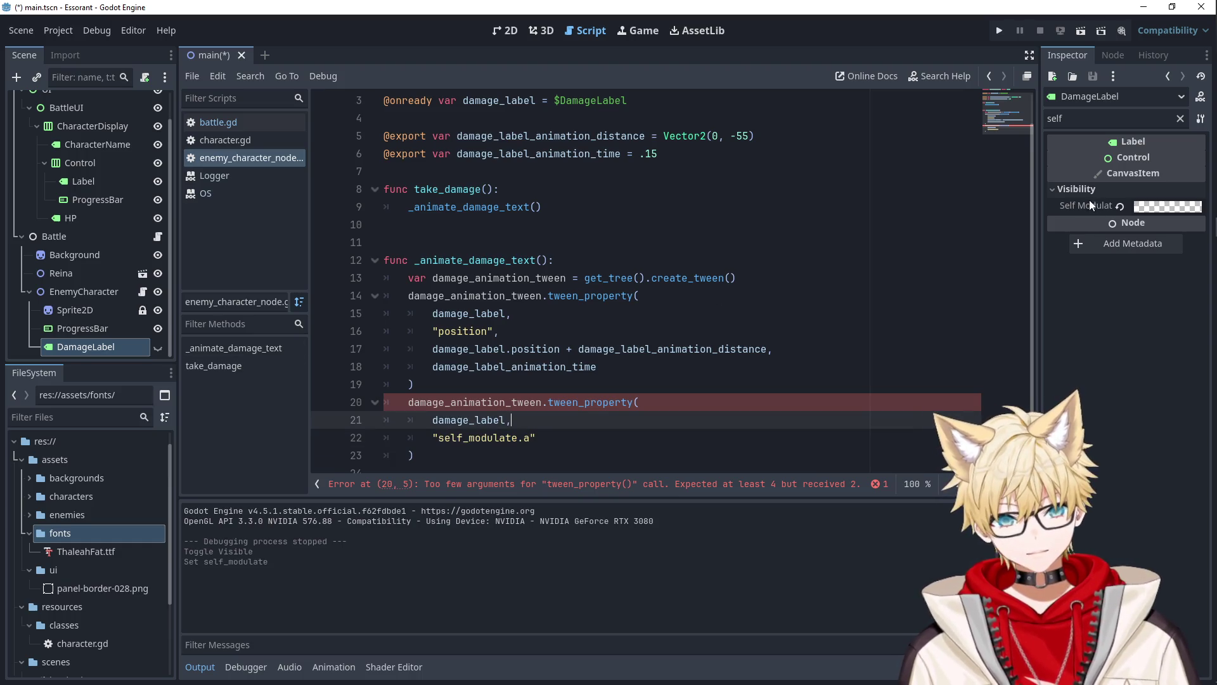
mouse_move(1087, 203)
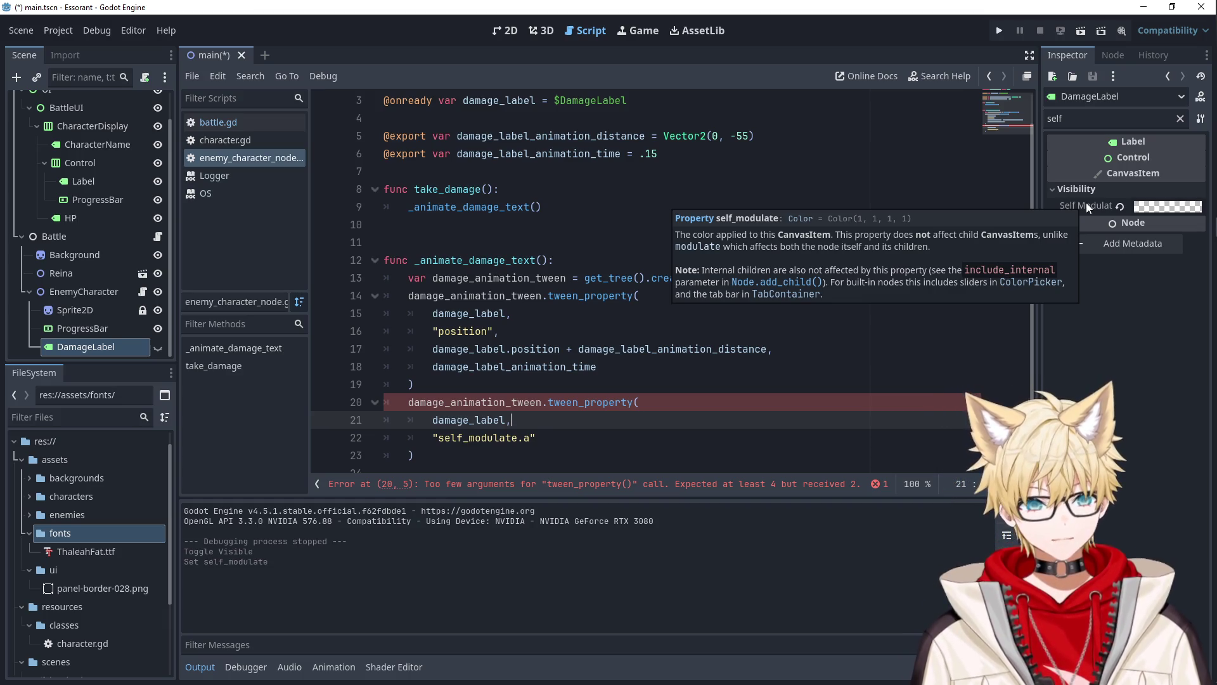
left_click(1143, 210)
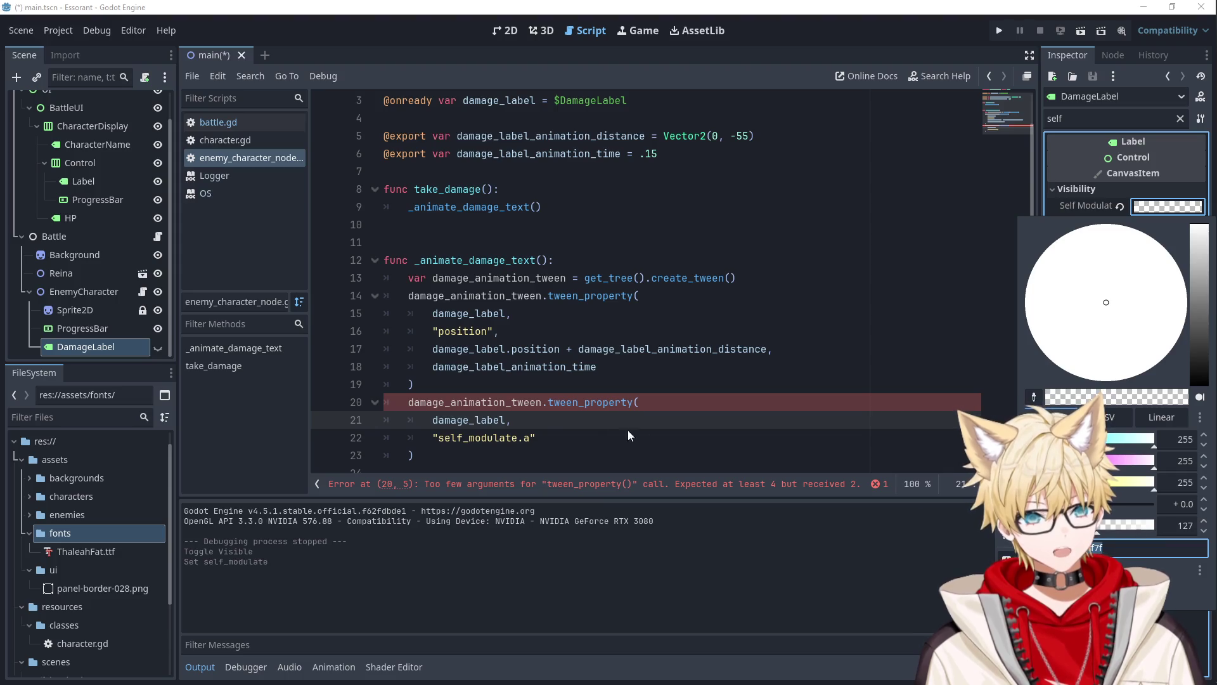
left_click(646, 437)
type(".")
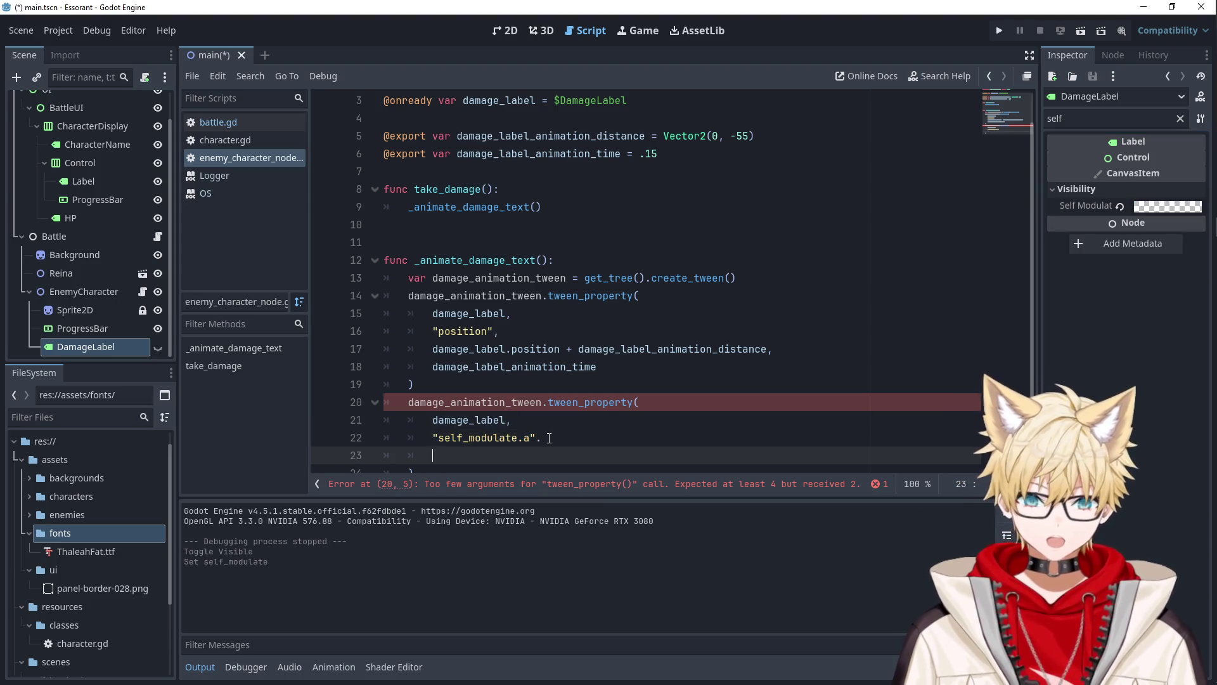
key("BackSpace")
type(",")
key("Return")
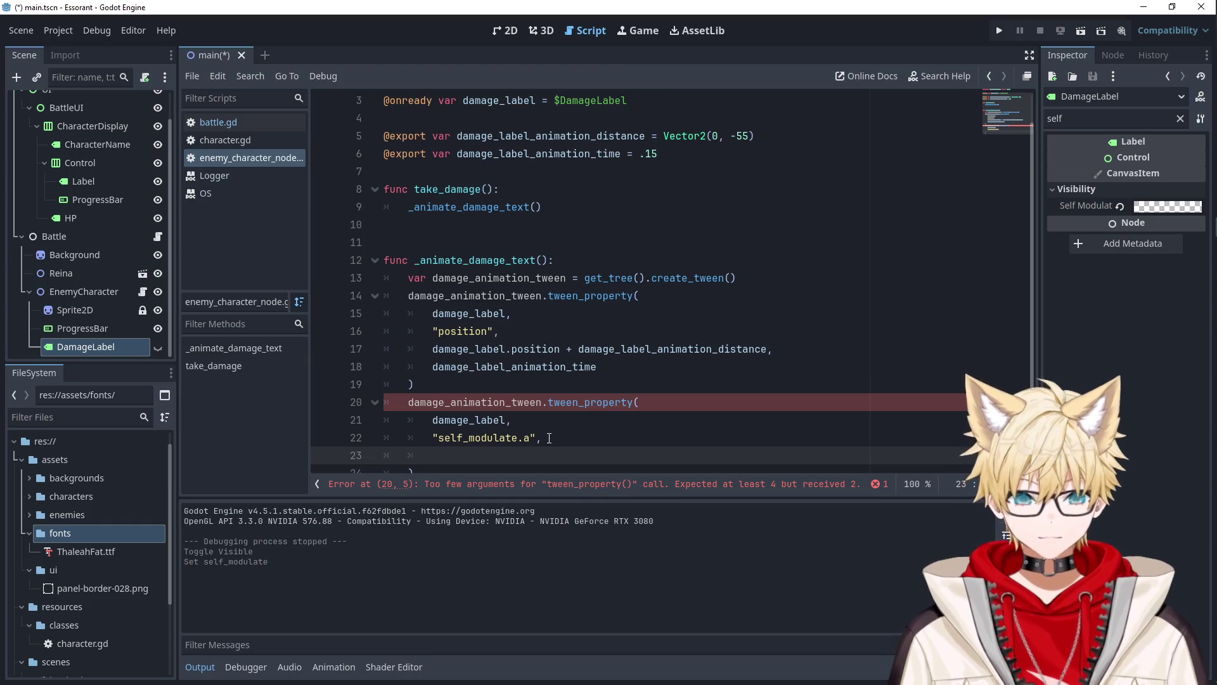
Give the tween a final value of 255 and damage_label_animation_time as duration
scroll(530, 421, "down", 1)
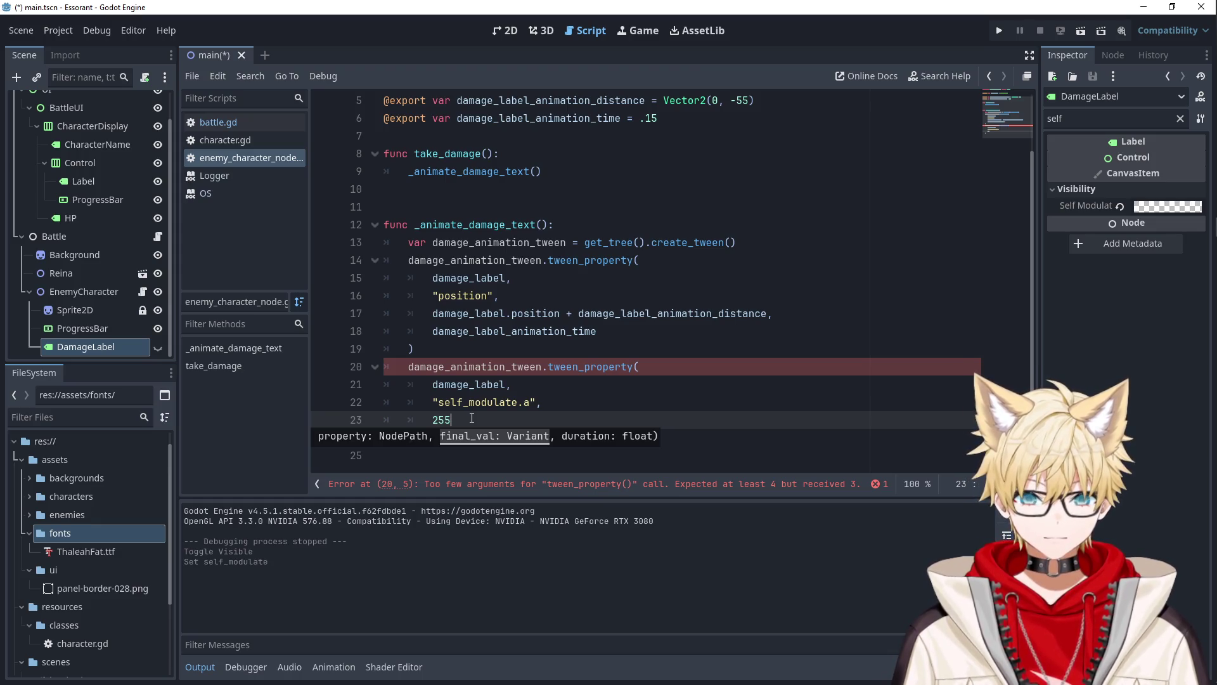
type(",")
key("Return")
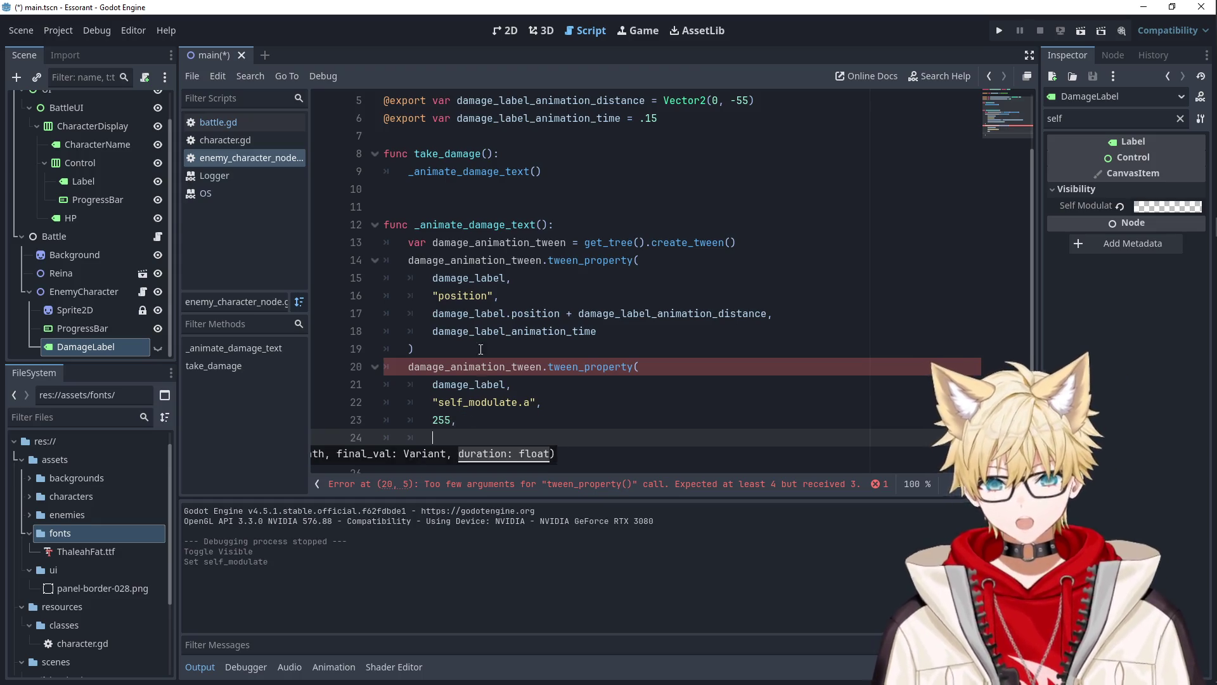
double_click(508, 331)
key("ctrl+c")
left_click(443, 437)
key("ctrl+v")
scroll(535, 279, "up", 2)
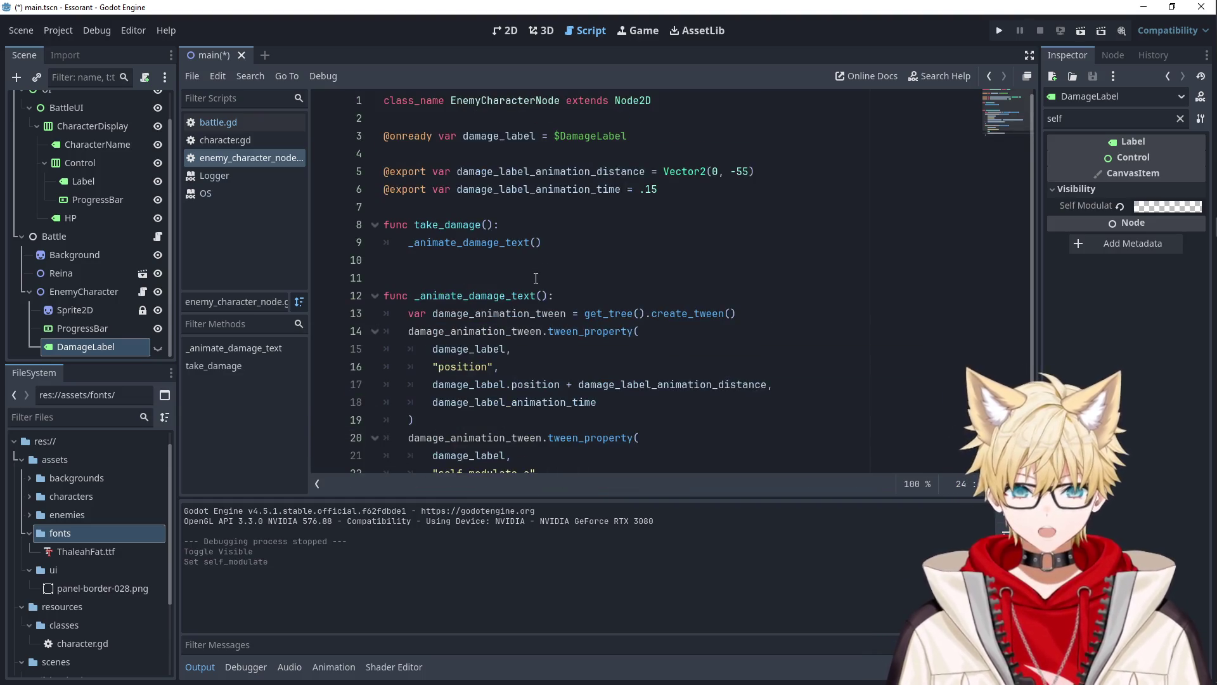
scroll(535, 279, "down", 2)
left_click(542, 208)
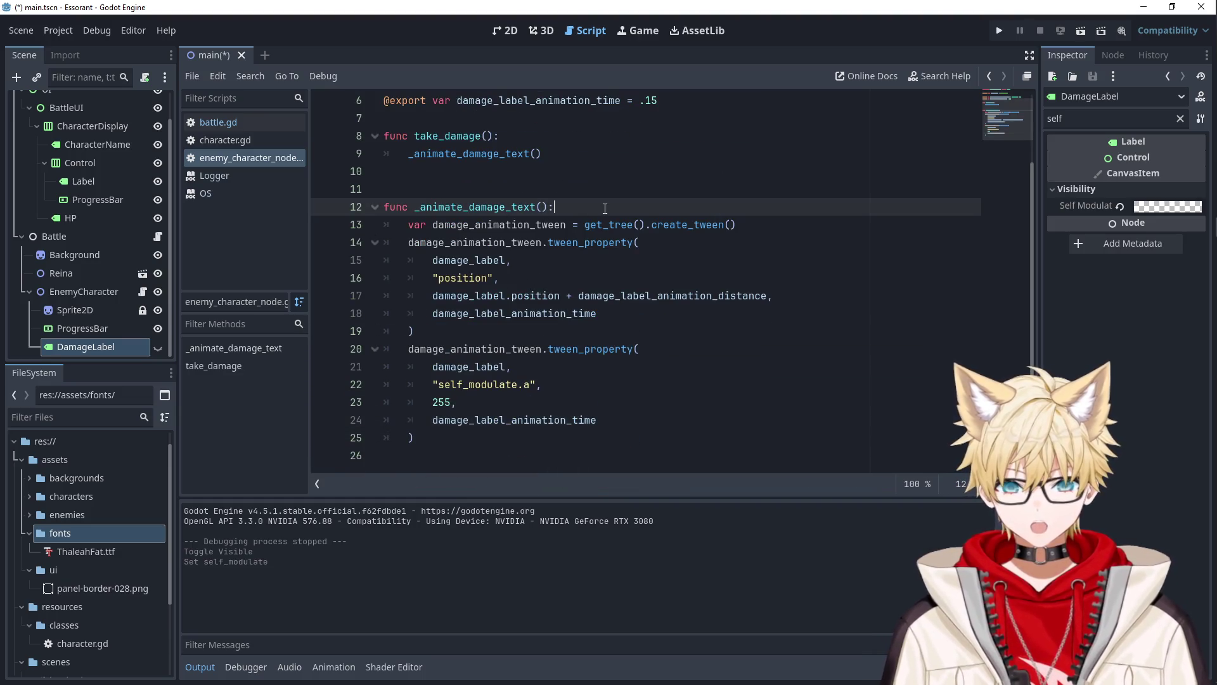
Insert damage_label.visible = true as the first line of _animate_damage_text and save
scroll(606, 208, "up", 2)
left_click(498, 136)
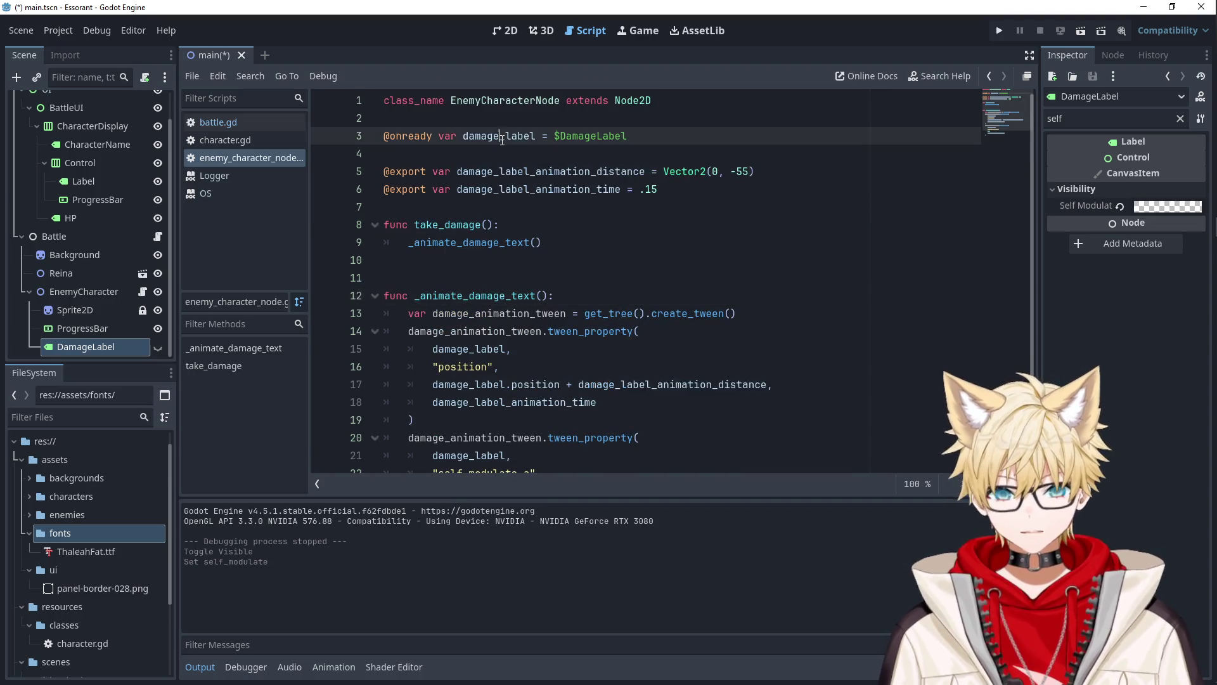
left_click(582, 296)
key("Return")
type("damage_label.visible")
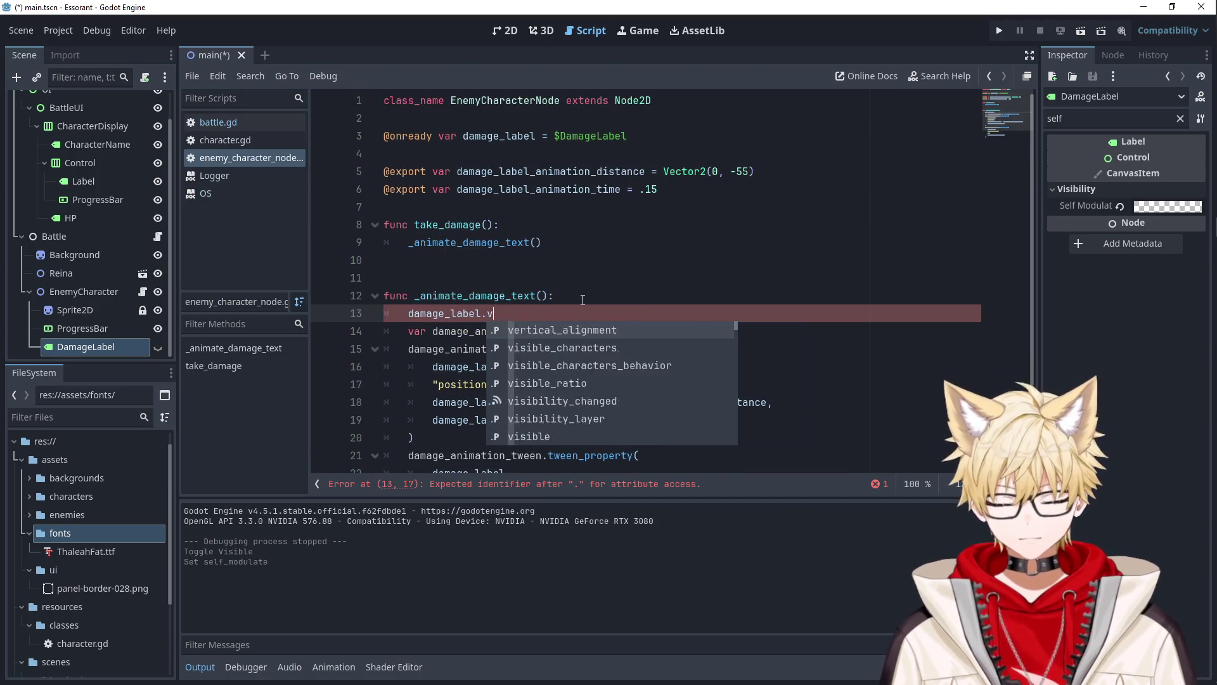
type(" = true")
left_click(583, 296)
key("ctrl+s")
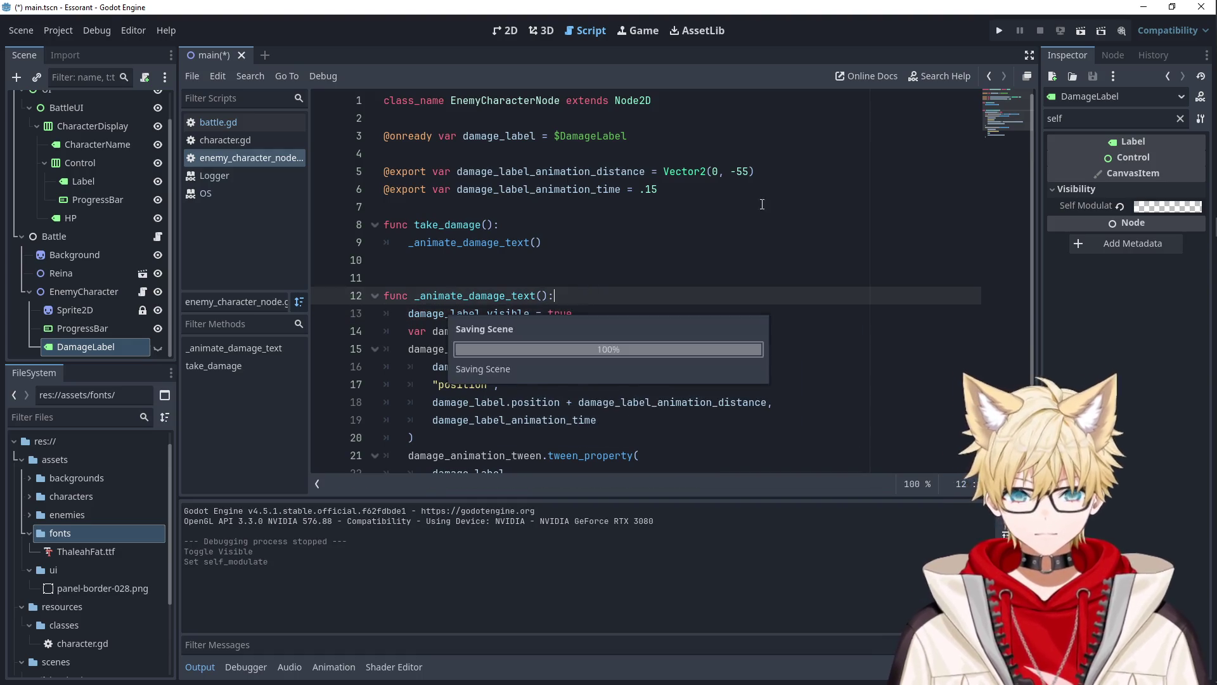
Run the project and view the "self_modulate.a" doesn't-exist error from the run
left_click(995, 32)
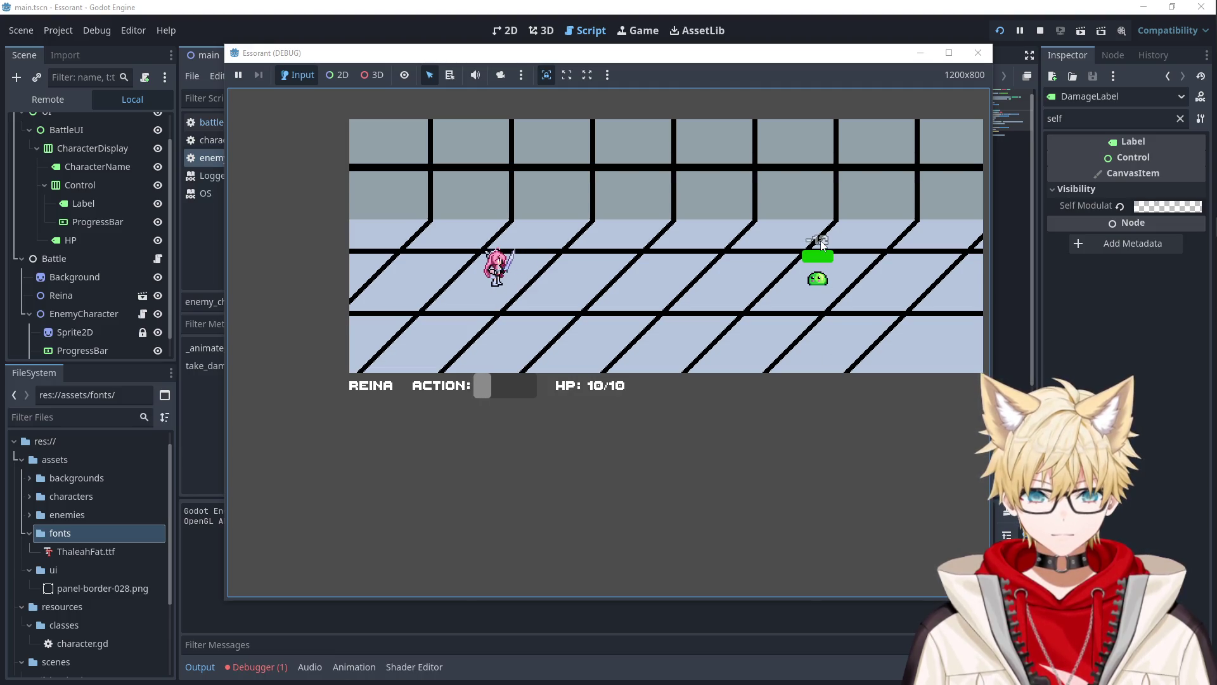
scroll(579, 346, "down", 2)
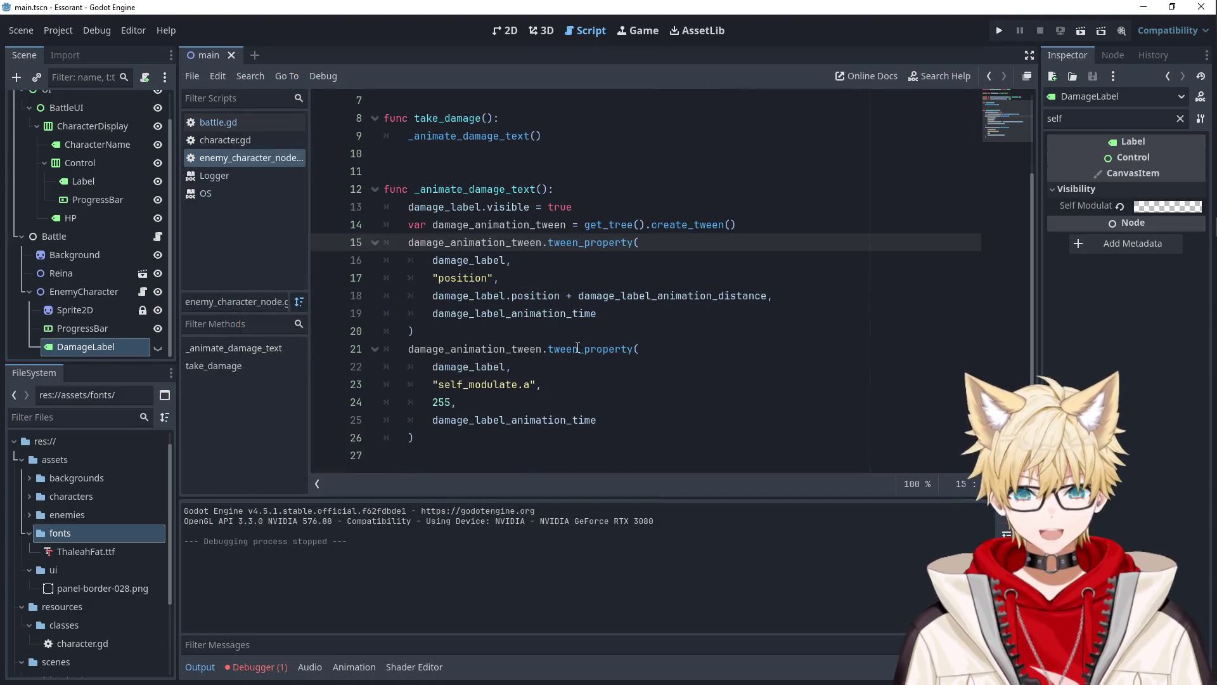
double_click(481, 385)
left_click(256, 667)
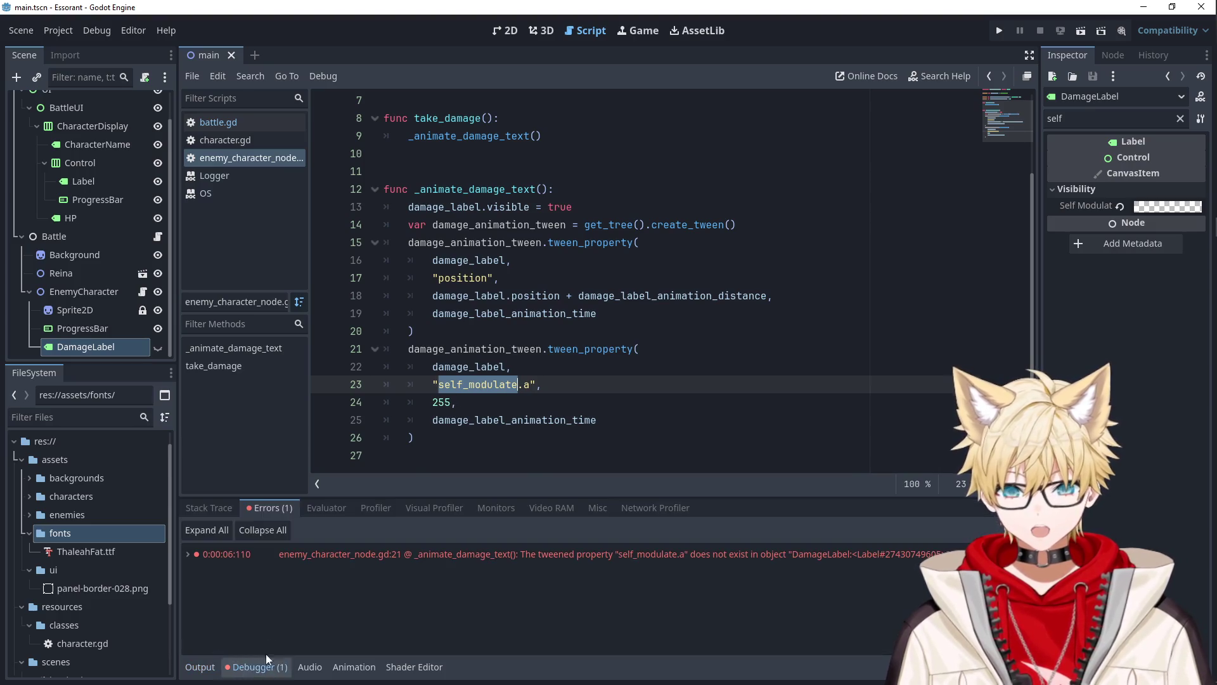
Jump to the tween error, extend line 23's property to self_modulate.alpha, then test-run the game
left_click(586, 554)
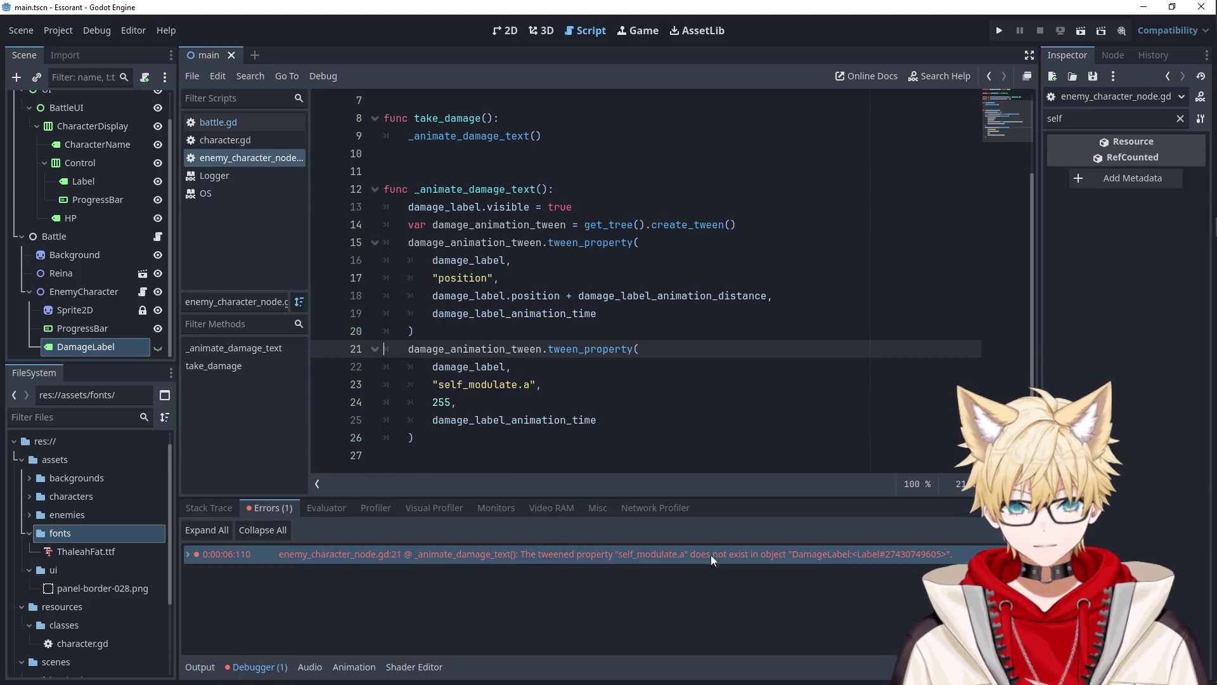
left_click(1182, 120)
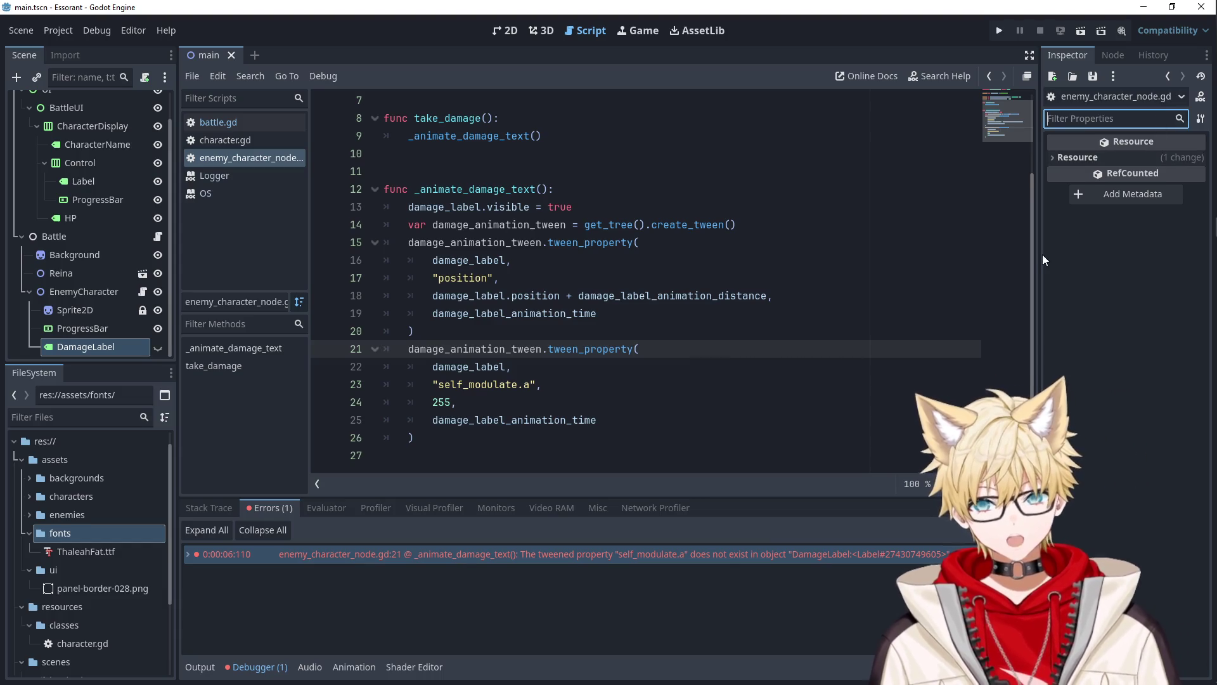
double_click(478, 384)
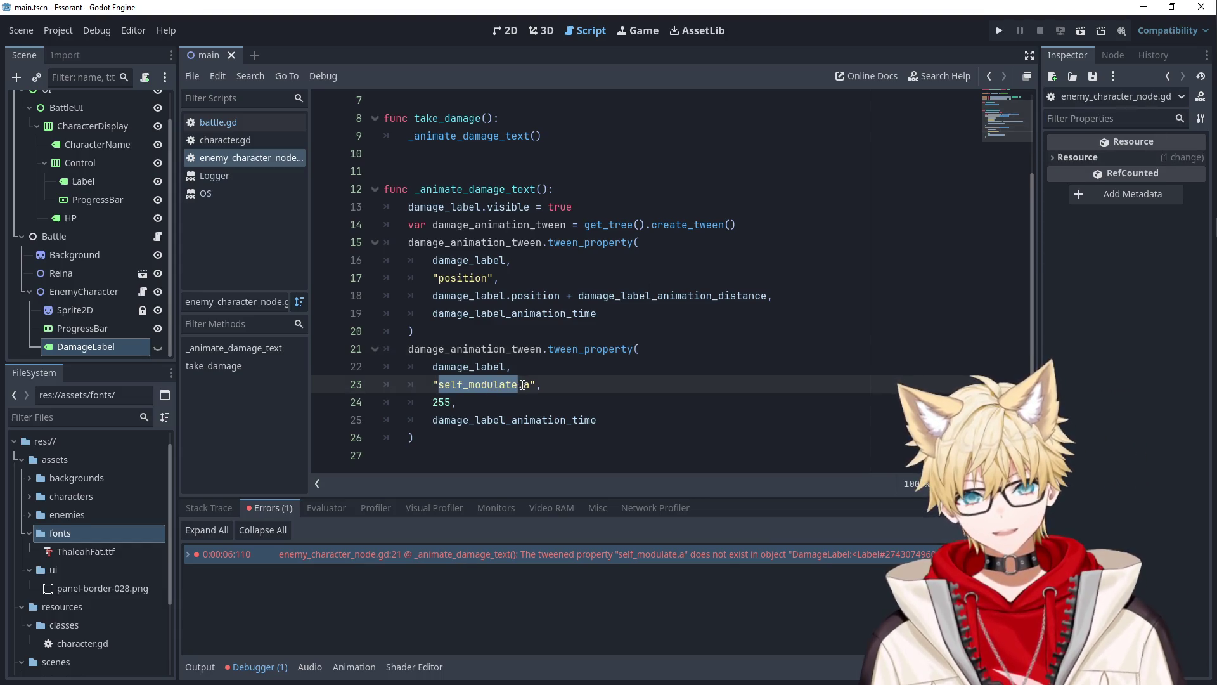
double_click(447, 402)
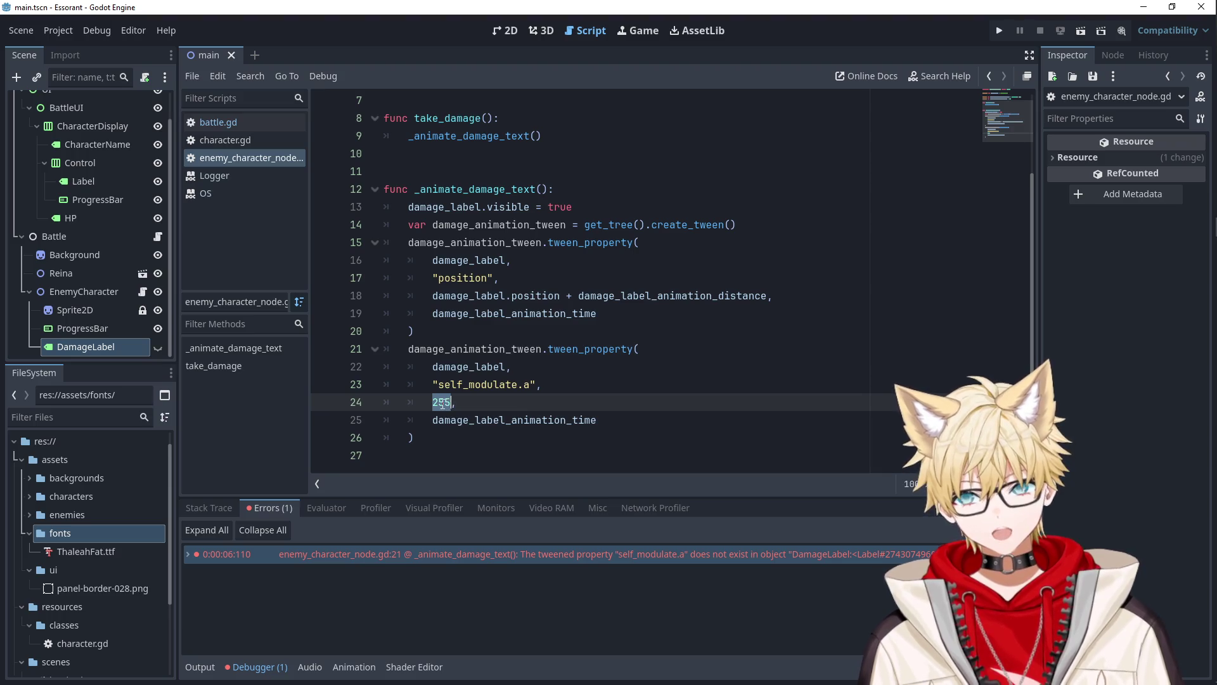
left_click(548, 387)
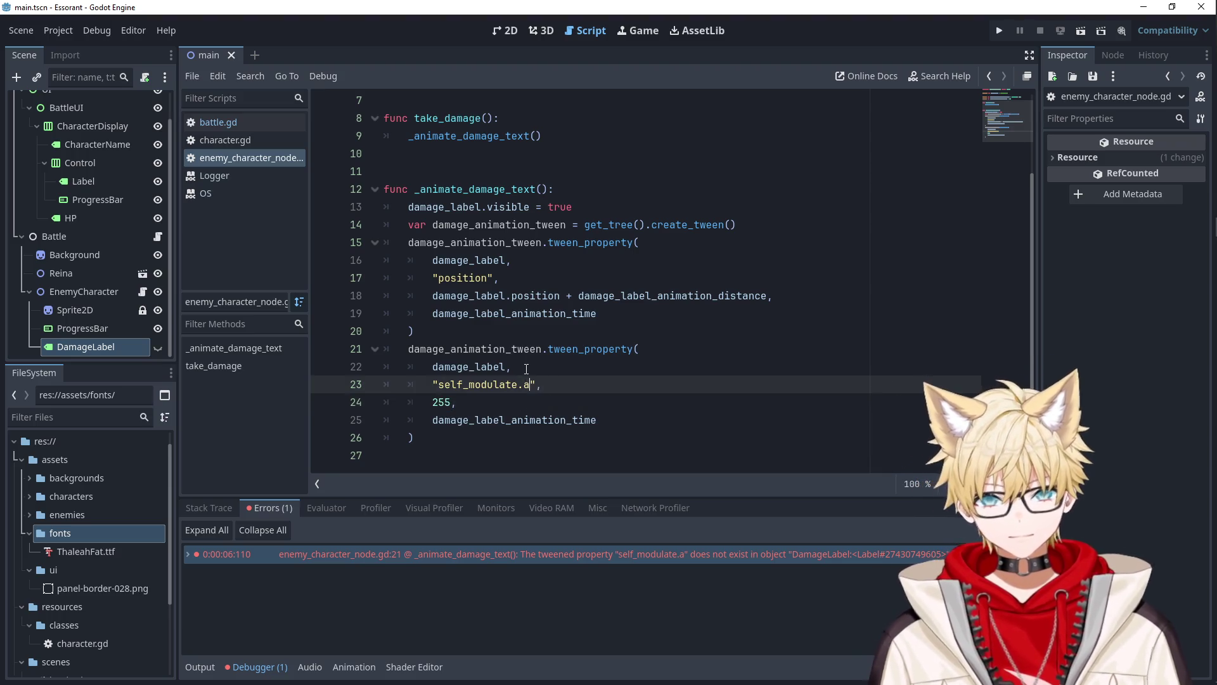
type("lpha")
left_click(528, 366)
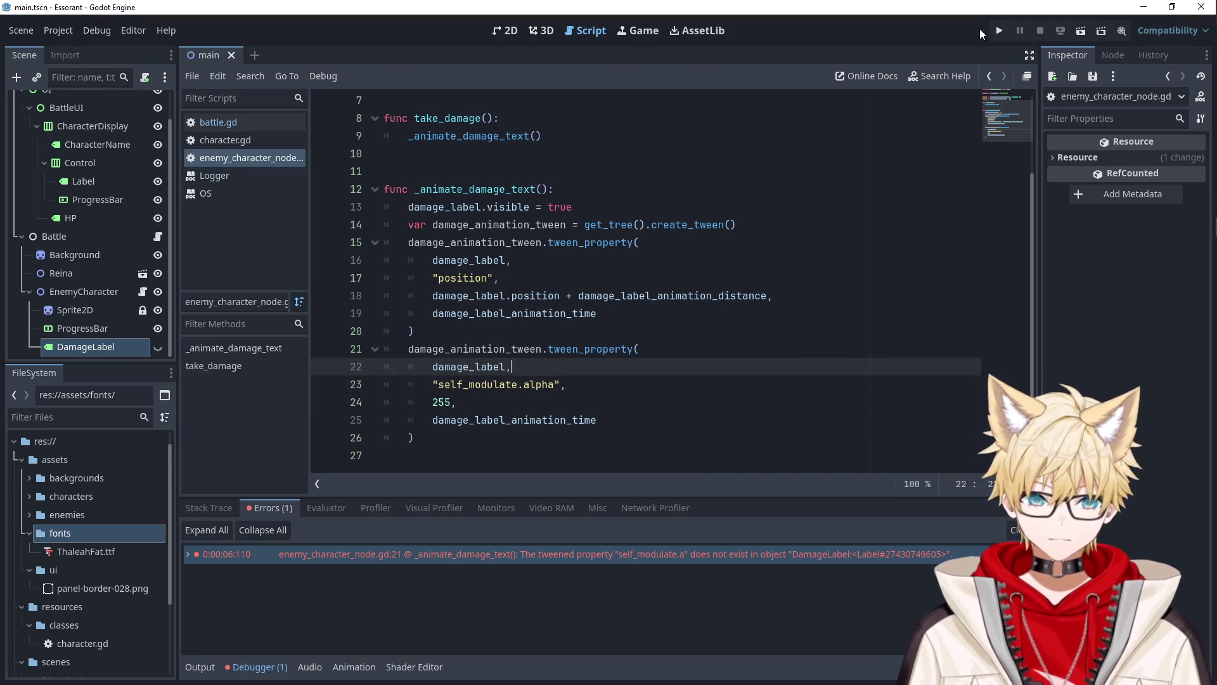
left_click(999, 30)
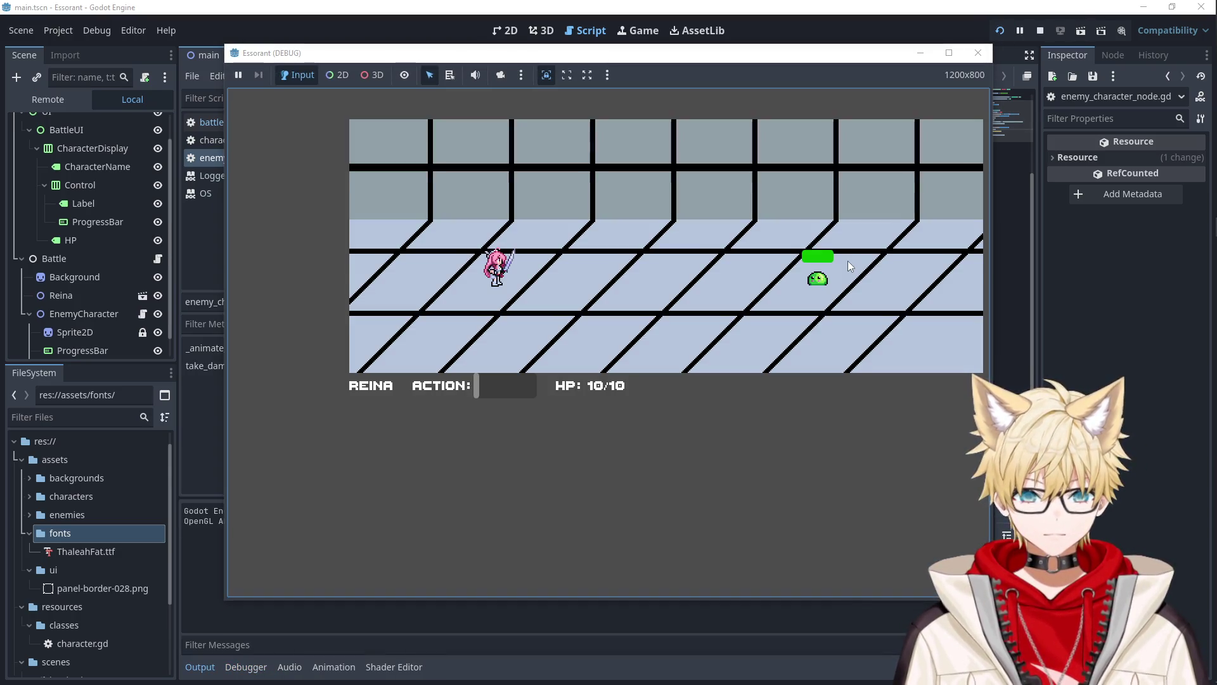
left_click(979, 53)
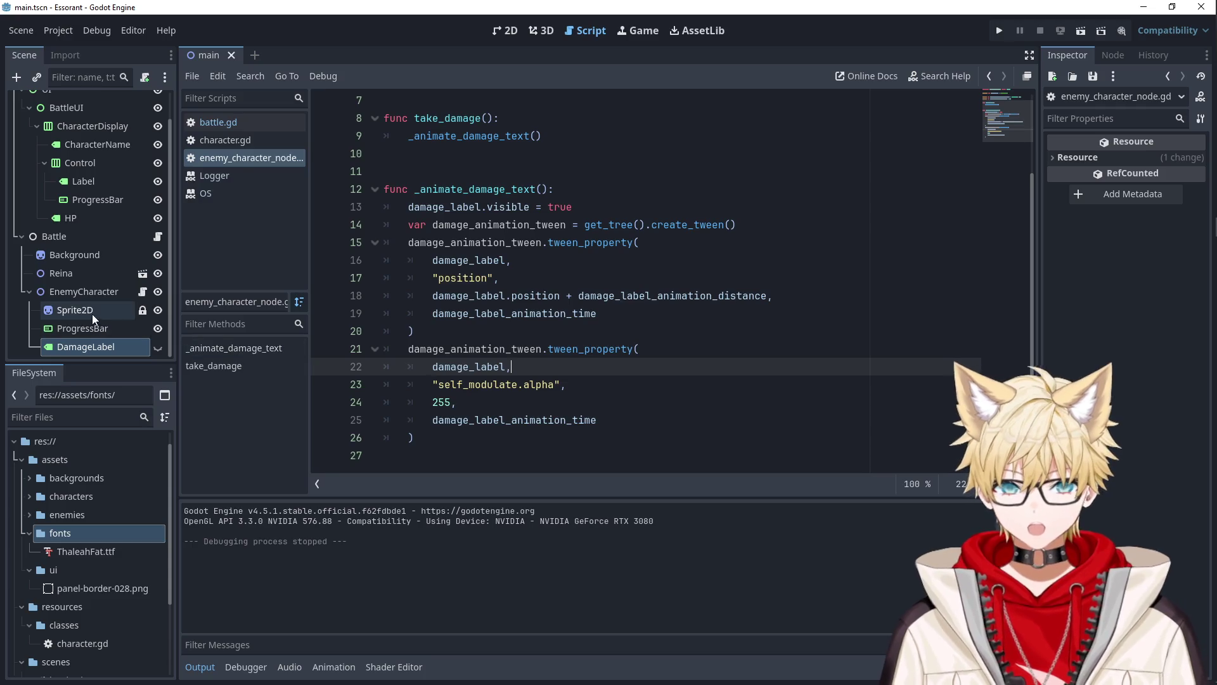
Select DamageLabel and filter the Inspector for 'self', undoing an accidental property drop into the script
left_click(95, 345)
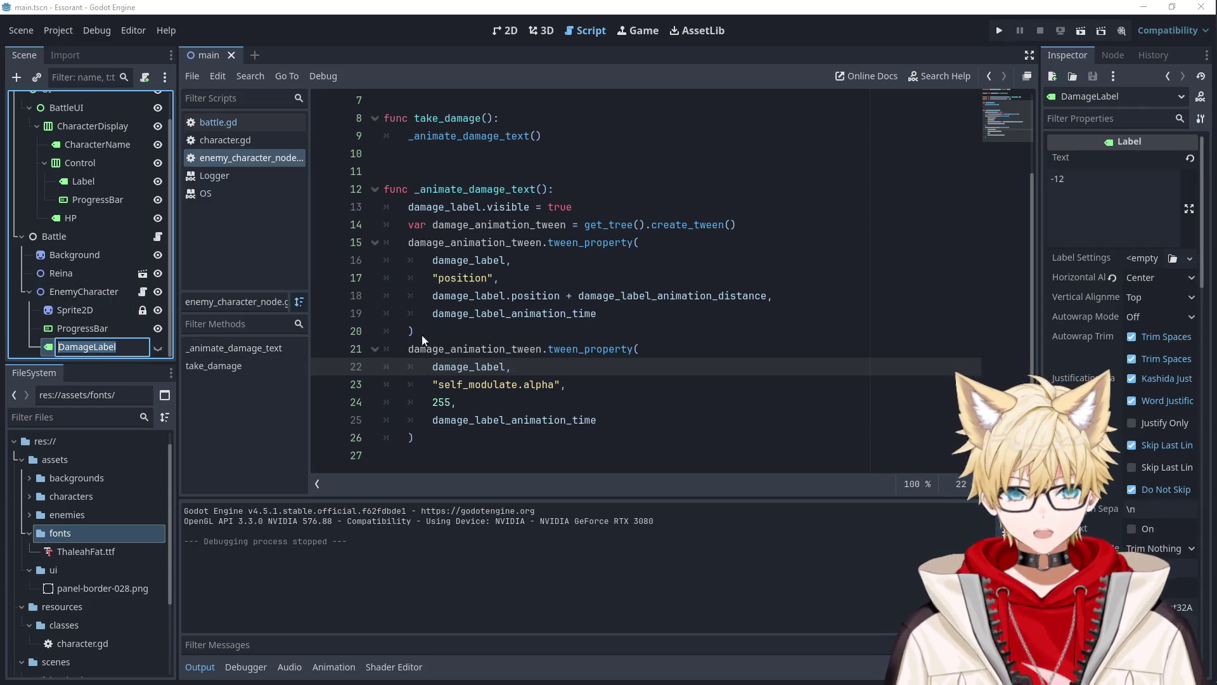
left_click(81, 328)
left_click(78, 348)
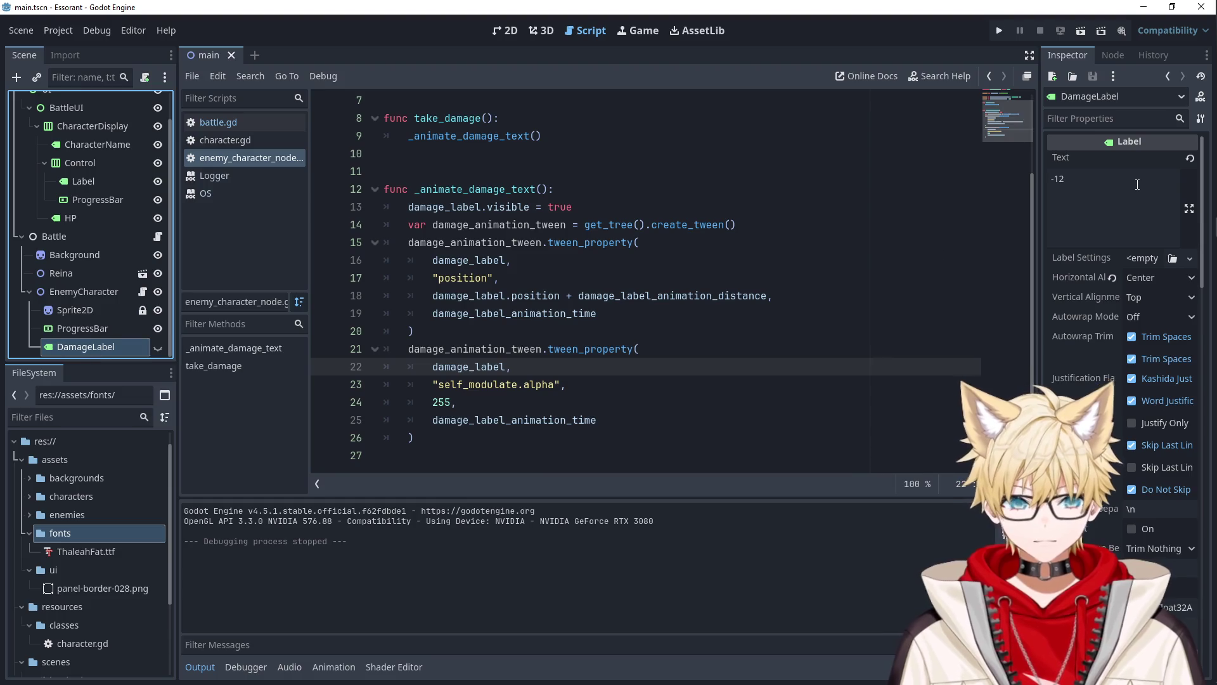
scroll(1151, 263, "down", 5)
scroll(1153, 265, "down", 15)
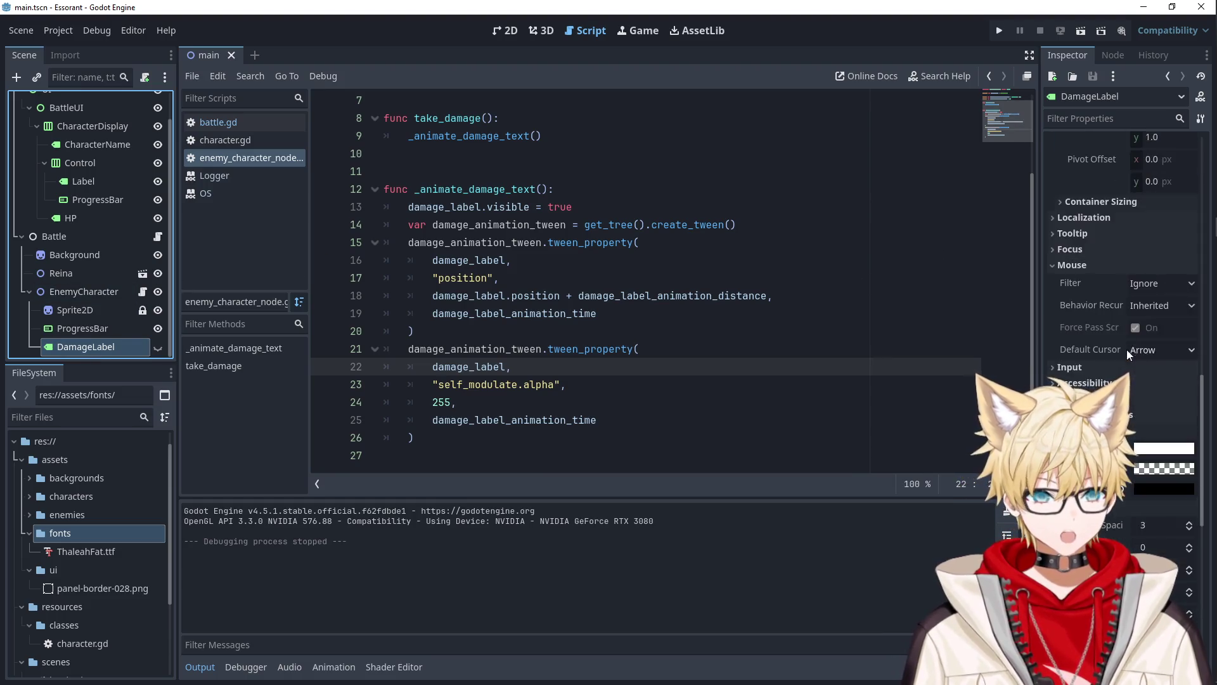
left_click(1107, 119)
type("self")
mouse_move(1086, 206)
left_mouse_down()
mouse_move(621, 350)
mouse_move(598, 335)
left_mouse_up()
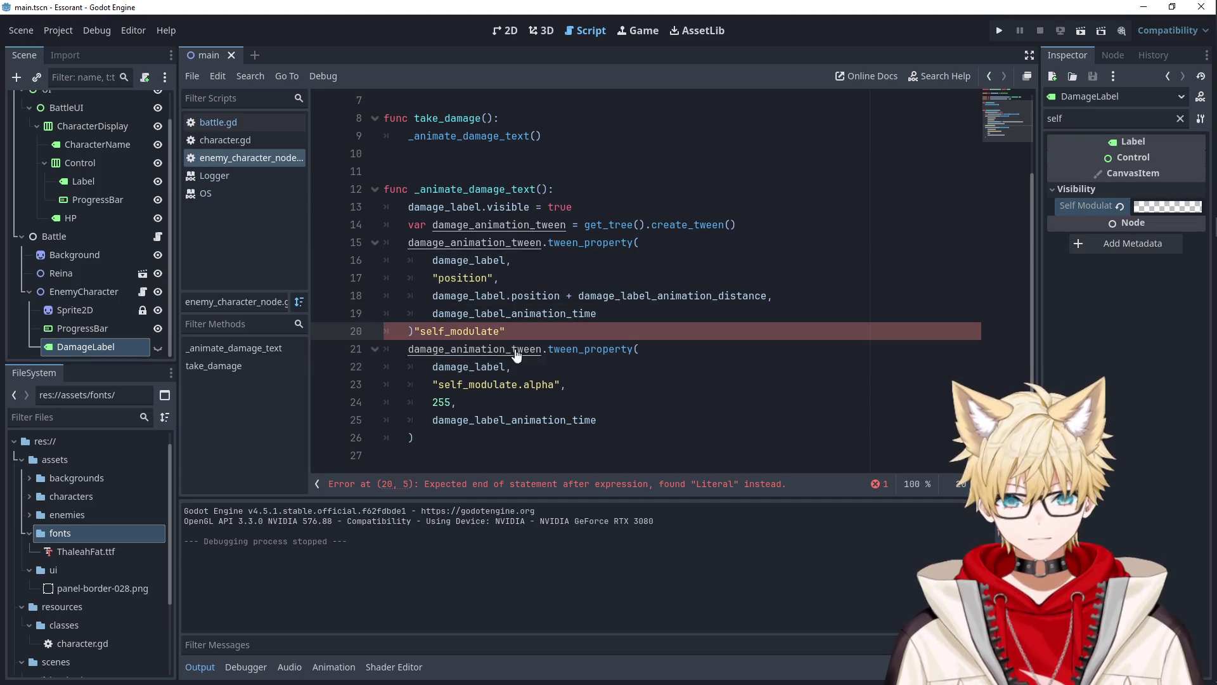
key("ctrl+z")
Raise DamageLabel's Self Modulate alpha to 204 in its colour picker
left_click(1168, 206)
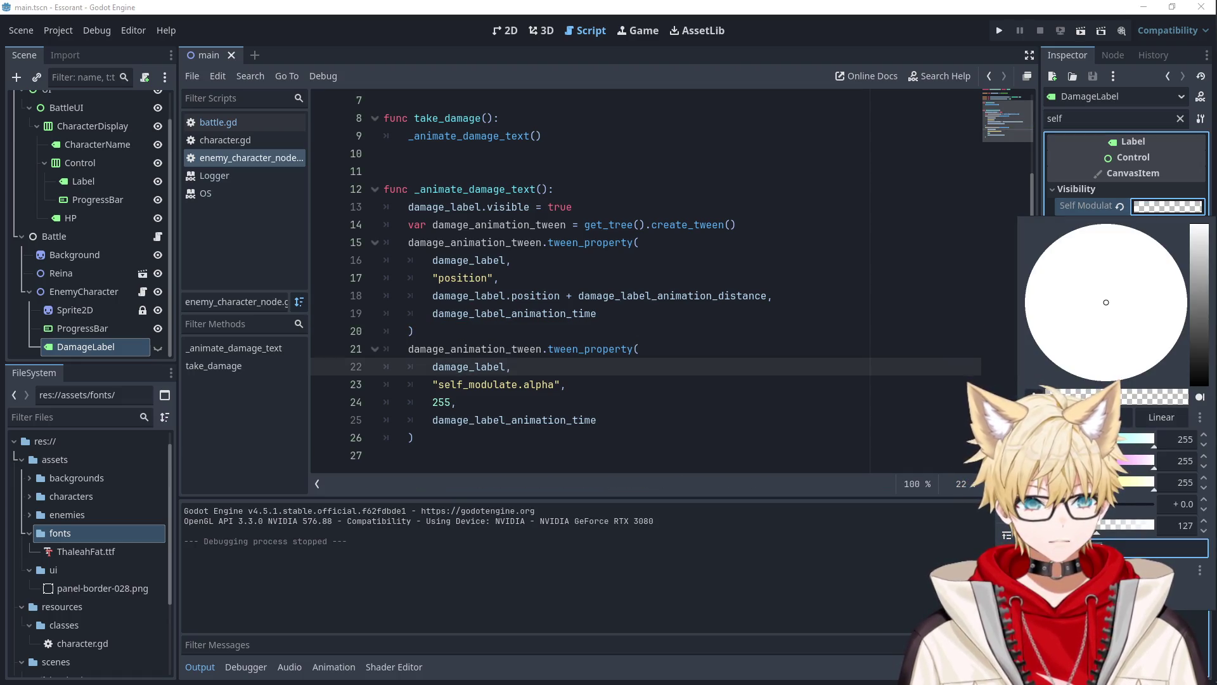
left_click(1133, 524)
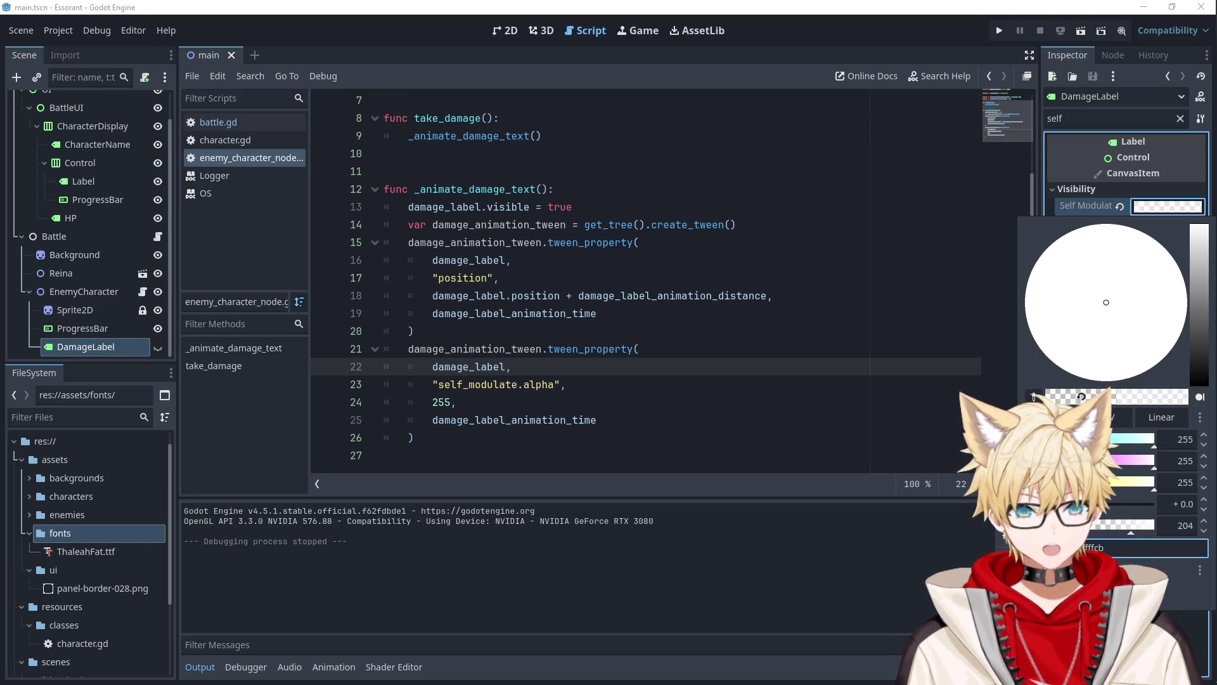
left_click(718, 421)
left_click(1148, 193)
left_click(1149, 193)
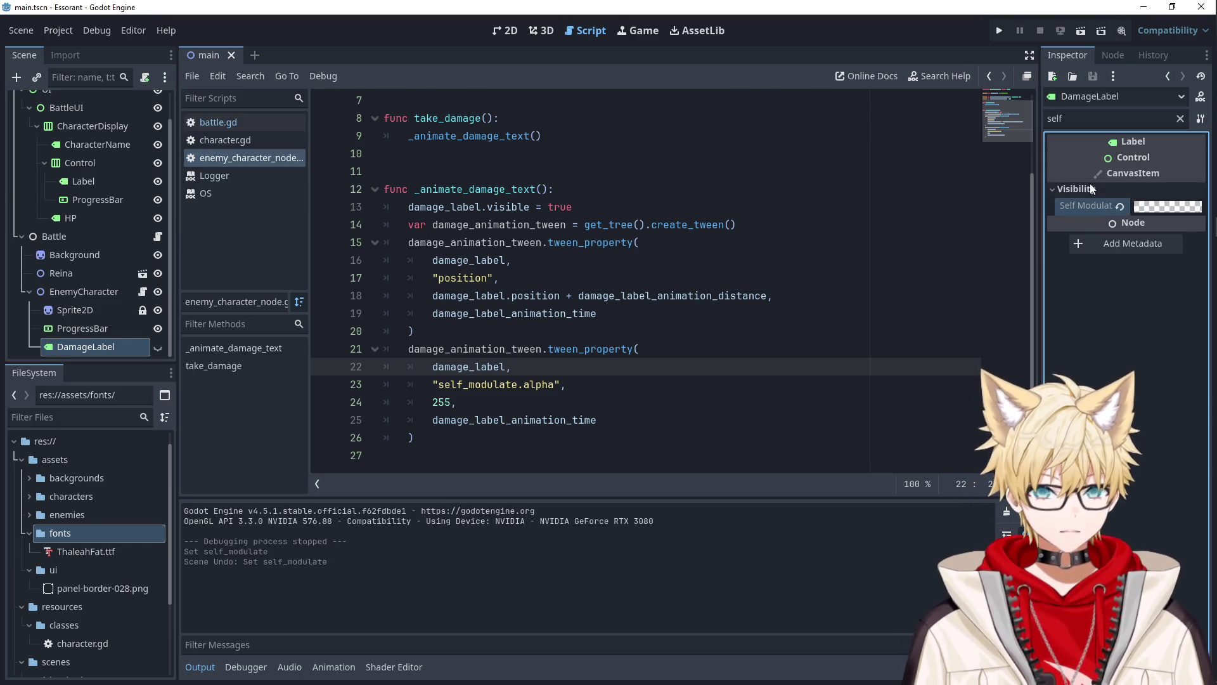
left_click(1167, 207)
left_click(556, 437)
left_click(525, 440)
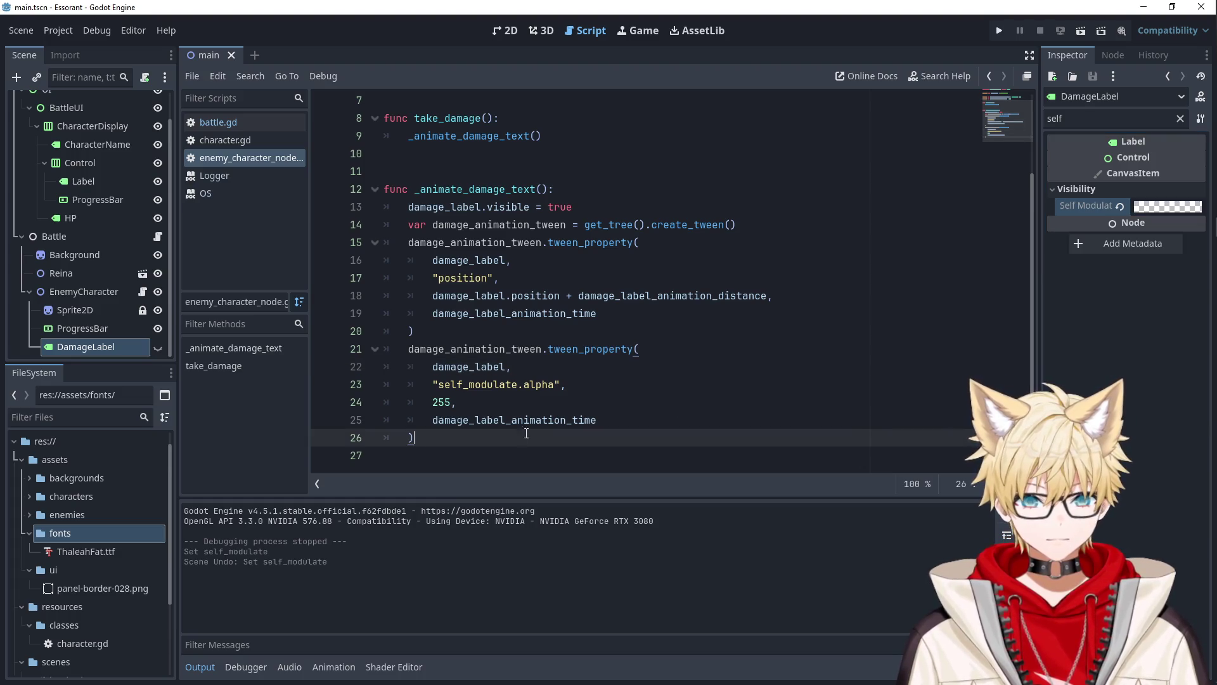
Delete the stray '.set_' chained call after the alpha tween's closing parenthesis
type(".set_")
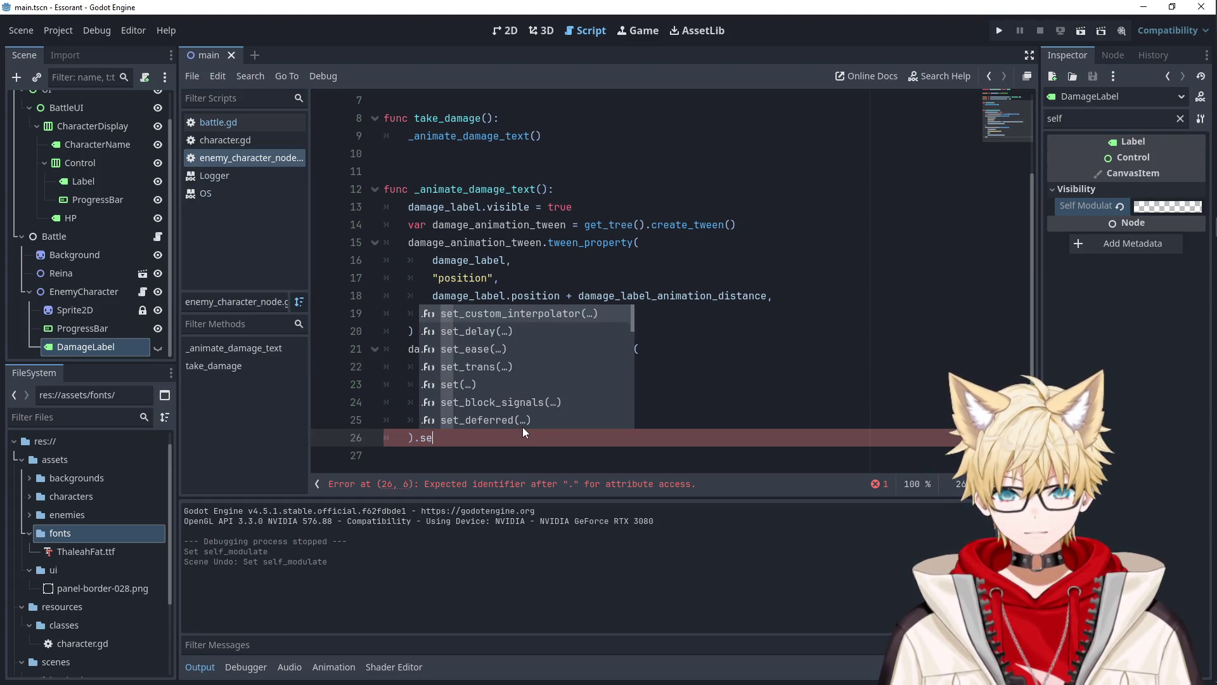
key("BackSpace")
key("BackSpace")
key("BackSpace")
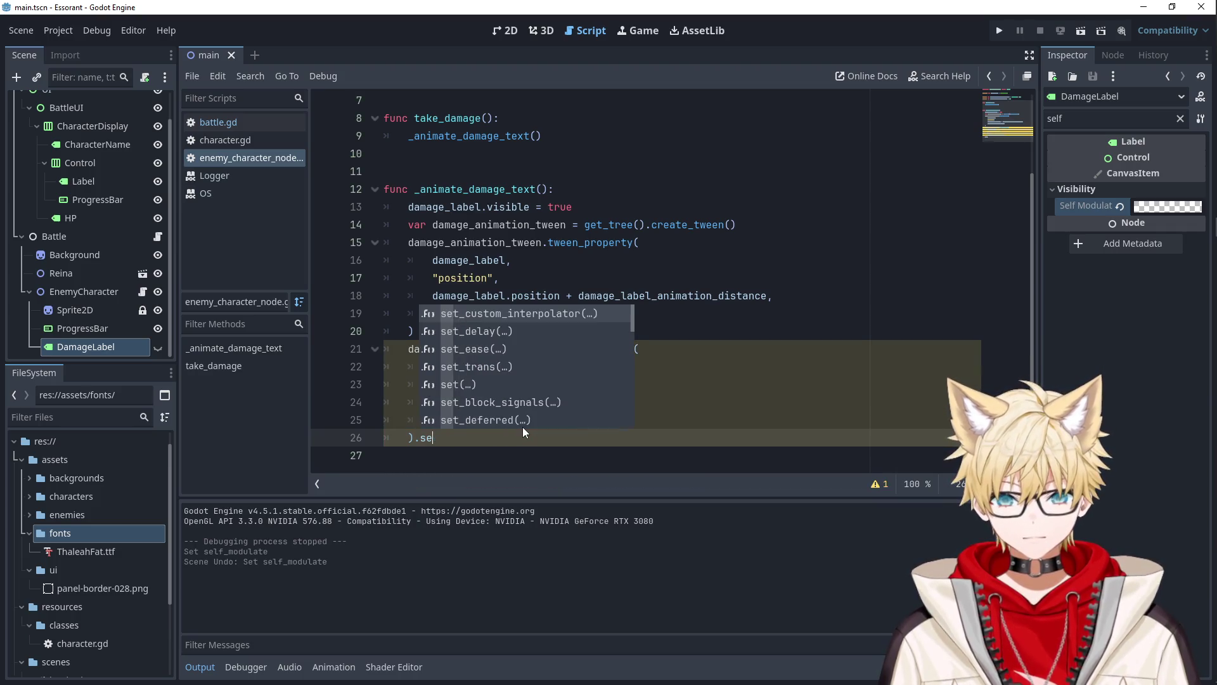
left_click(707, 224)
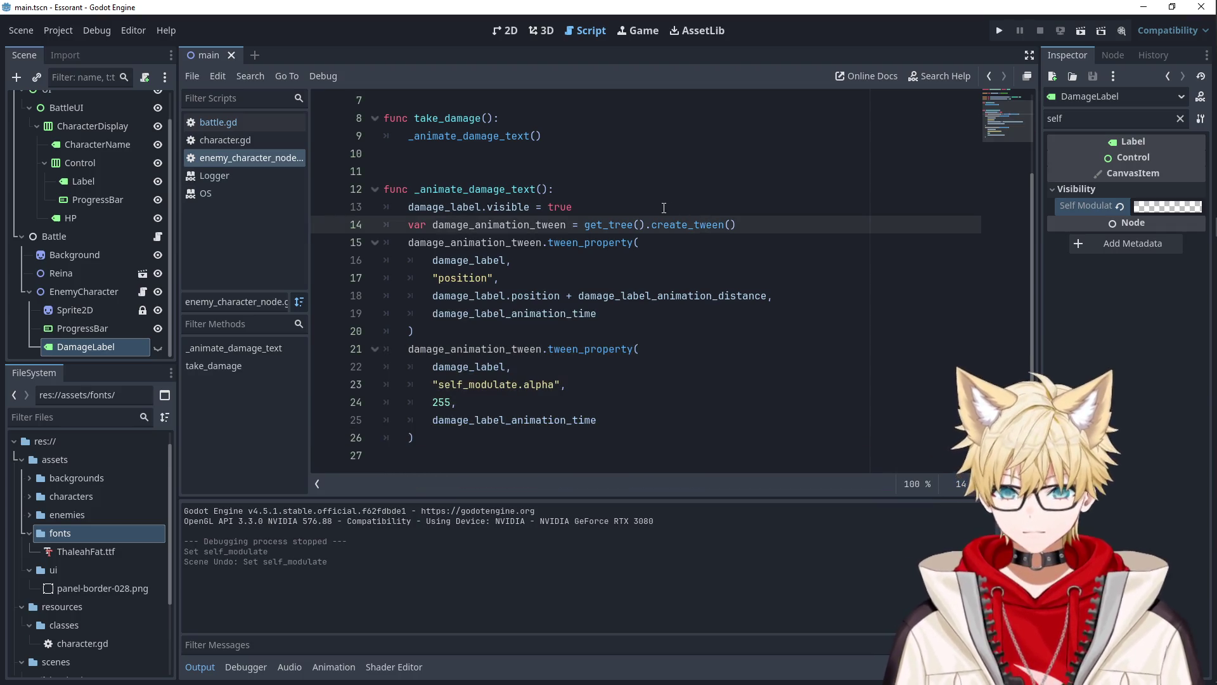
key("Up")
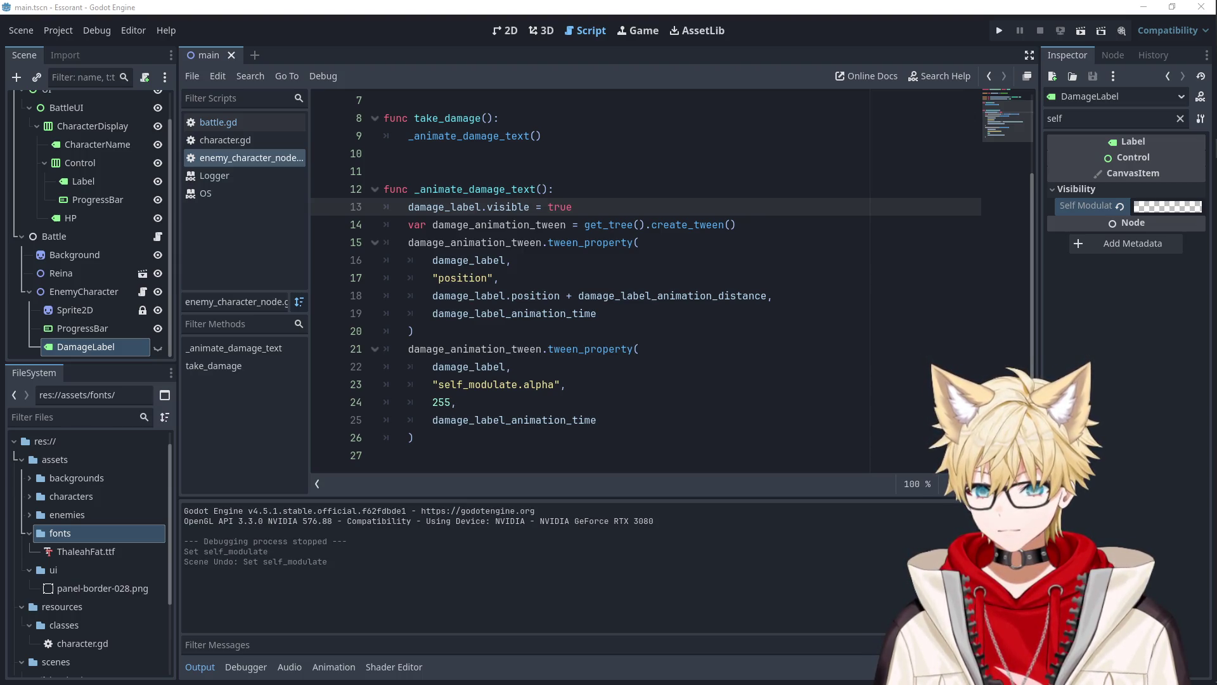
mouse_move(1211, 152)
left_mouse_down()
mouse_move(571, 13)
mouse_move(288, 57)
mouse_move(0, 57)
left_mouse_up()
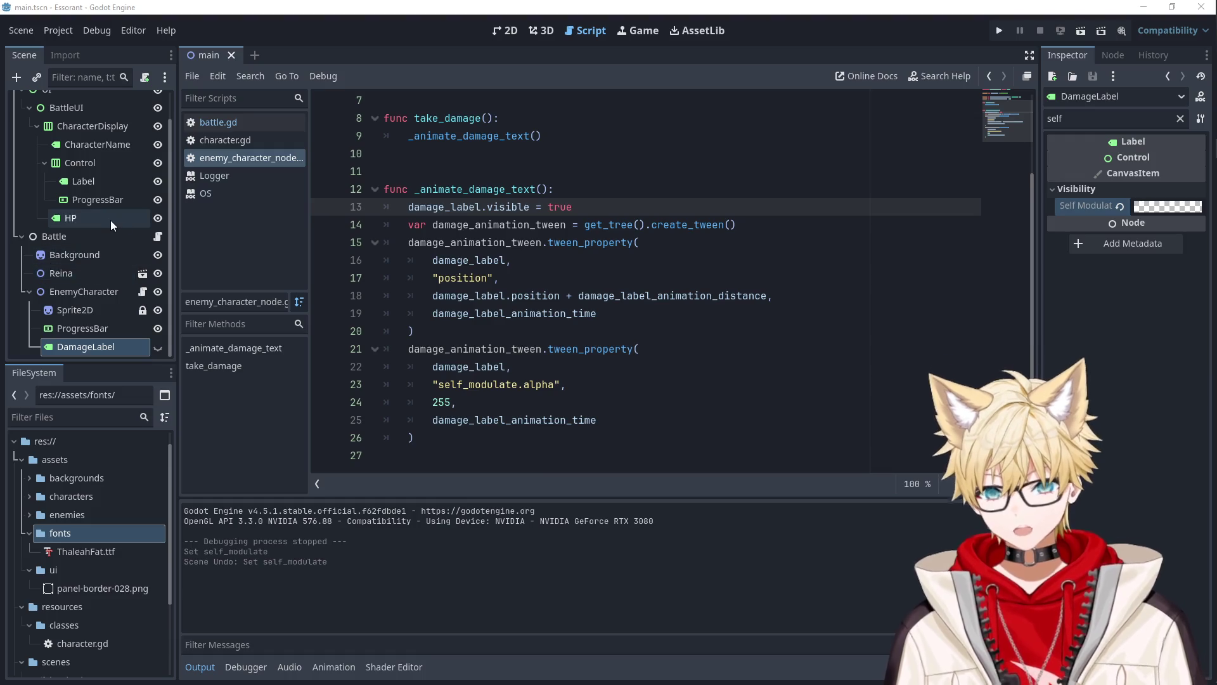
Inspect the second tween_property call, selecting its 255 target and the alpha part of the path
left_click(733, 348)
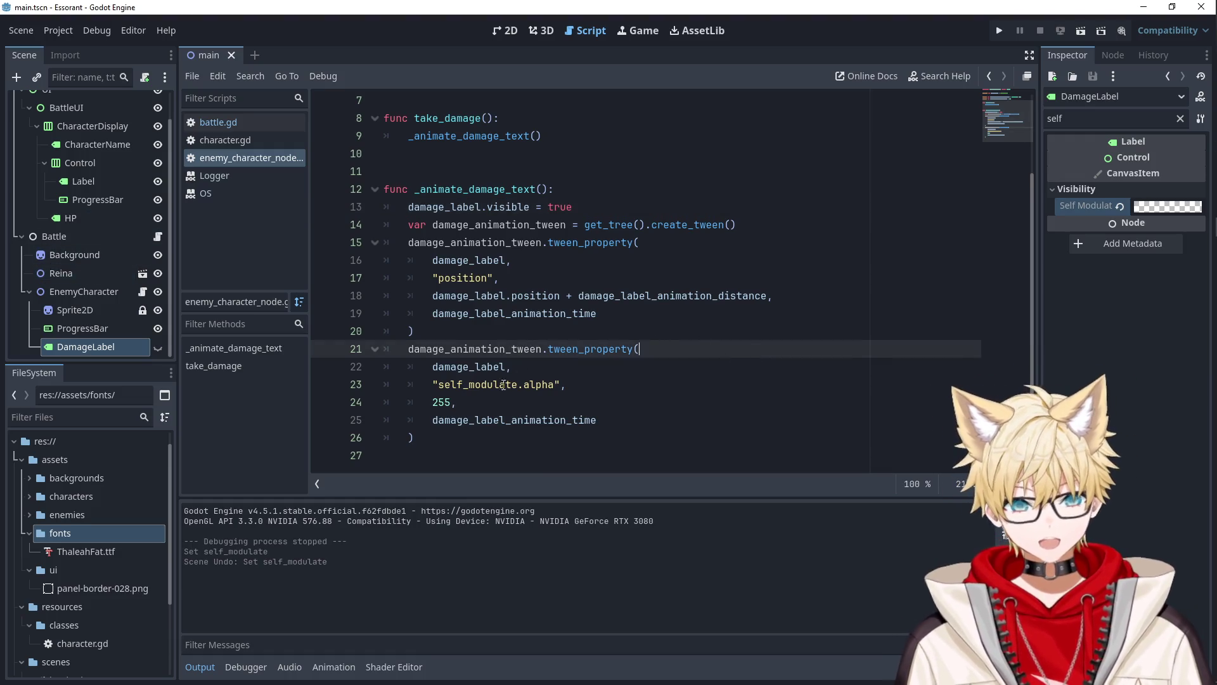
double_click(444, 402)
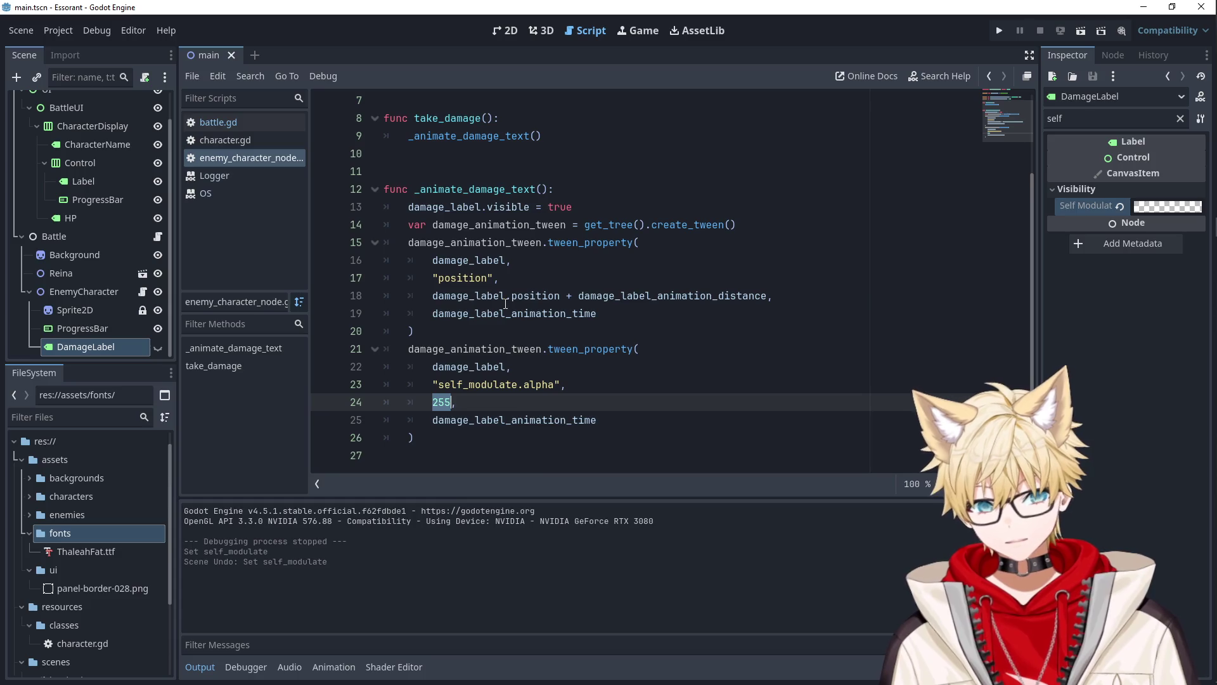
mouse_move(507, 303)
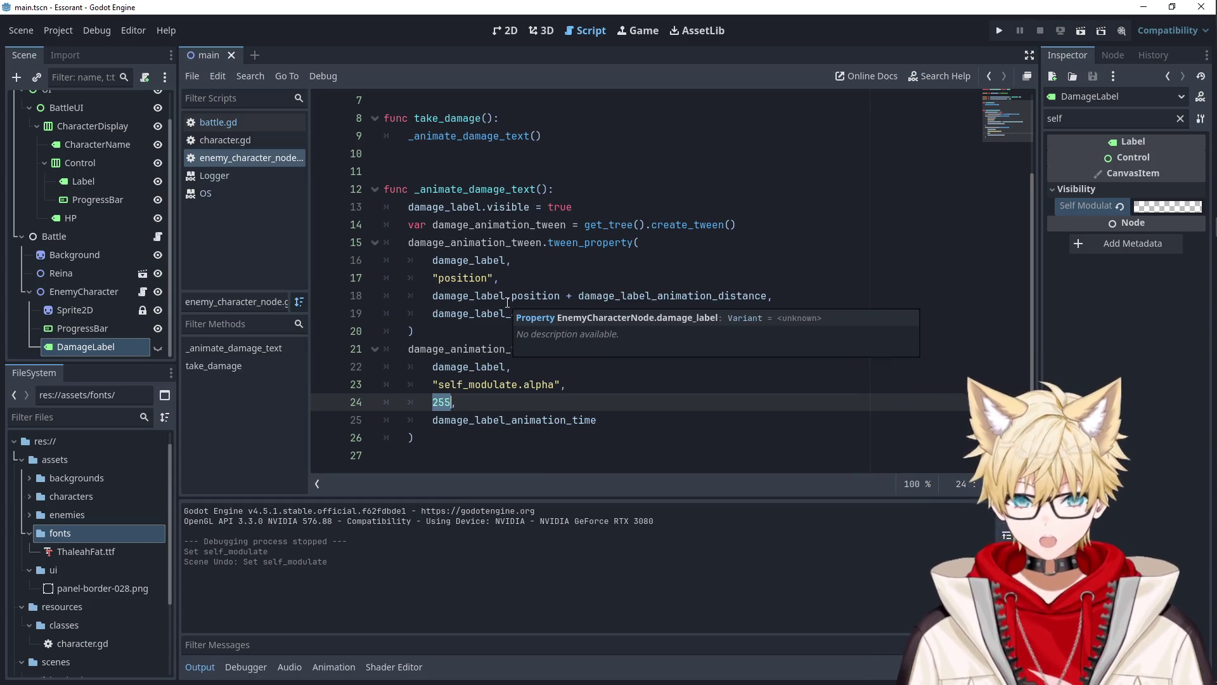
left_click(511, 260)
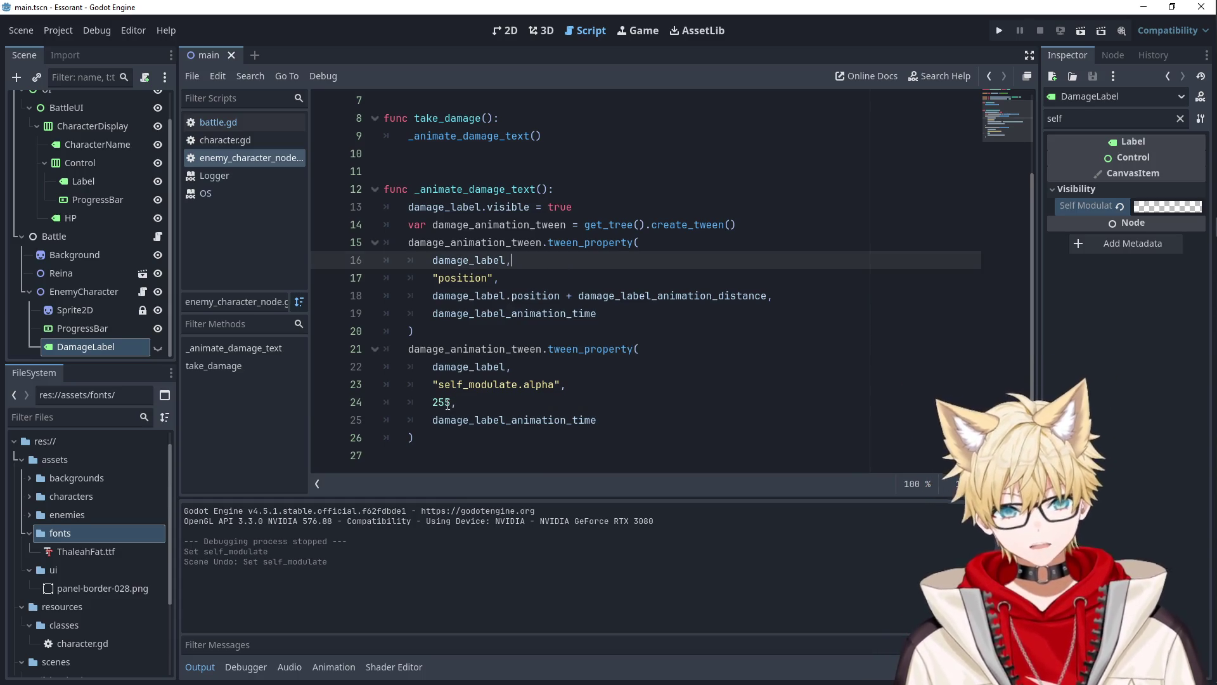
double_click(543, 384)
Run and close the game, then show the error that self_modulate.alpha doesn't exist
left_click(996, 33)
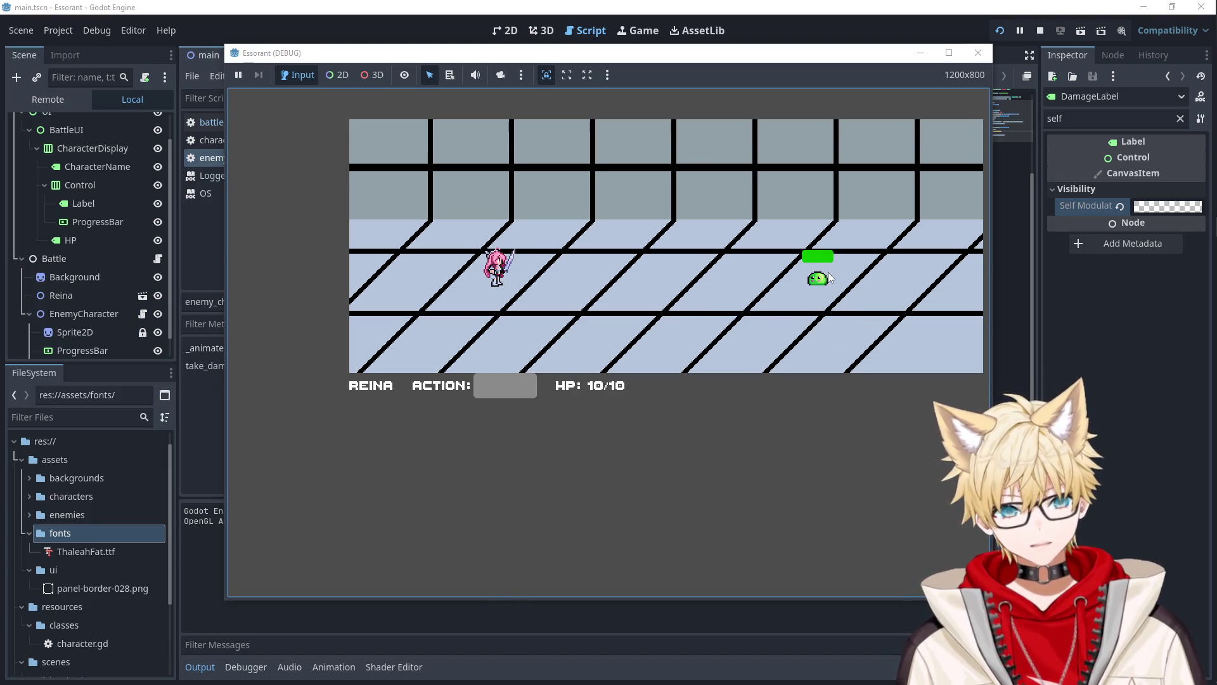
left_click(986, 53)
left_click(258, 667)
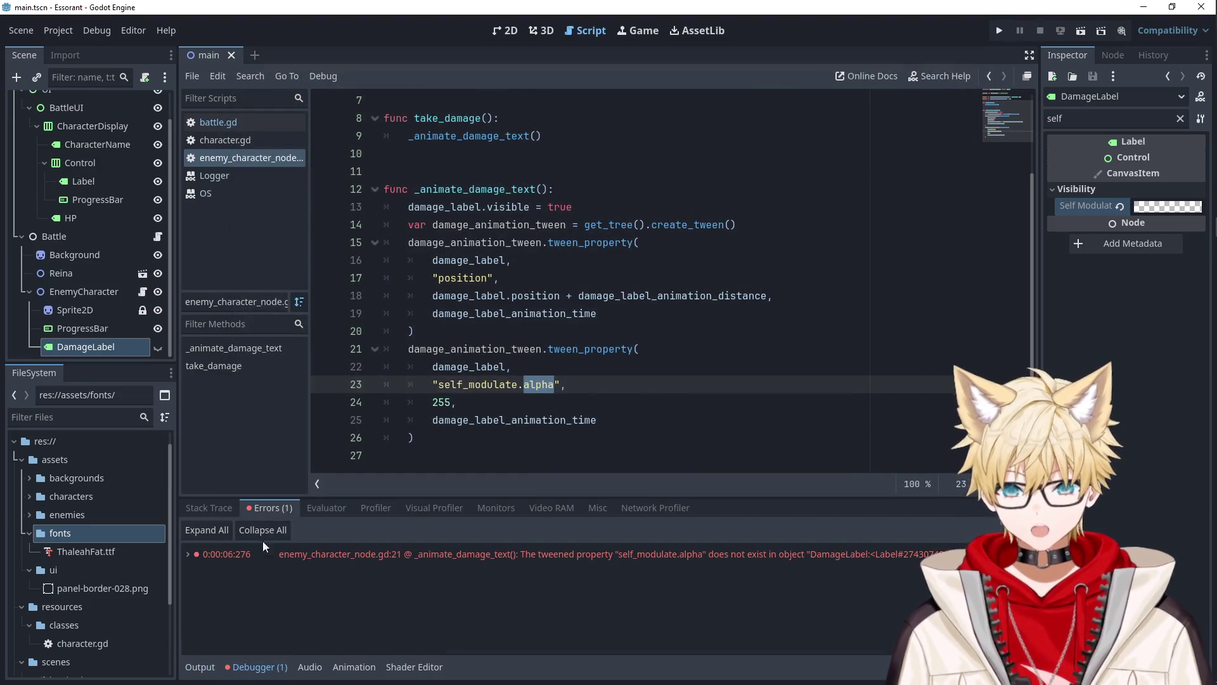
mouse_move(516, 550)
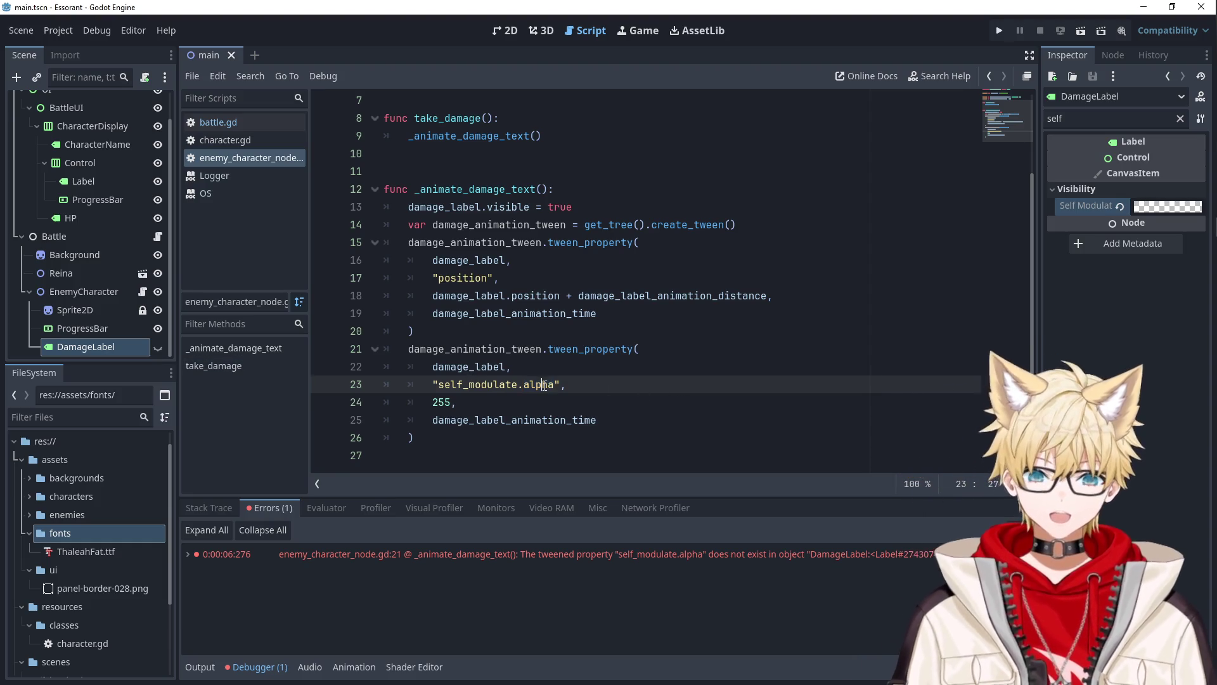
Change the fade tween's property path from self_modulate.alpha to self_modulate:a
key("BackSpace")
key("BackSpace")
type(":a")
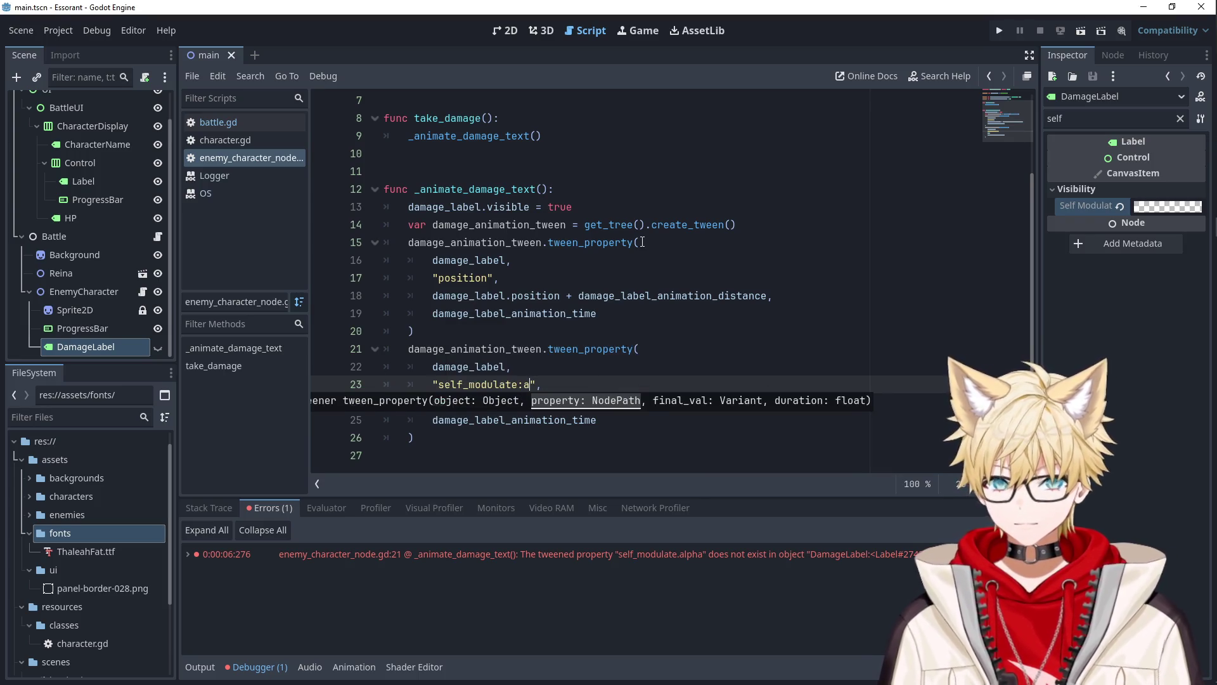
left_click(643, 242)
Test-run the game to see the -12 label, then return to the tween creation line
left_click(1001, 31)
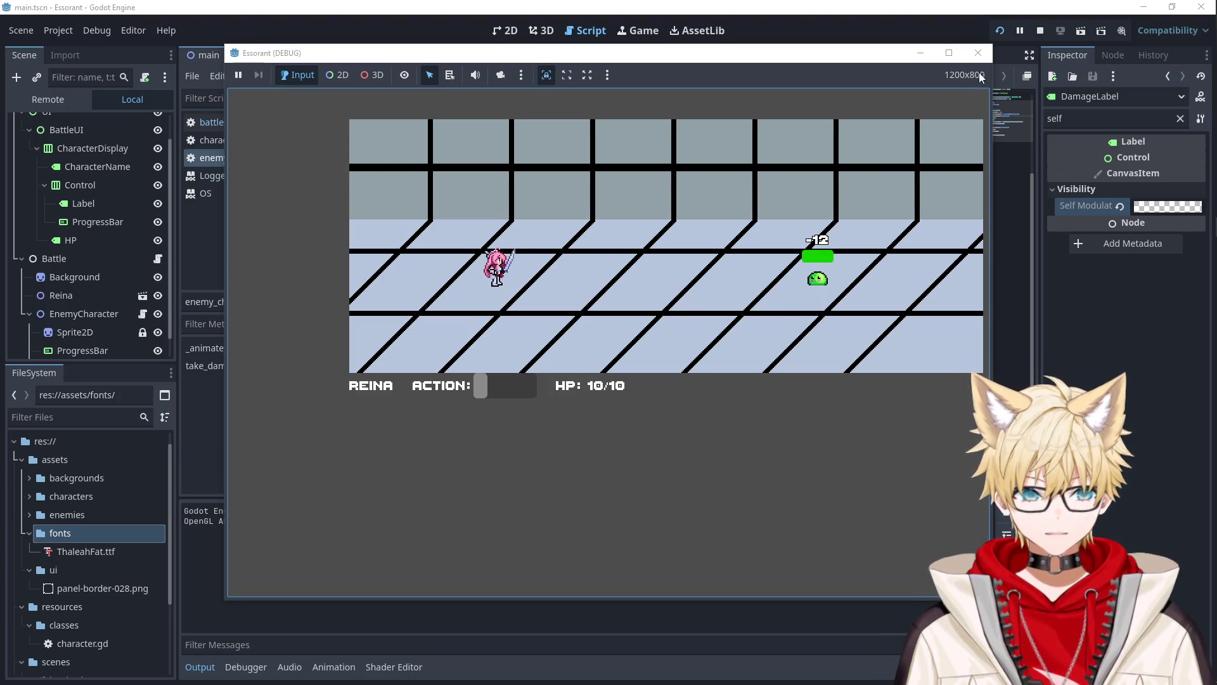
left_click(979, 53)
left_click(380, 420)
left_click(415, 331)
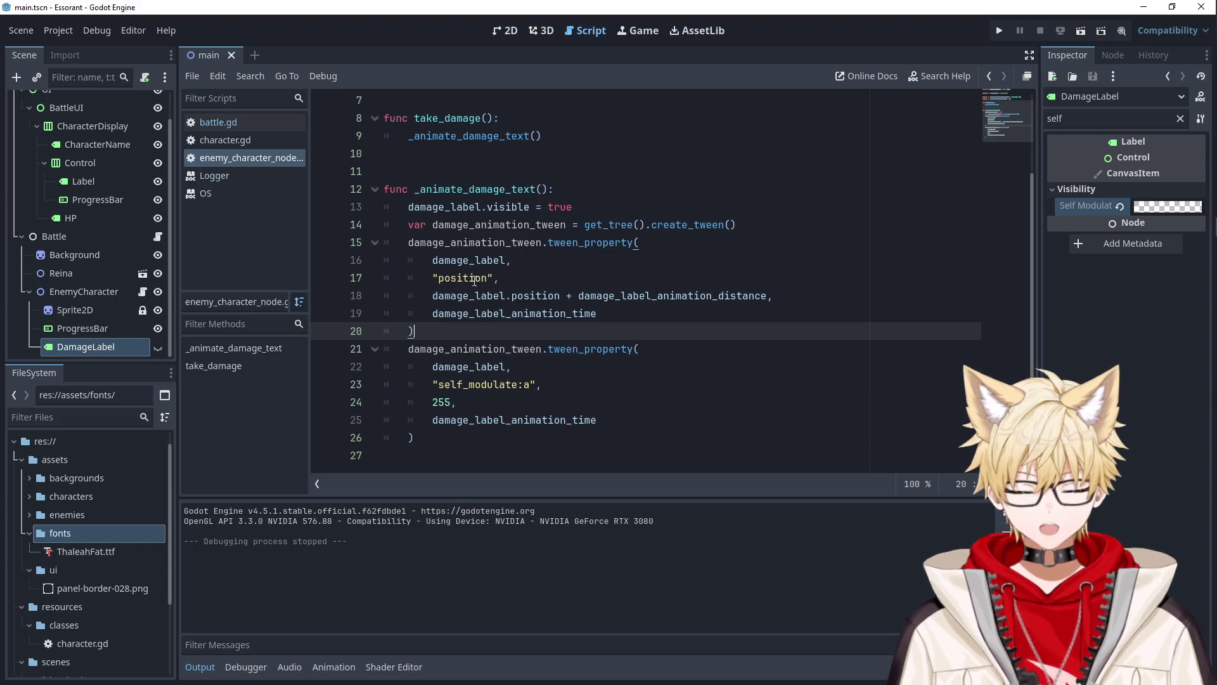
left_click(769, 225)
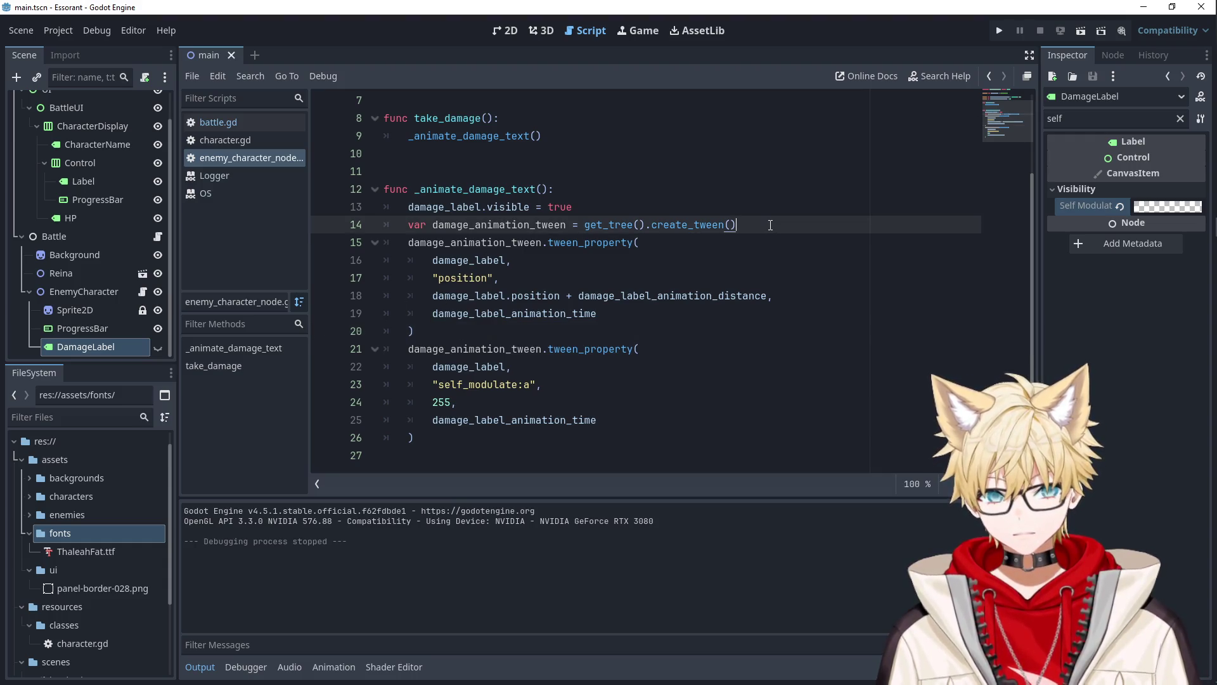
Add damage_animation_tween.set_parallel(true) after create_tween() and test-run the game
key("Return")
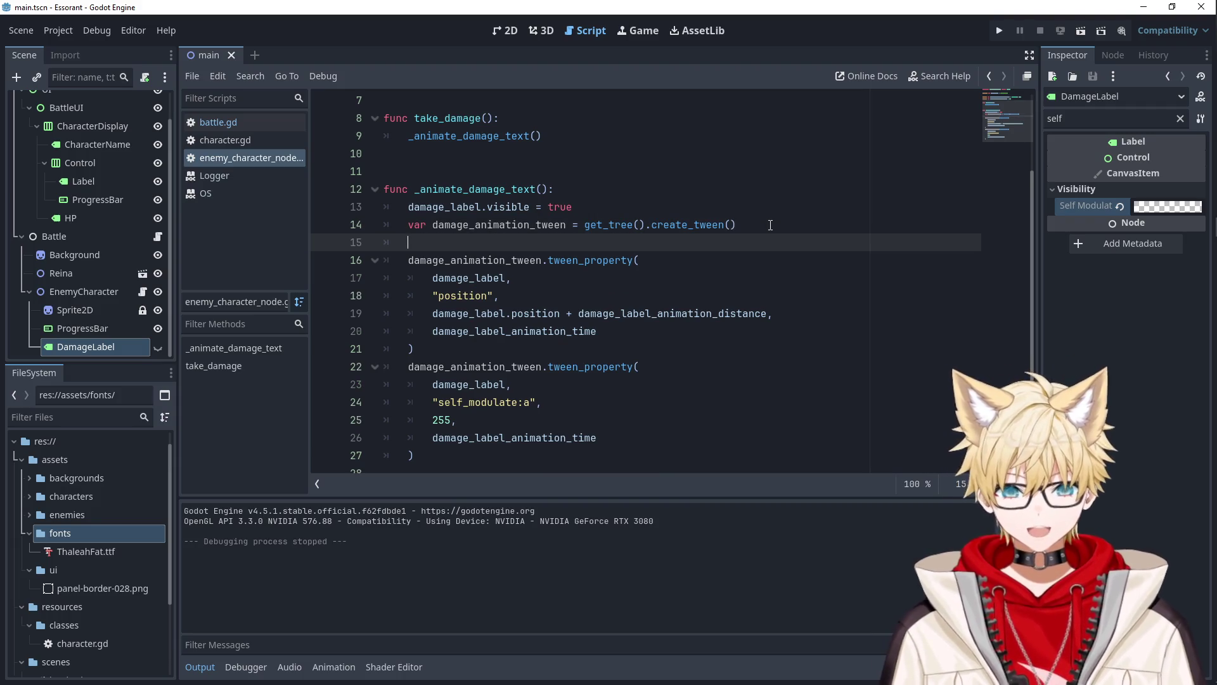
type("dama")
key("Return")
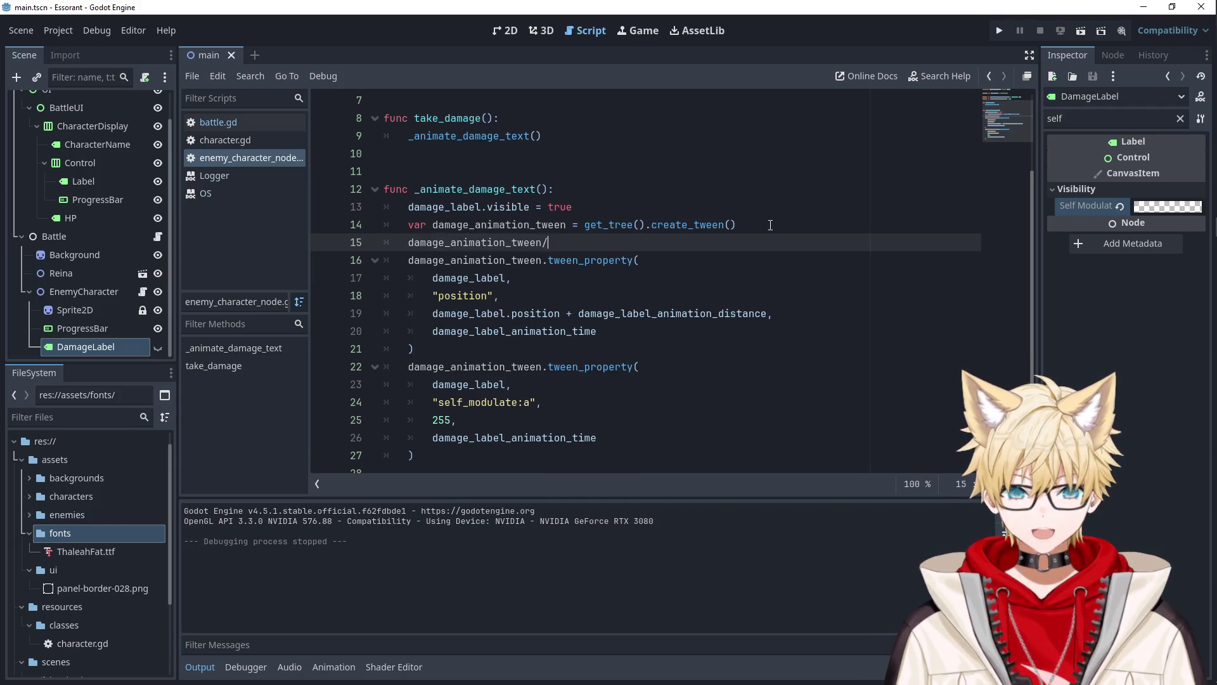
type("set_pa")
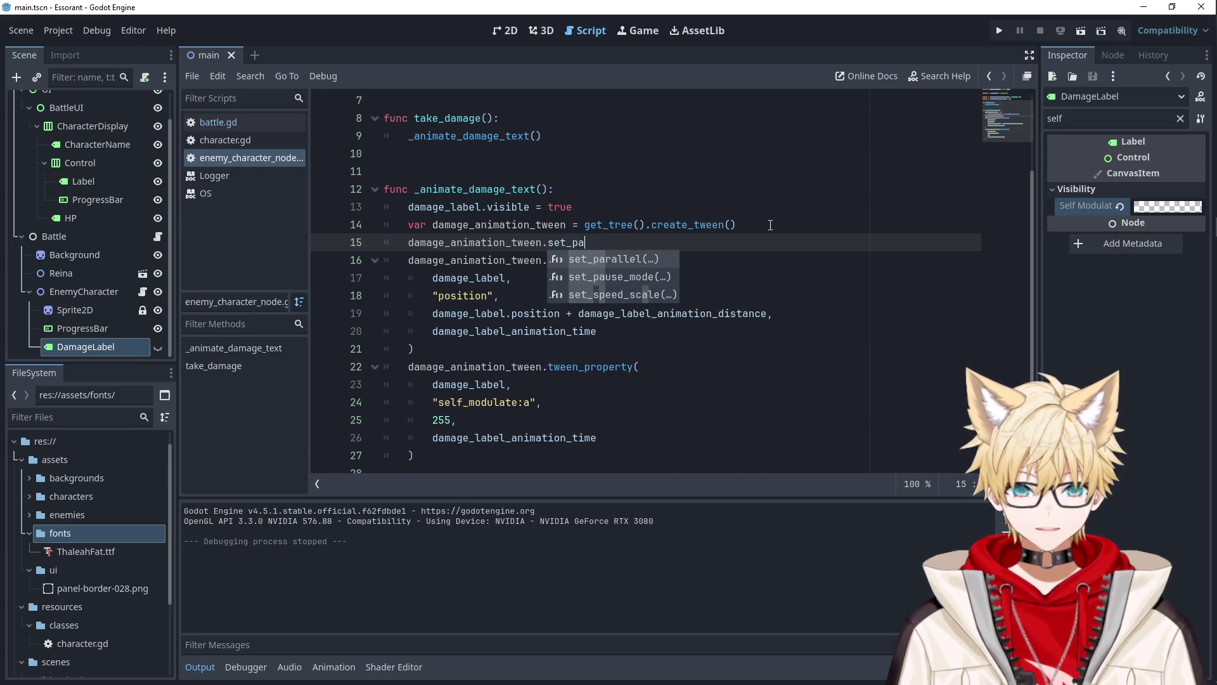
key("Return")
type("true")
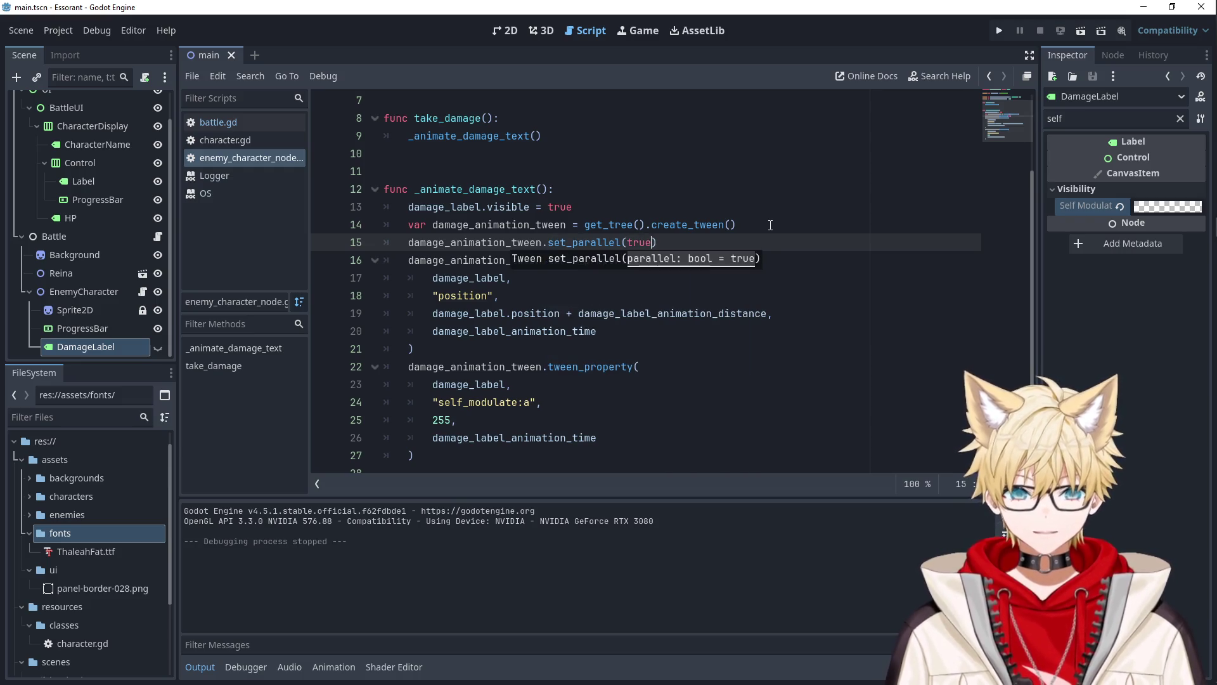
left_click(759, 175)
left_click(999, 32)
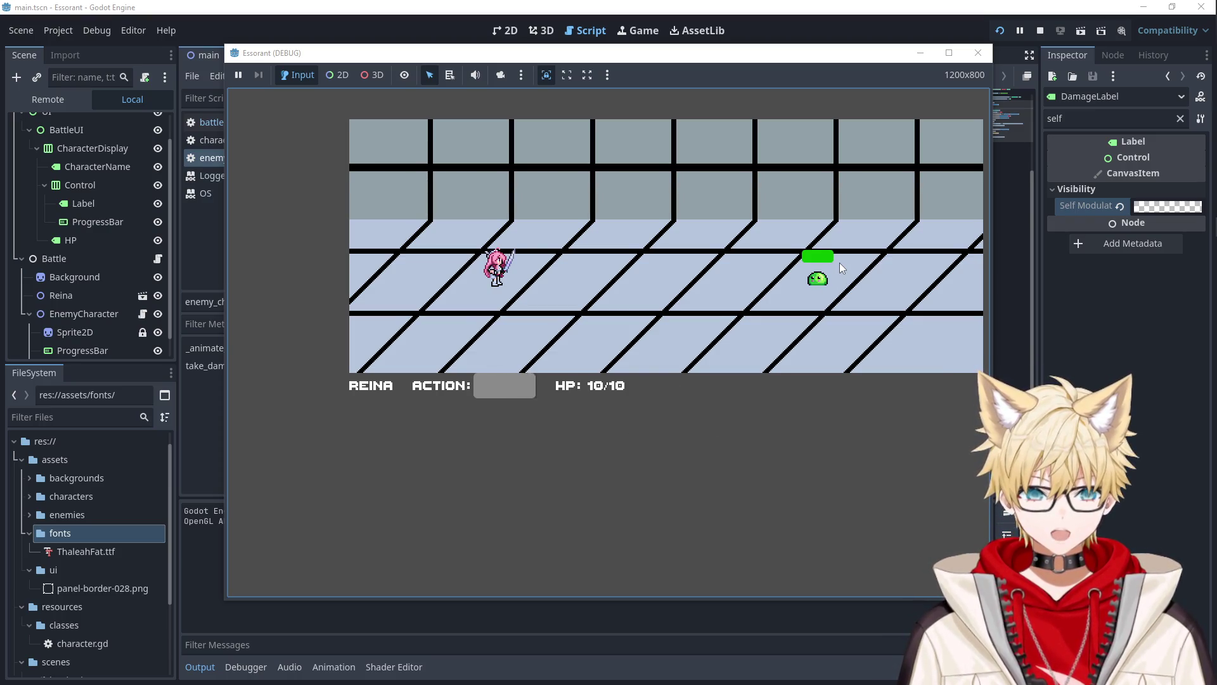
left_click(1040, 31)
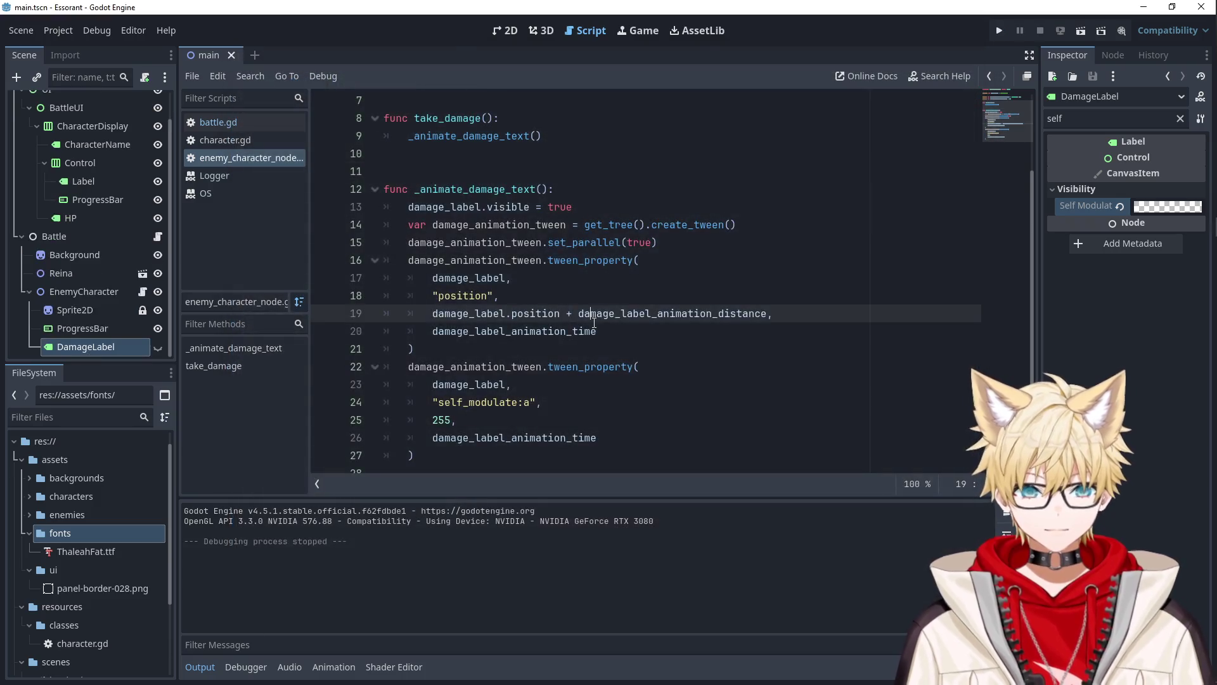
Replace the fade tween's 255 alpha target with 1
left_click(450, 417)
double_click(442, 419)
type("1,")
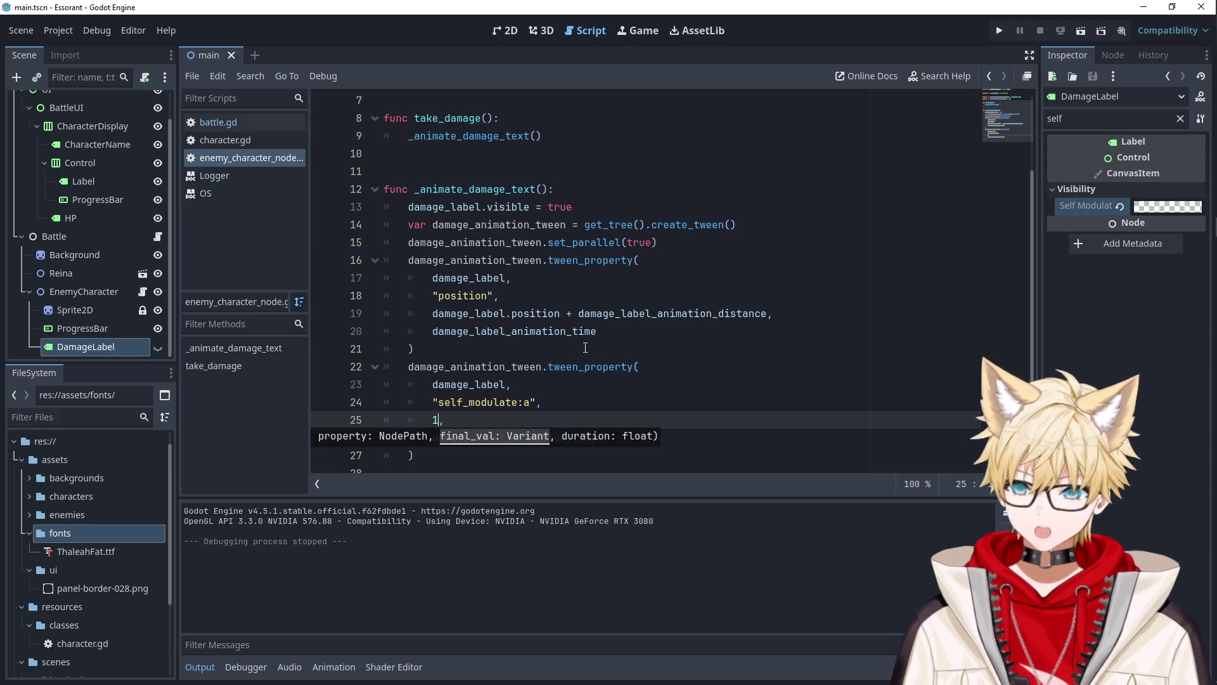
key("ctrl+z")
left_click(585, 336)
left_click(540, 341)
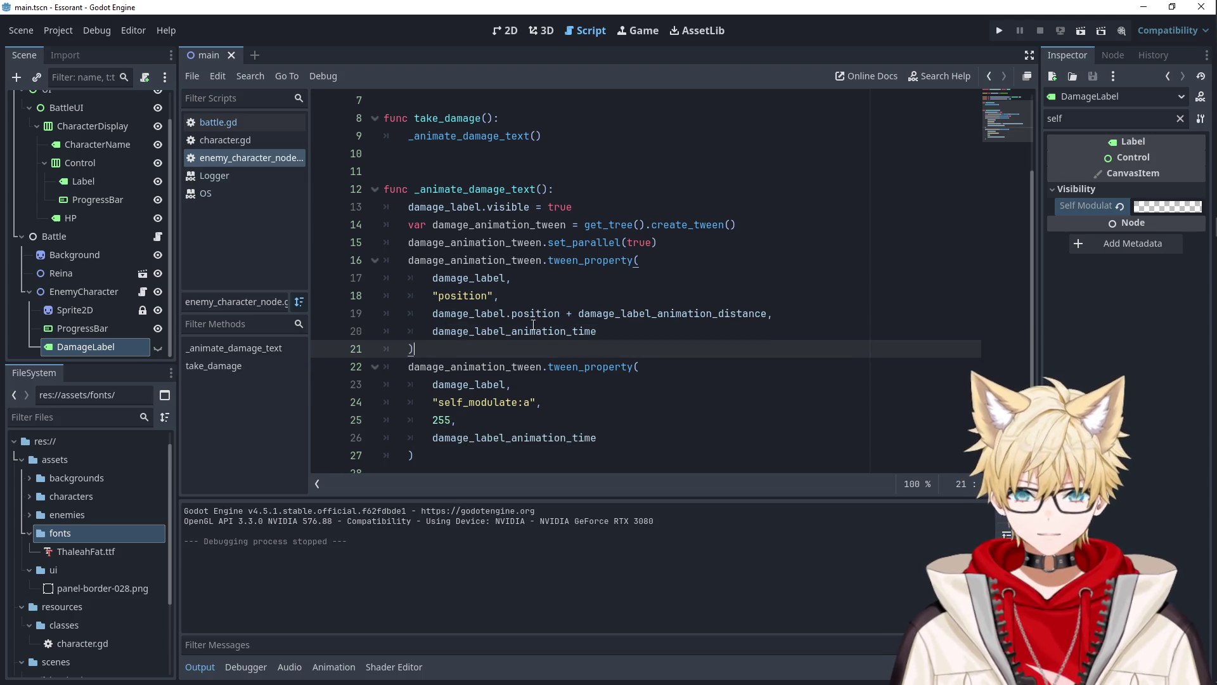
Run the game to confirm -12 appears above the slime, then close it
left_click(994, 33)
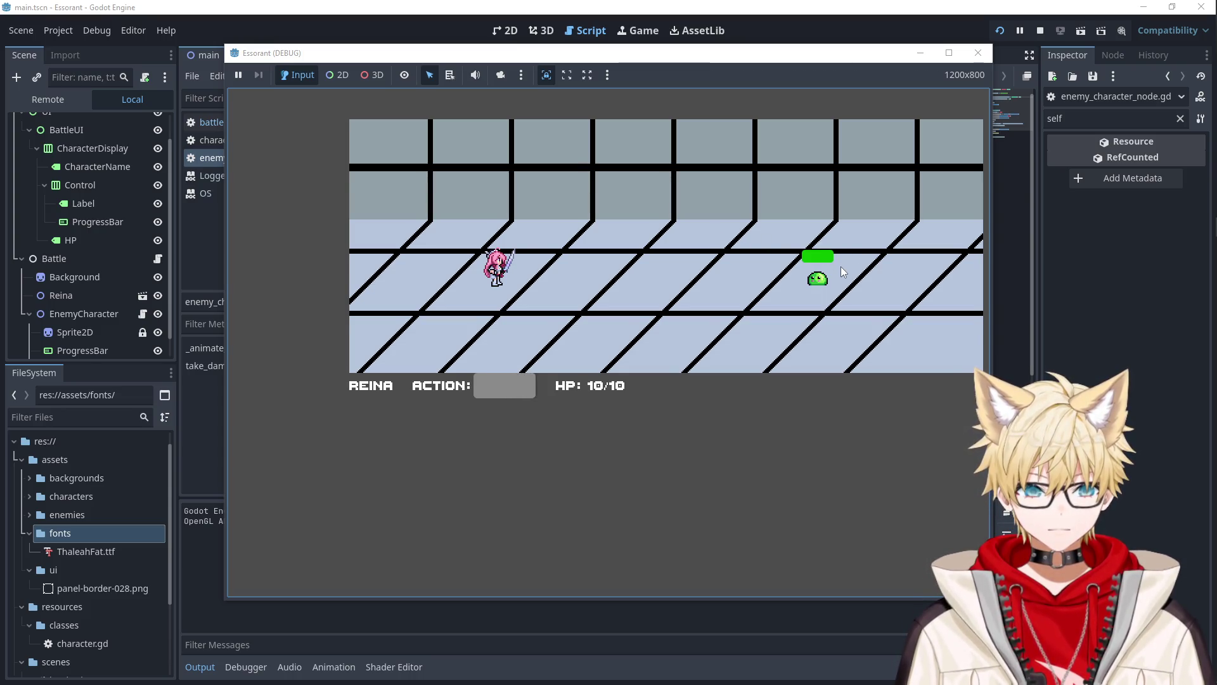
left_click(840, 267)
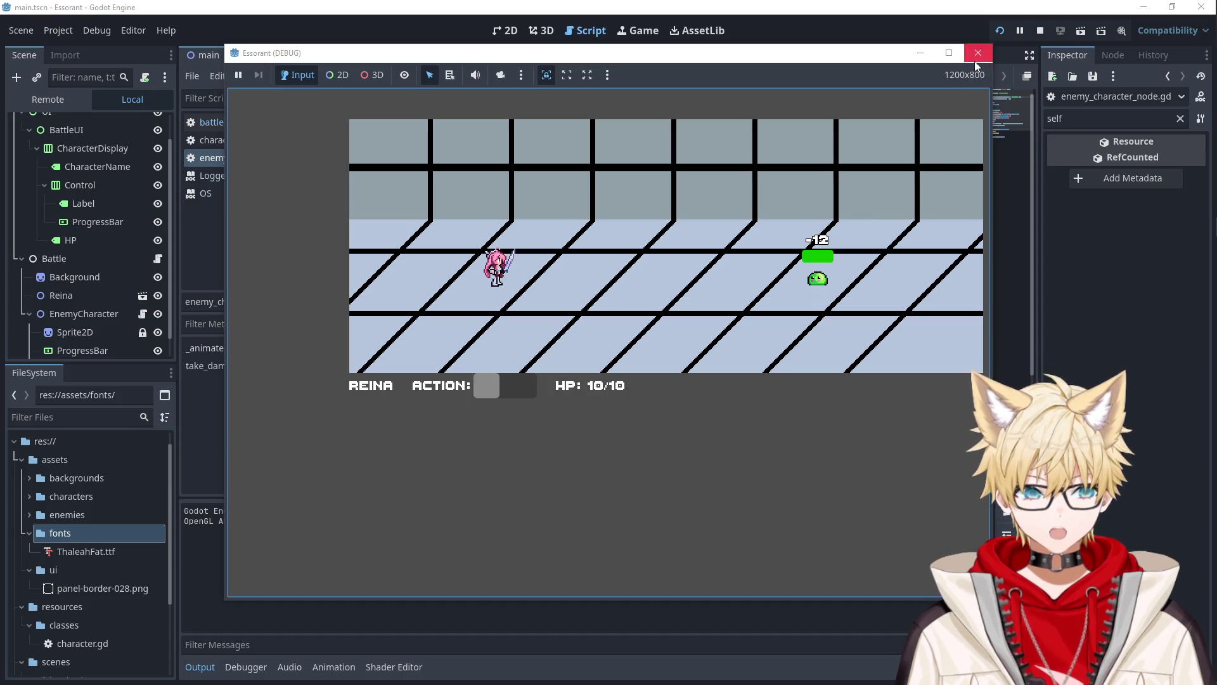
left_click(977, 54)
left_click(440, 404)
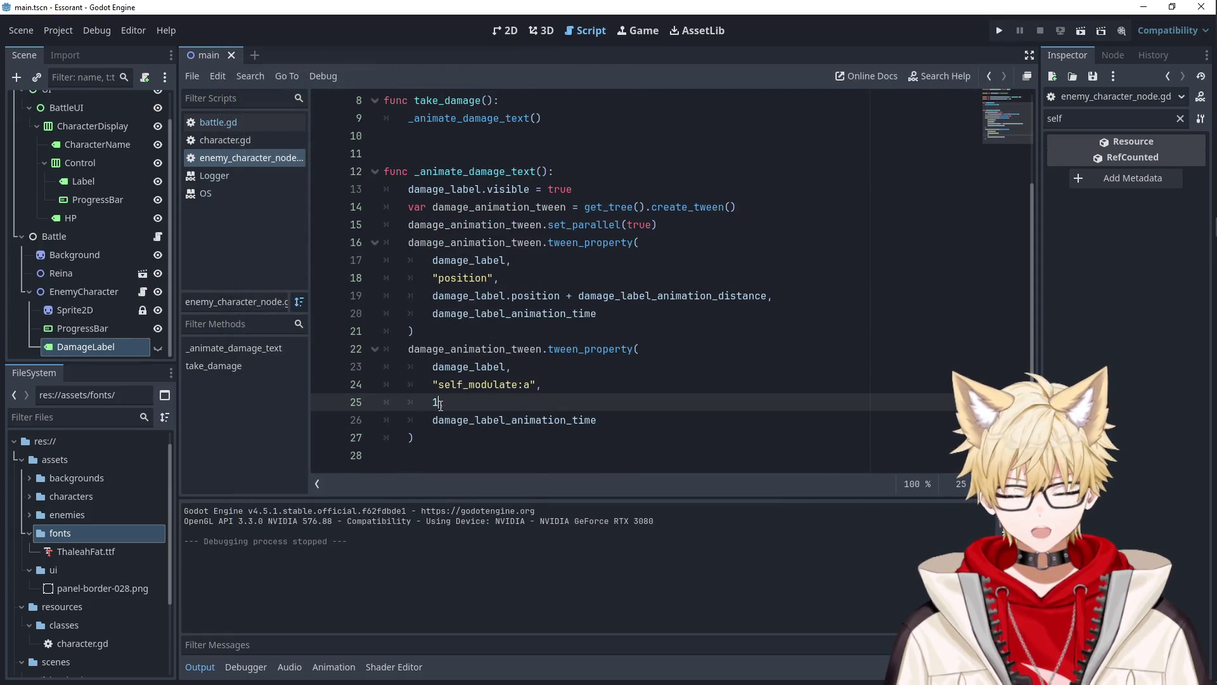
Add a tween_callback call after the fade tween, initially targeting reset_damage_display
mouse_move(449, 432)
left_mouse_down()
mouse_move(380, 348)
mouse_move(393, 170)
left_mouse_up()
left_click(482, 455)
left_click(483, 437)
key("Return")
type("damage_animation_tween")
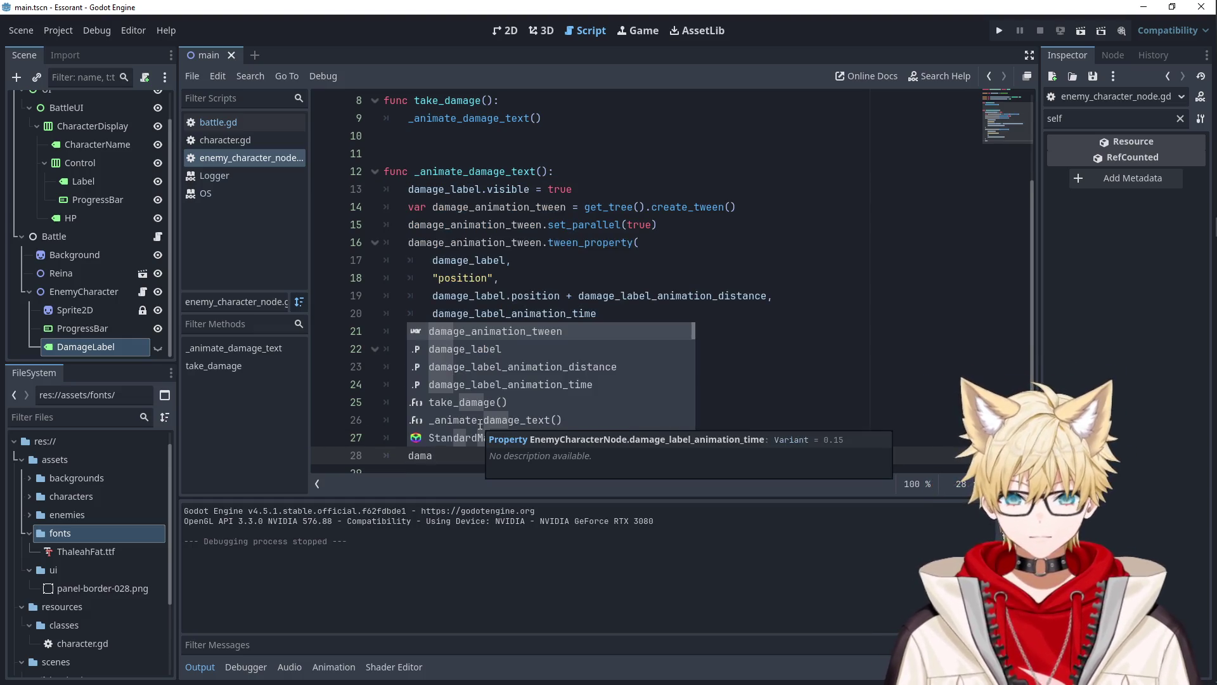
type(".tween")
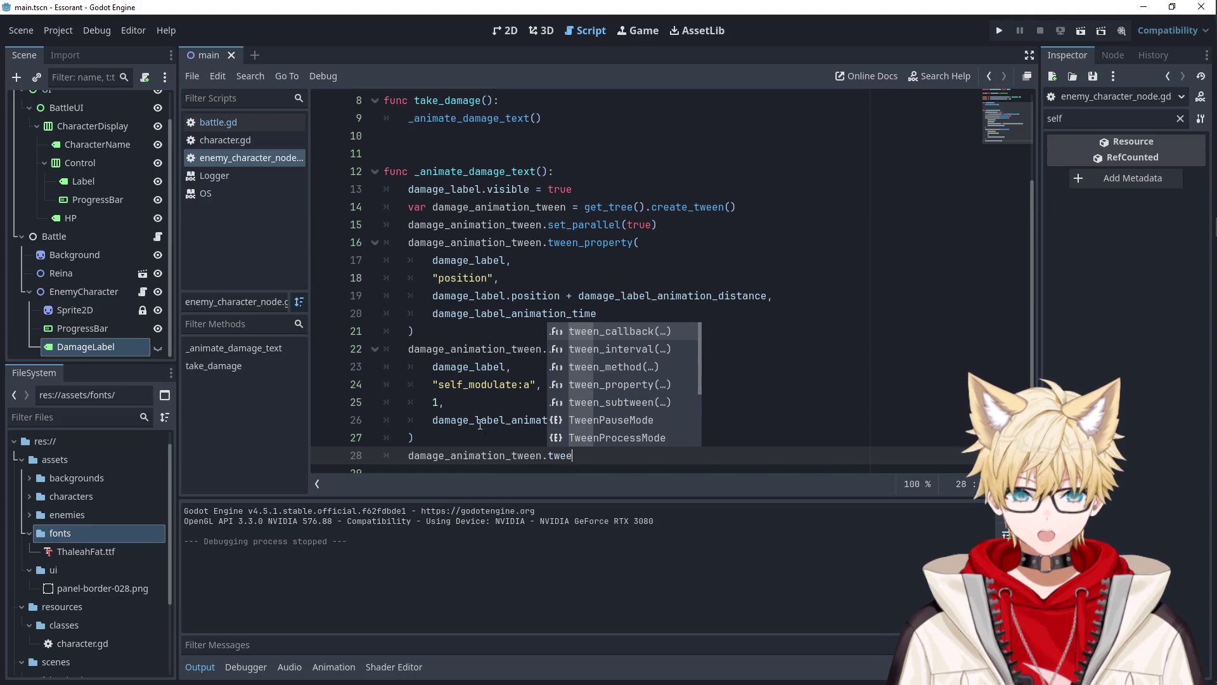
key("Return")
type("reset_damage_")
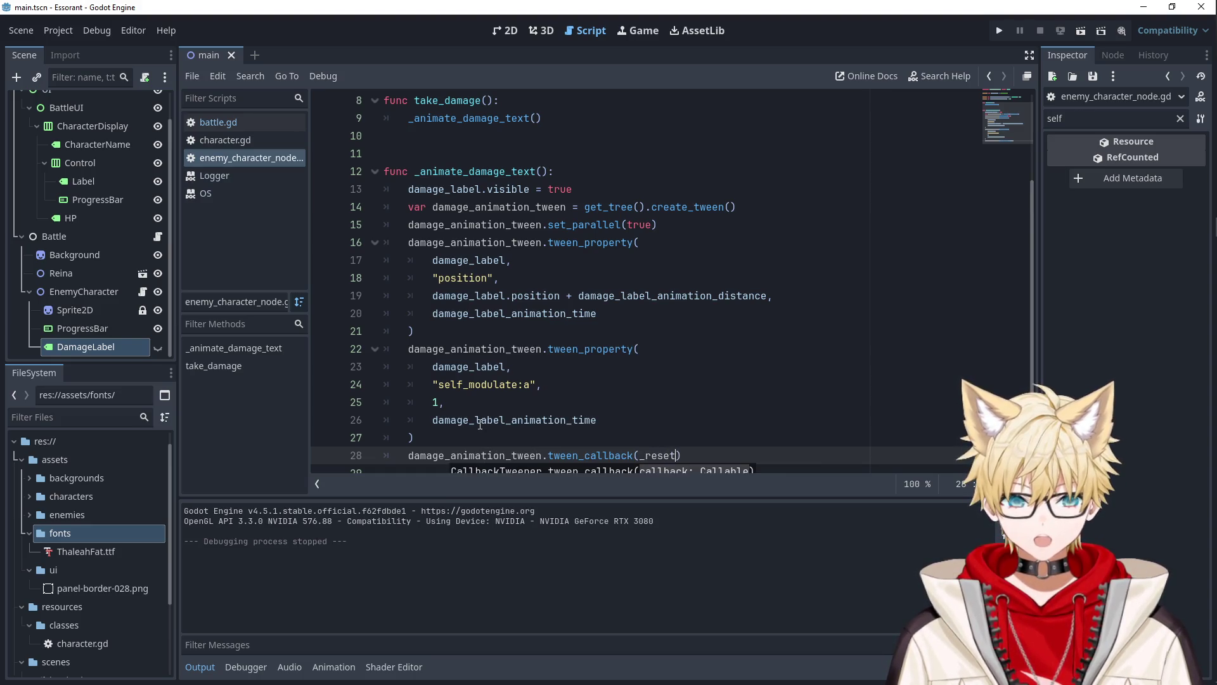
type("display")
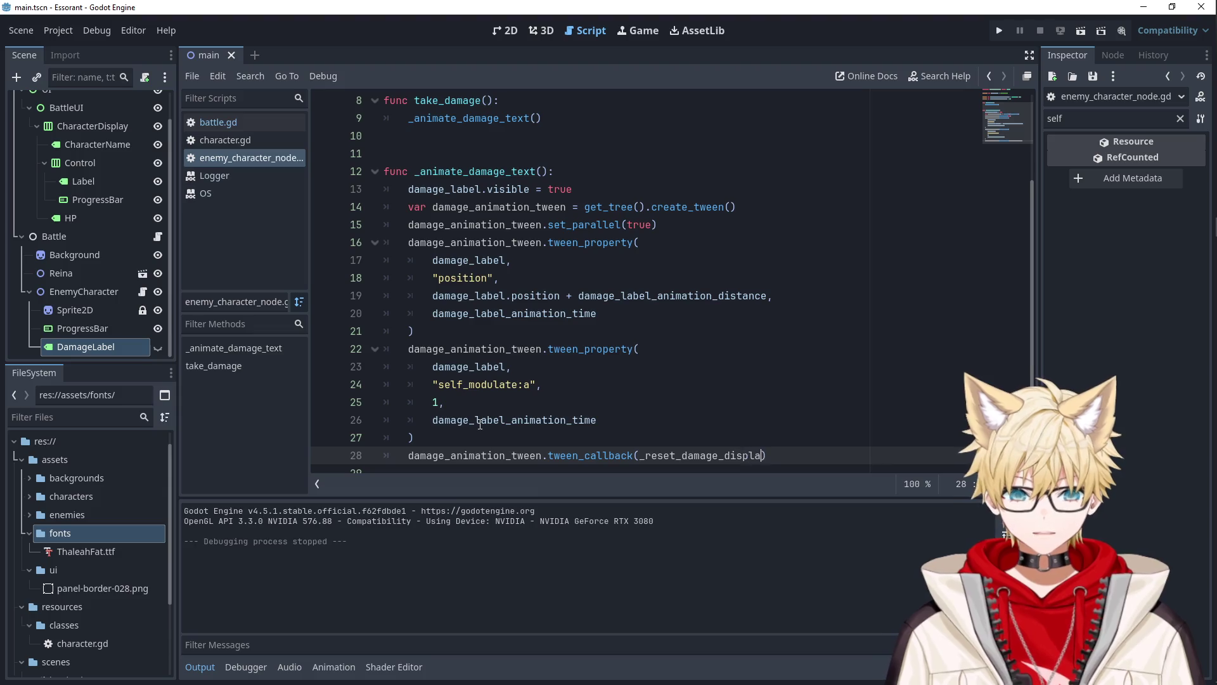
scroll(687, 431, "down", 1)
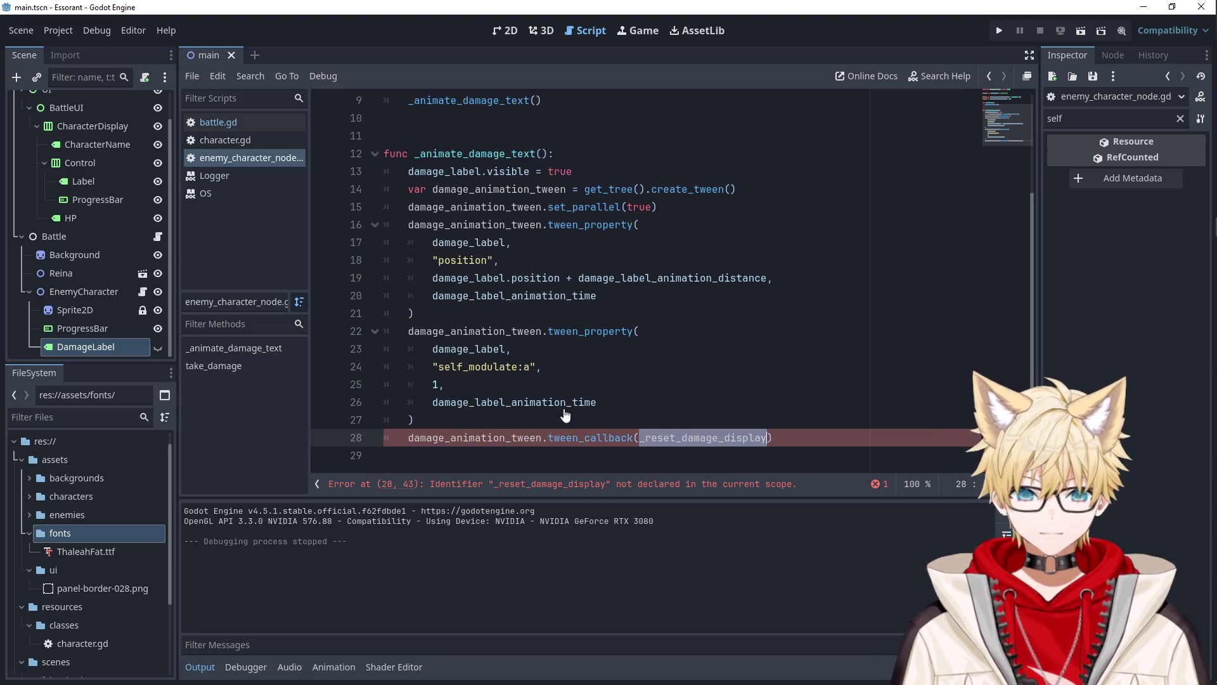
key("End")
key("Return")
Rename the callback target to _on_damage_animation_tween_finished
double_click(641, 431)
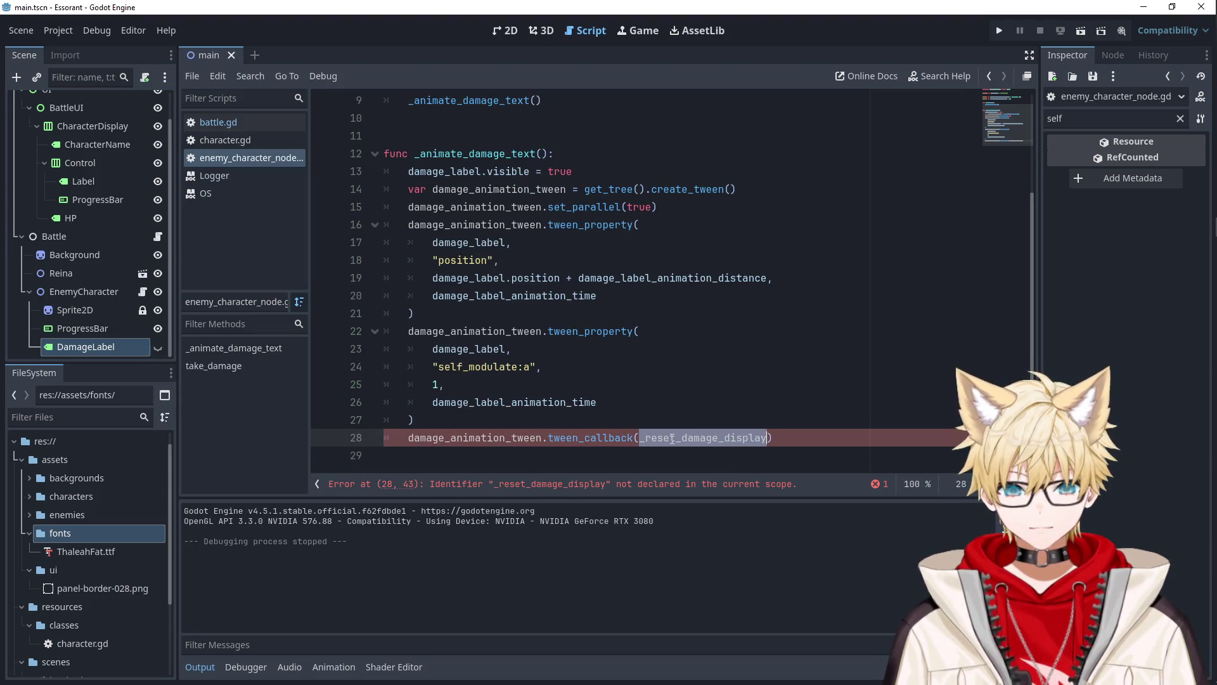
type("_on_damage_aniomation")
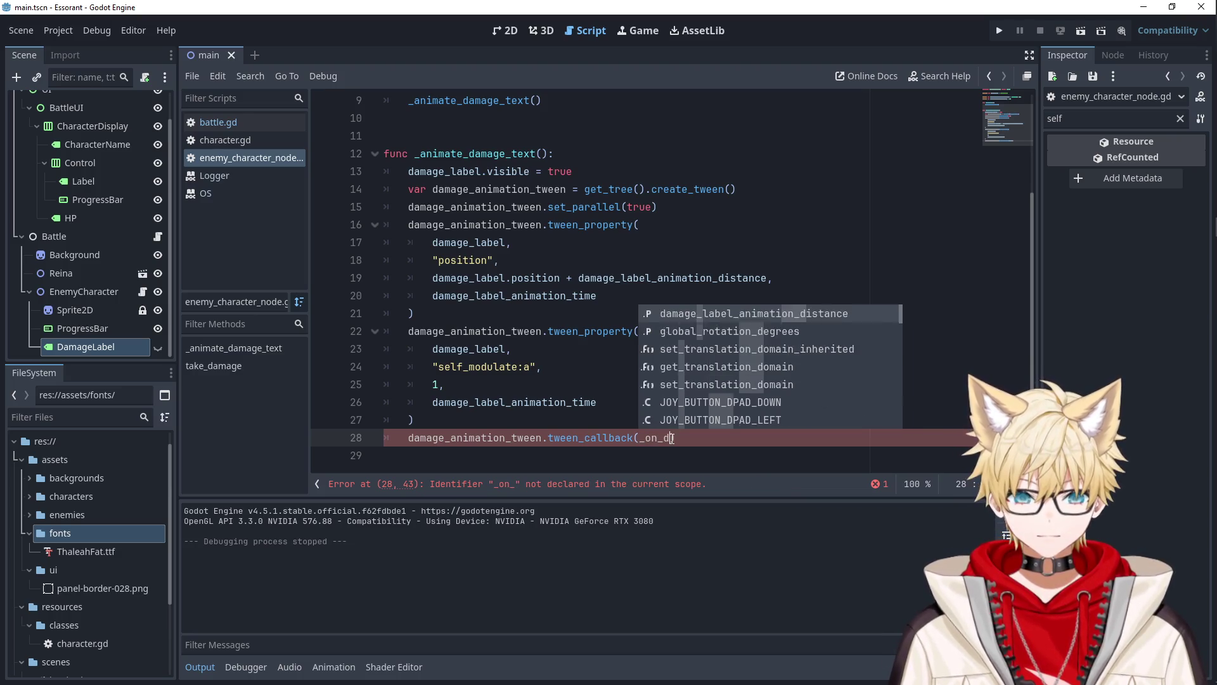
key("BackSpace")
key("BackSpace")
key("BackSpace")
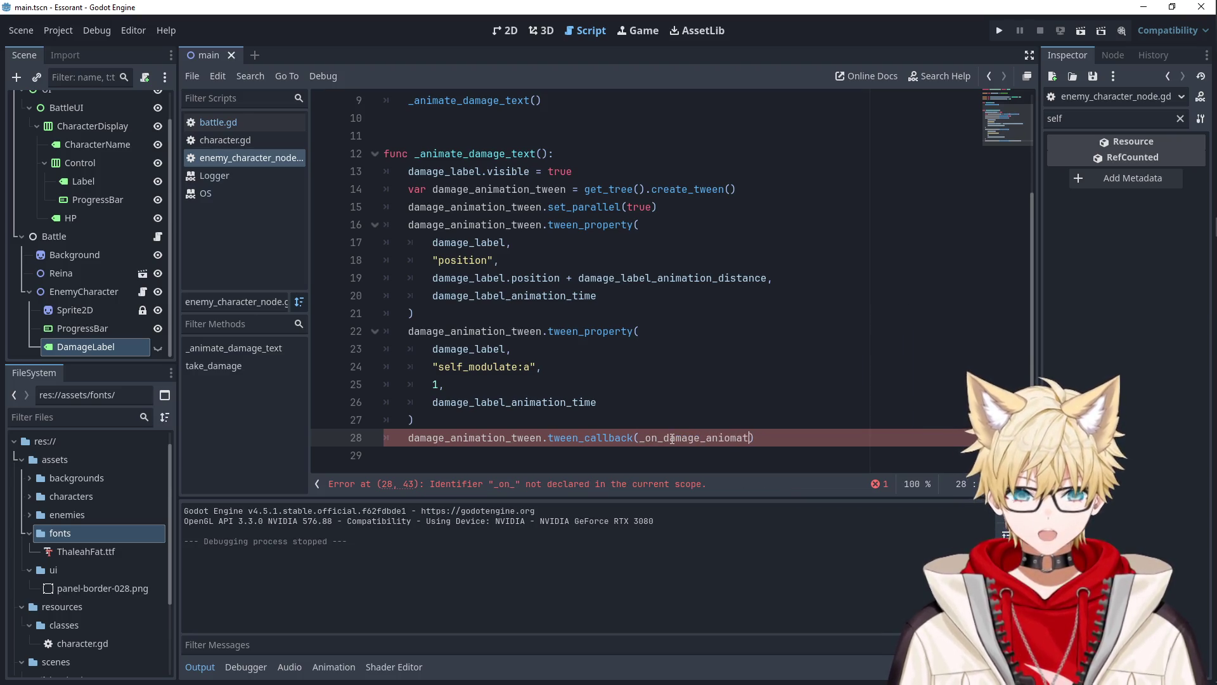
type("mation_tween_finished")
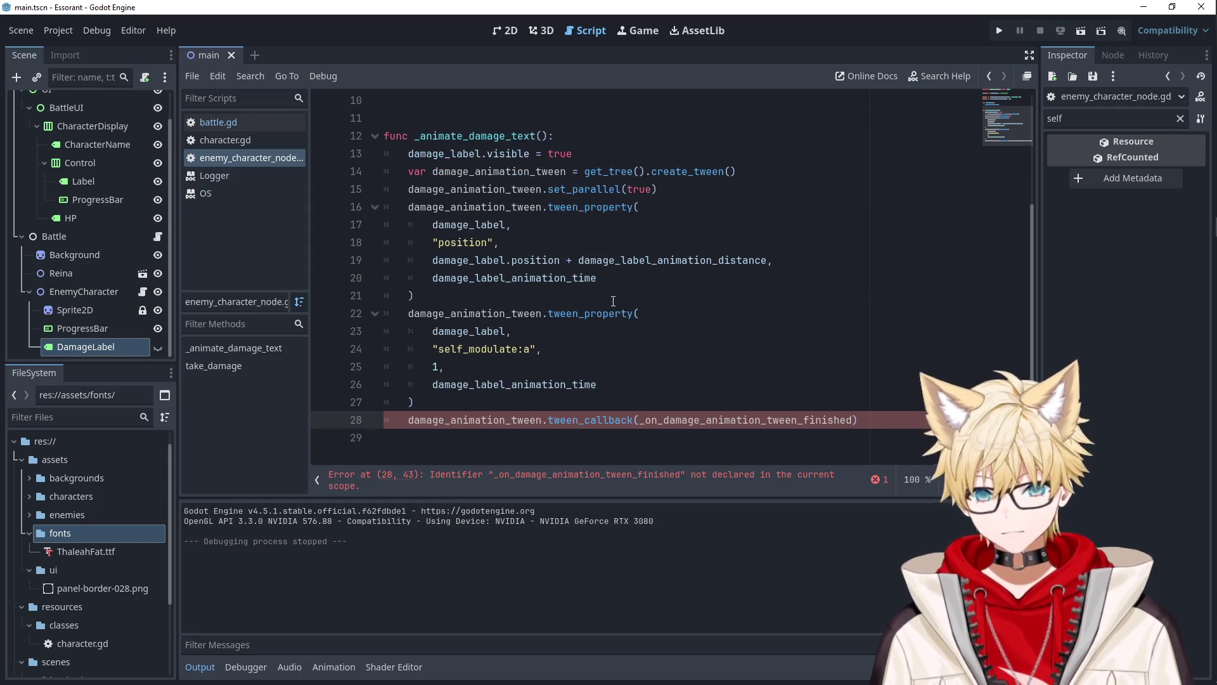
Define func _on_damage_animation_tween_finished(): with a pass placeholder below the tween code
left_click(486, 440)
key("Return")
type("func _on_damage_animation_tween_finished)")
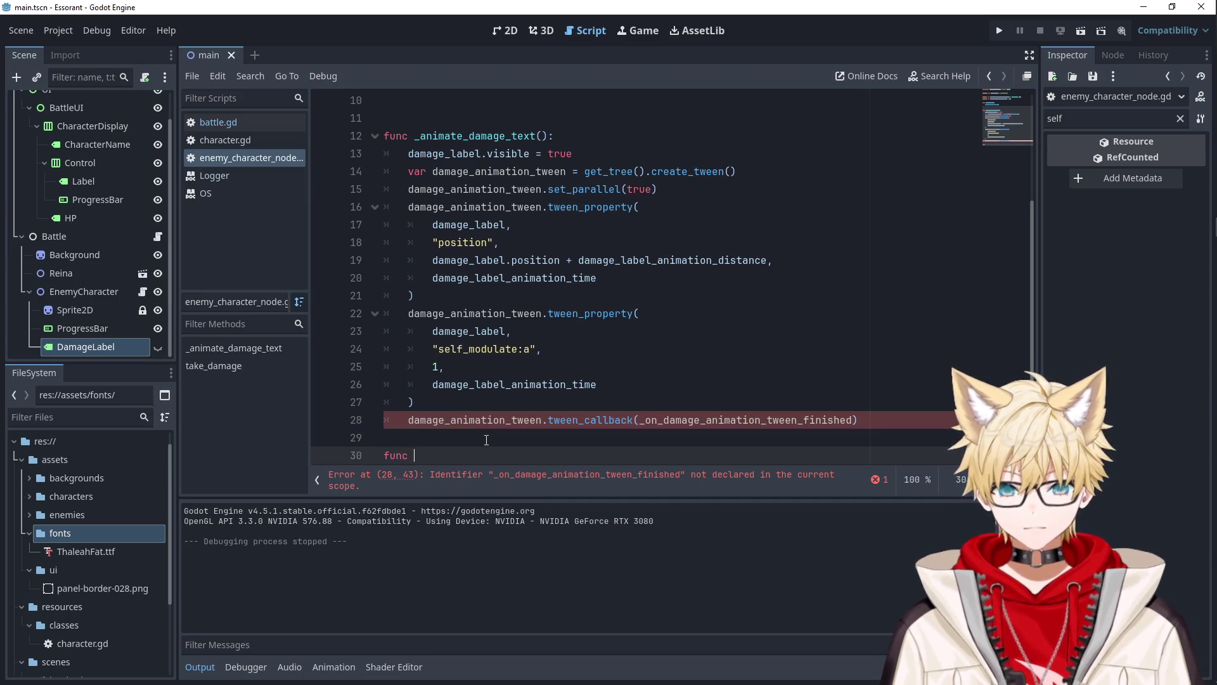
key("Return")
key("BackSpace")
type(":")
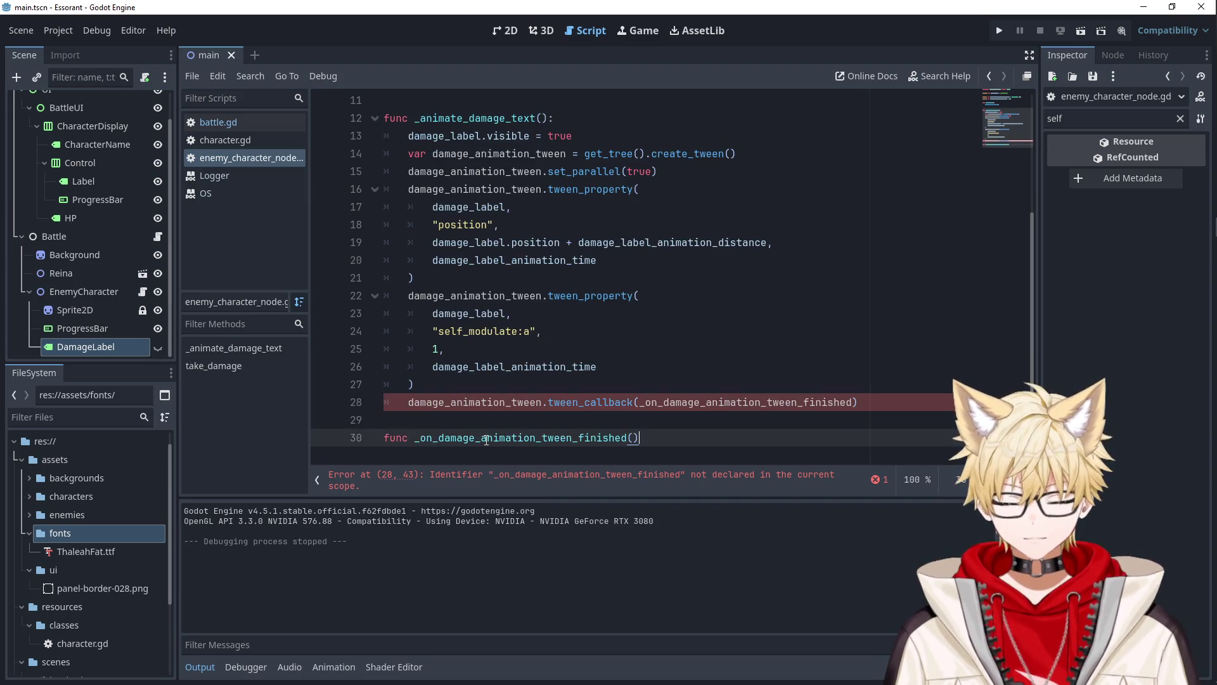
key("Return")
type("pass")
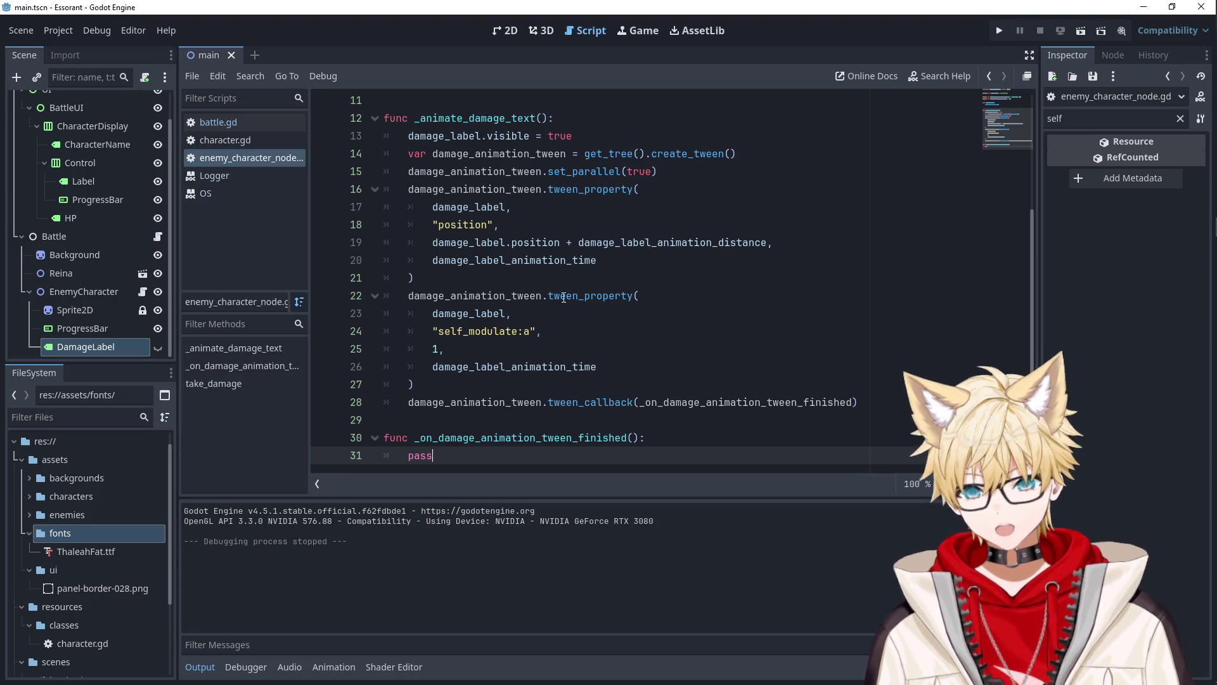
Review the callback name, pass placeholder and damage_label references in the script
double_click(745, 402)
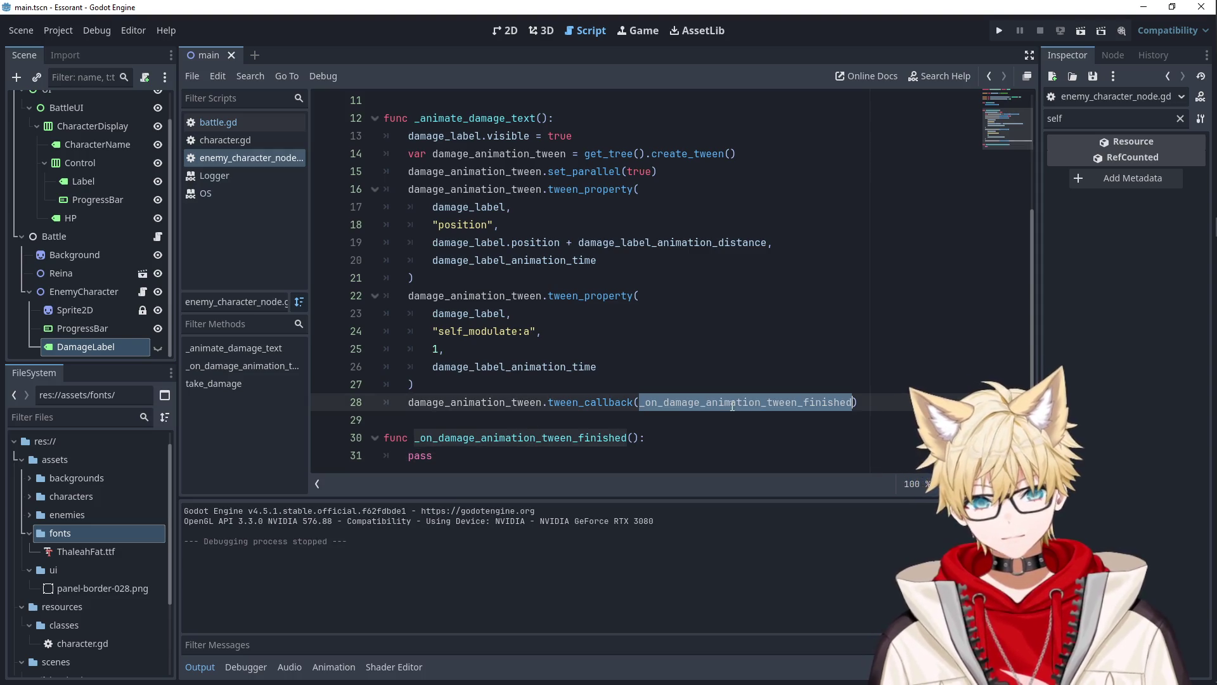
double_click(419, 455)
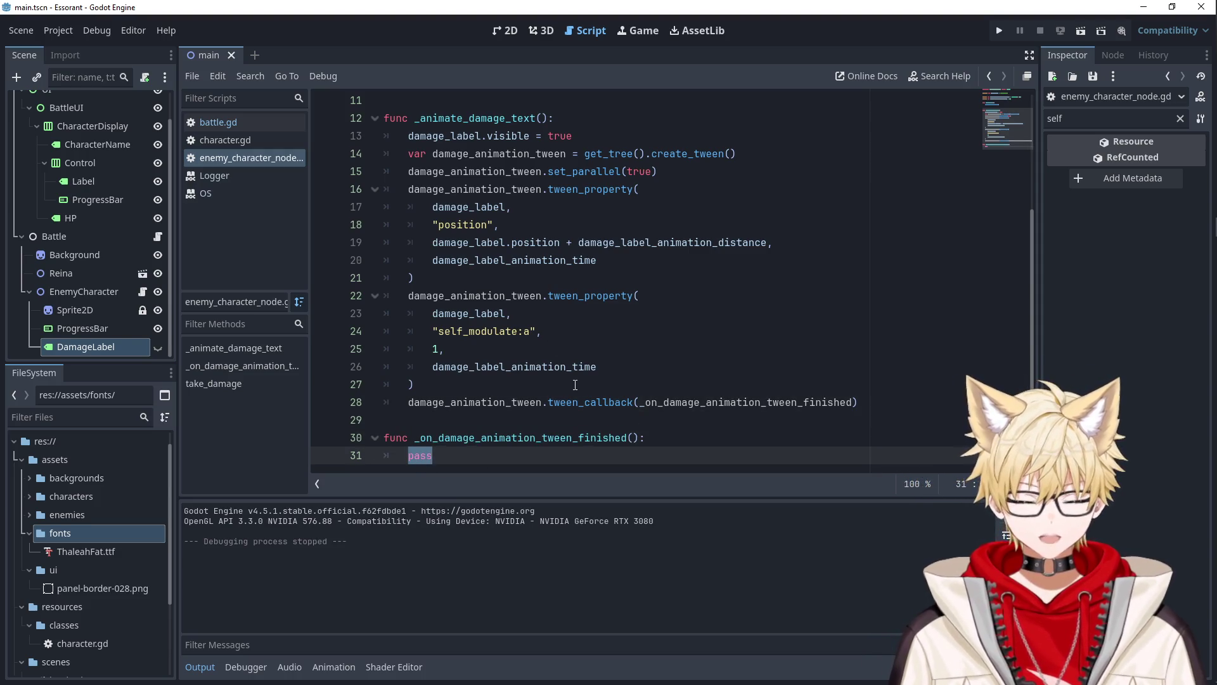
scroll(627, 378, "up", 4)
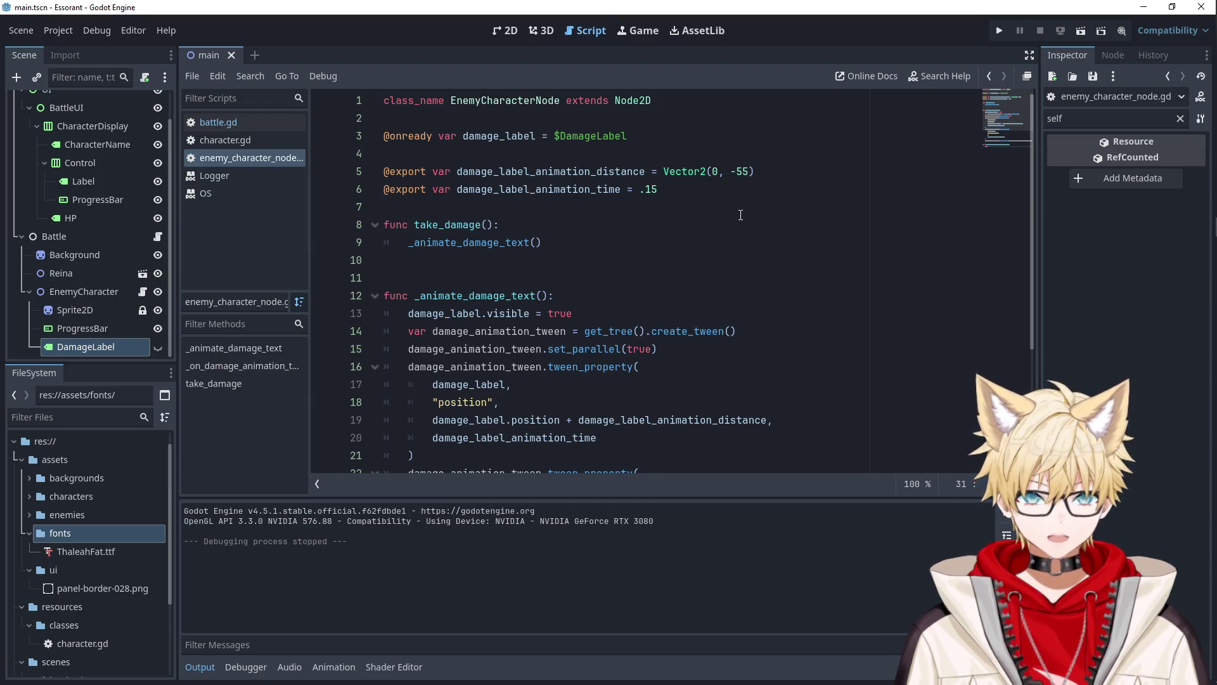
scroll(738, 228, "down", 4)
scroll(736, 254, "up", 4)
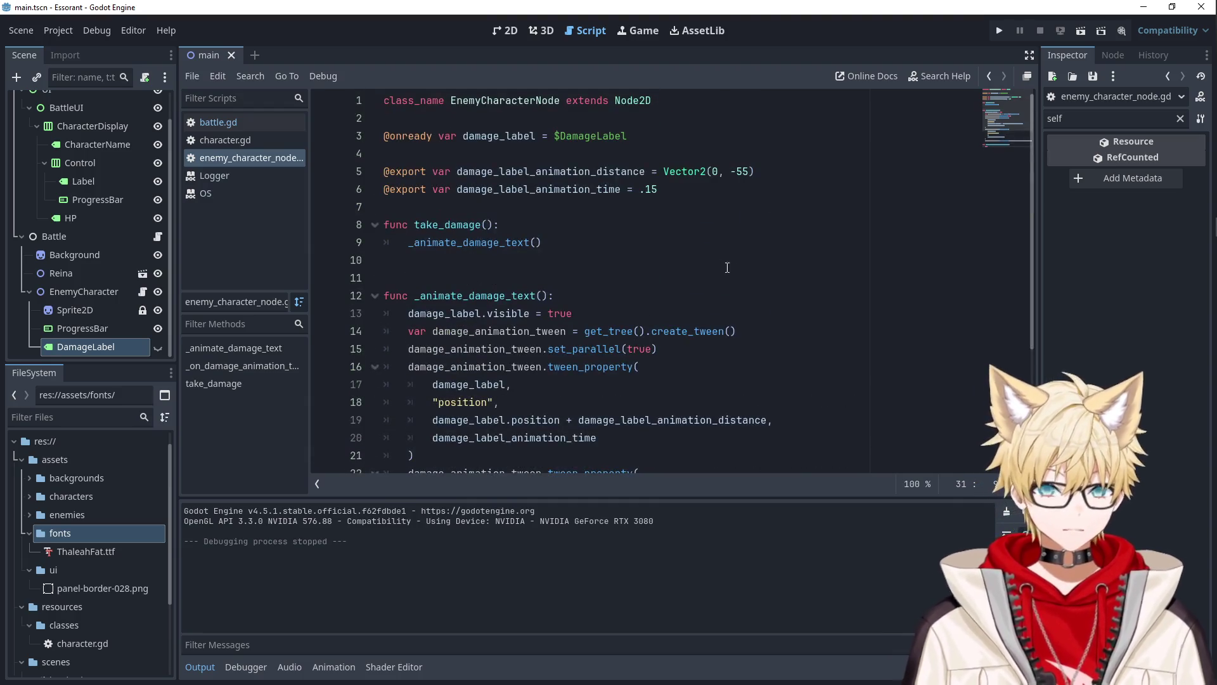
scroll(666, 255, "down", 4)
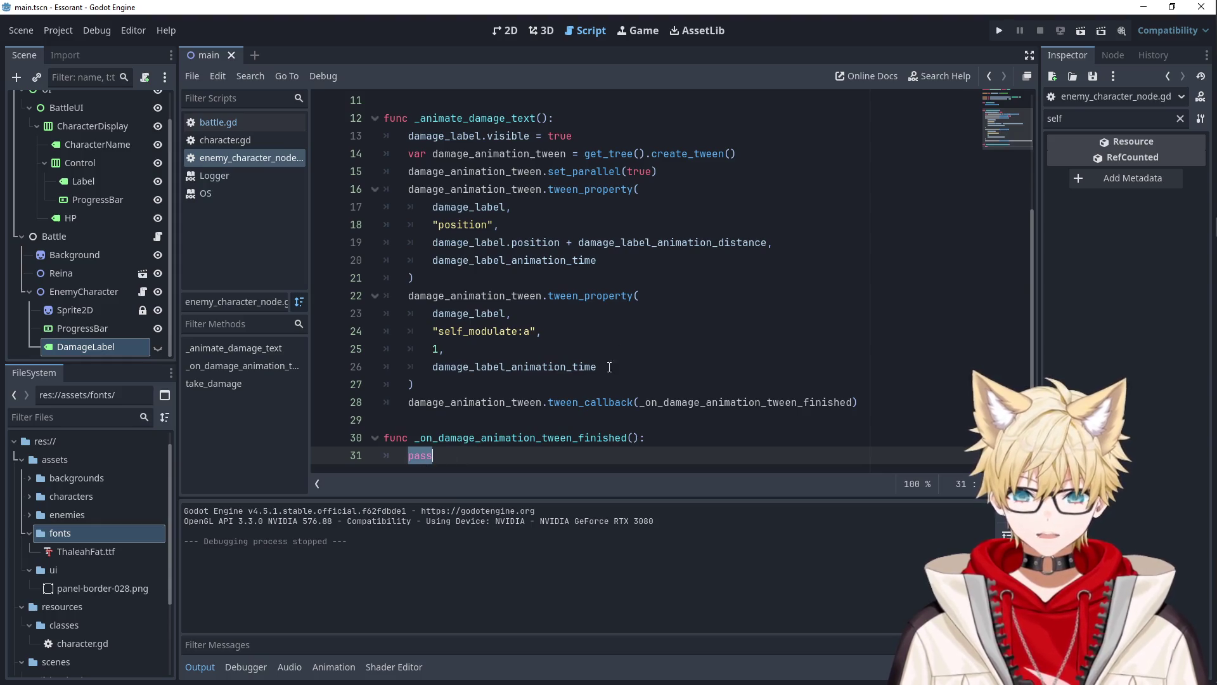
double_click(461, 137)
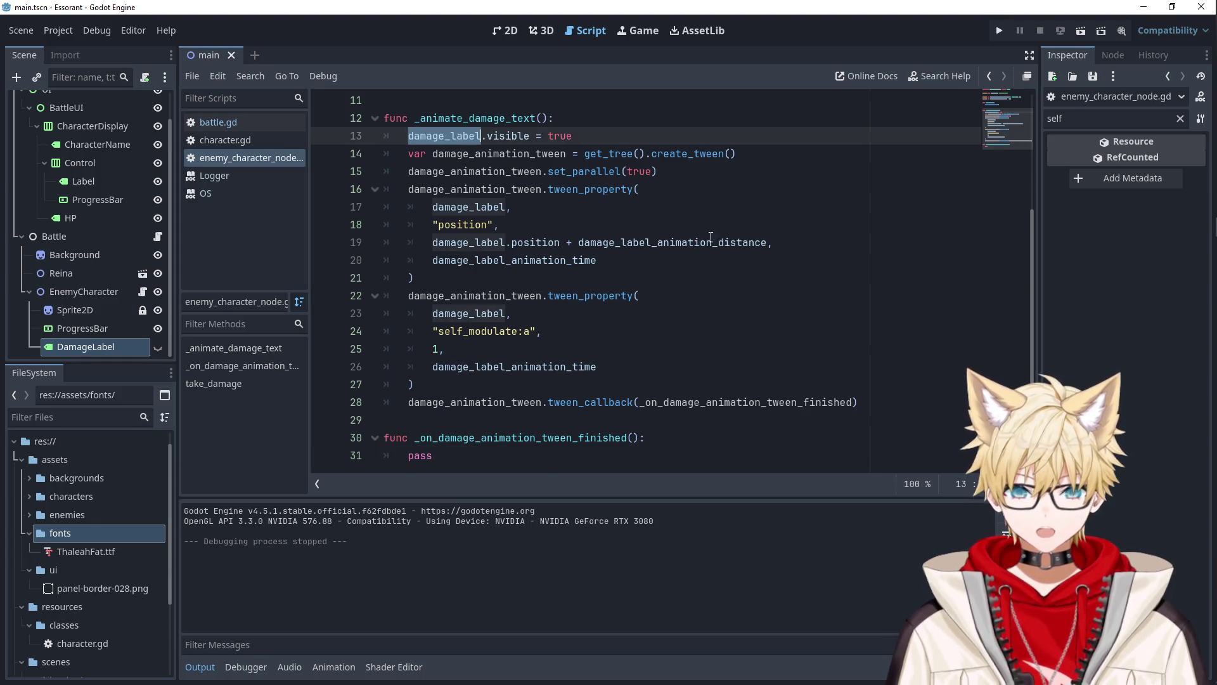
left_click(526, 137)
scroll(590, 357, "up", 4)
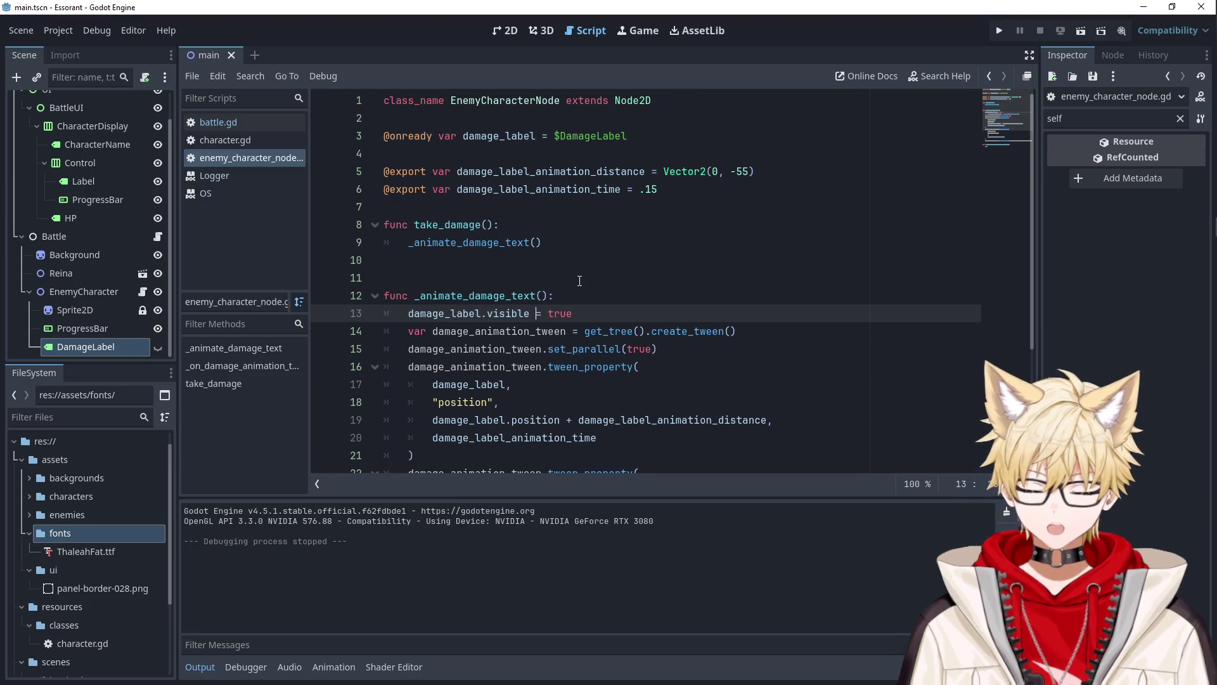
scroll(627, 325, "down", 4)
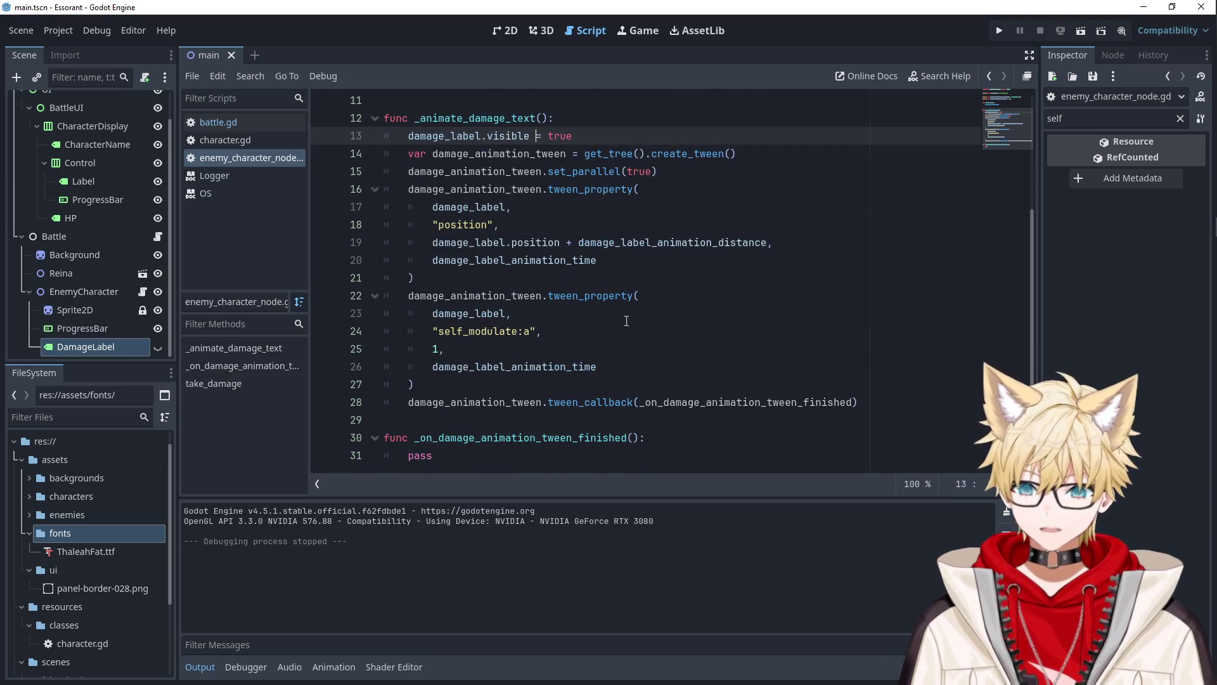
Start replacing the pass placeholder with 'await timer'
double_click(433, 455)
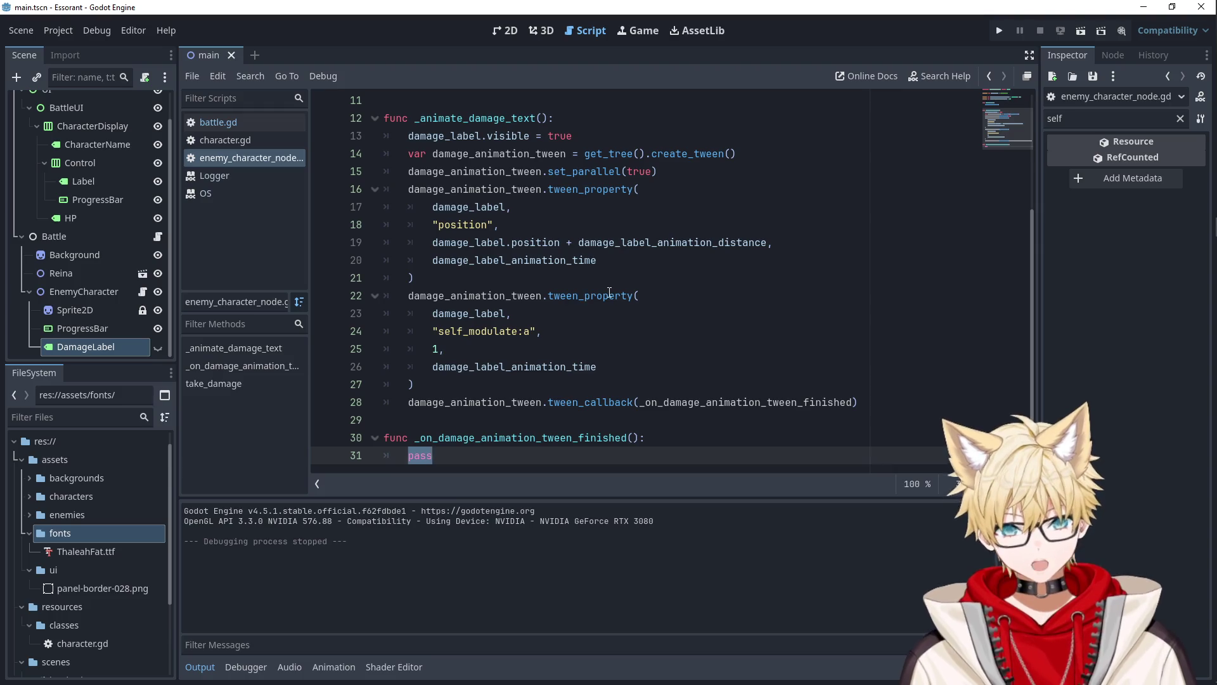
scroll(609, 292, "up", 4)
scroll(570, 282, "down", 4)
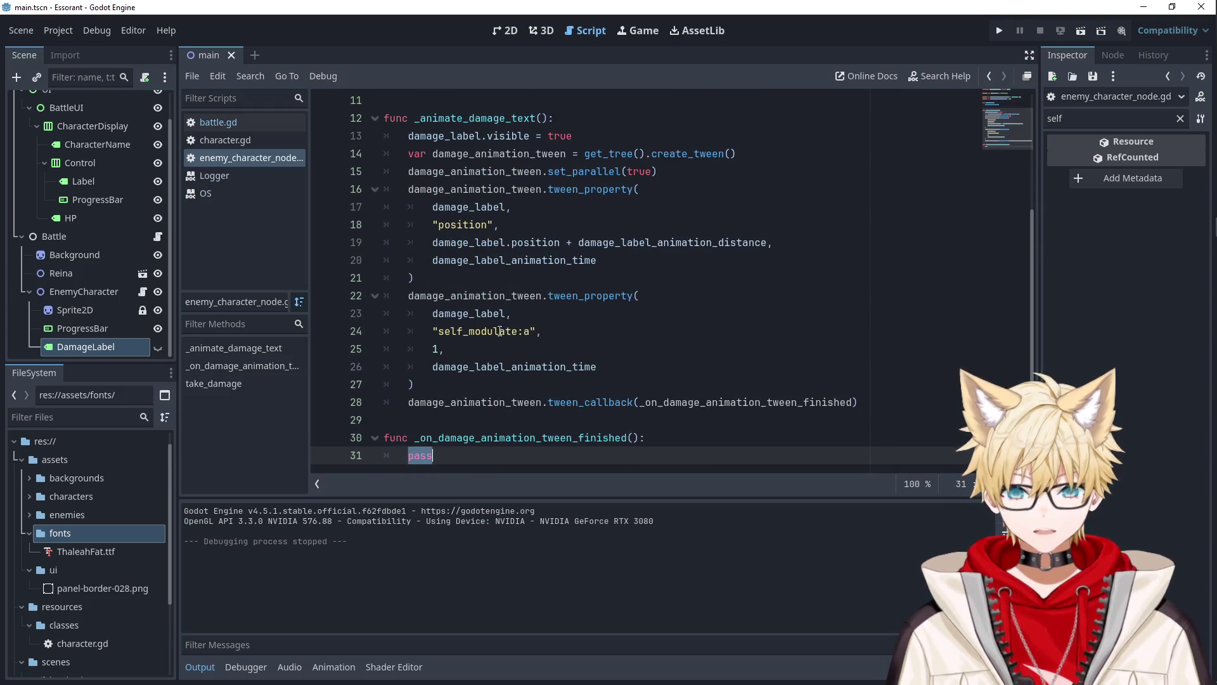
type("await ")
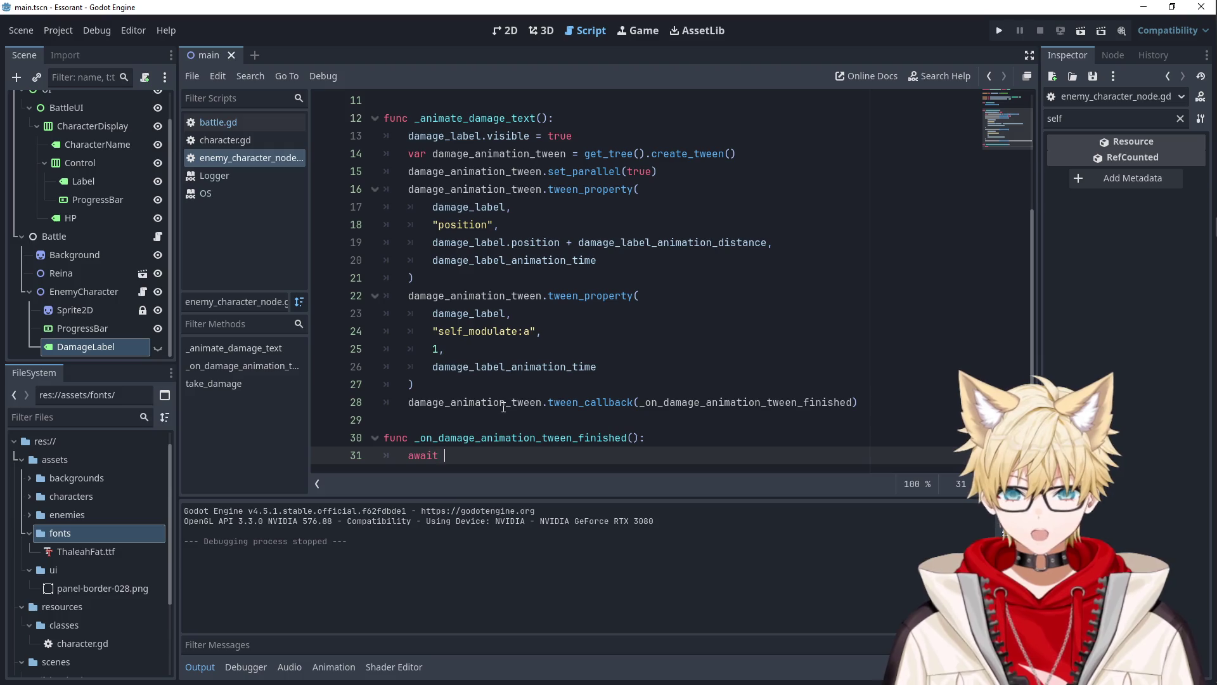
type("timer")
Complete the function body as await get_tree().create_timer(1).timeout
key("BackSpace")
key("BackSpace")
key("BackSpace")
type("get_tree")
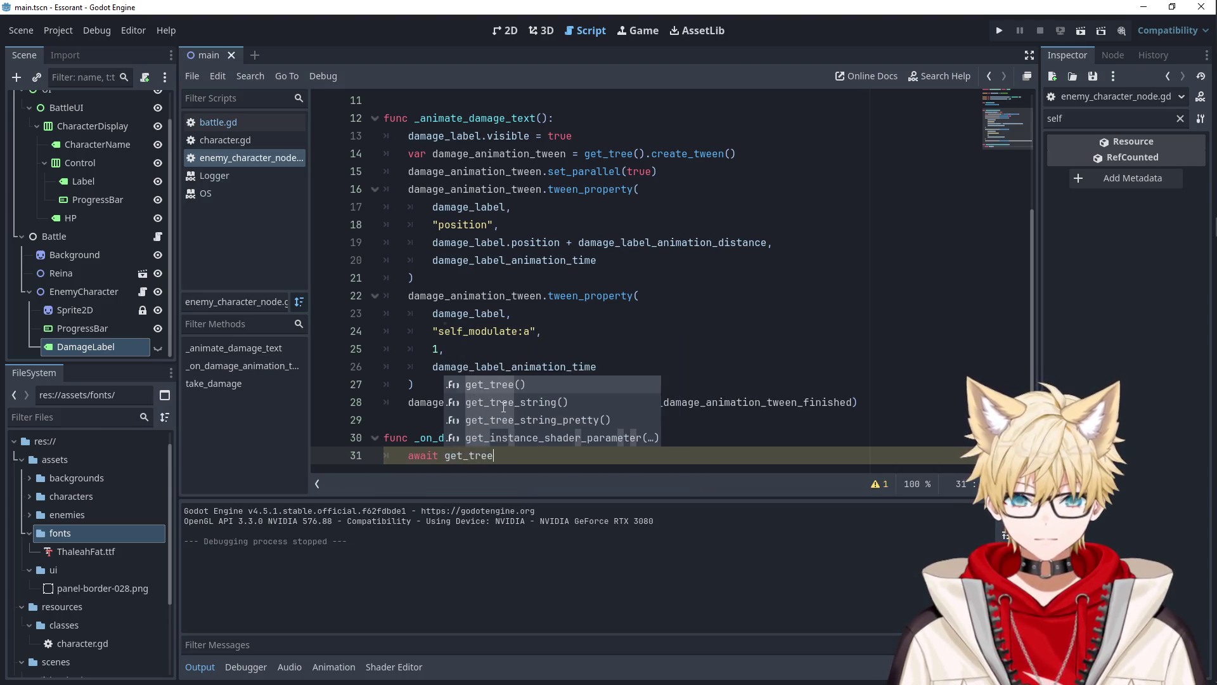
key("Return")
type(".create_")
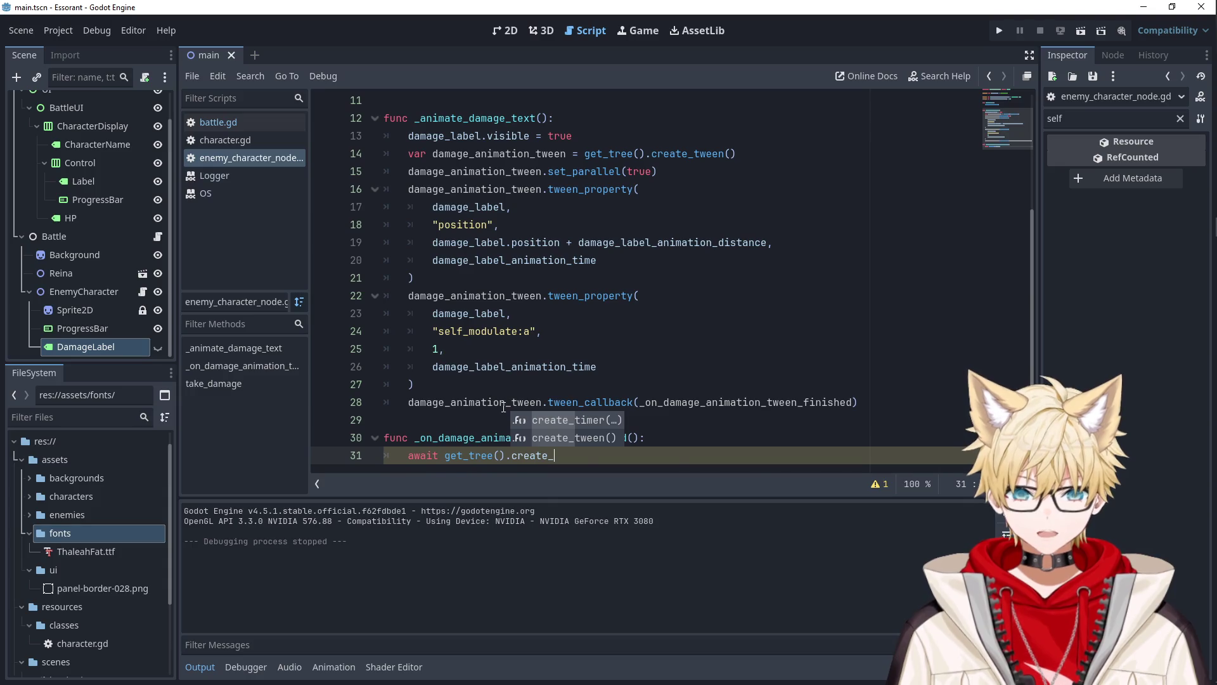
key("Return")
type("1).")
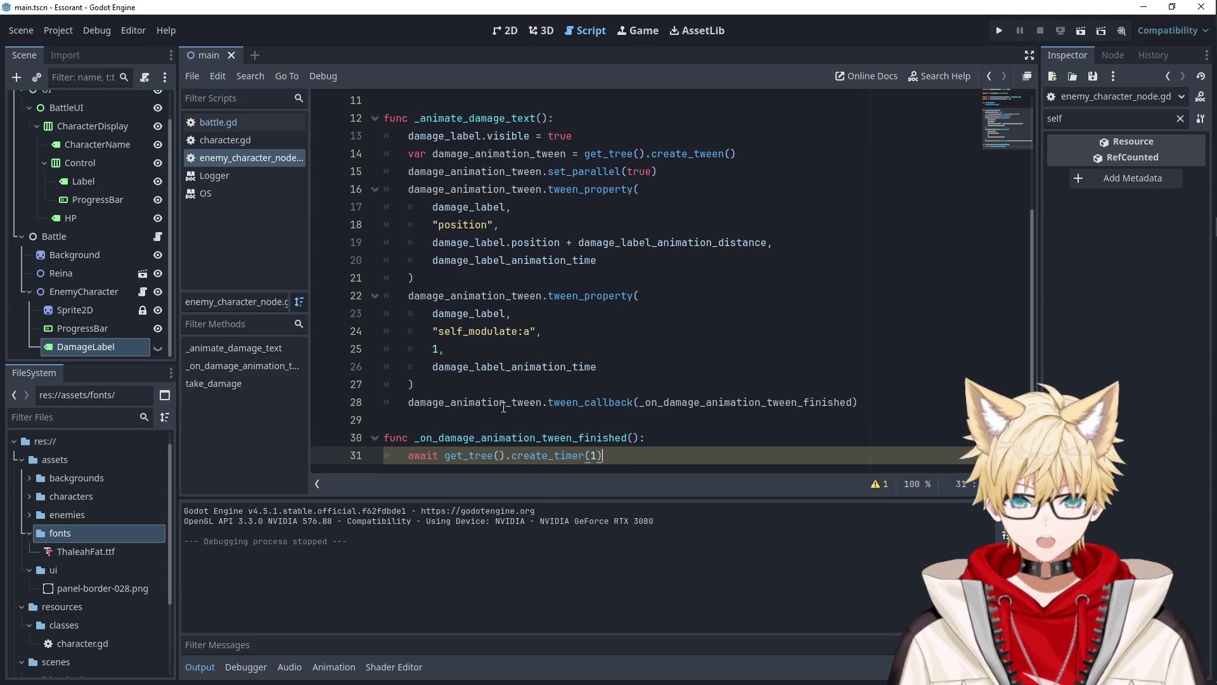
key("Return")
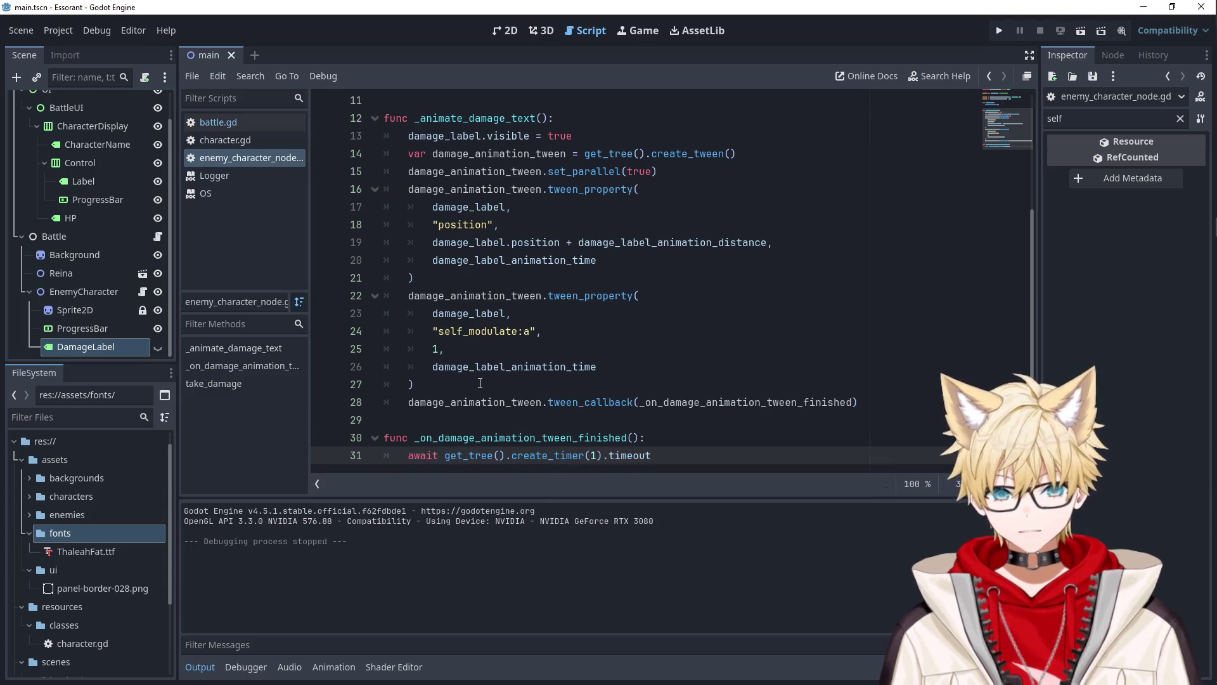
Drag the output splitter down to enlarge the code area and review the new await line
left_click_drag(670, 467, 329, 460)
left_click(552, 351)
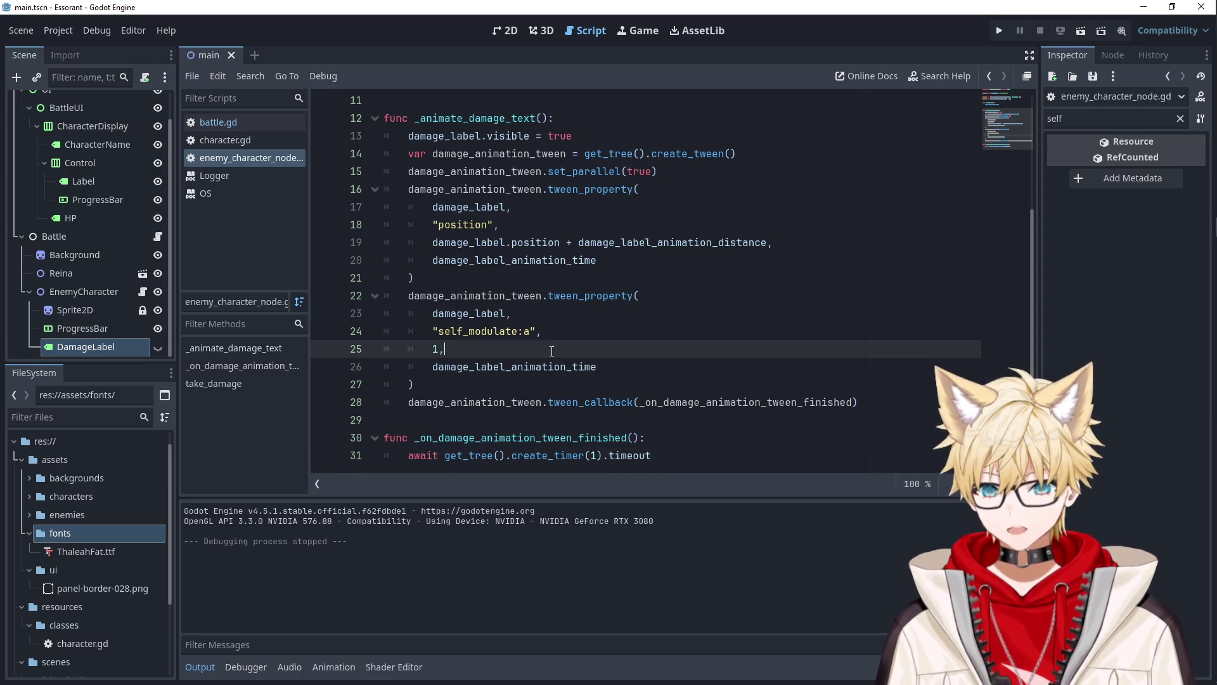
double_click(429, 455)
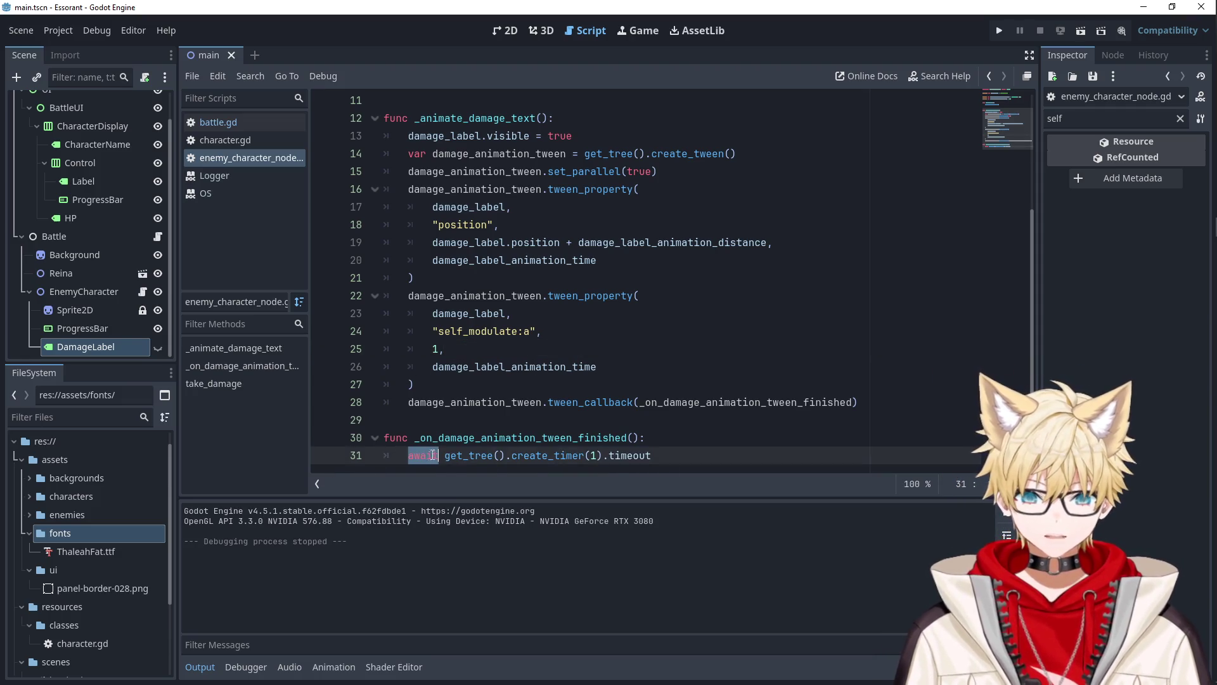
left_click(410, 458)
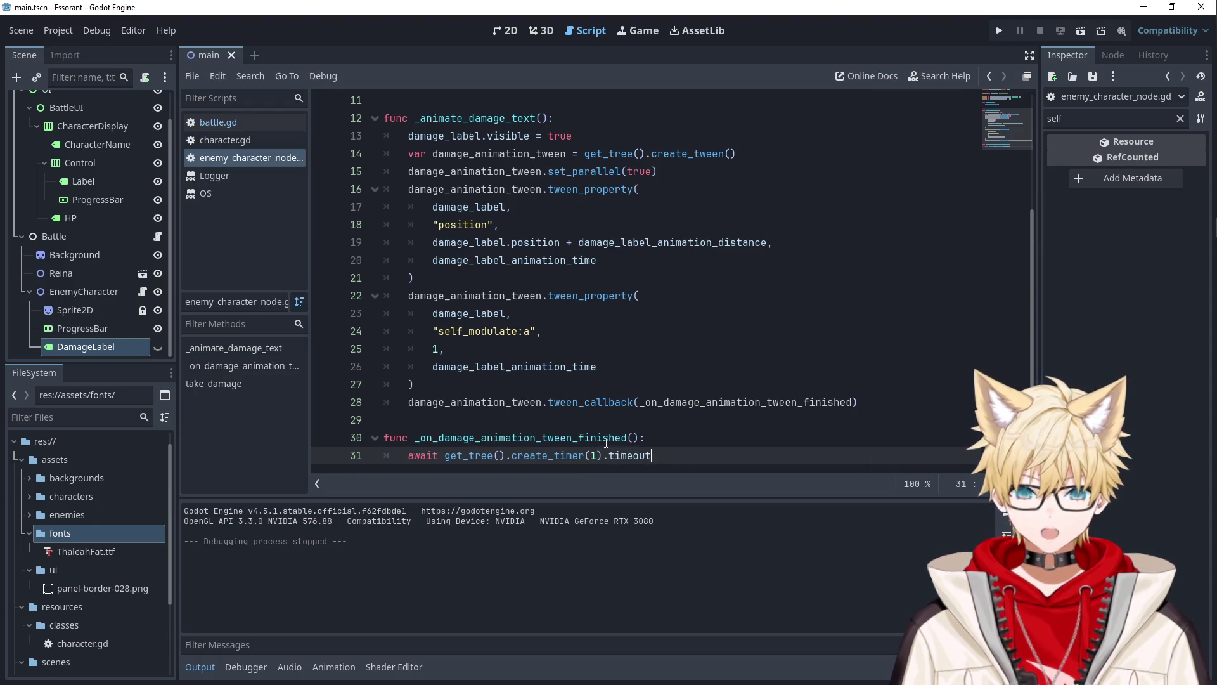
left_click_drag(694, 497, 695, 555)
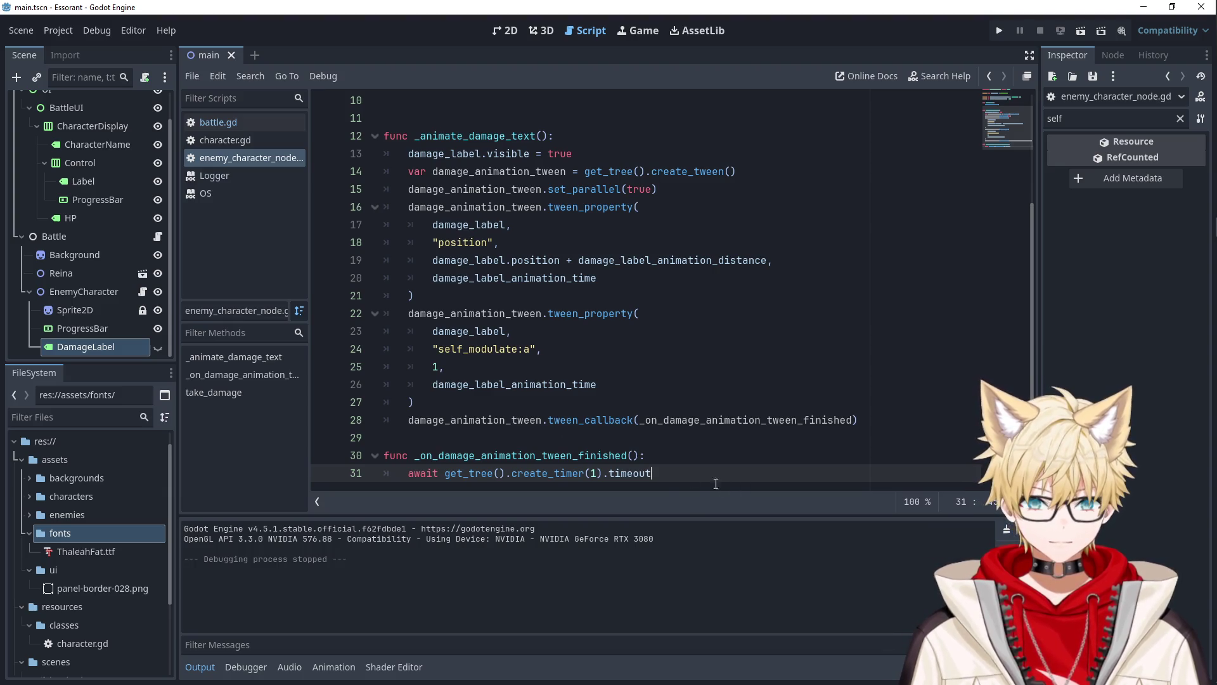
left_click_drag(732, 486, 331, 461)
double_click(647, 420)
double_click(468, 473)
double_click(549, 473)
double_click(629, 473)
double_click(420, 474)
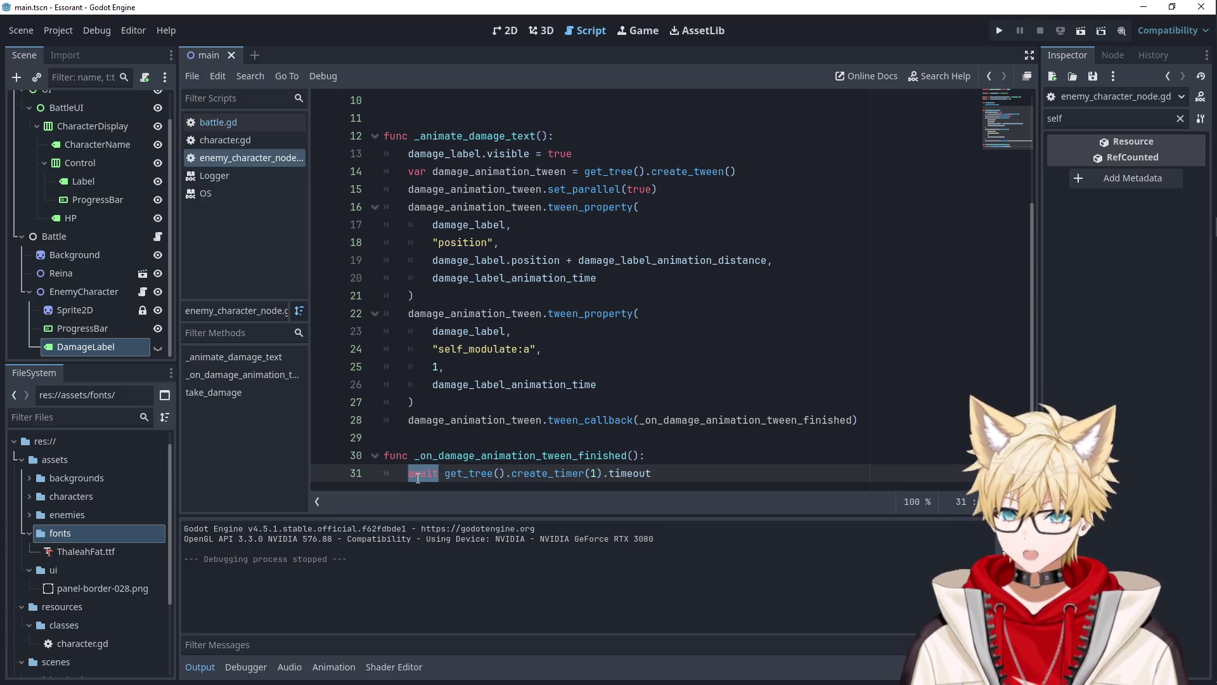
Test-run the game to check the -12 damage popup
left_click(802, 349)
left_click(1000, 31)
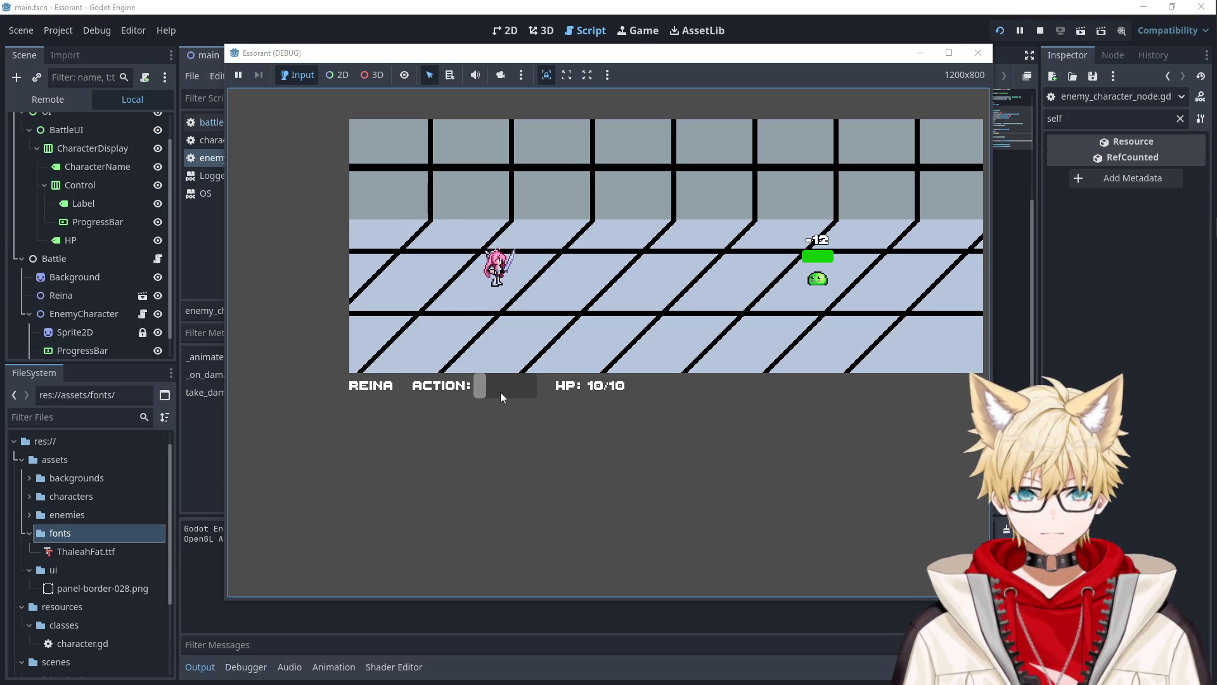
left_click(978, 52)
Add damage_label.visible = false after the await line to hide the label
left_click(697, 457)
key("Return")
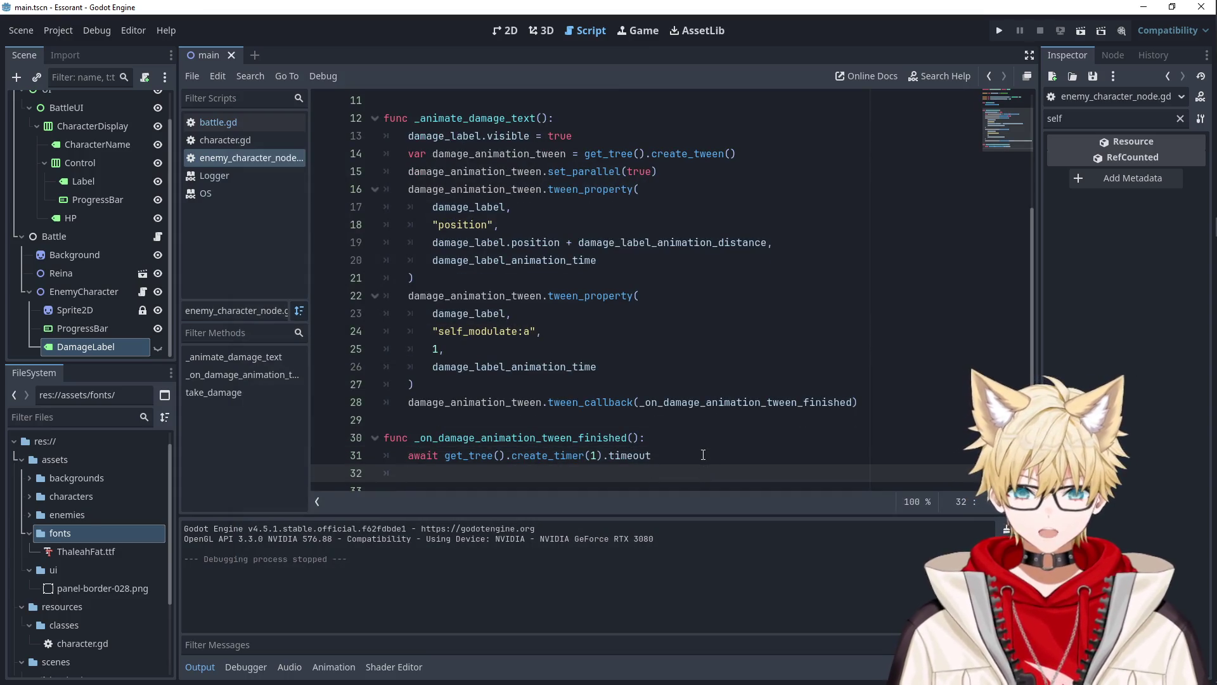
type("damage_label.visible = false")
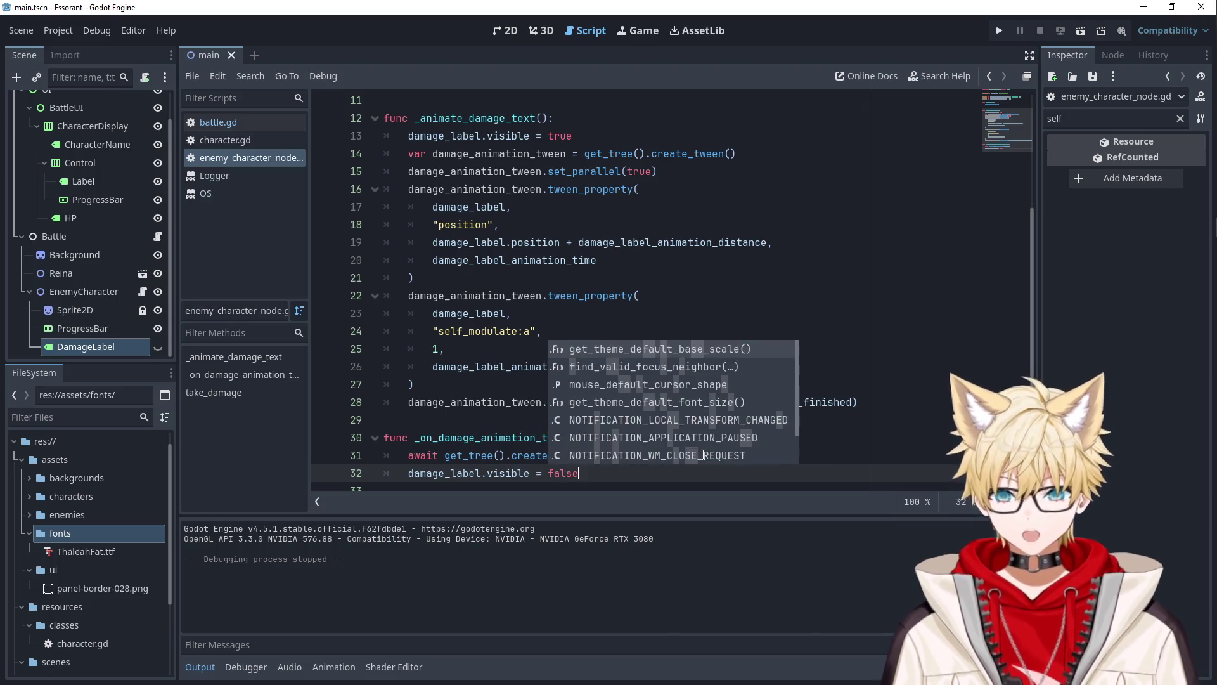
key("Escape")
left_click(685, 366)
scroll(647, 437, "down", 1)
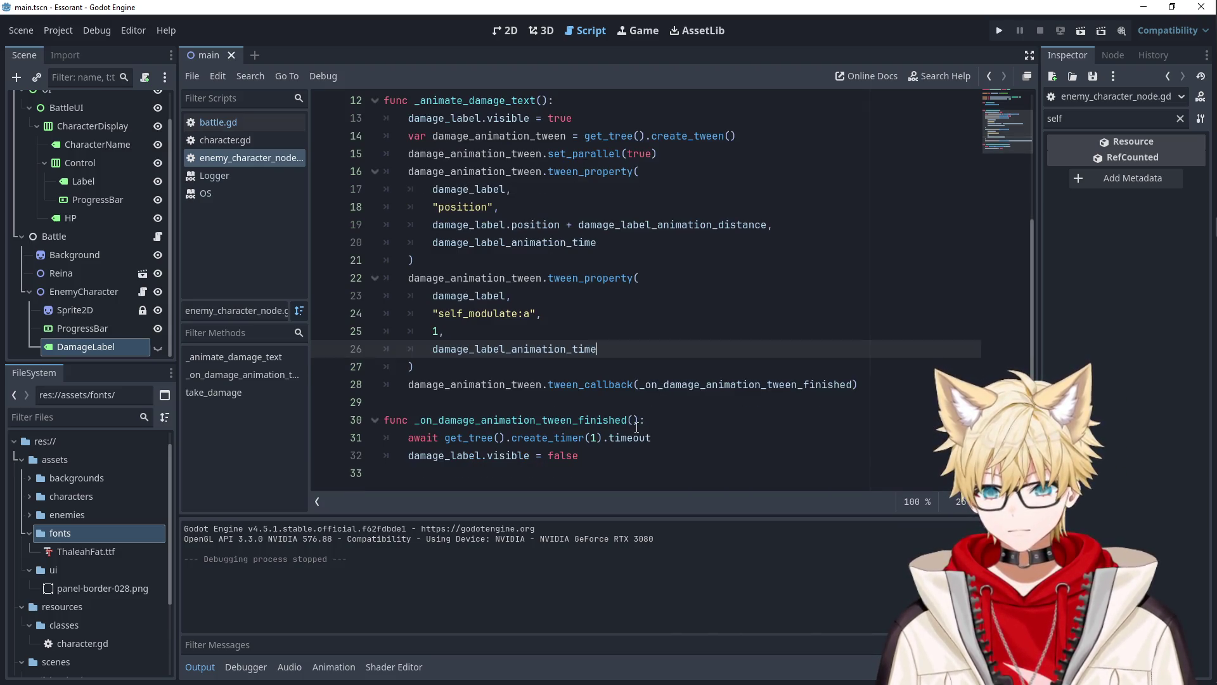
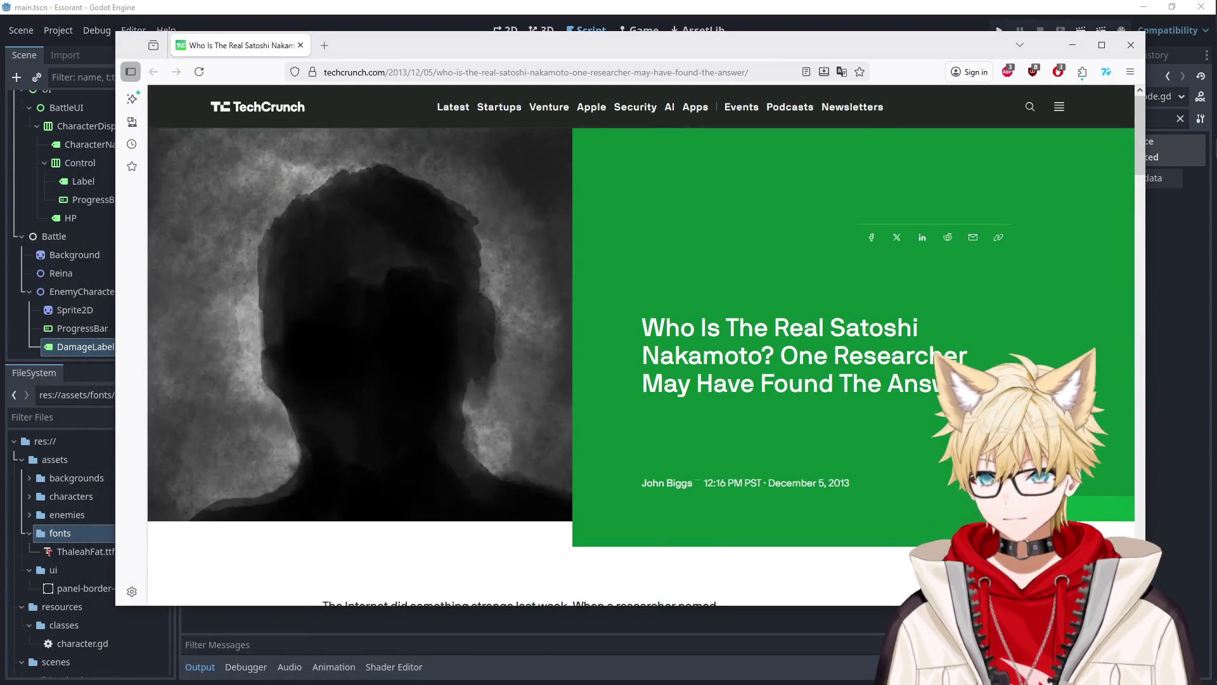
Scroll the TechCrunch article and open its 'posted a detailed analysis' link to the LikeInAMirror post in a new tab
scroll(631, 348, "down", 5)
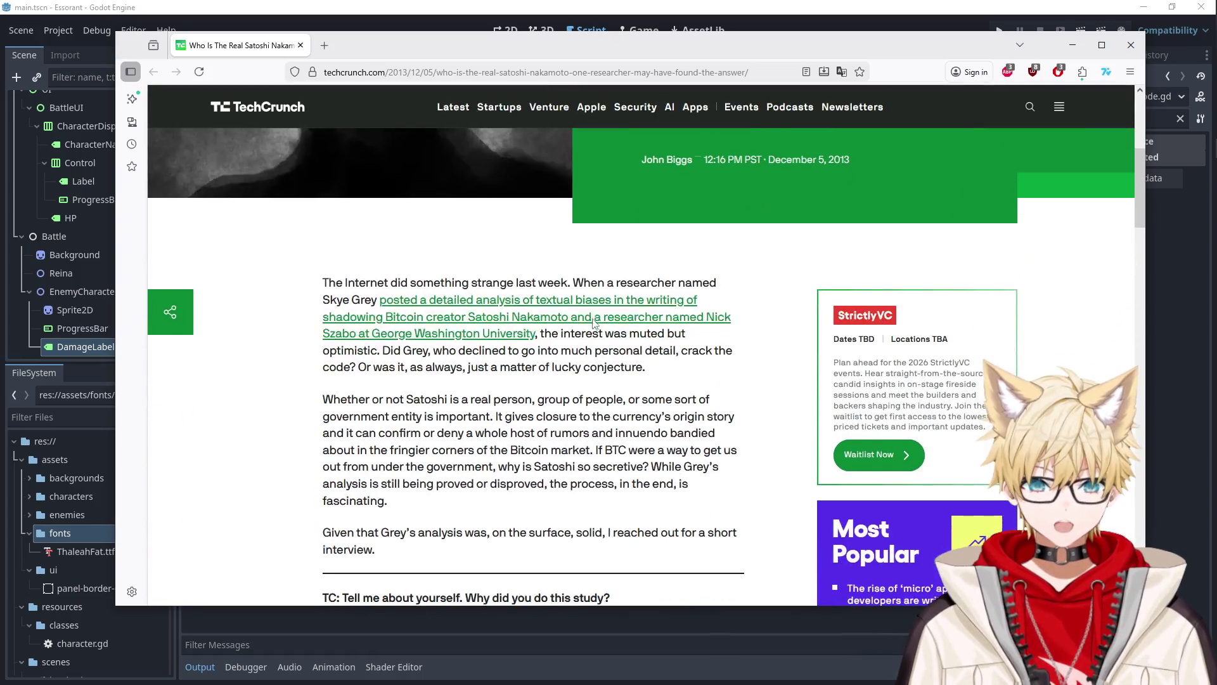
scroll(330, 277, "down", 1)
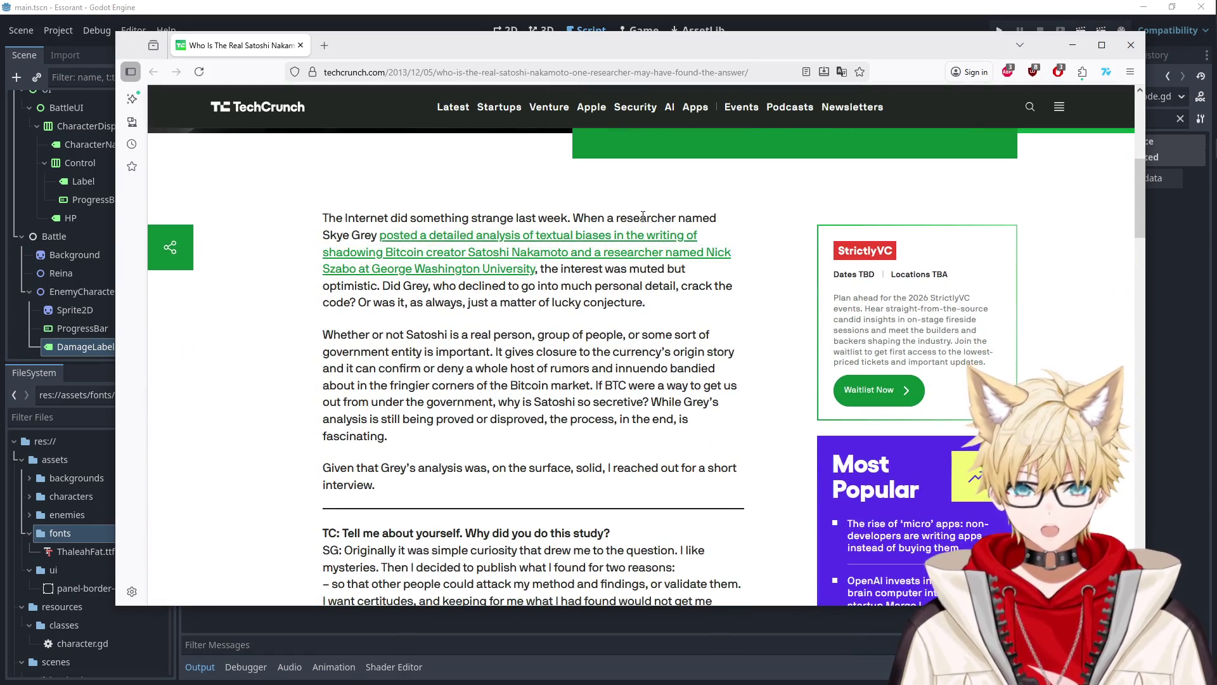
double_click(646, 217)
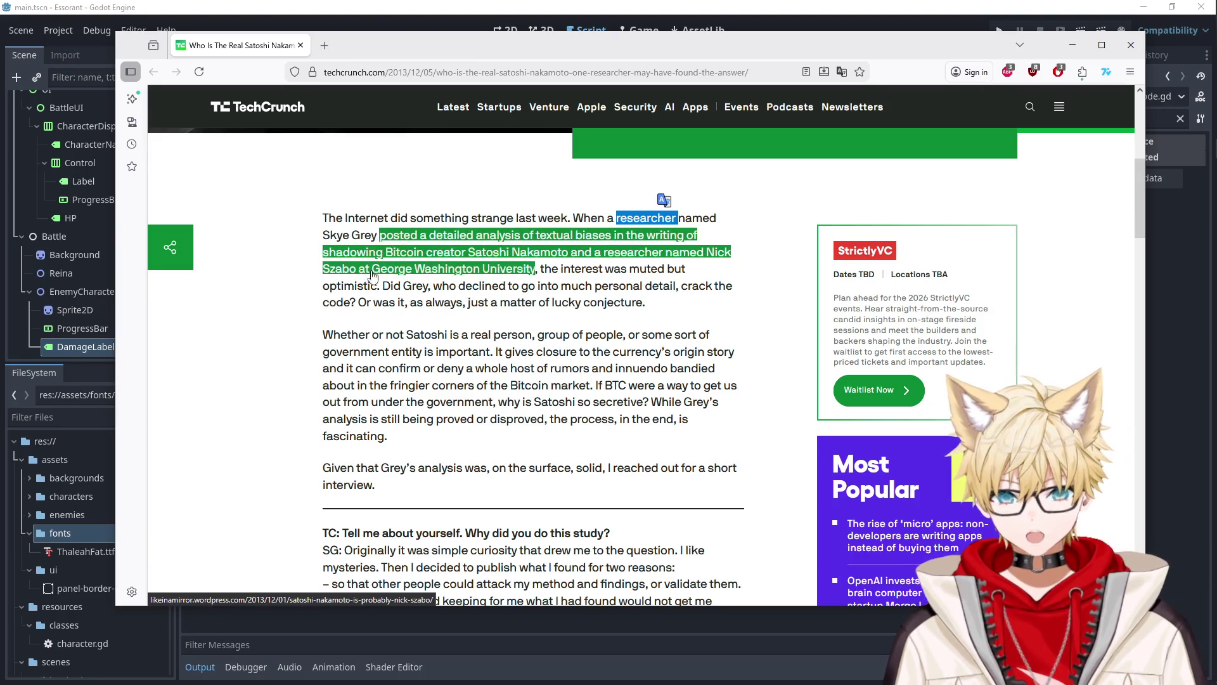
left_click(458, 277)
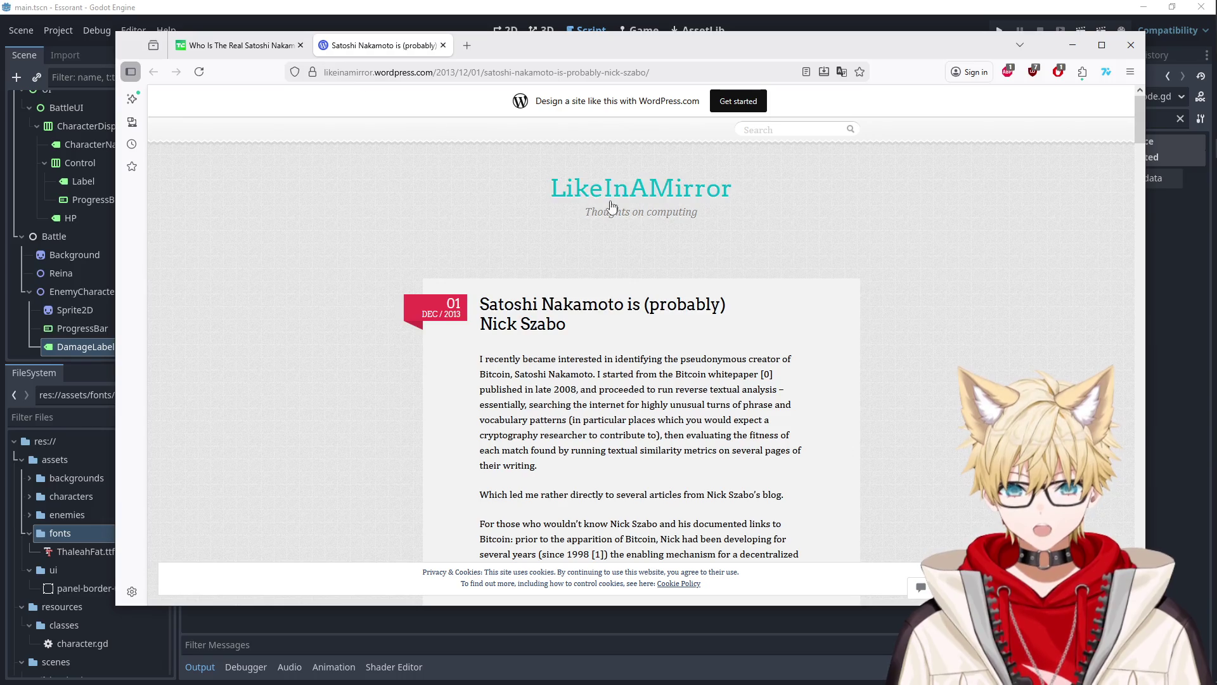
Read through the Nick Szabo post and its comments, then go to the LikeInAMirror home page
scroll(527, 289, "down", 15)
scroll(529, 291, "down", 10)
scroll(530, 291, "up", 10)
scroll(530, 292, "up", 5)
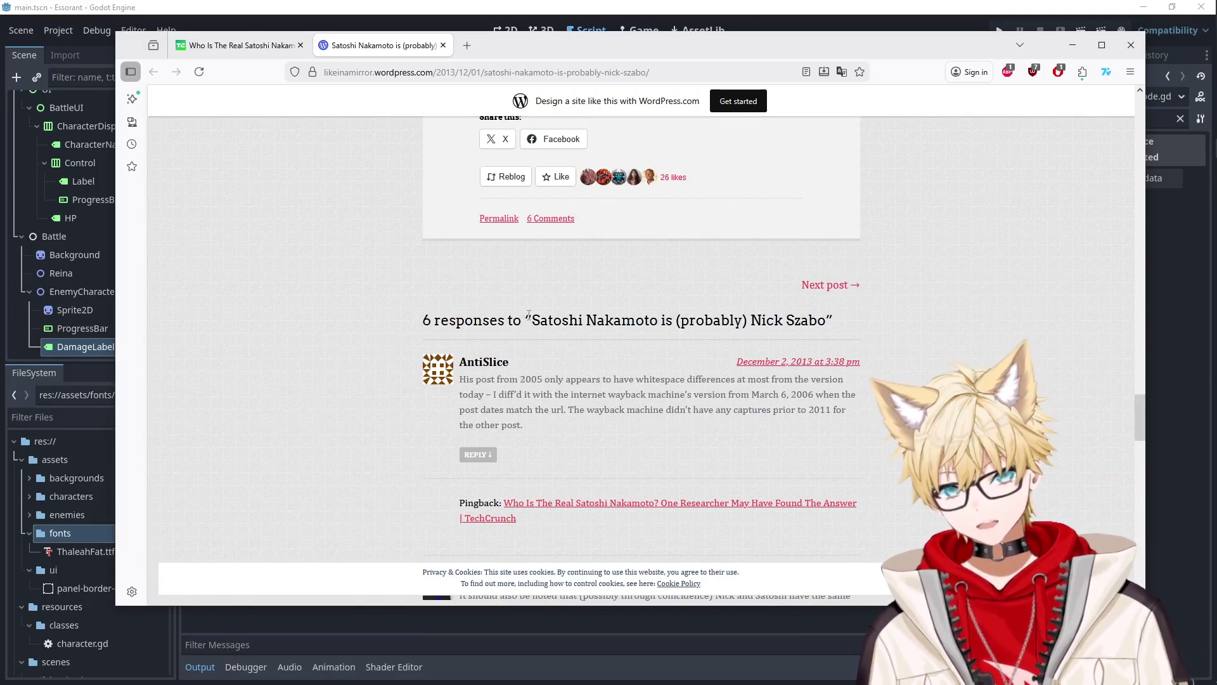
scroll(526, 304, "up", 15)
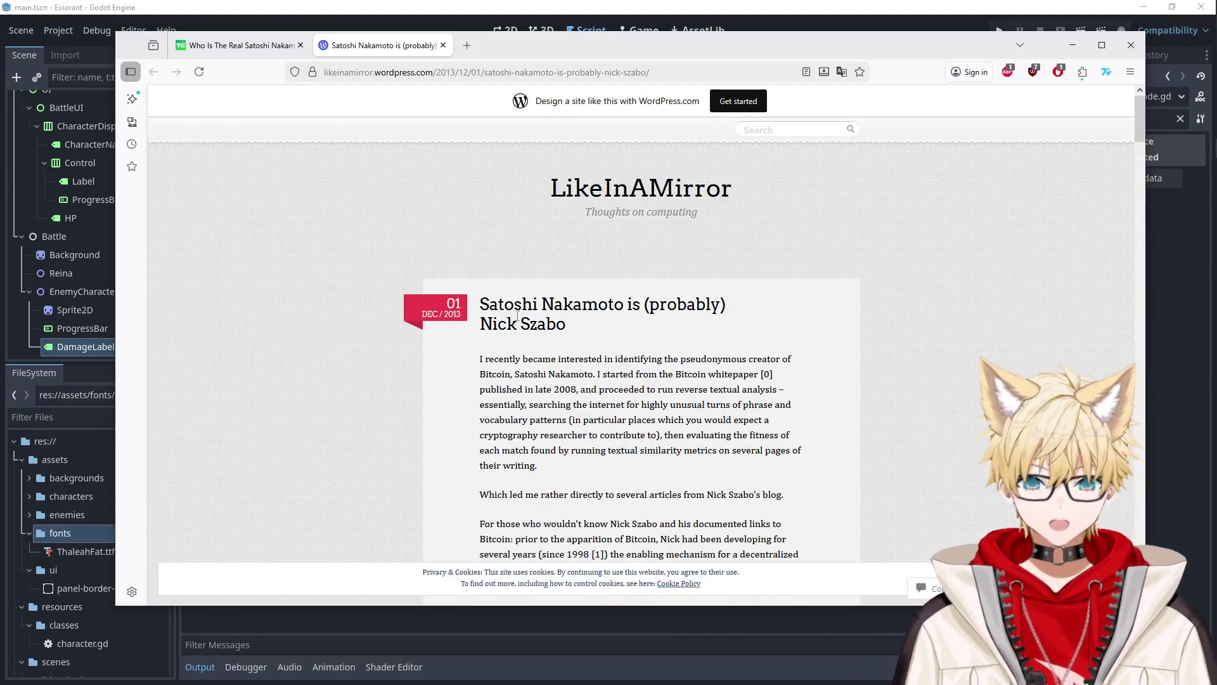
left_click(509, 201)
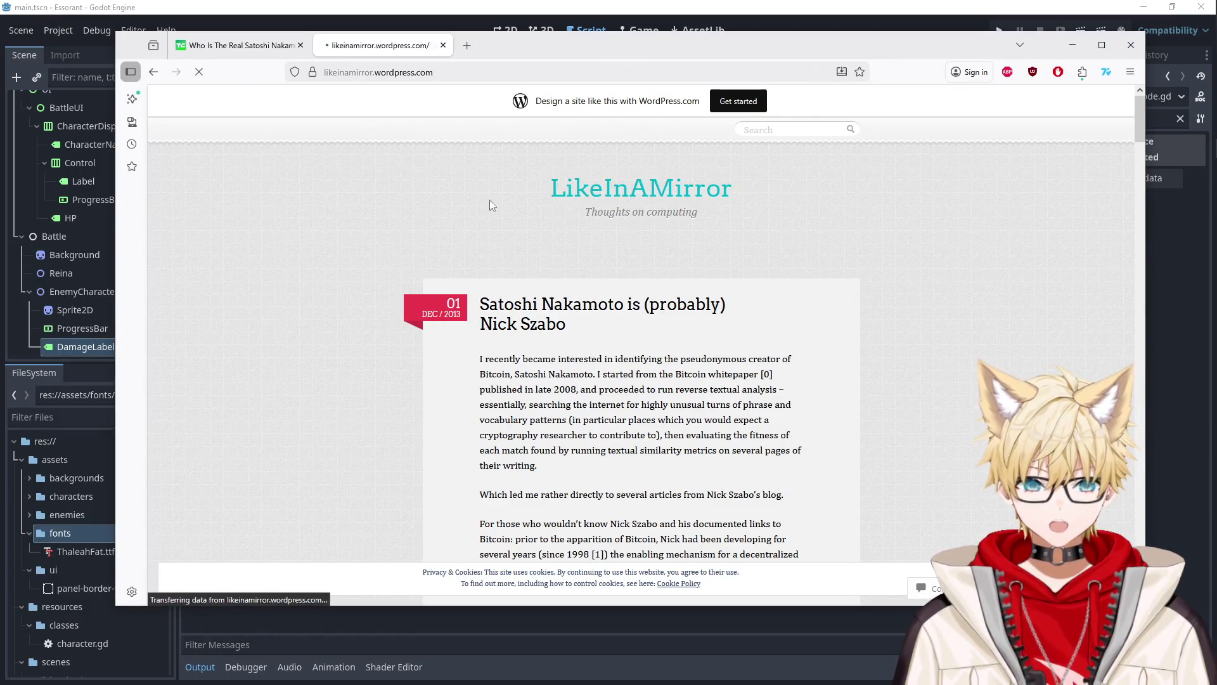
Browse the homepage posts, including the Occam's Razor post, then go back to the TechCrunch tab
scroll(457, 209, "down", 7)
scroll(428, 254, "up", 6)
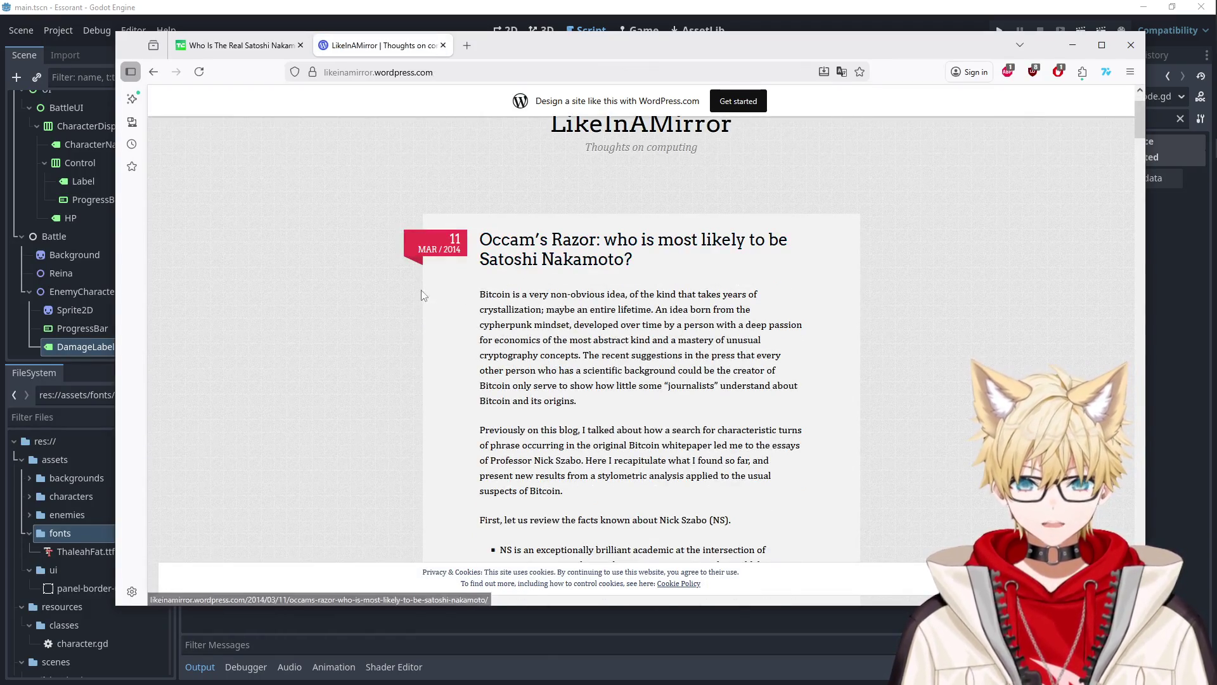
scroll(438, 279, "up", 1)
scroll(472, 378, "down", 1)
scroll(472, 377, "down", 15)
scroll(483, 360, "down", 20)
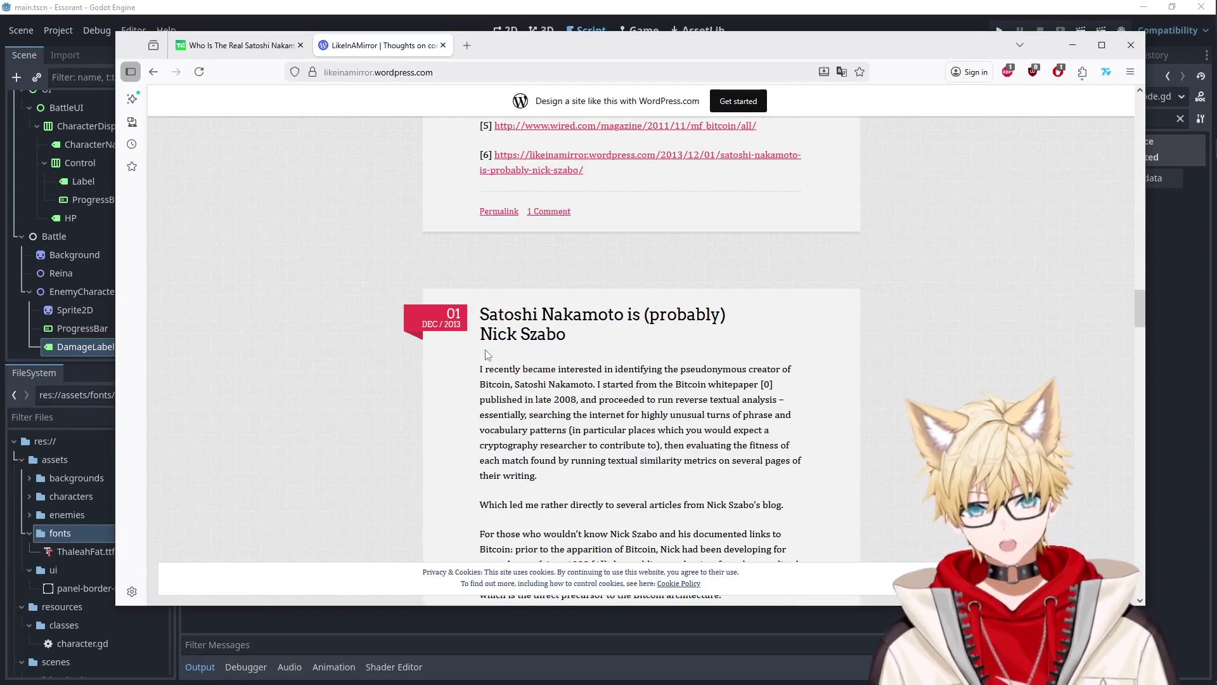
scroll(641, 320, "down", 15)
scroll(634, 313, "up", 8)
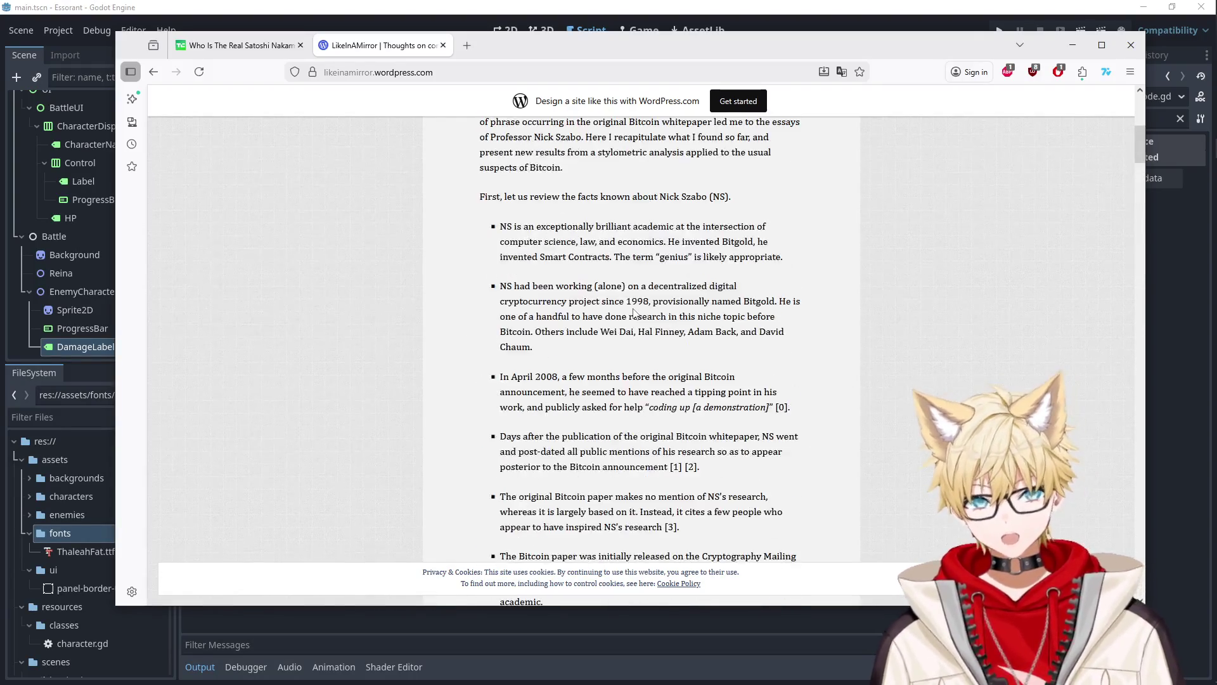
scroll(634, 313, "up", 6)
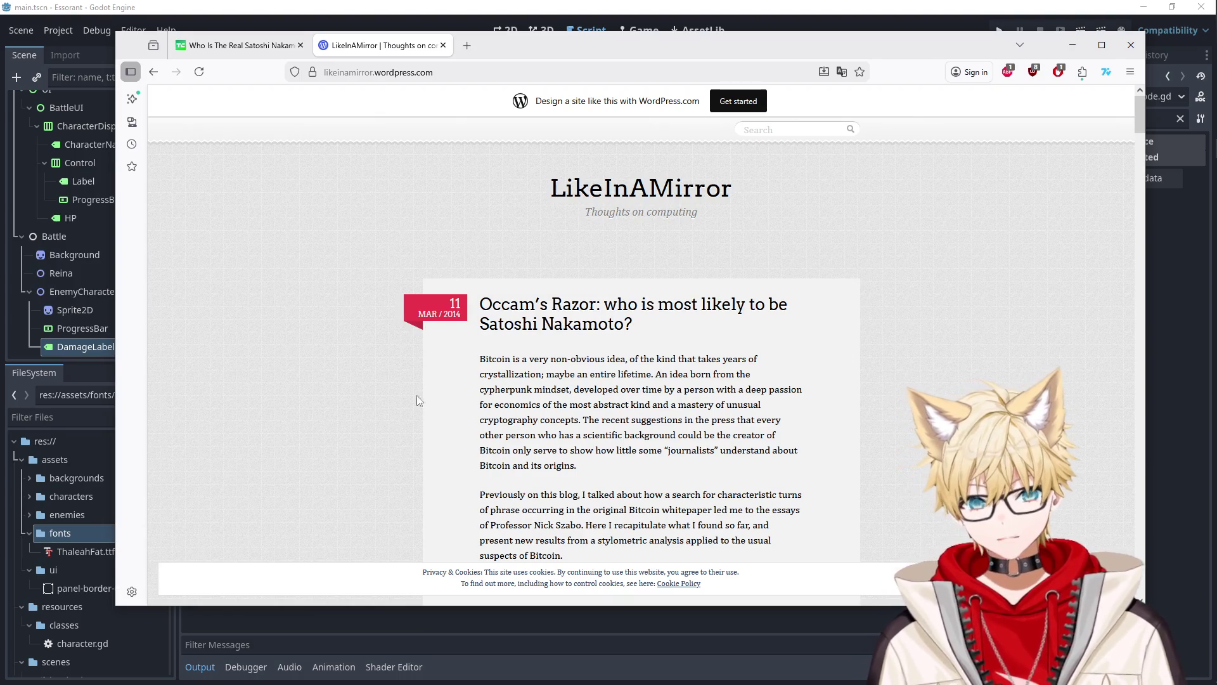
scroll(422, 388, "down", 6)
scroll(431, 384, "down", 15)
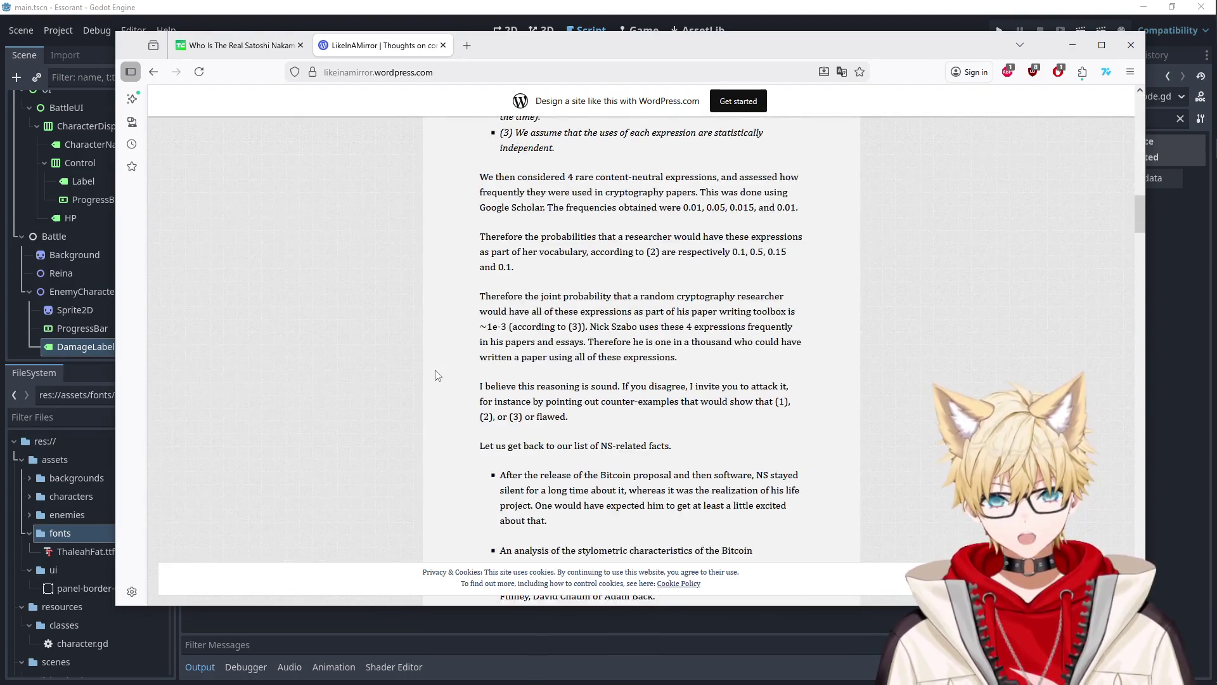
scroll(444, 371, "up", 20)
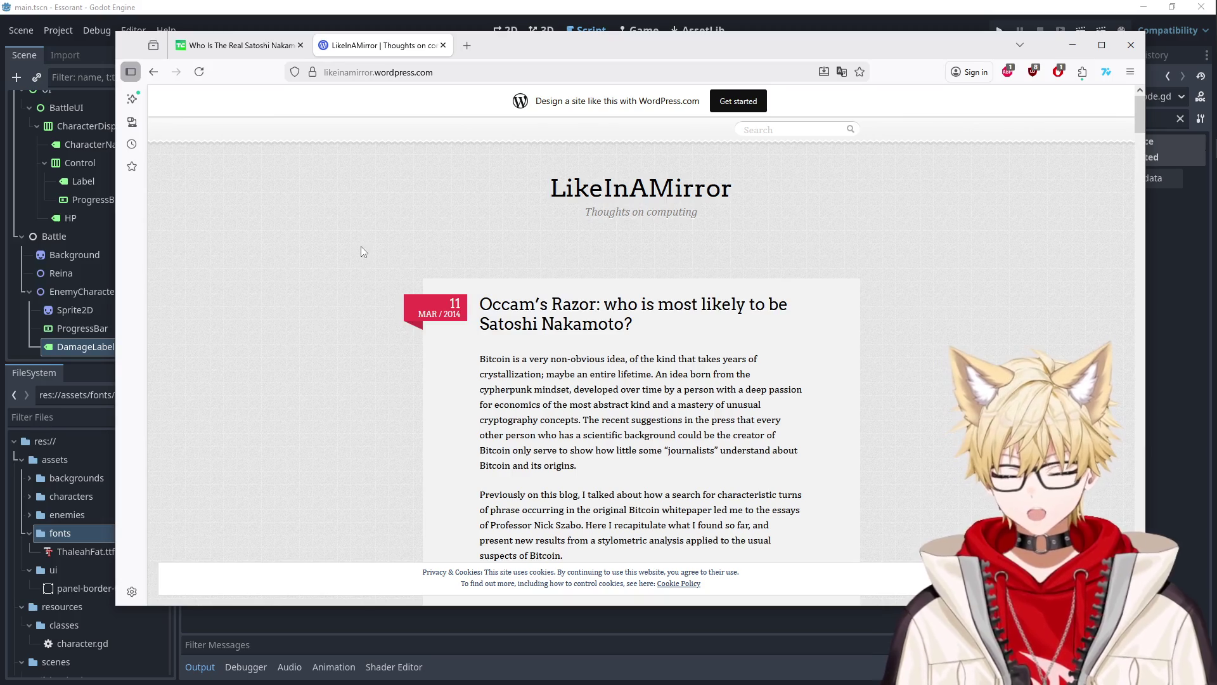
middle_click(357, 51)
Minimise Firefox and return to the tween code in enemy_character_node.gd in Godot
key("super+Down")
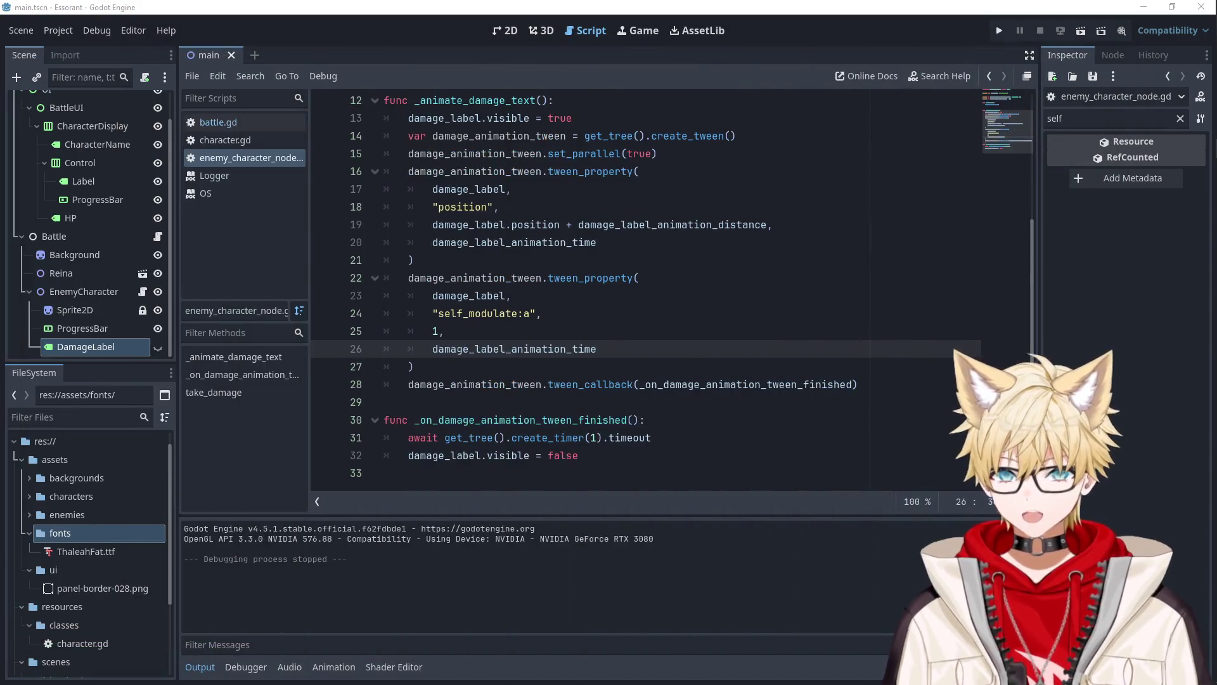
mouse_move(1203, 132)
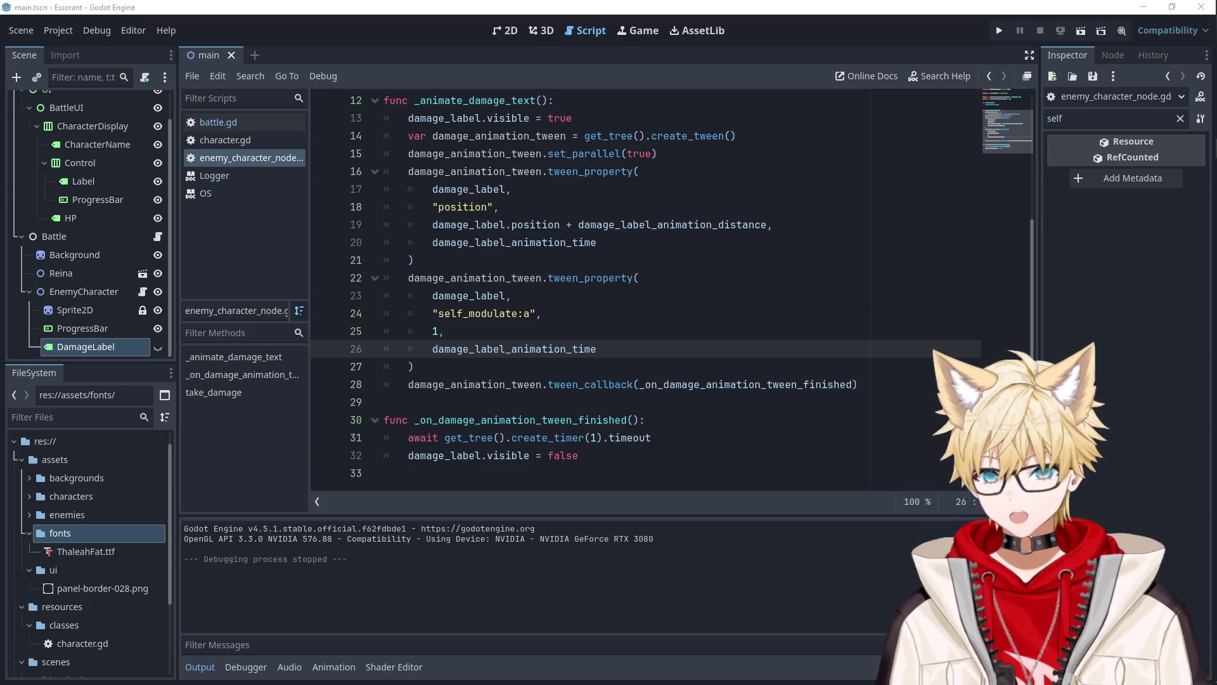
left_click(574, 297)
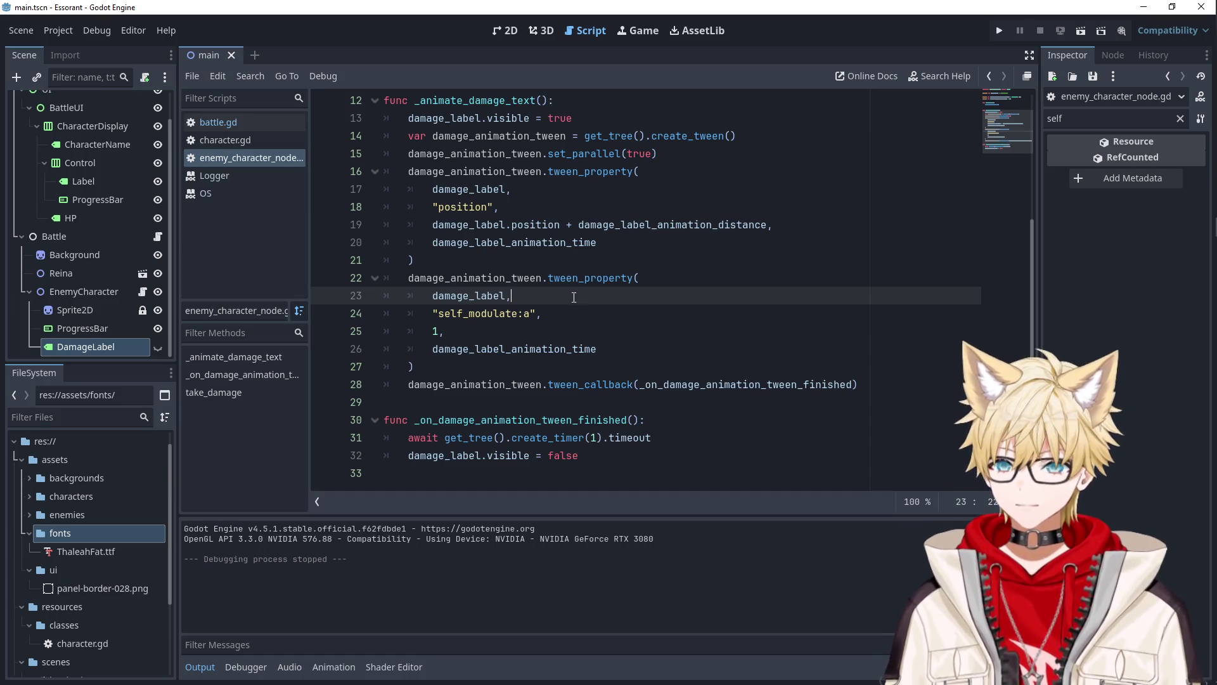
left_click(575, 454)
Run the battle game to check the damage label, stop it, and select the DamageLabel node
left_click(993, 31)
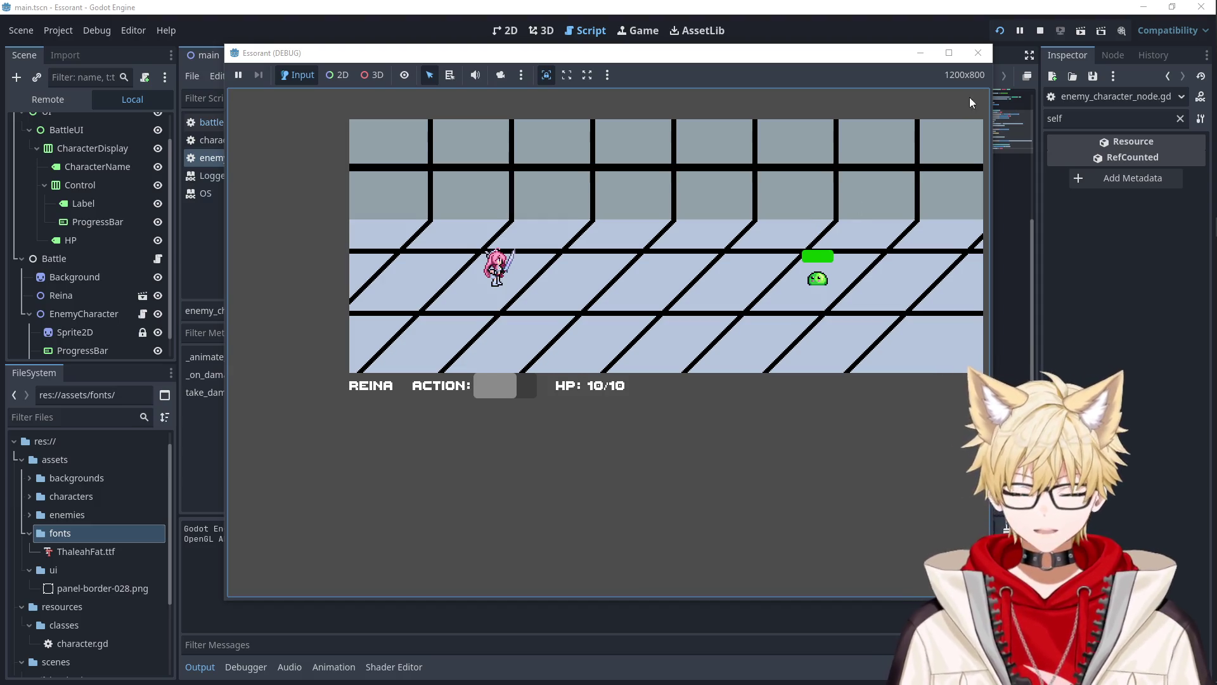
left_click(978, 53)
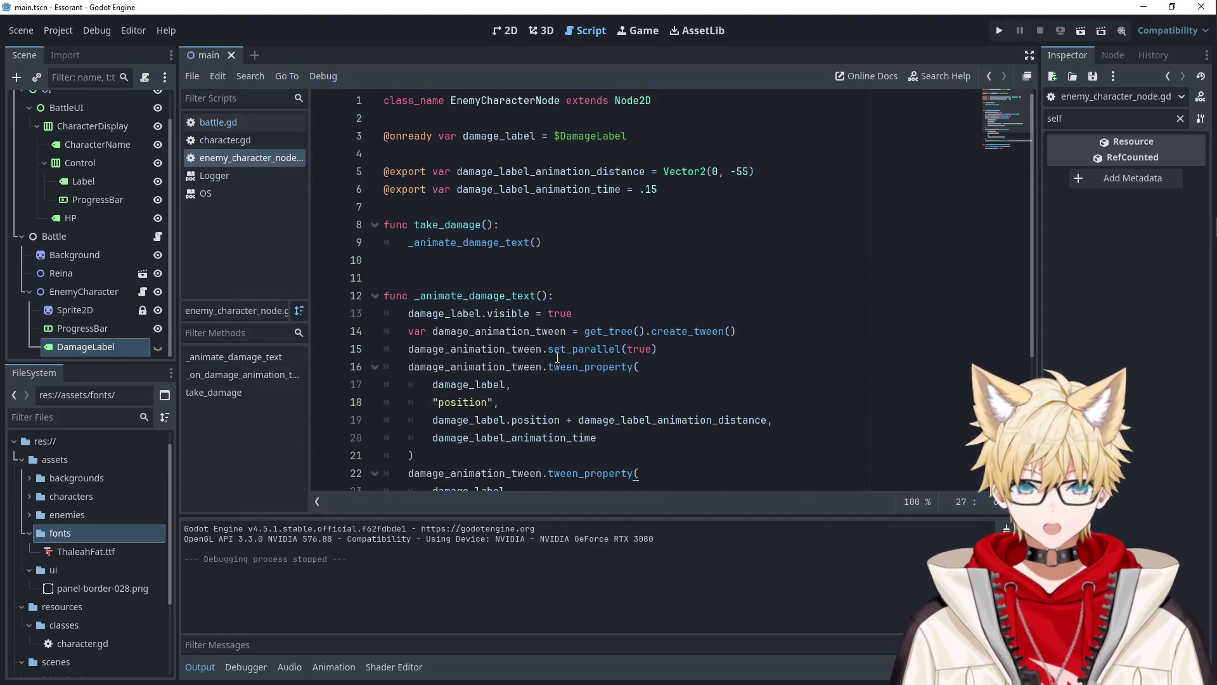
scroll(504, 294, "down", 2)
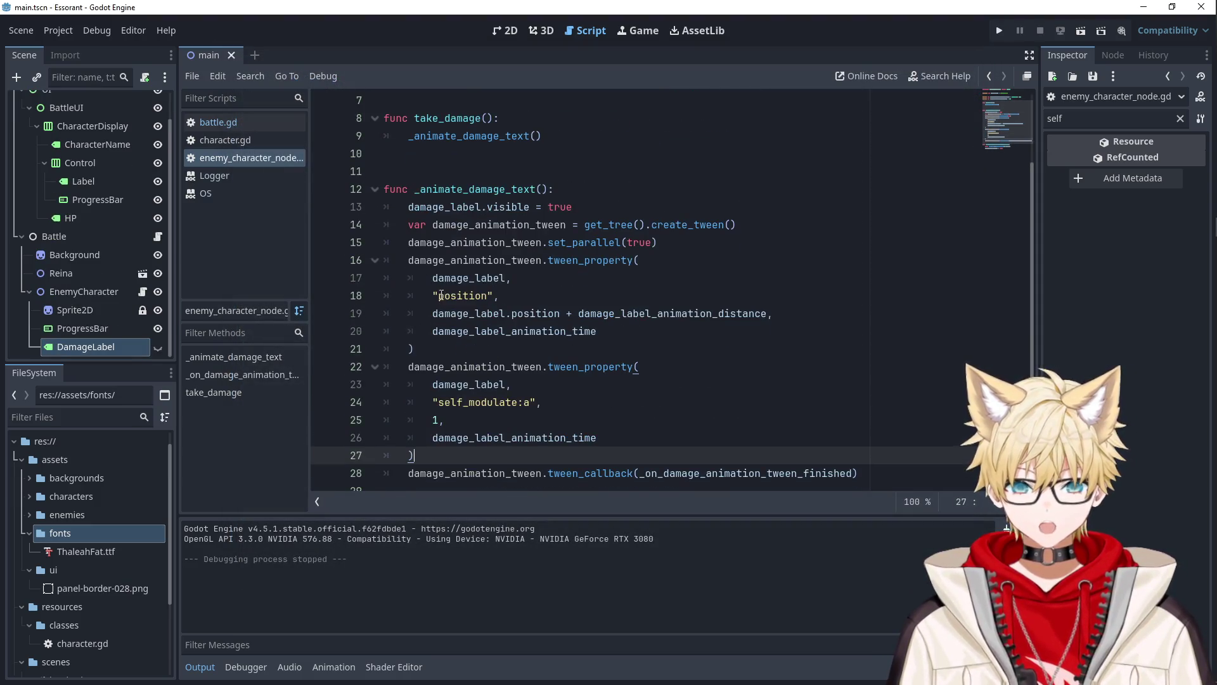
left_click(80, 315)
left_click(81, 345)
Filter the Inspector properties by 'transform' for DamageLabel
left_click(1162, 118)
key("ctrl+a")
key("BackSpace")
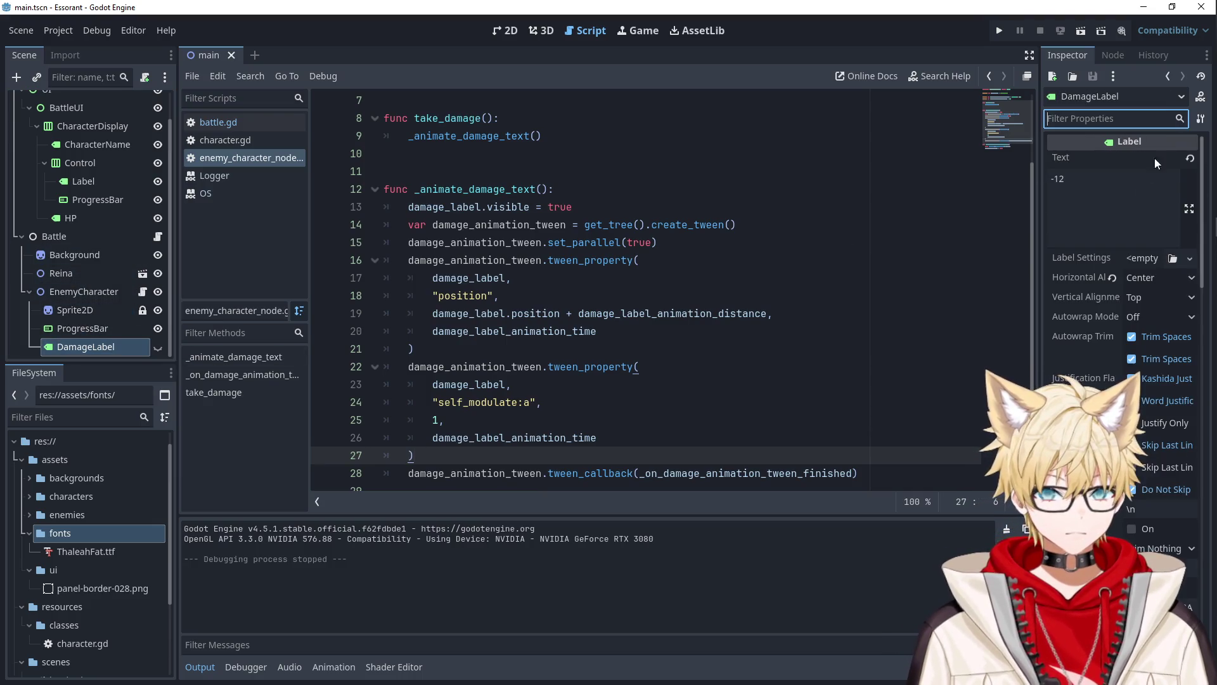
type("transform")
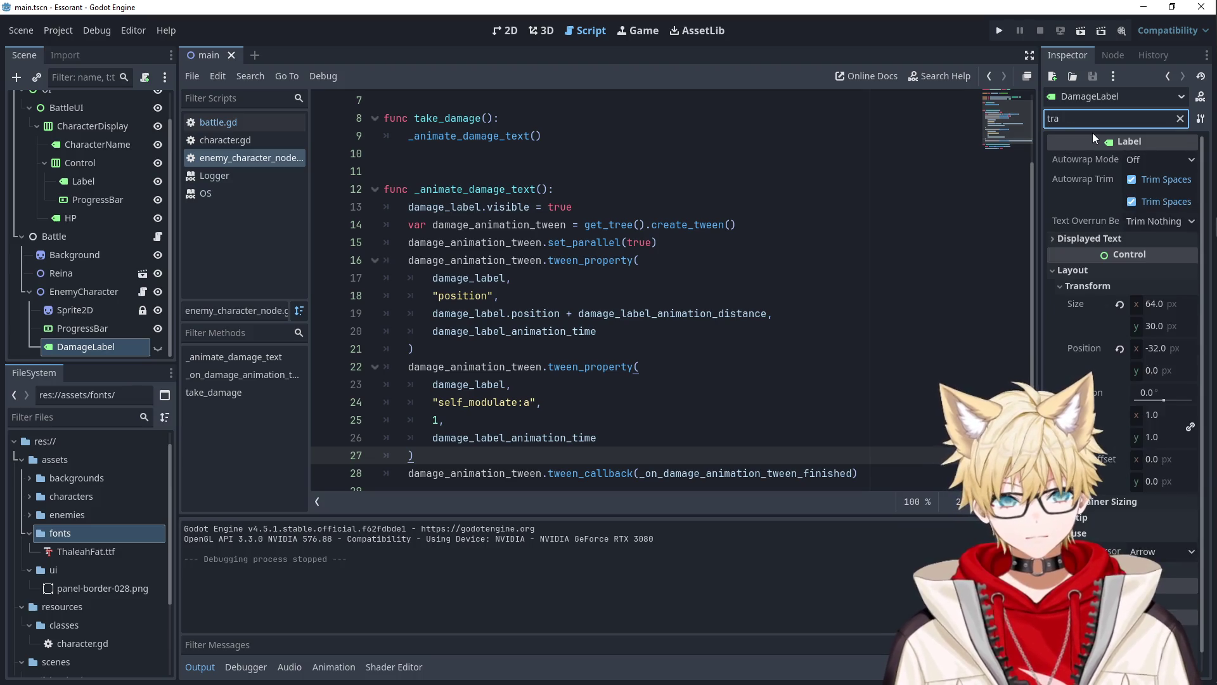
scroll(603, 317, "down", 2)
Add 'damage_label.position.y = 0' on a new line after line 32 of the tween-finished handler
left_click(603, 456)
key("Return")
type("damage_label.p")
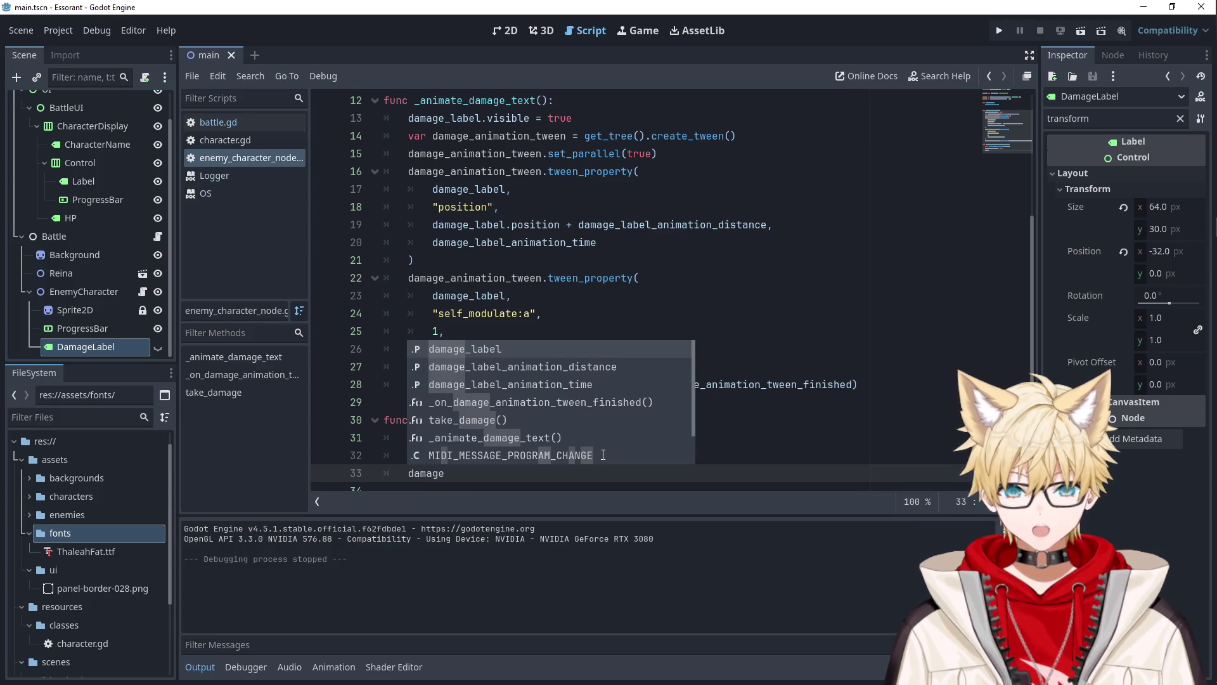
type("osition.y = 0")
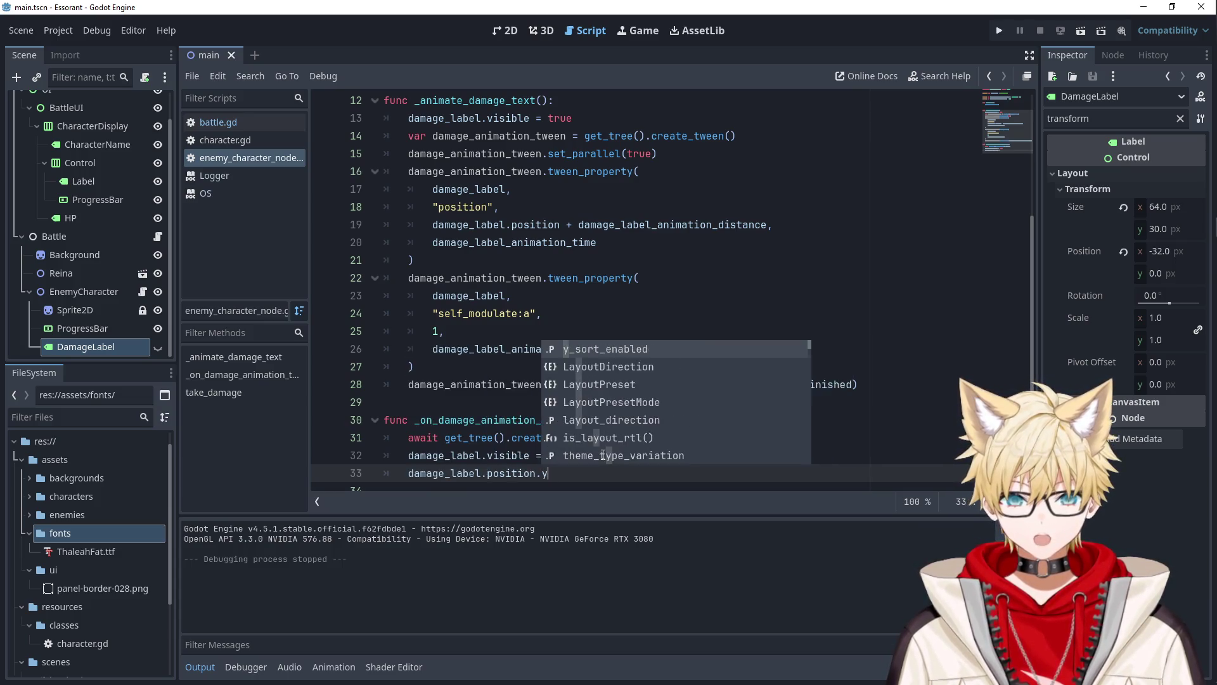
left_click(447, 331)
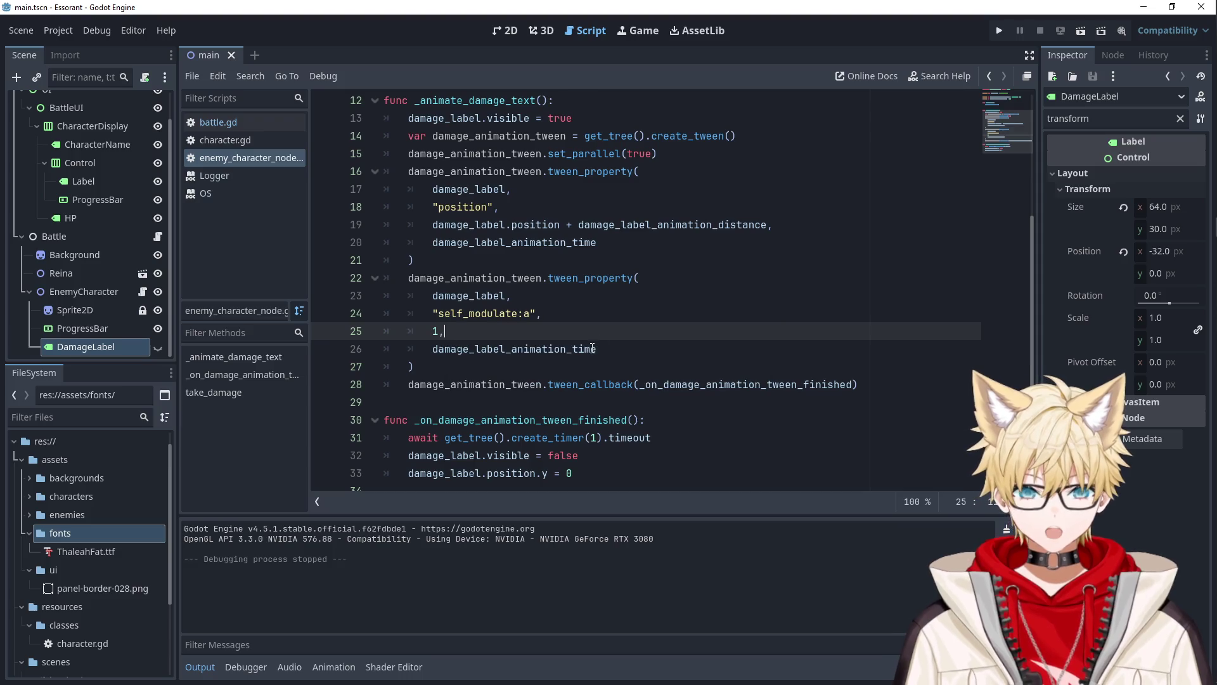
scroll(498, 232, "up", 3)
scroll(498, 233, "down", 2)
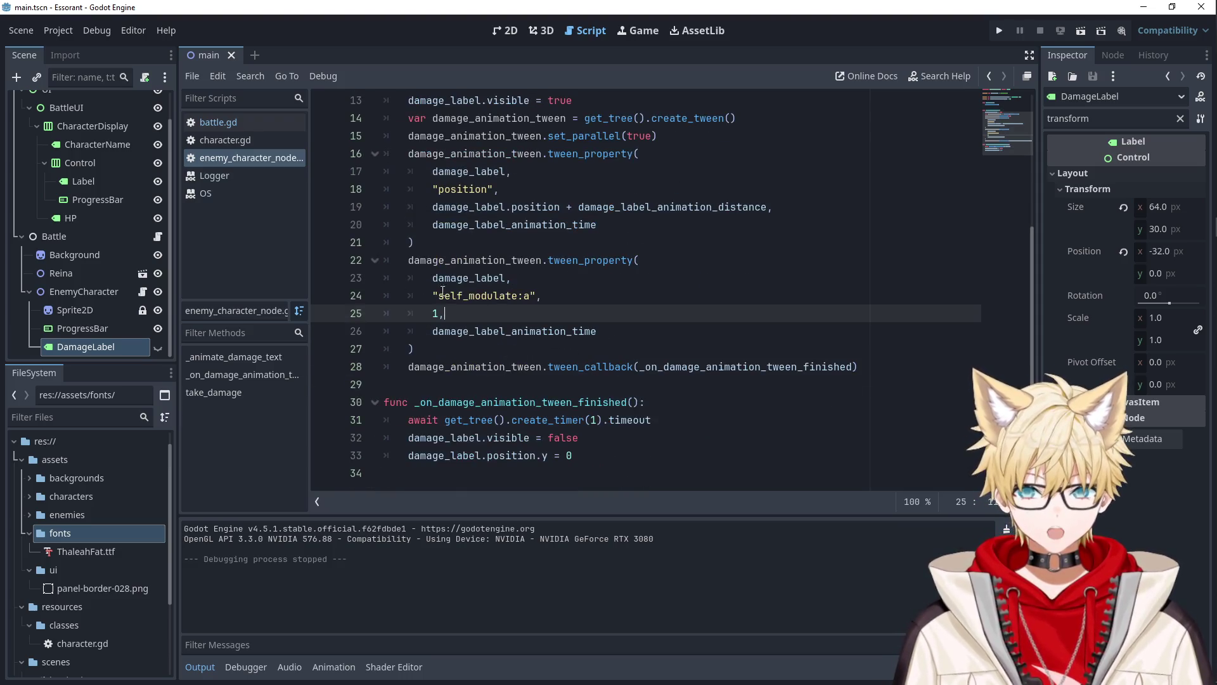
left_click(794, 454)
Clear the Inspector filter and start another damage_label line below line 33
left_click(85, 347)
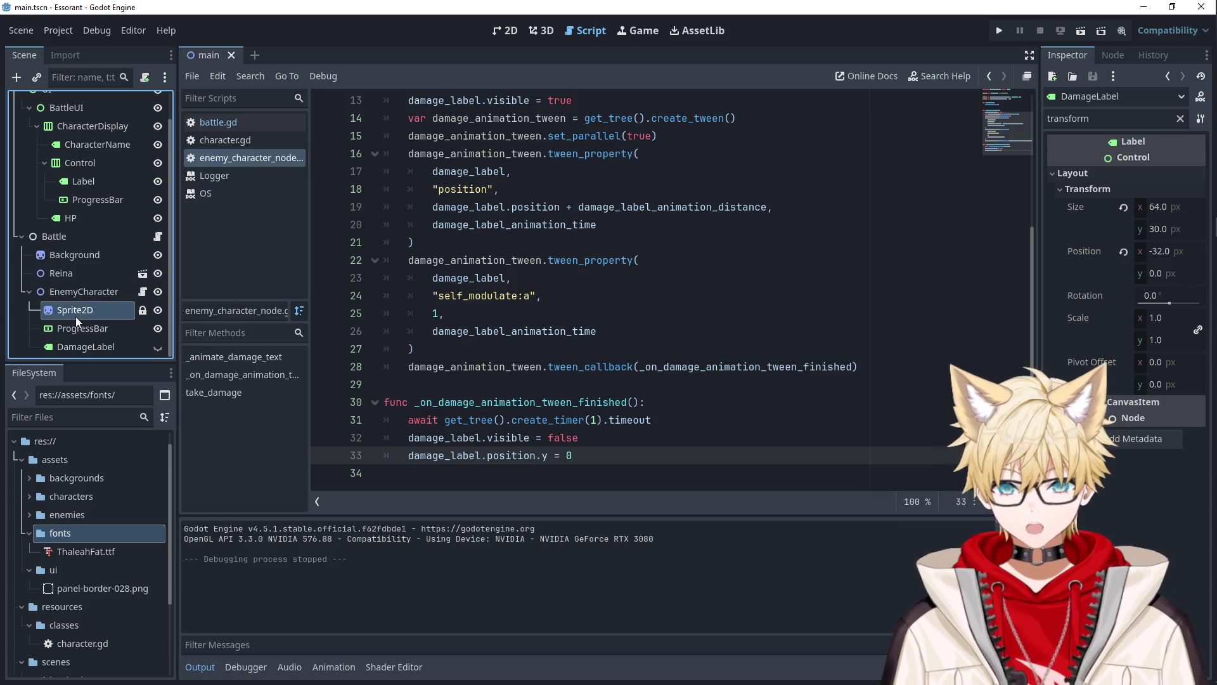
left_click(1180, 119)
scroll(1103, 534, "down", 5)
left_click(638, 455)
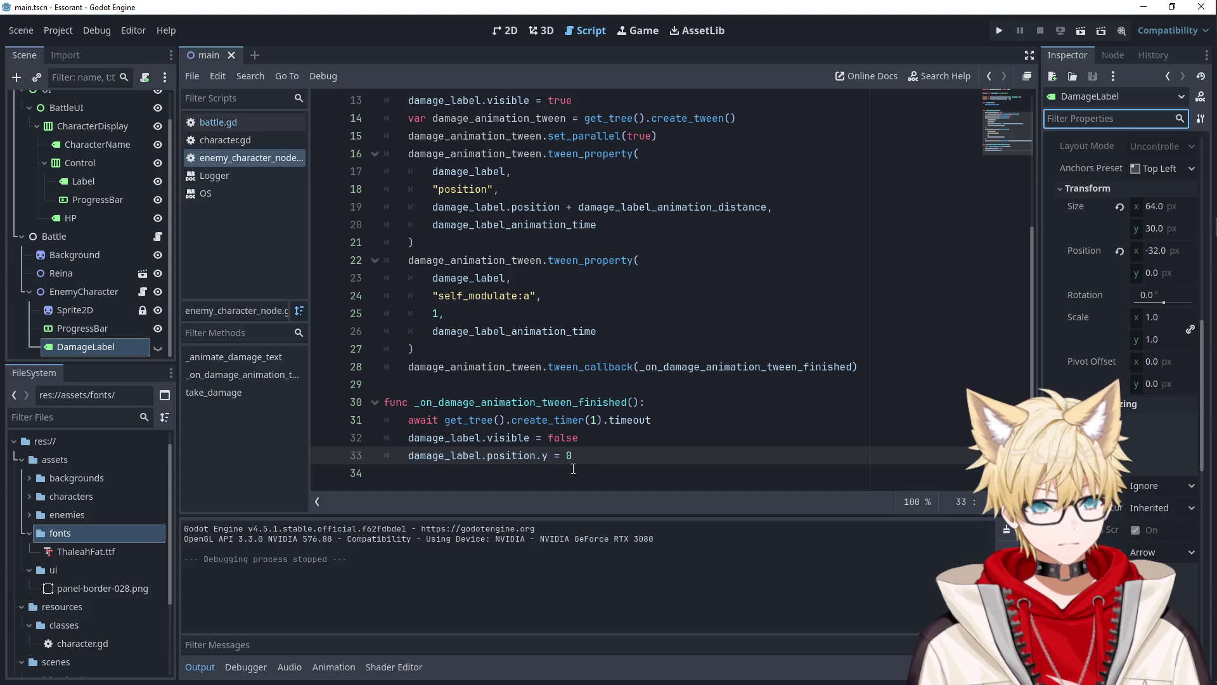
key("Return")
type("damage_label.a")
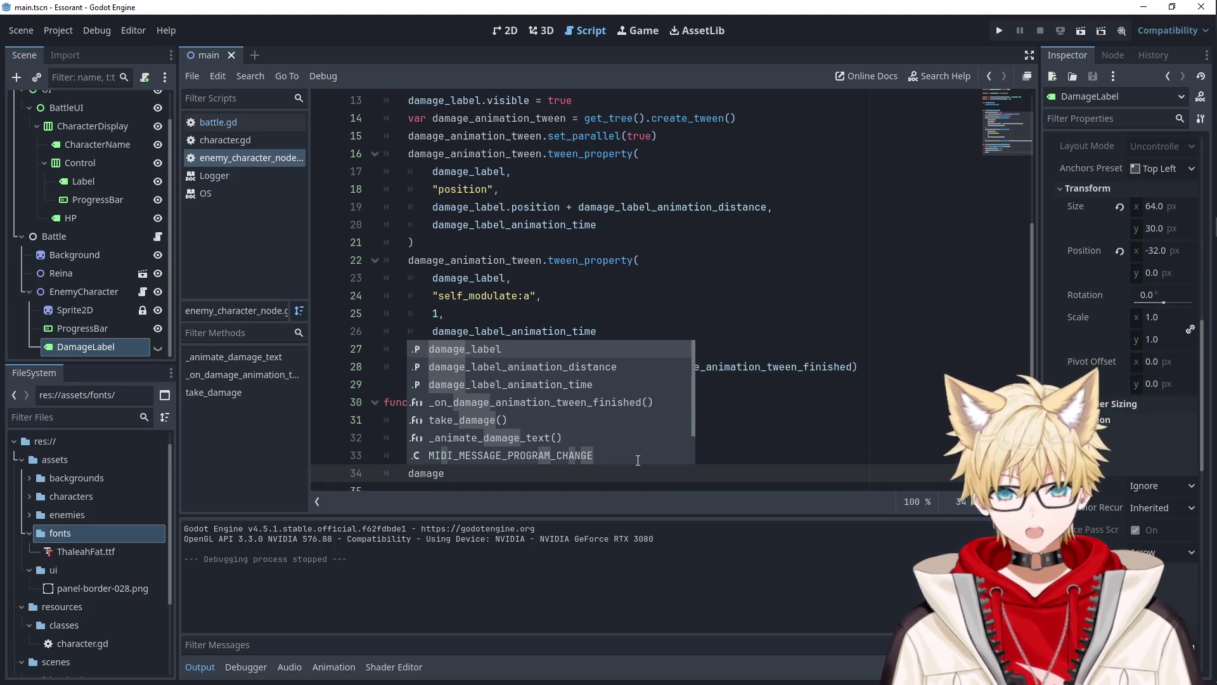
Write line 34 as 'damage_label.self_modulate.a = 127/255' and save the script
key("BackSpace")
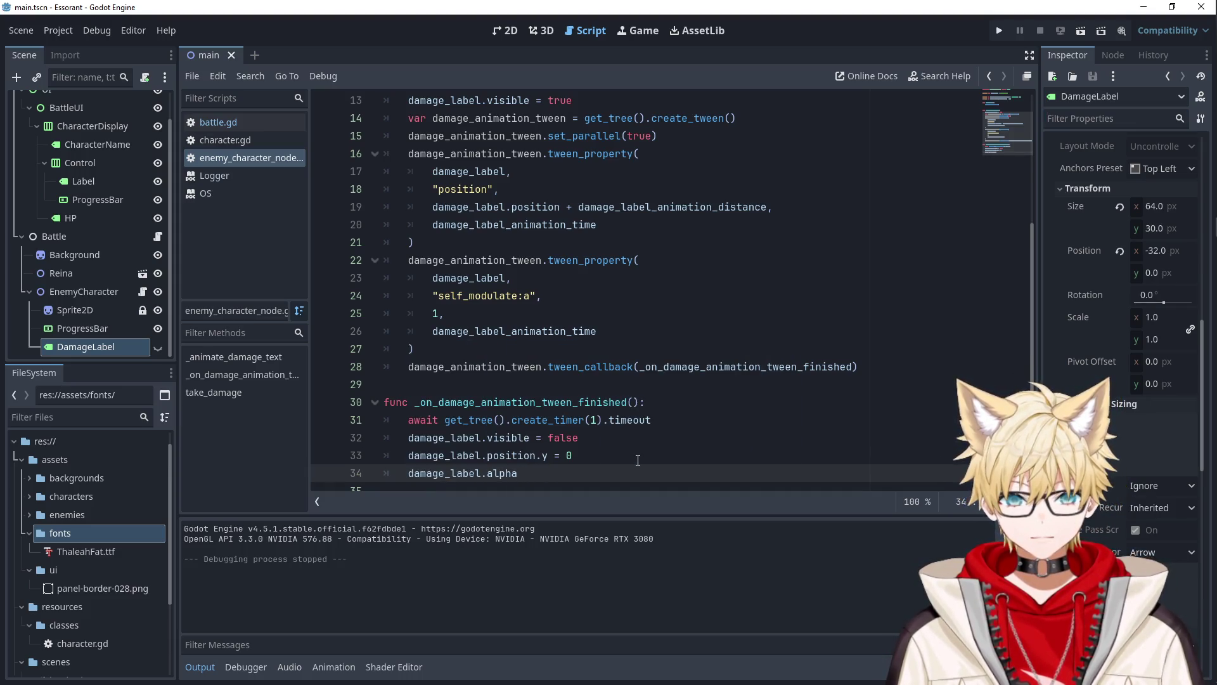
type("self_")
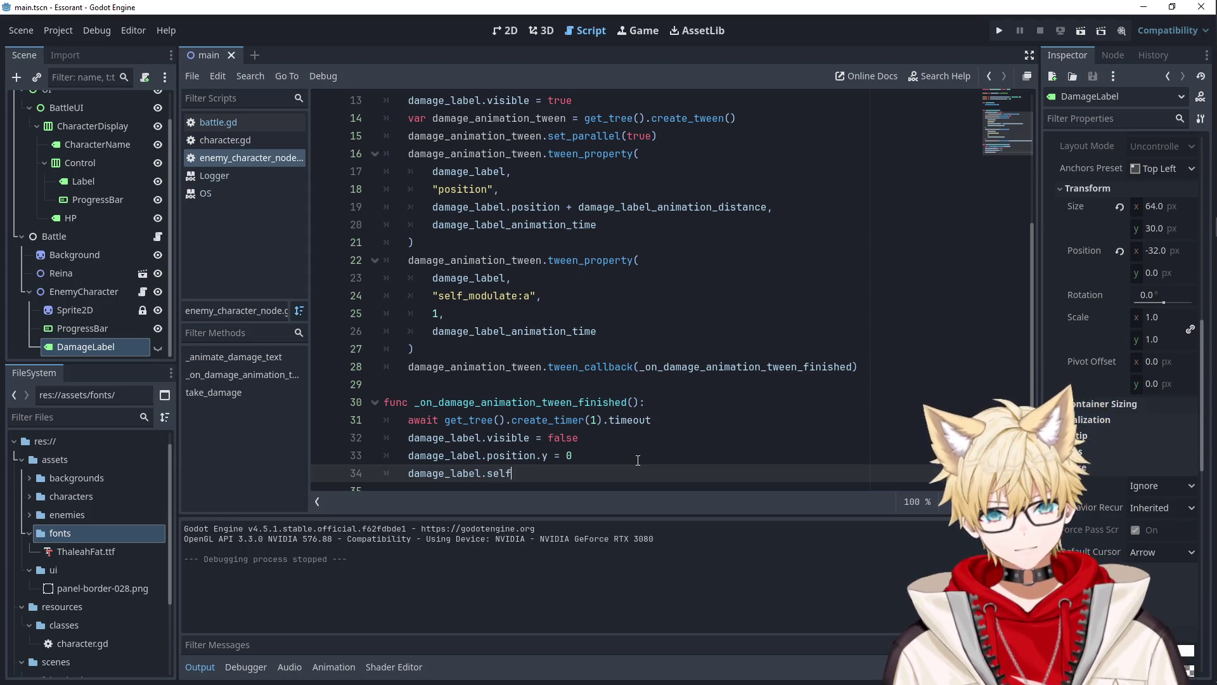
key("Return")
type(".a = ")
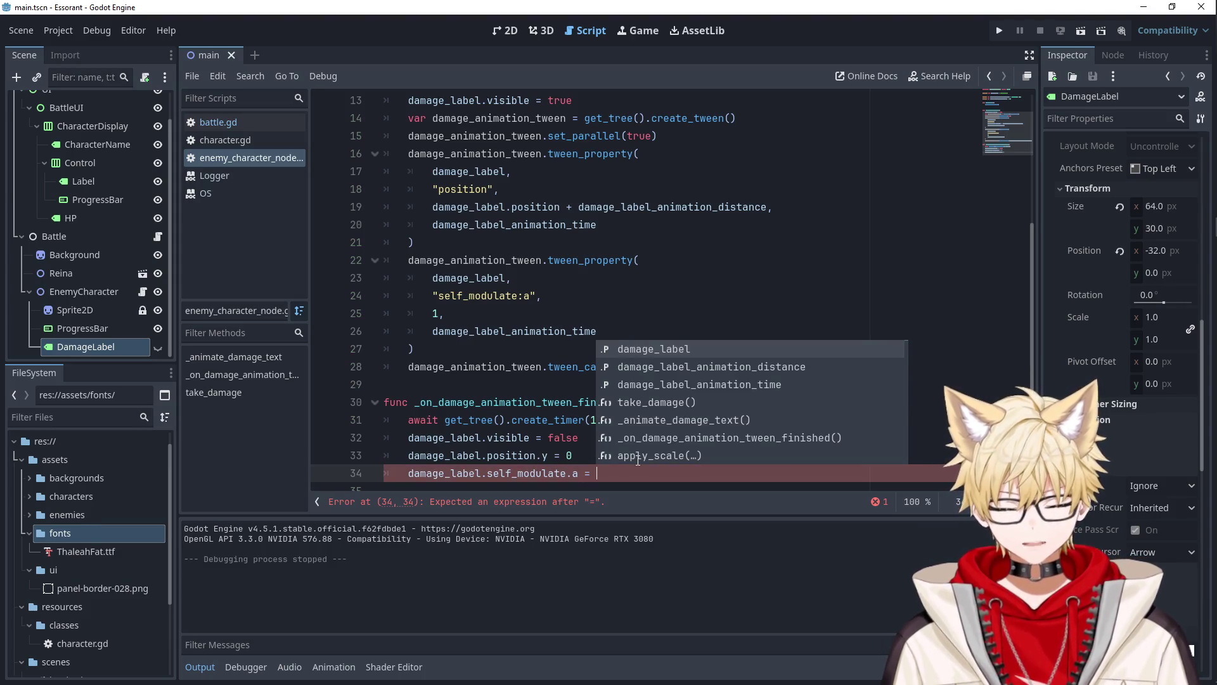
type("127.25")
key("BackSpace")
key("BackSpace")
key("BackSpace")
type("/255")
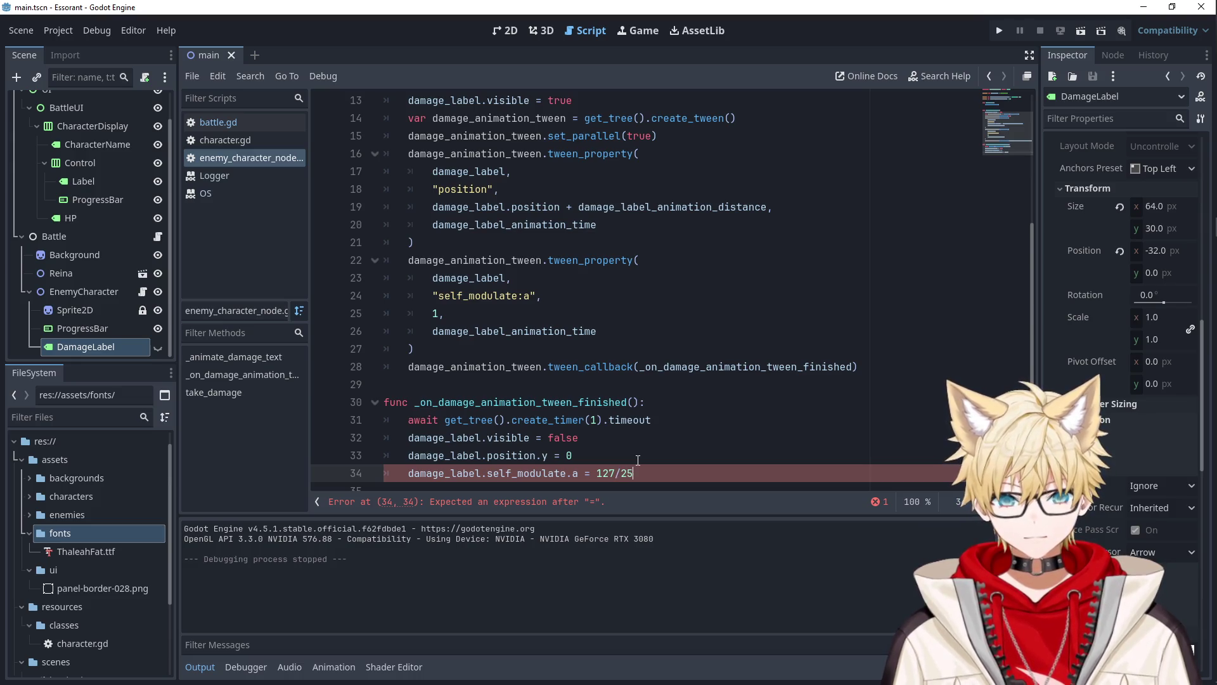
left_click(650, 367)
key("ctrl+s")
Check the integer division warning and change the alpha value to use 127.0
key("Up")
key("Up")
key("Up")
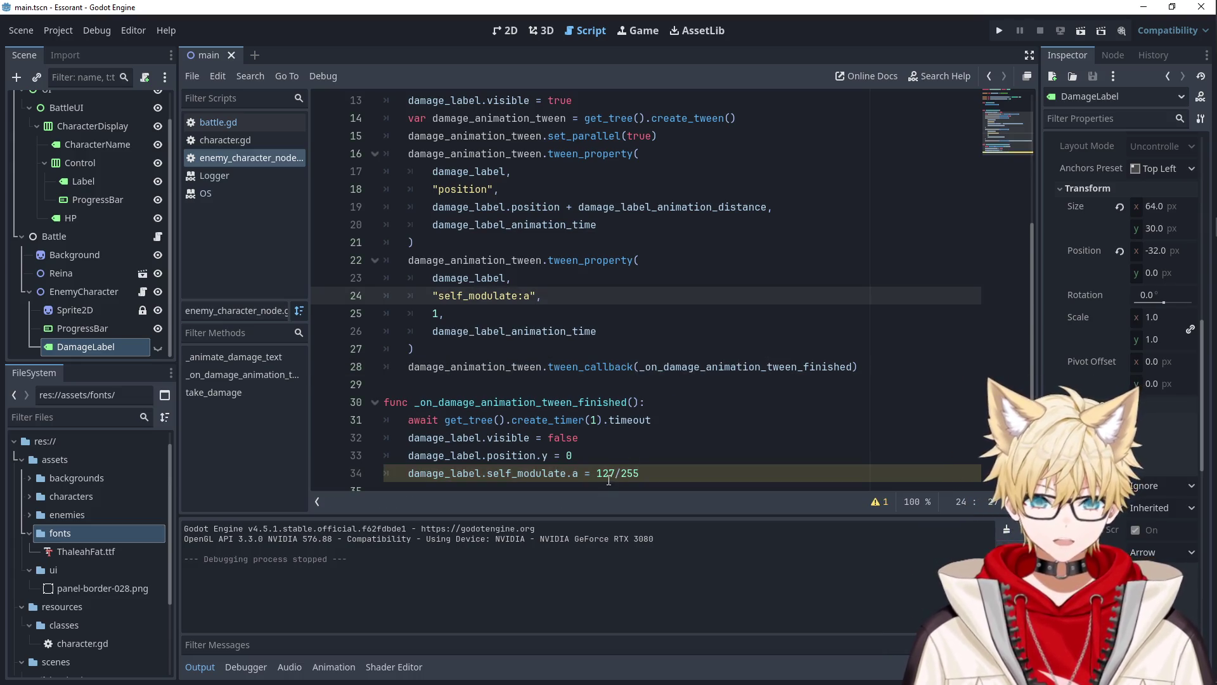
scroll(502, 477, "down", 1)
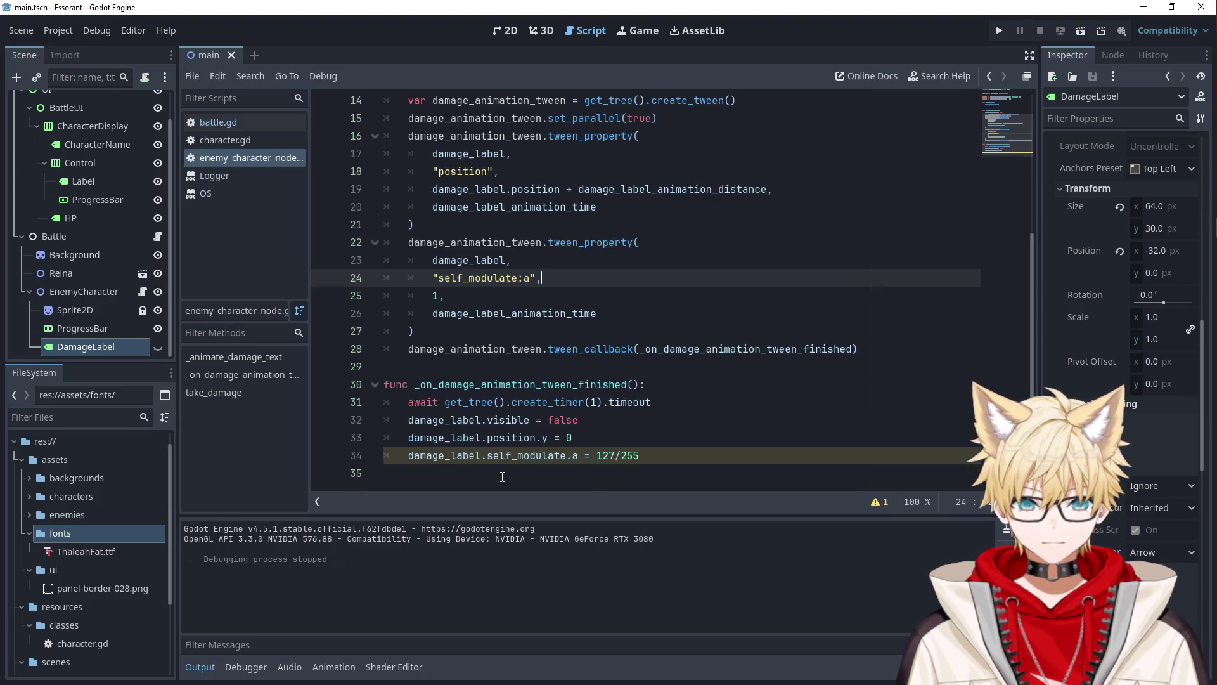
left_click(874, 502)
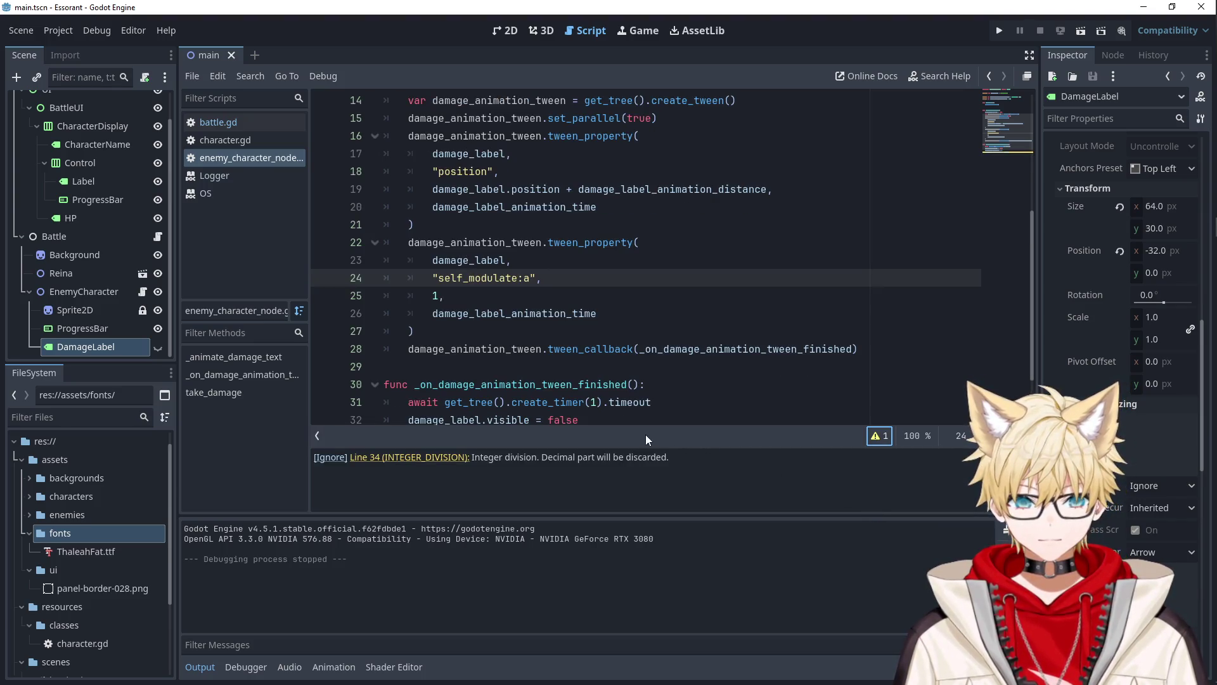
scroll(634, 380, "down", 2)
left_click(622, 384)
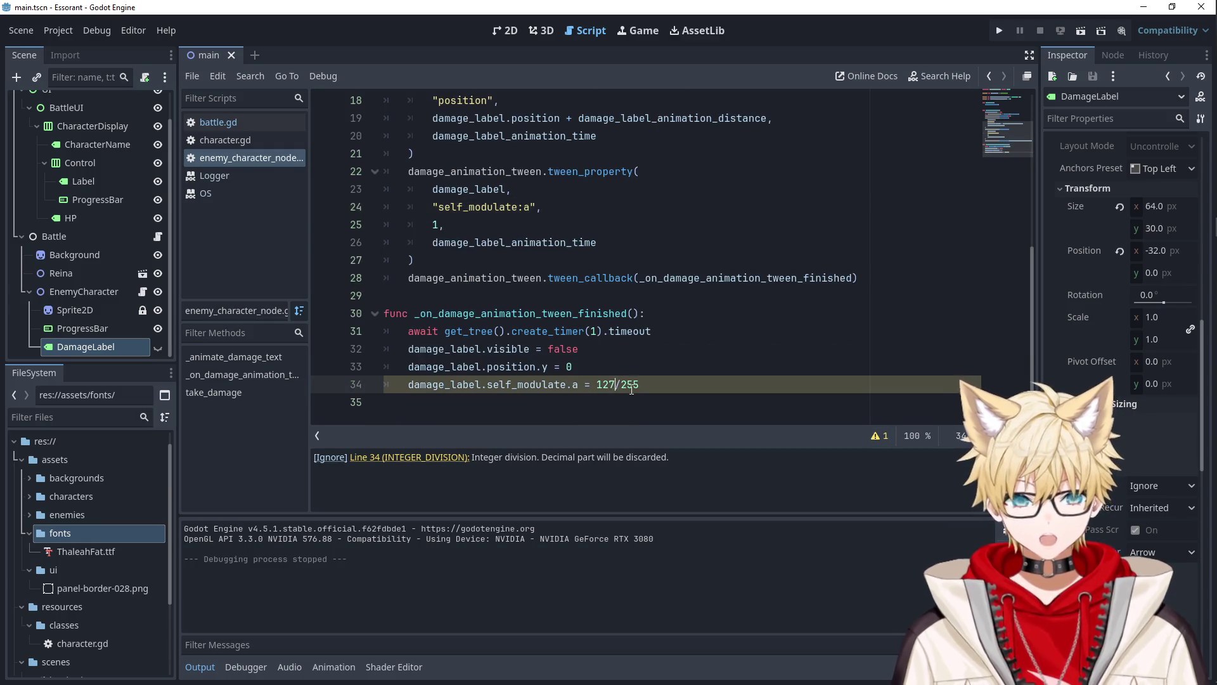
key("Delete")
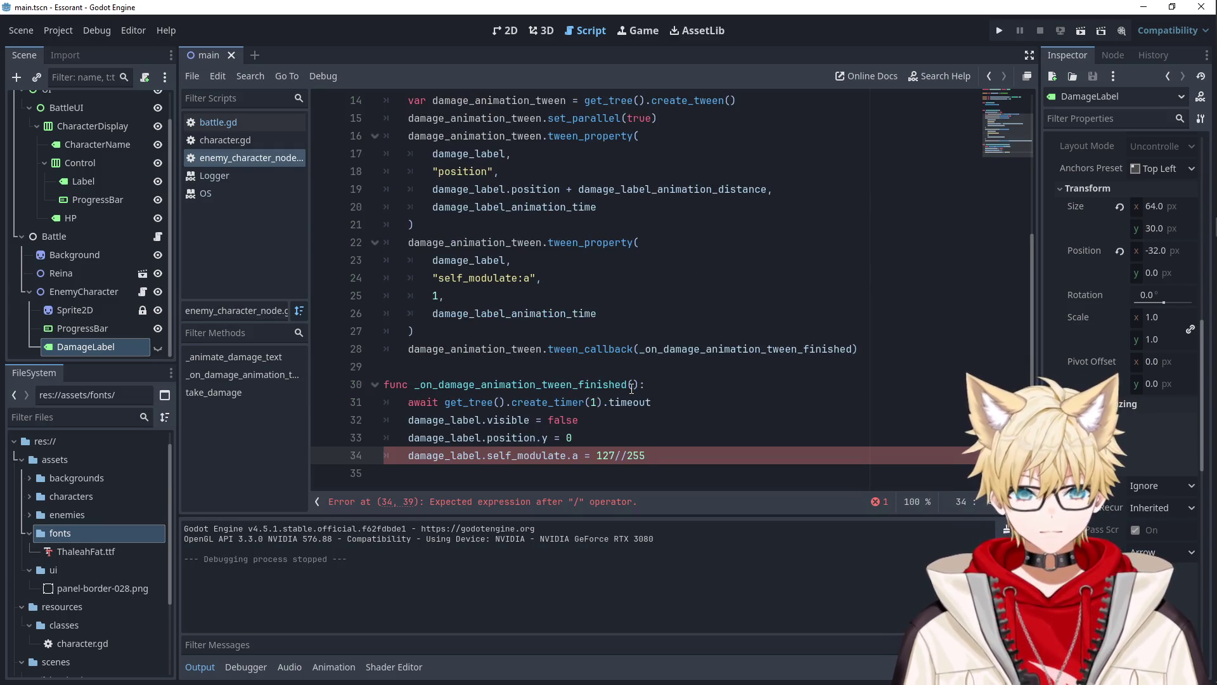
type(".0")
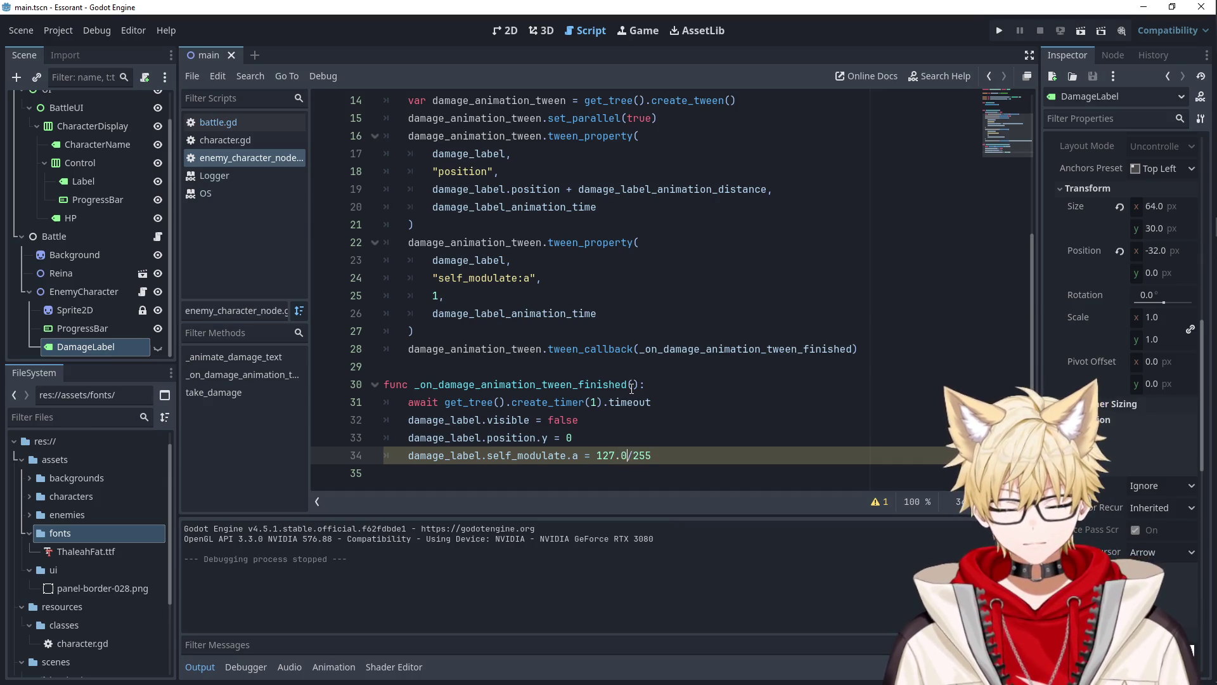
Space the division as '127.0 / 255', review the reset lines, and run the game
left_click(665, 462)
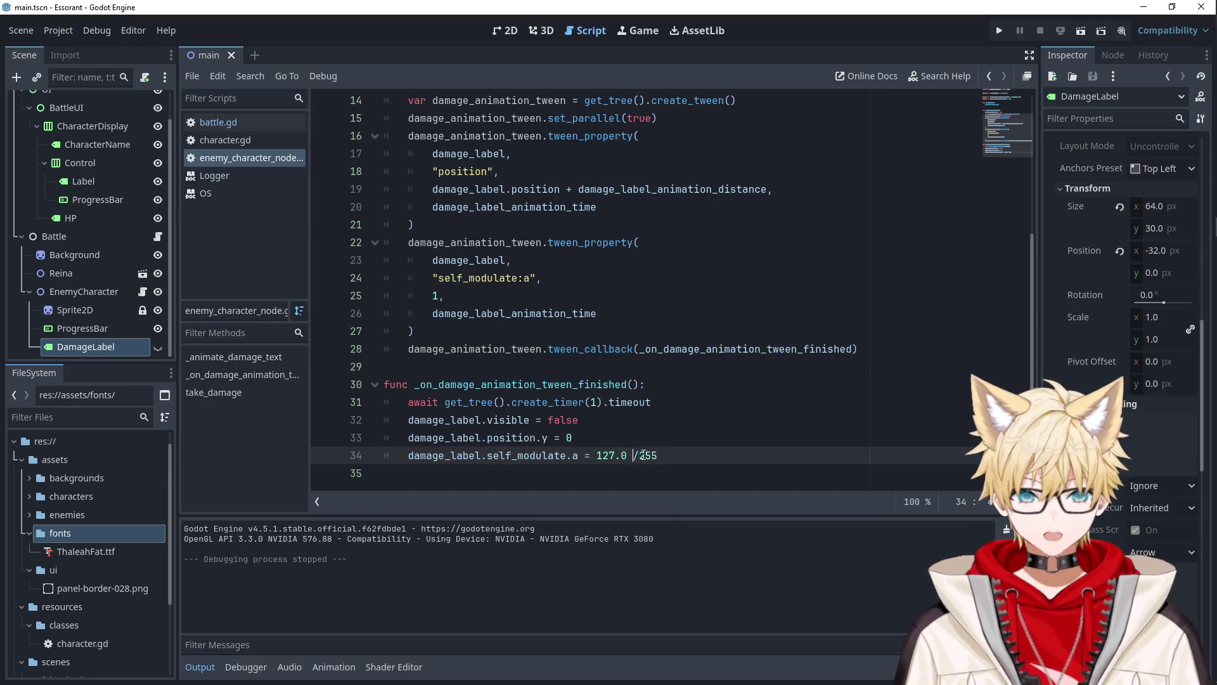
key("Right")
left_click(723, 438)
mouse_move(689, 478)
left_mouse_down()
mouse_move(409, 438)
mouse_move(516, 438)
left_mouse_up()
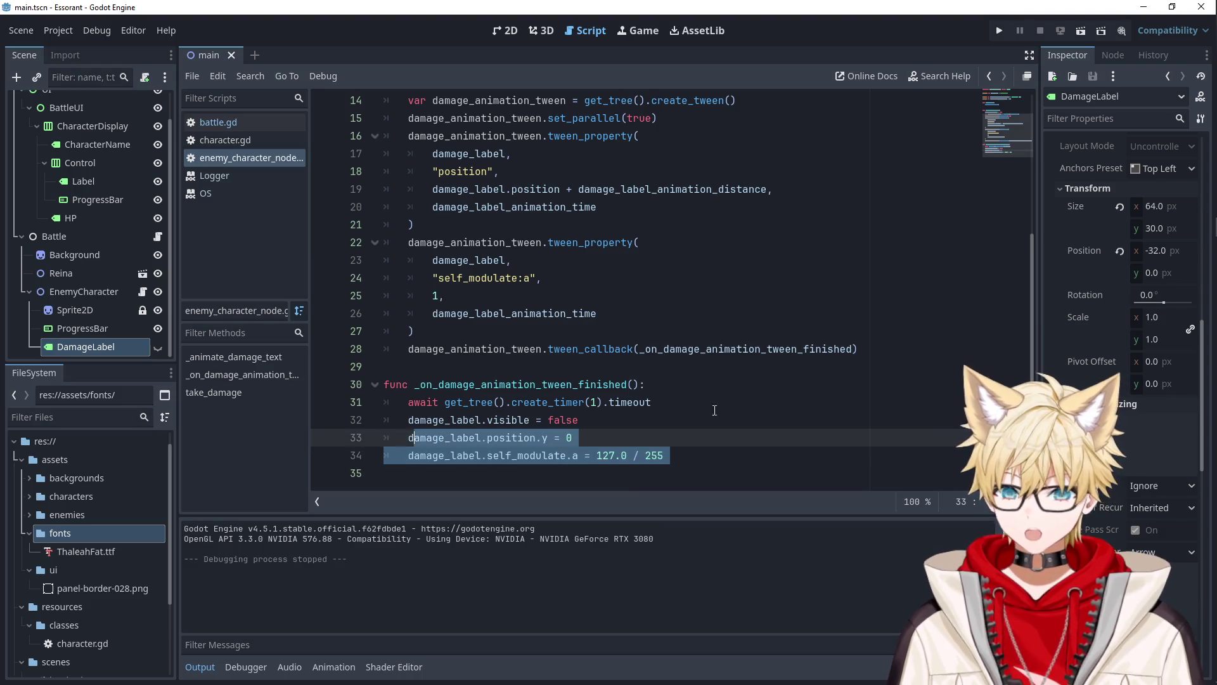
left_click(660, 402)
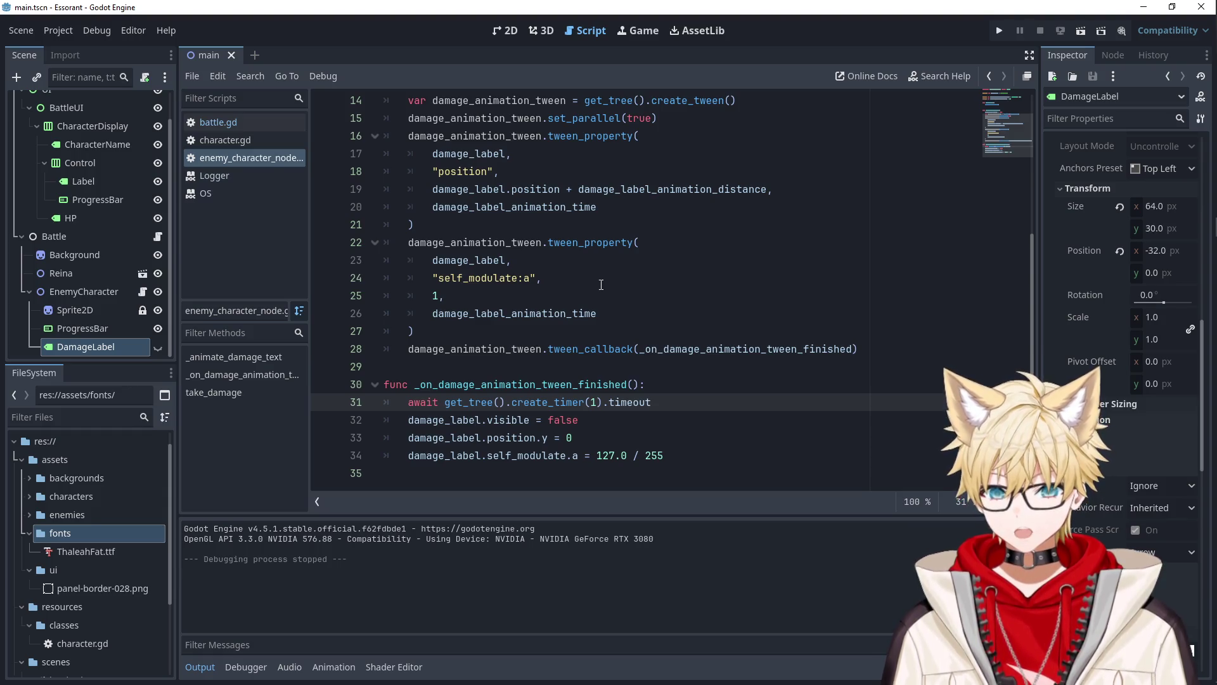
left_click(572, 302)
left_click(999, 30)
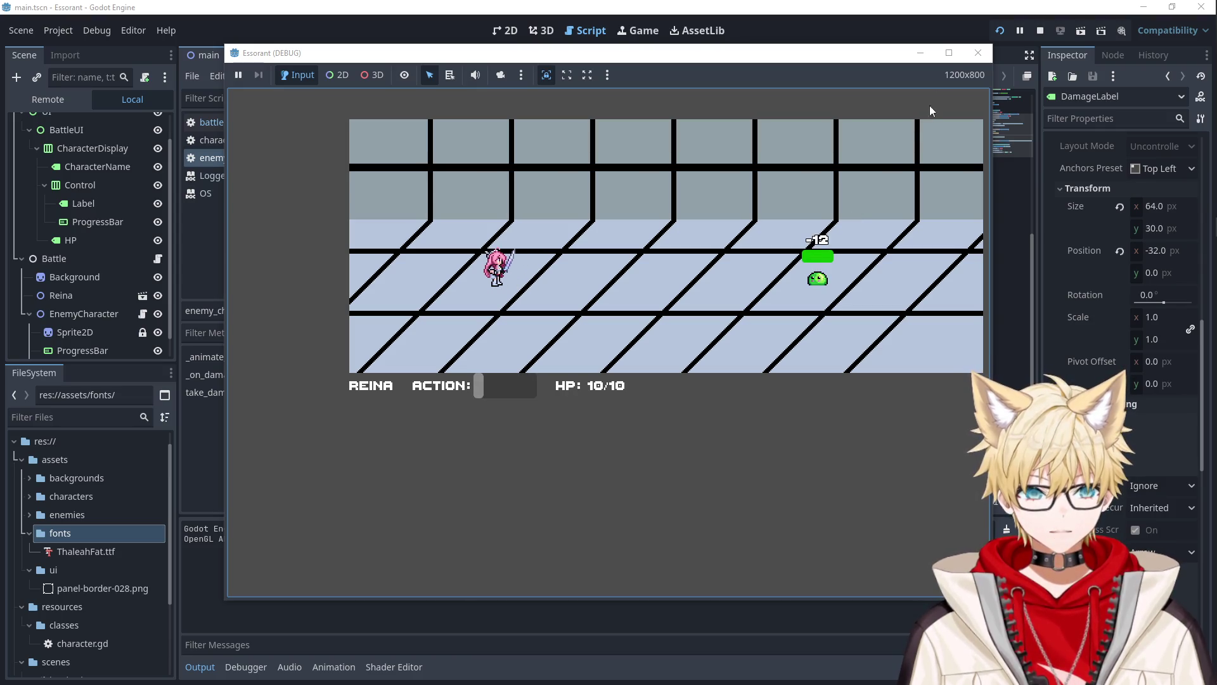
Close the Essorant (DEBUG) game window after checking the -12 damage label
left_click(979, 53)
scroll(543, 342, "up", 5)
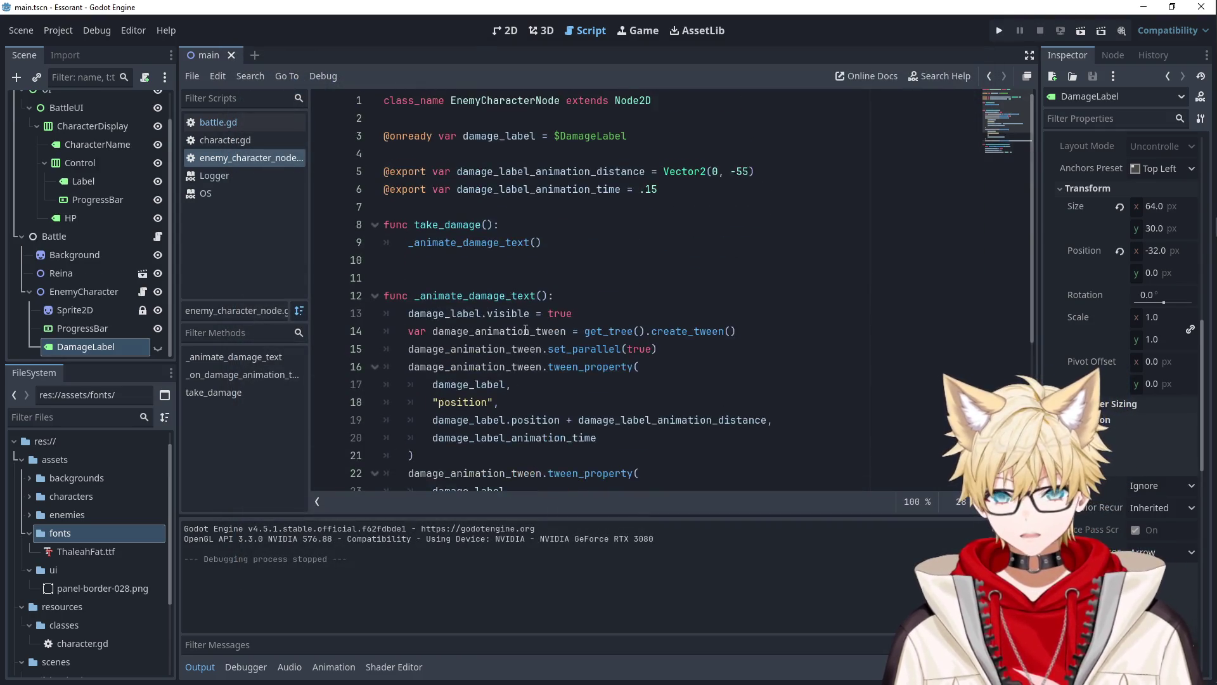
Scroll through enemy_character_node.gd and review the reset code on lines 30–34
scroll(549, 324, "down", 5)
left_click(646, 263)
scroll(415, 215, "up", 5)
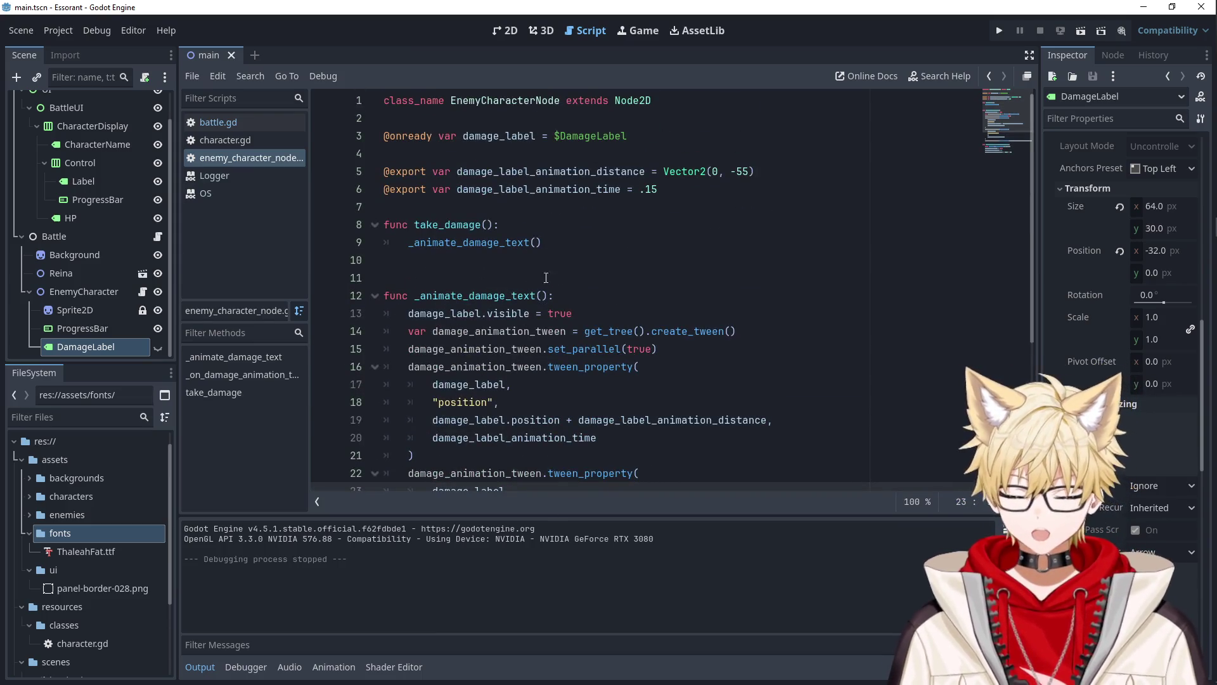
scroll(571, 389, "down", 5)
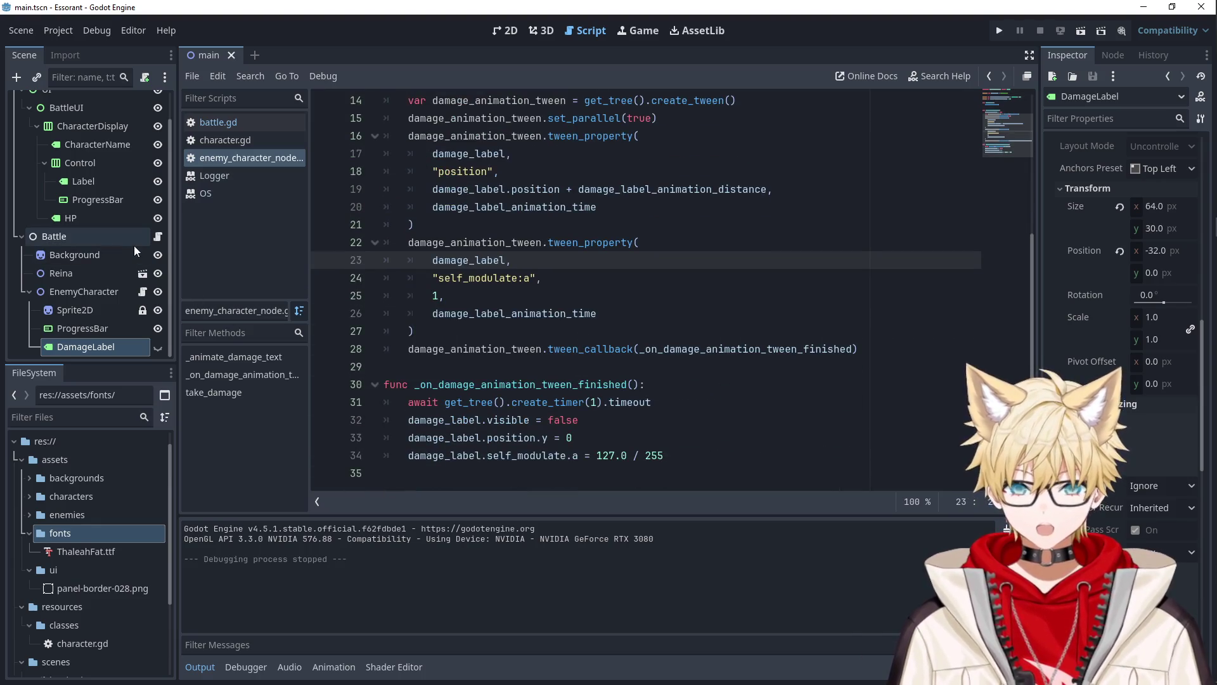
scroll(568, 367, "up", 1)
scroll(568, 368, "up", 4)
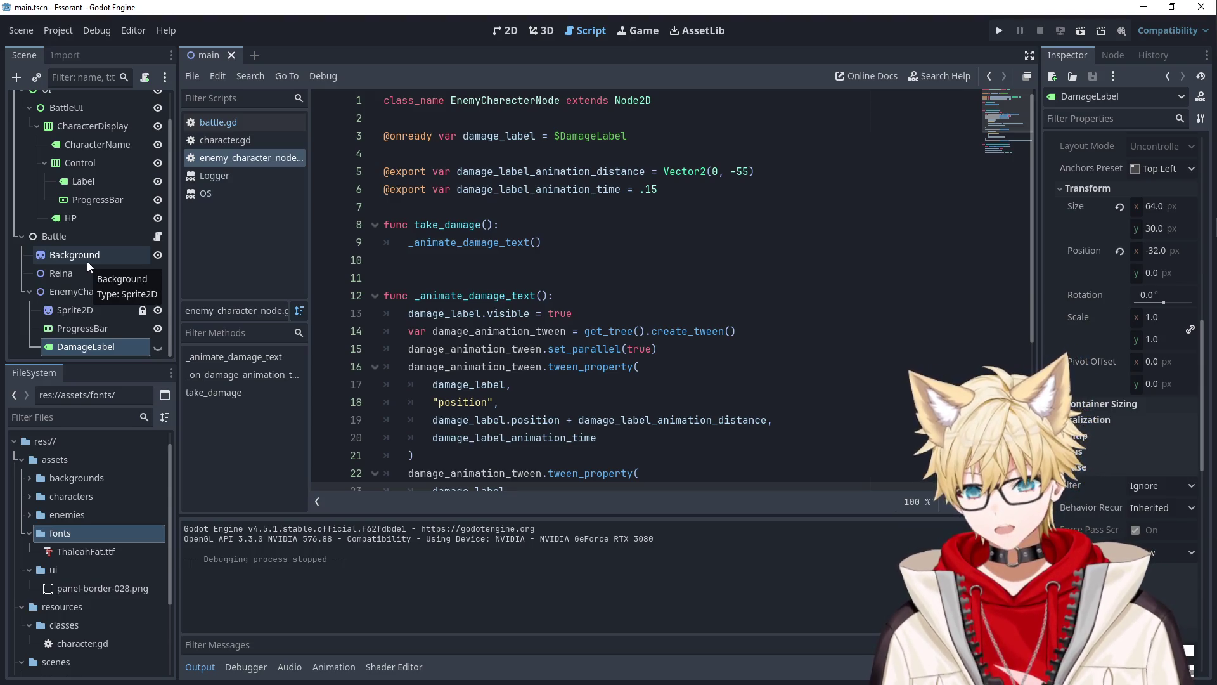
scroll(521, 349, "down", 5)
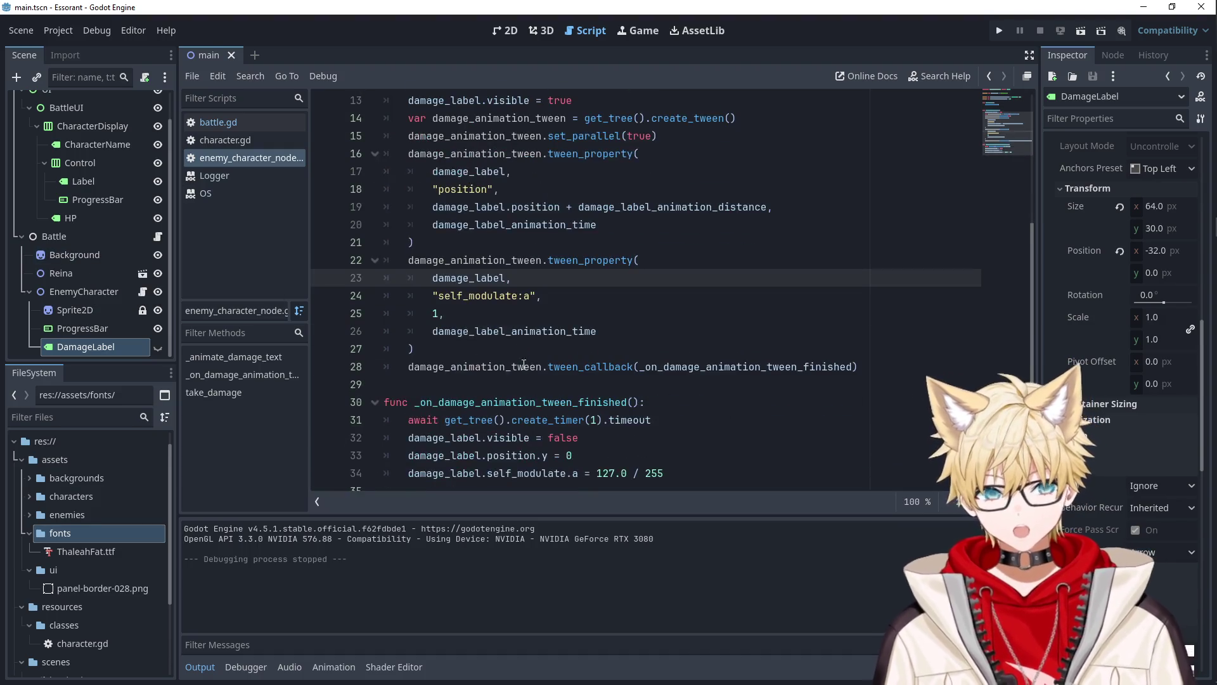
left_click_drag(711, 469, 383, 384)
left_click(748, 403)
Look over the script once more, then switch to the 2D view and pan across the battle scene
scroll(757, 303, "up", 5)
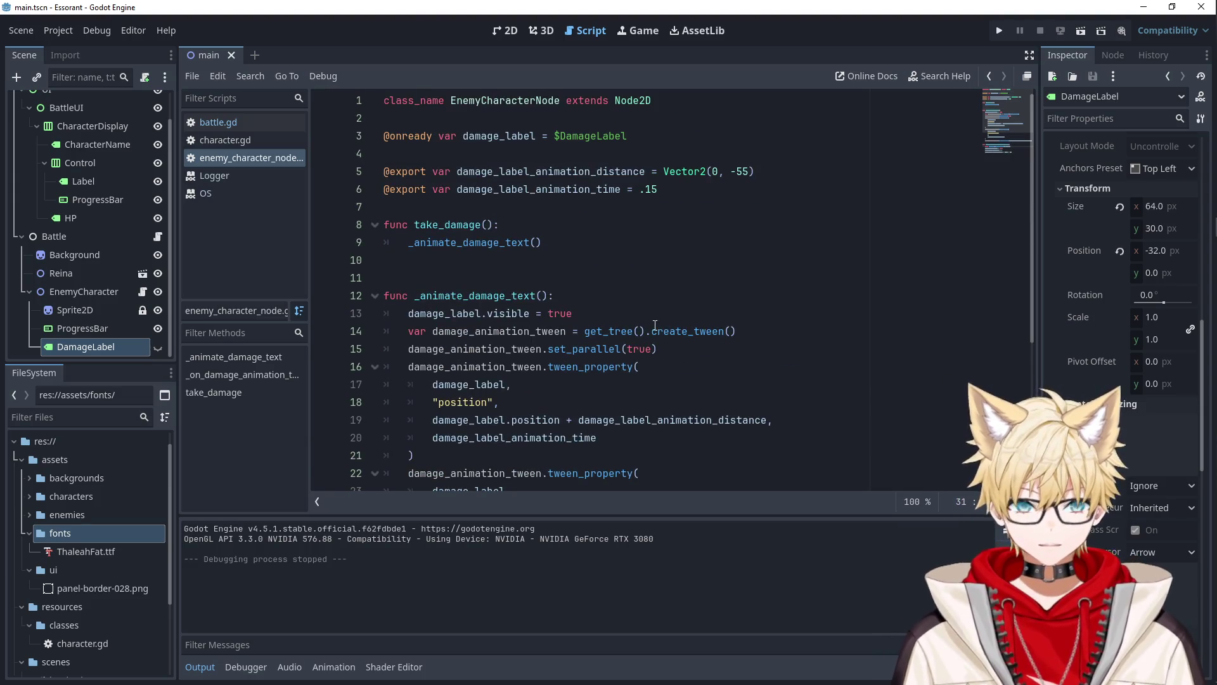
left_click(552, 261)
scroll(507, 317, "down", 5)
left_click(461, 376)
left_click(461, 367)
scroll(127, 247, "up", 1)
scroll(127, 248, "down", 1)
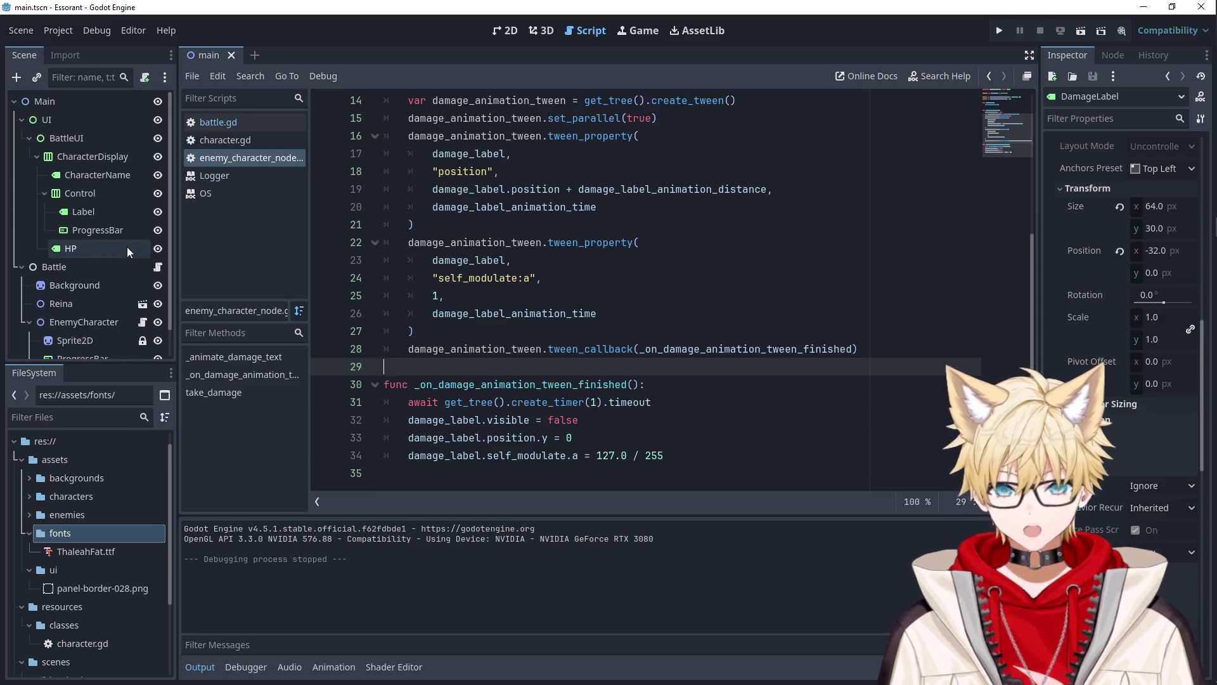
left_click(501, 37)
scroll(686, 325, "down", 6)
left_click_drag(447, 311, 501, 302)
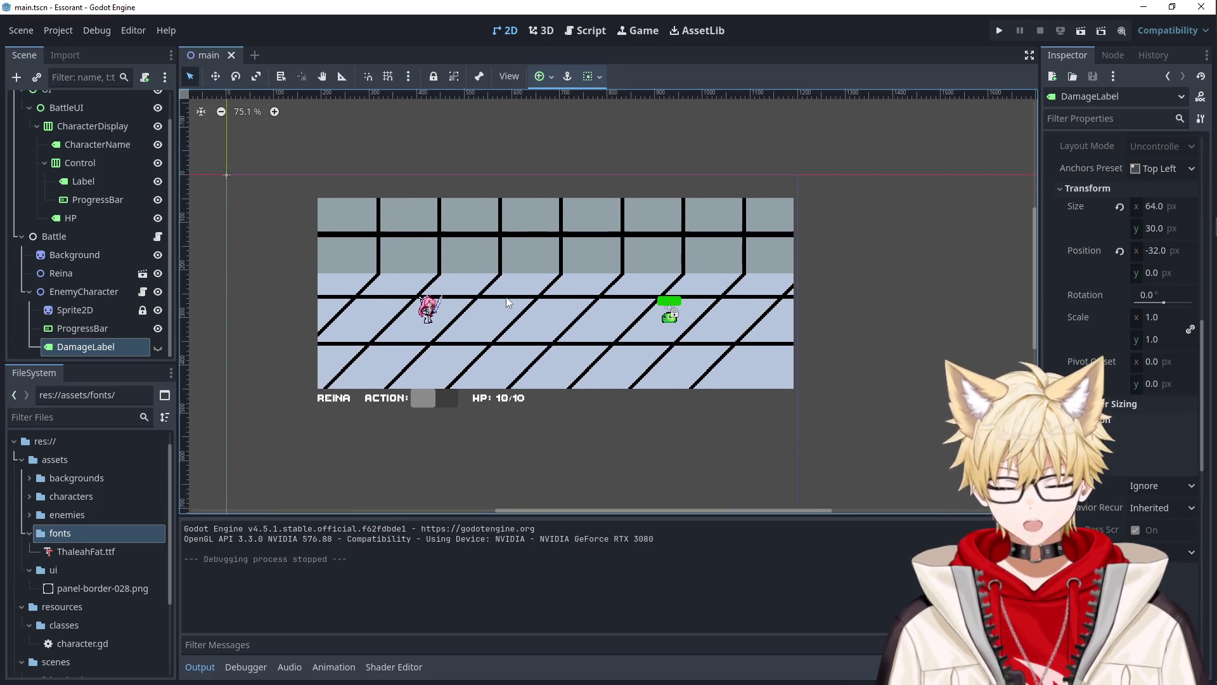
Zoom the 2D canvas and open the Battle node's script, battle.gd
scroll(533, 302, "up", 5)
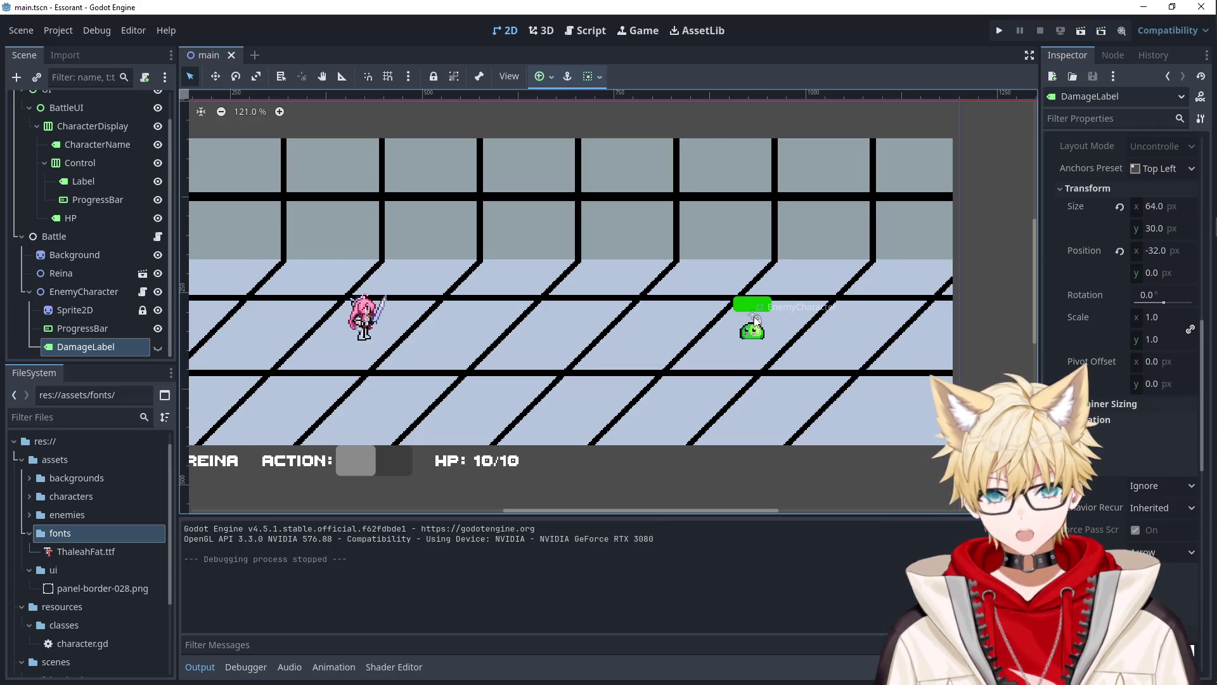
scroll(101, 294, "up", 2)
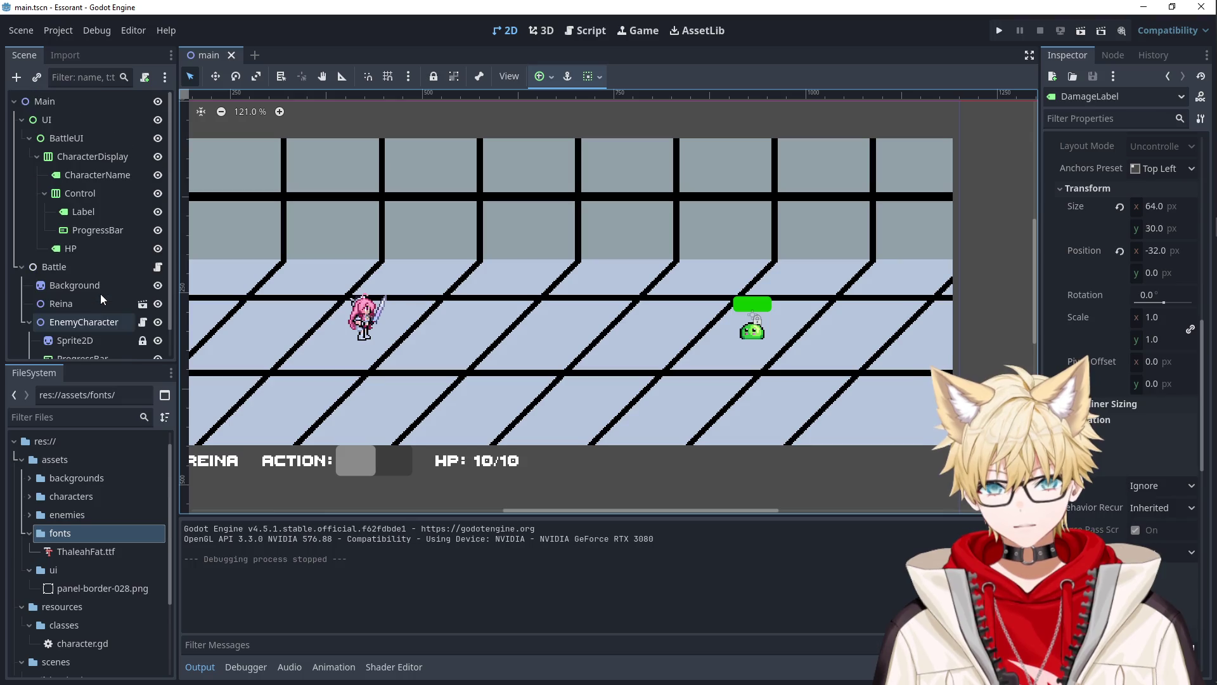
scroll(120, 229, "down", 2)
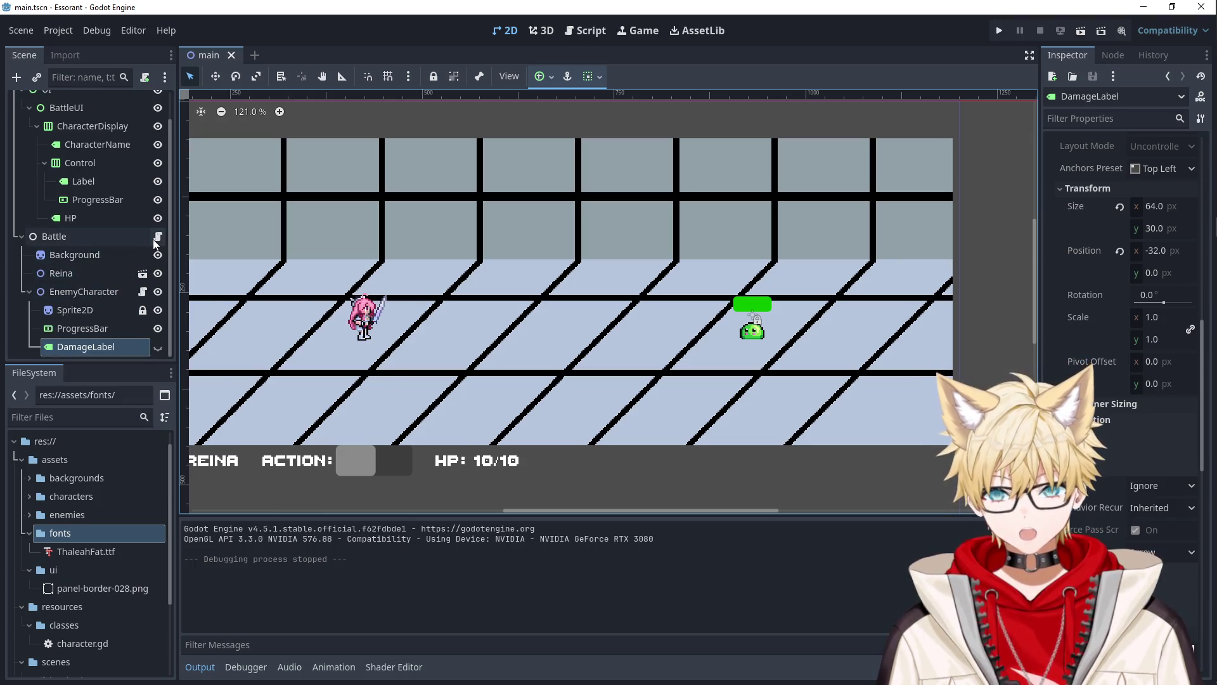
left_click(158, 236)
Look over the cooldown function in battle.gd, placing the caret on line 13
scroll(570, 317, "up", 5)
left_click_drag(599, 402, 349, 301)
left_click(730, 385)
left_click(596, 313)
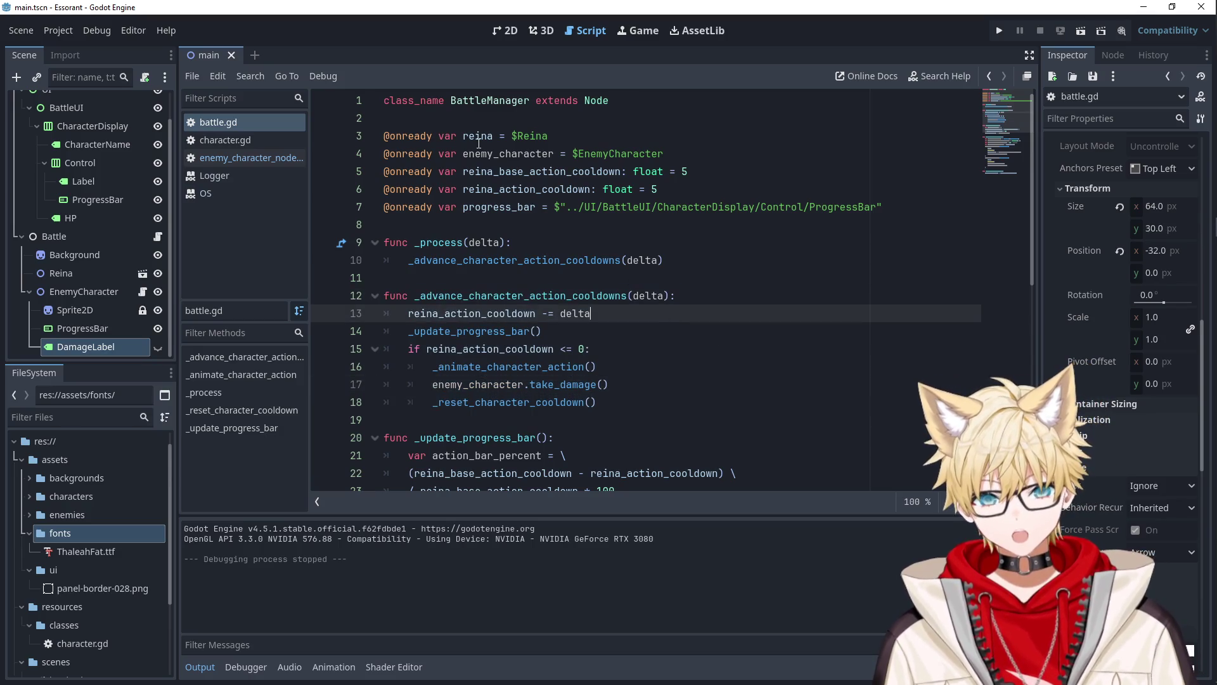
Inspect the enemy_character variable on line 4 of battle.gd, then return to the 2D battle scene
double_click(543, 154)
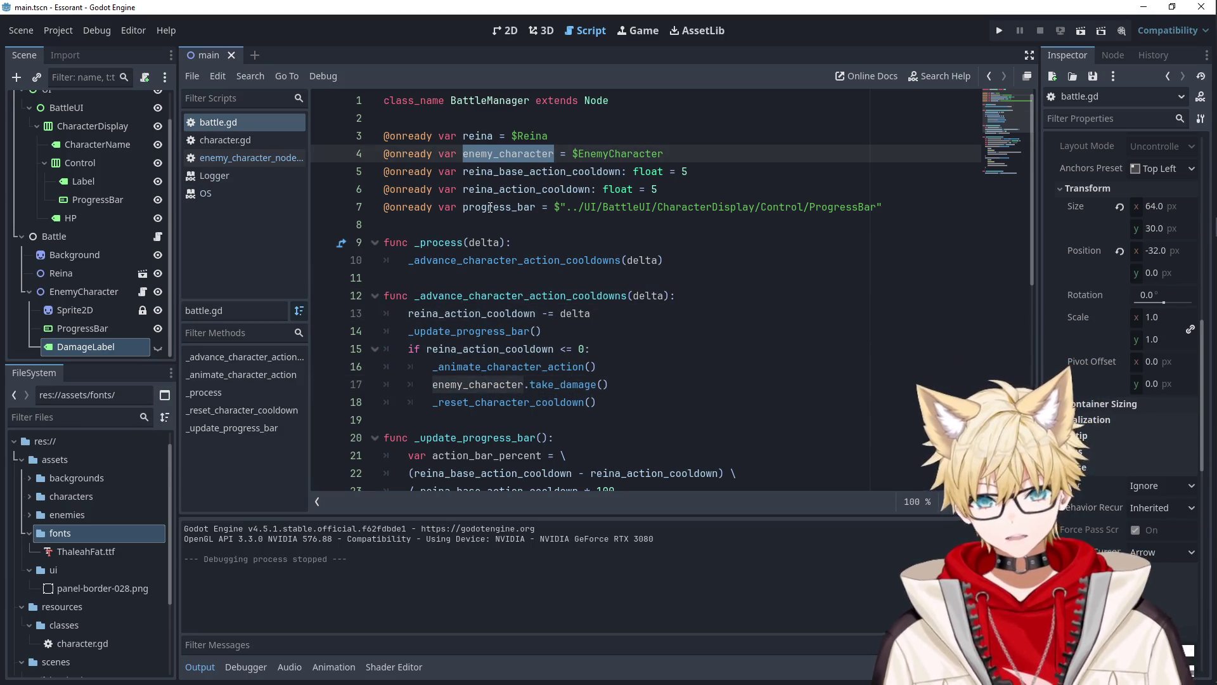
scroll(525, 280, "down", 1)
scroll(524, 281, "up", 1)
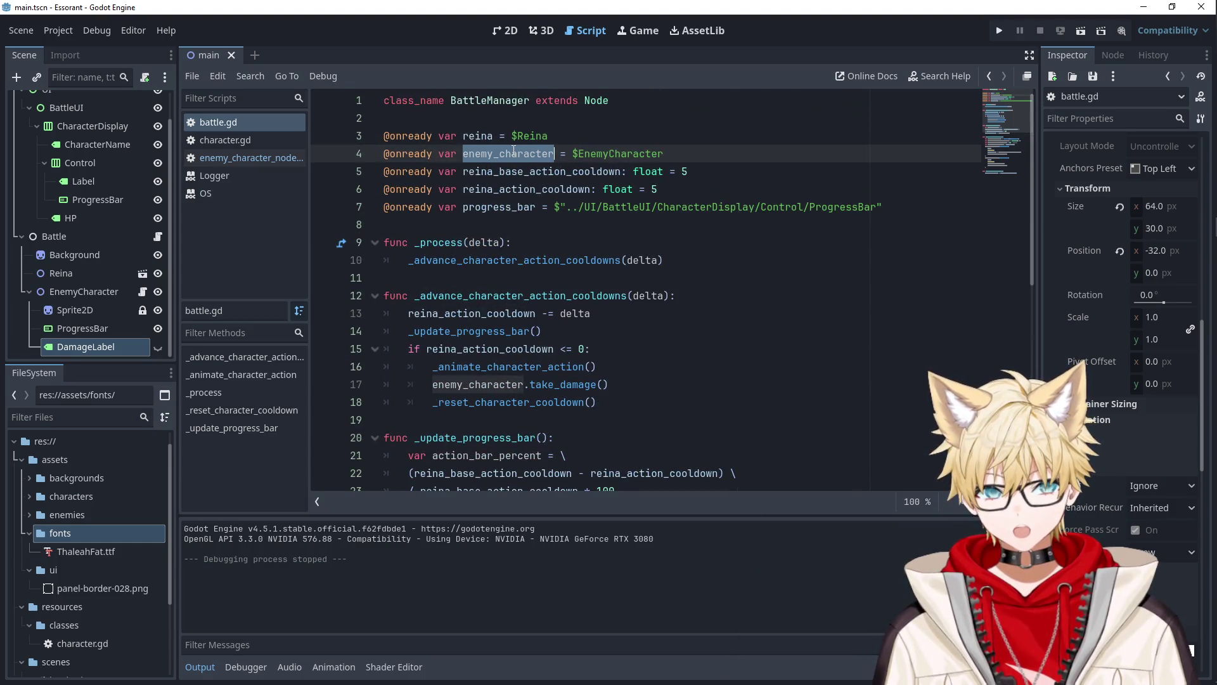
left_click(515, 220)
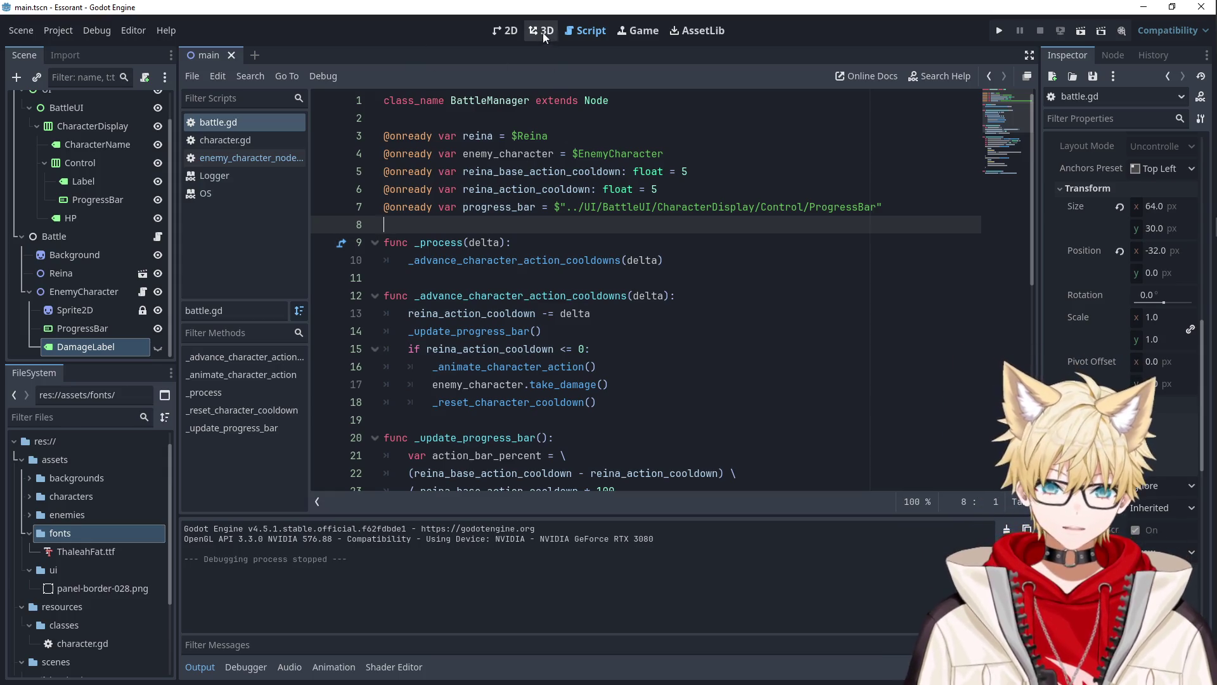
left_click(518, 30)
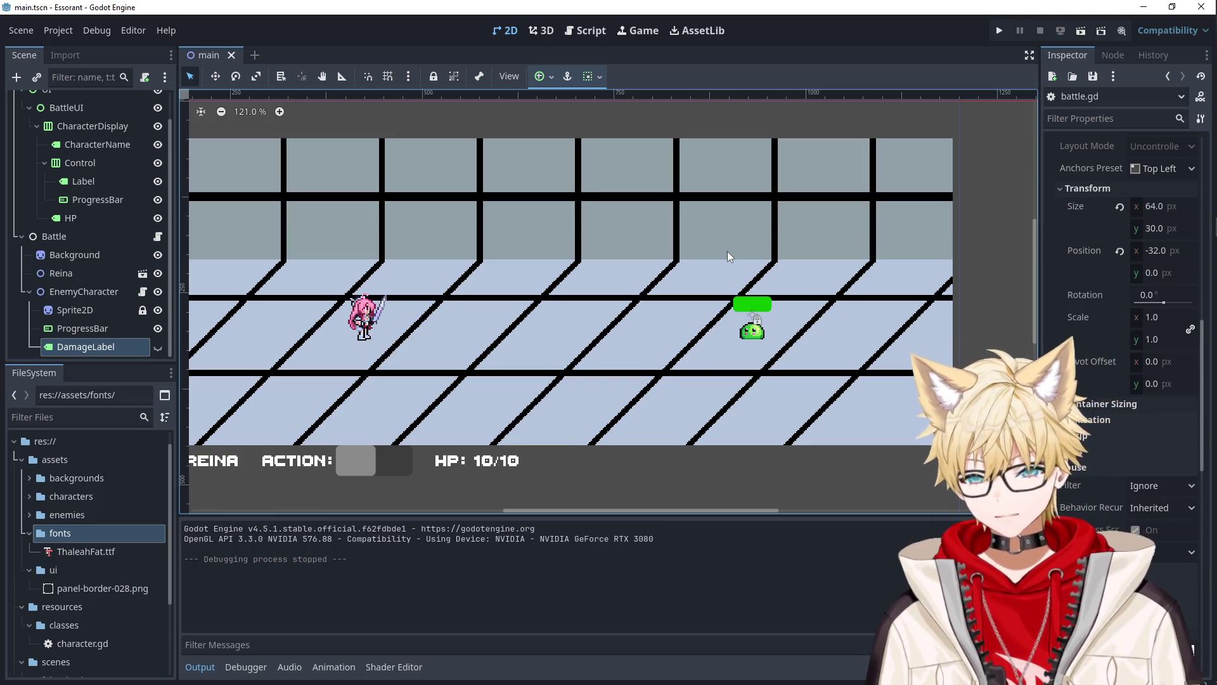
mouse_move(1196, 110)
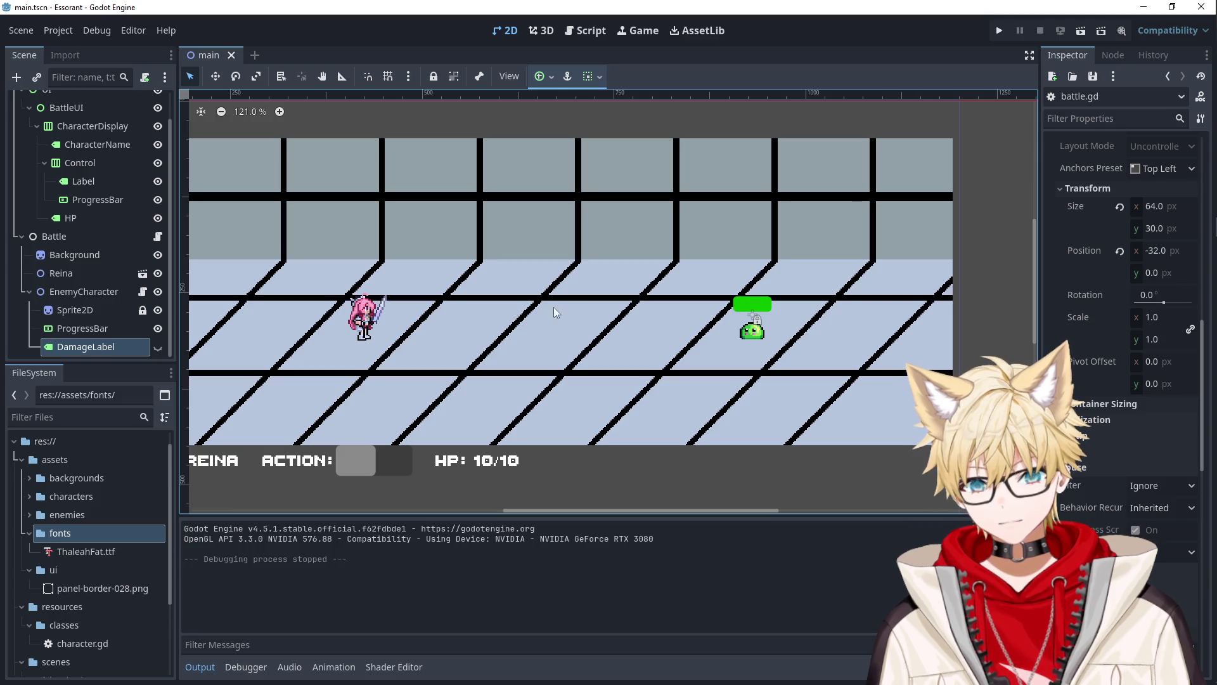
scroll(780, 327, "up", 10)
scroll(759, 334, "up", 9)
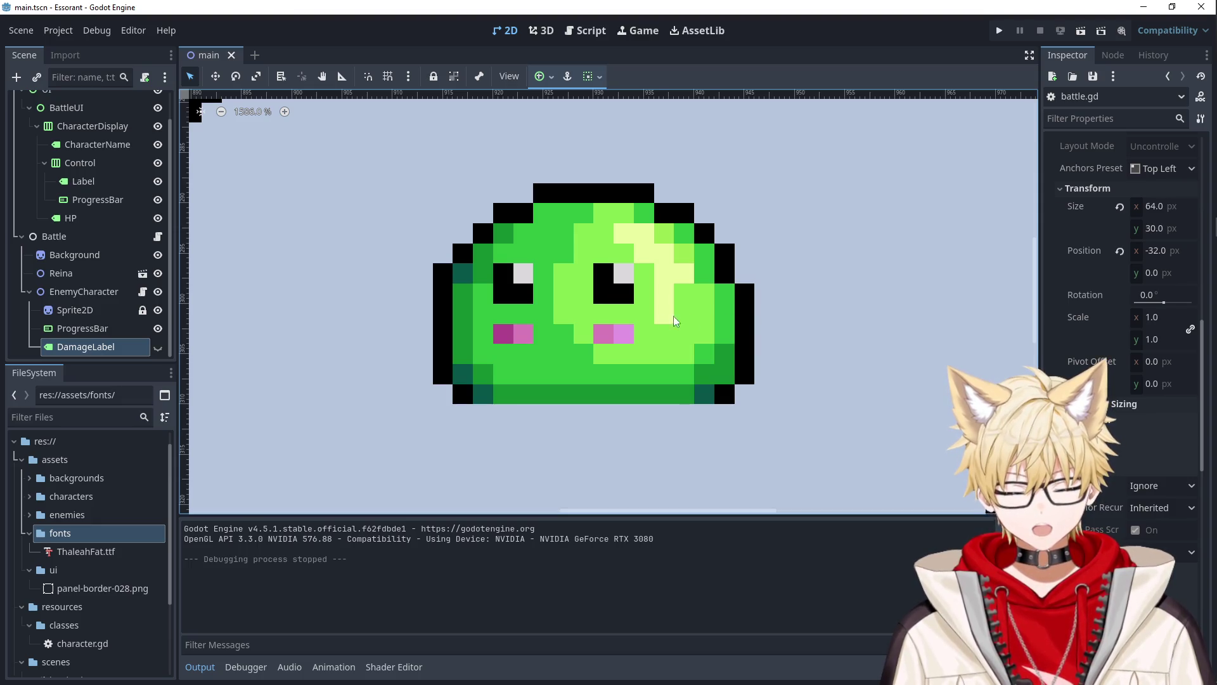
Zoom the 2D viewport out to about 90% to show the slime, its health bar and Reina's 10/10 HP
scroll(622, 304, "up", 3)
left_click_drag(608, 291, 614, 299)
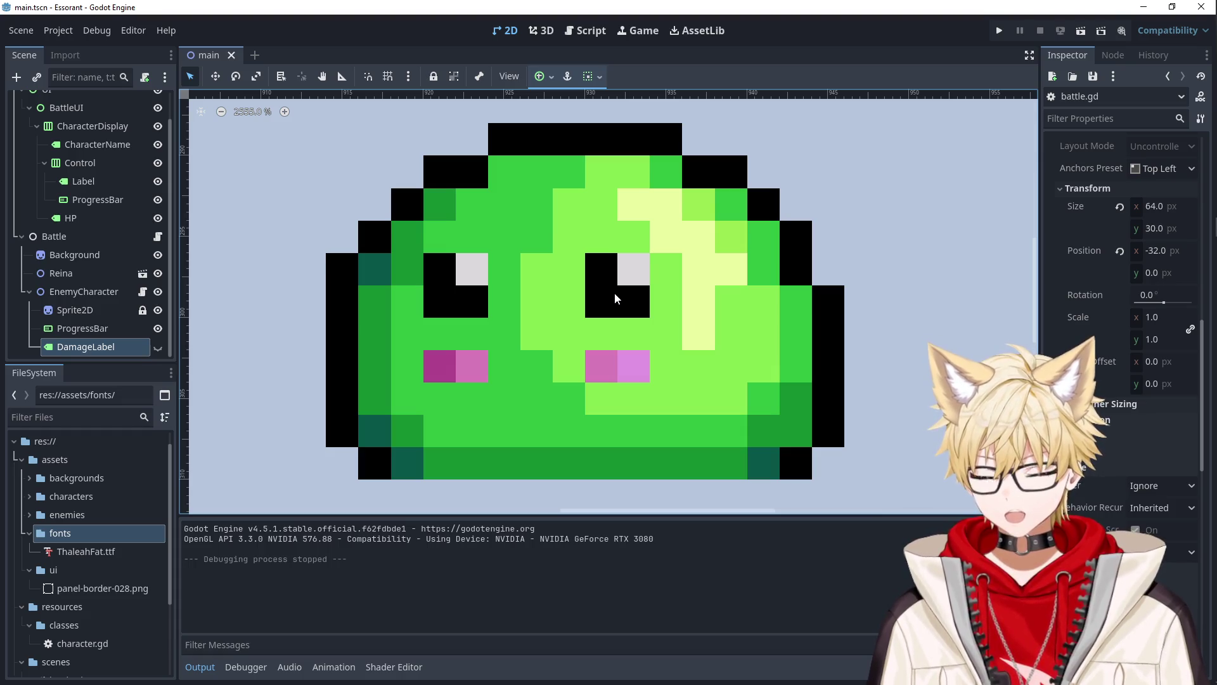
scroll(607, 298, "down", 15)
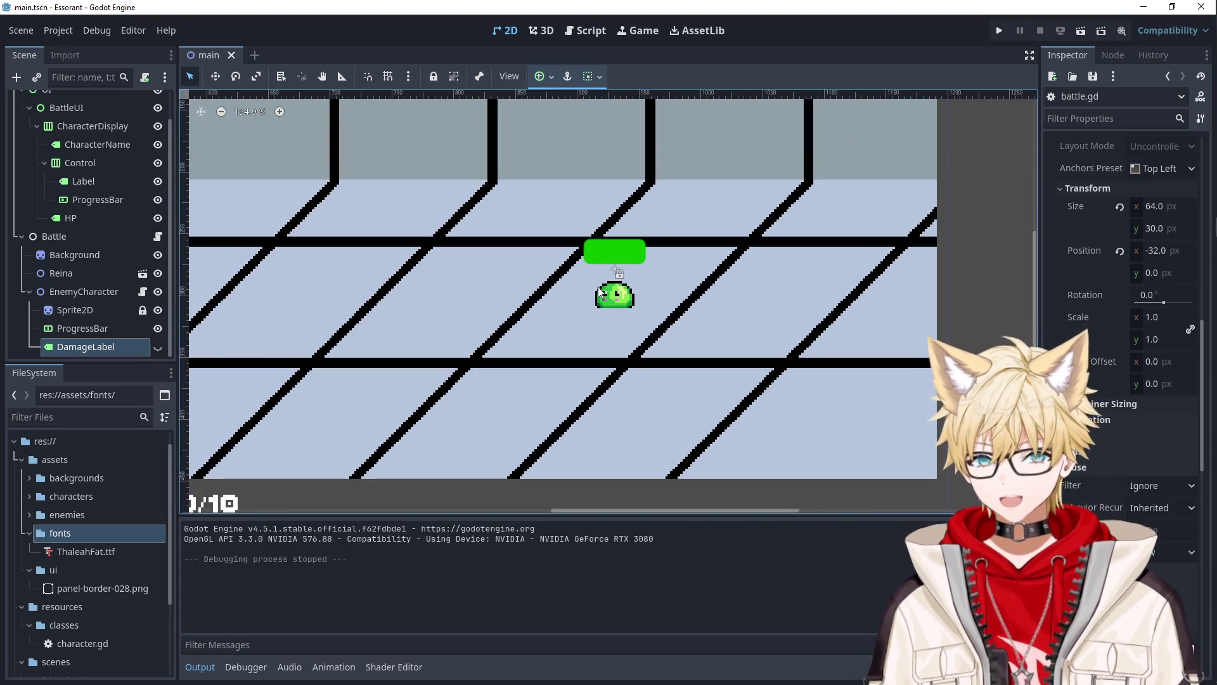
mouse_move(1214, 186)
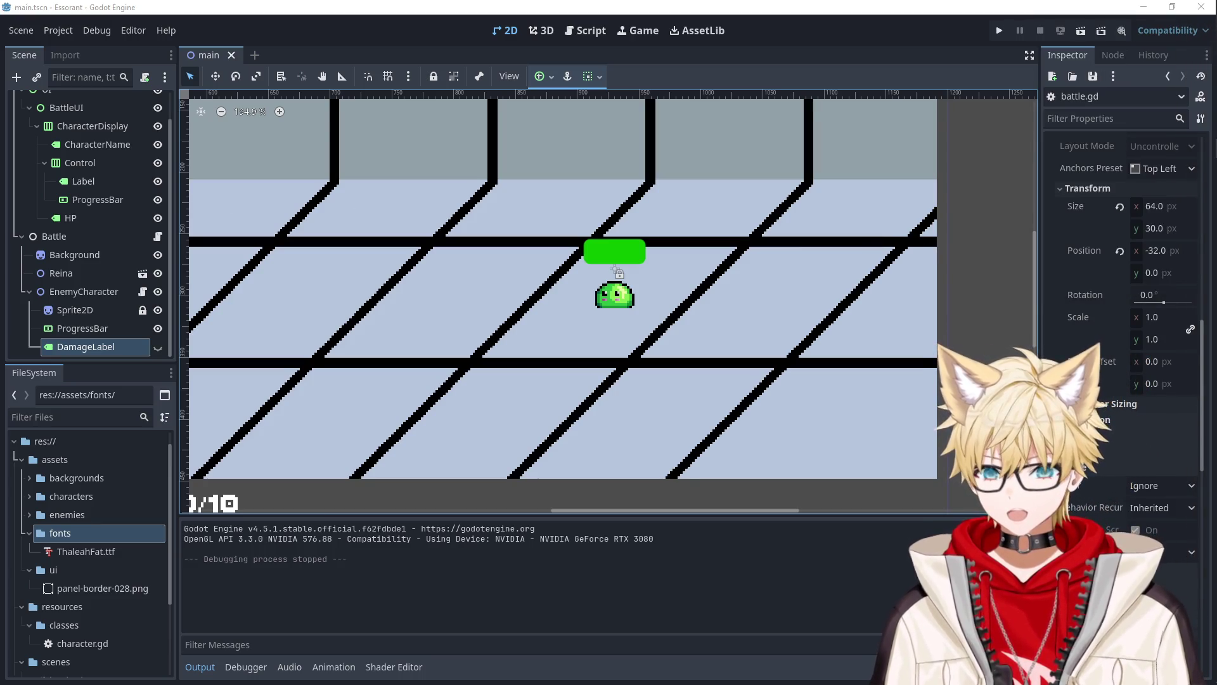
scroll(612, 296, "down", 4)
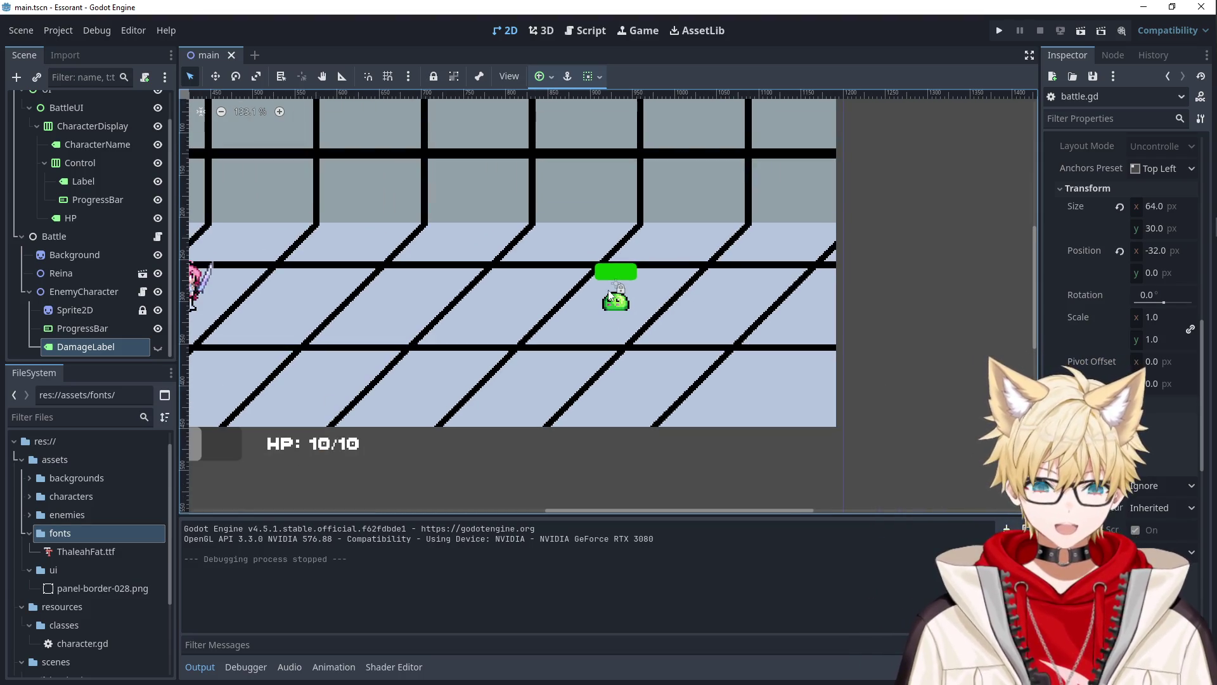
scroll(425, 273, "down", 4)
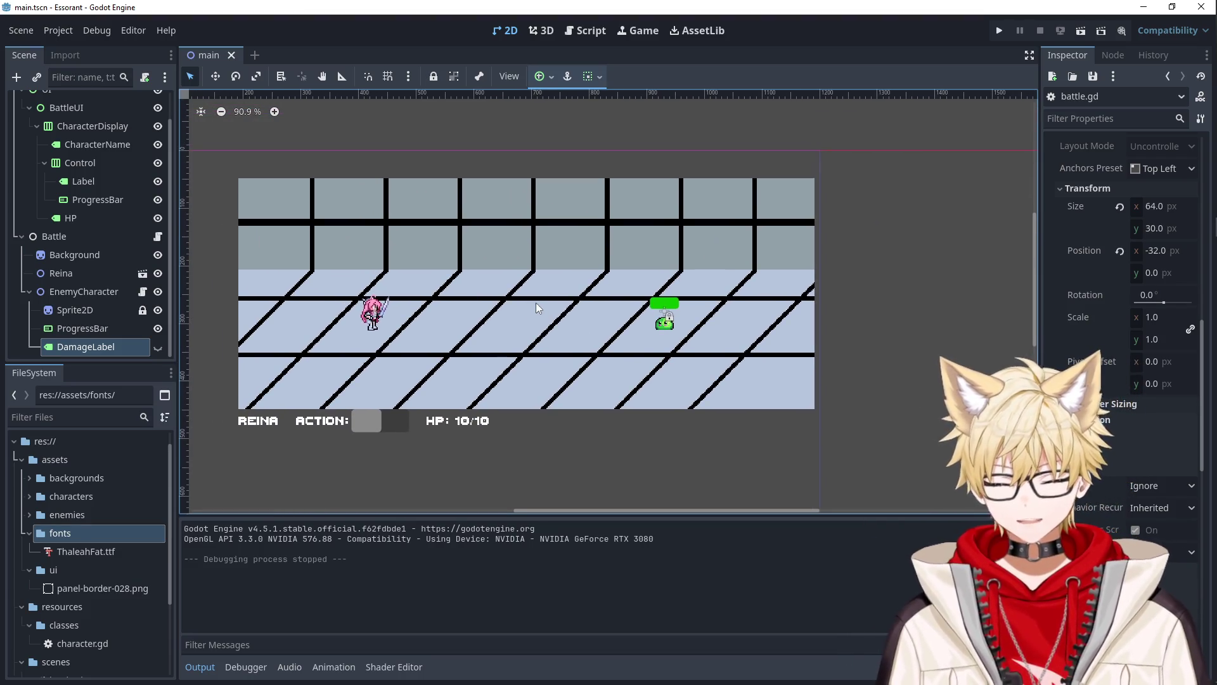
left_click(999, 30)
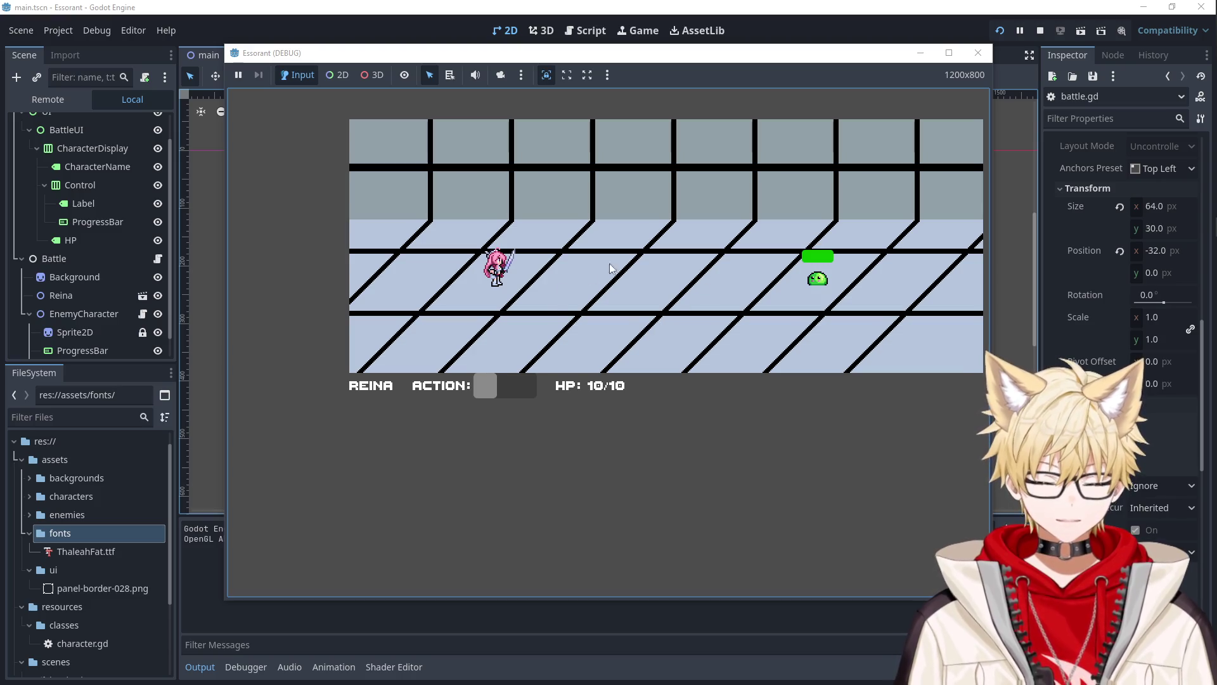
left_click(978, 52)
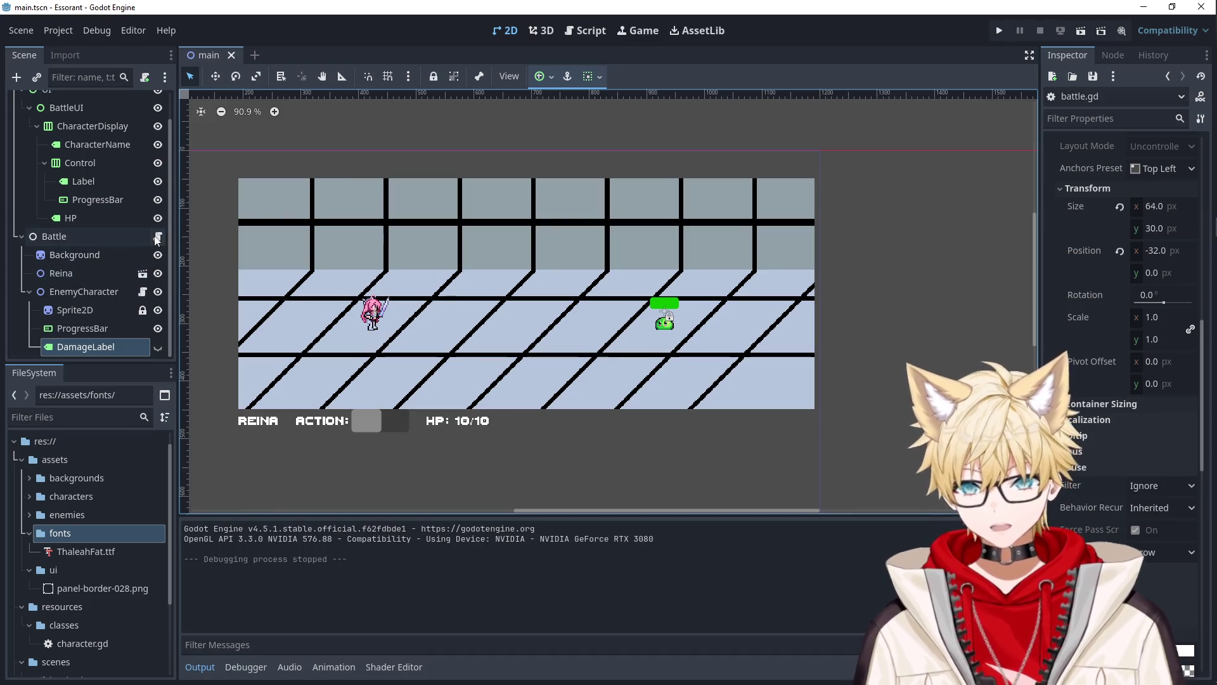
Open battle.gd from the Battle node and inspect the reina and enemy_character variables
left_click(157, 237)
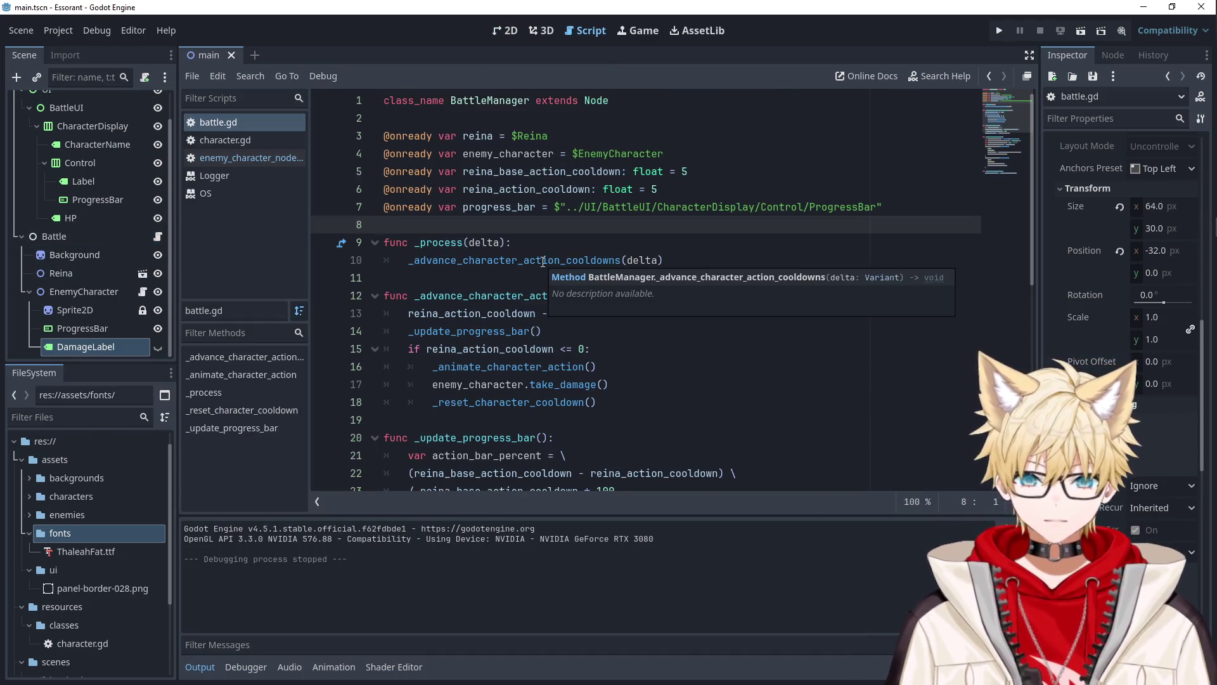
double_click(507, 154)
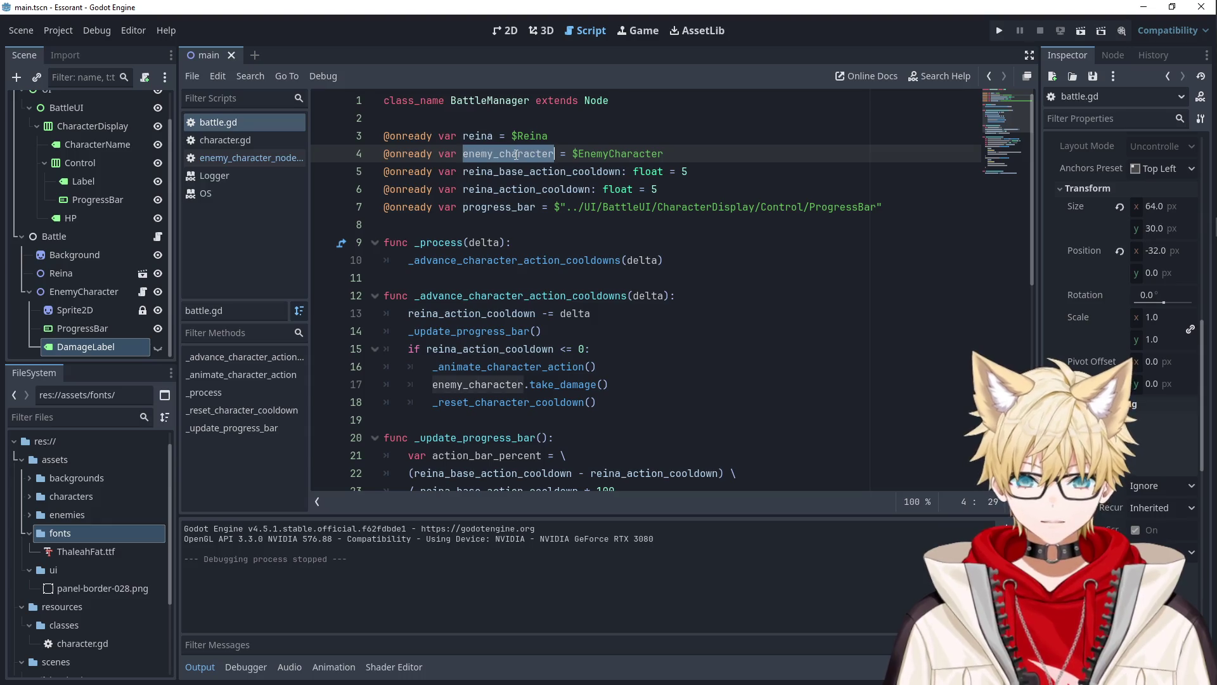
double_click(479, 136)
double_click(507, 153)
double_click(479, 136)
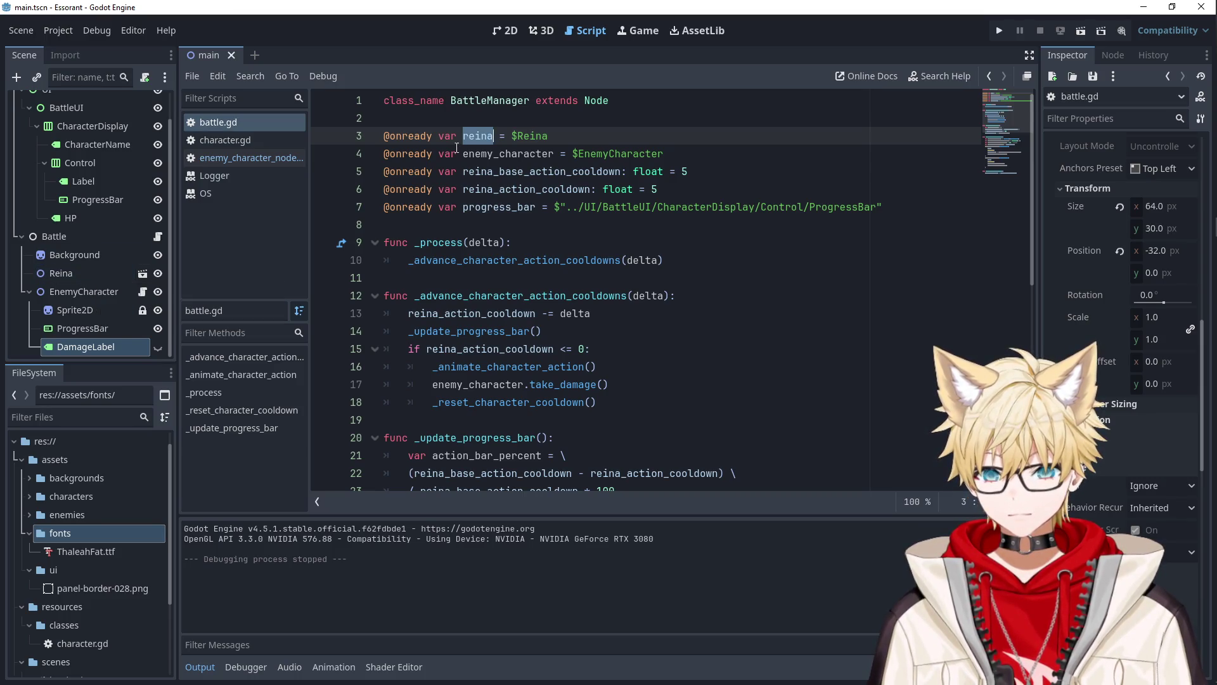
double_click(513, 155)
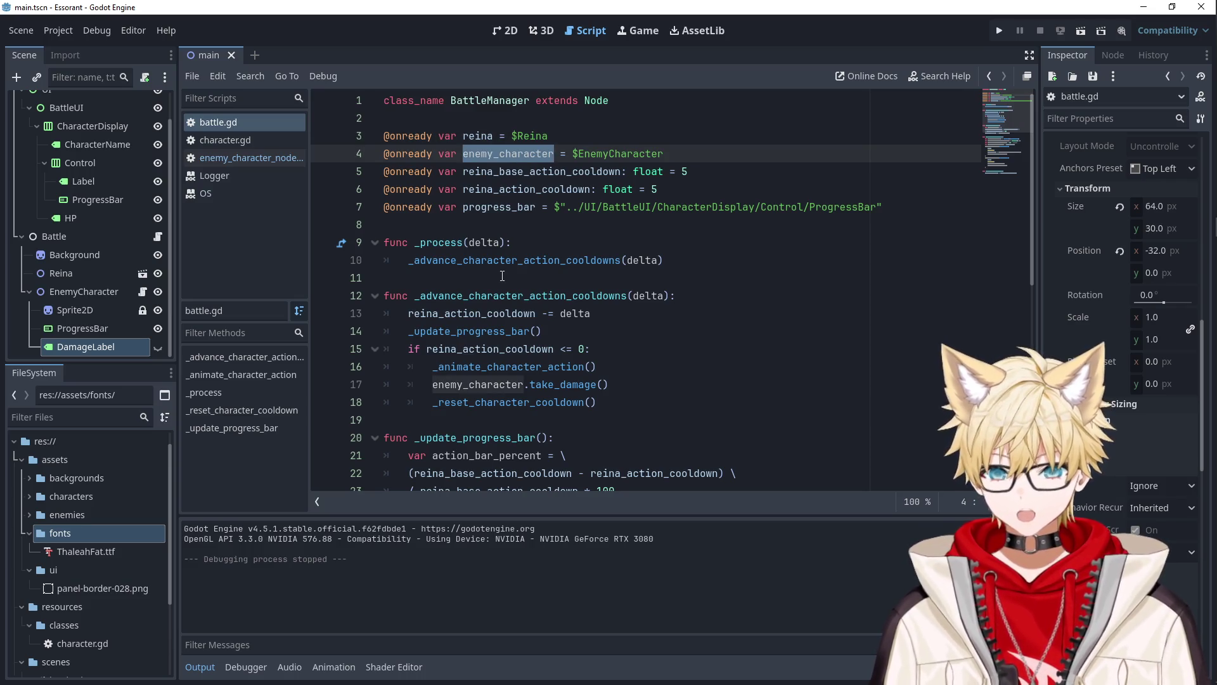
Inspect the _advance_character_action_cooldowns function, then return to the 2D scene view
scroll(501, 279, "down", 2)
scroll(482, 285, "up", 2)
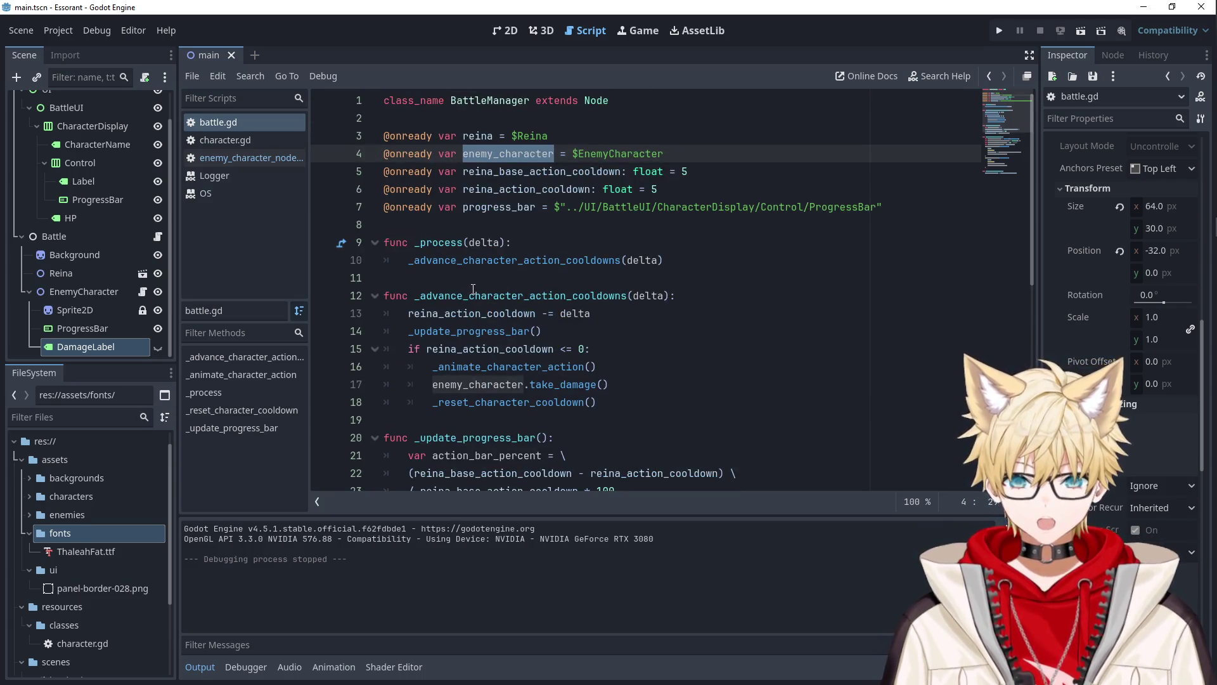
double_click(473, 291)
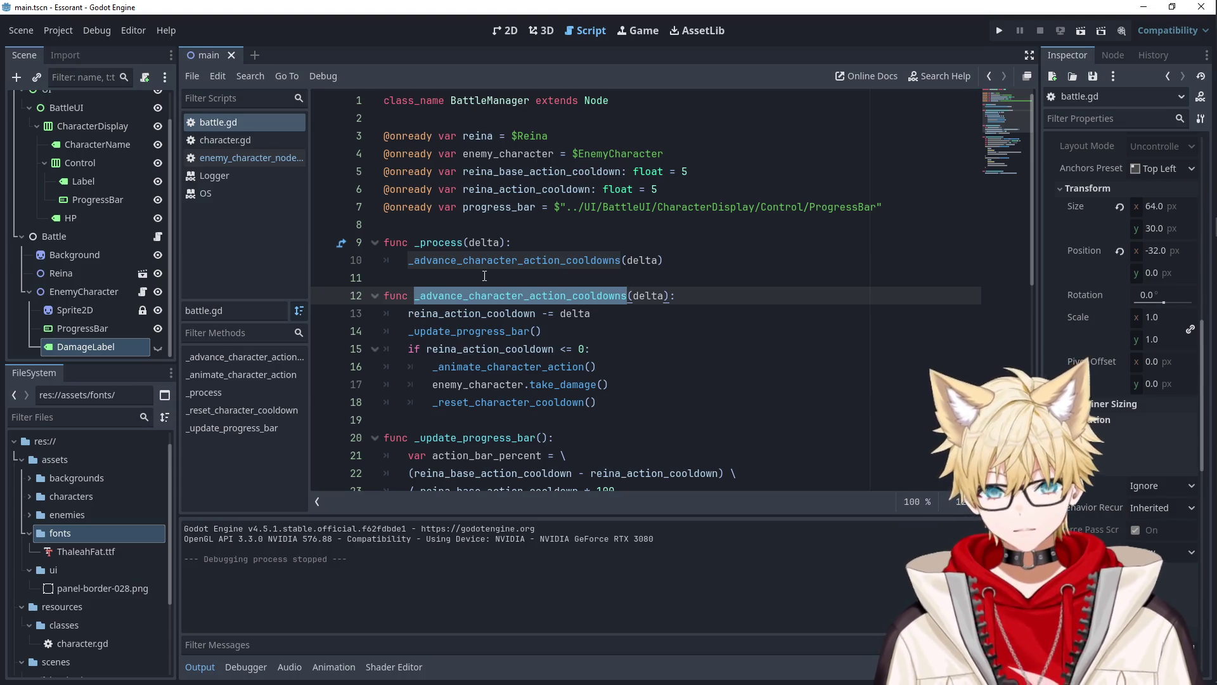
double_click(509, 154)
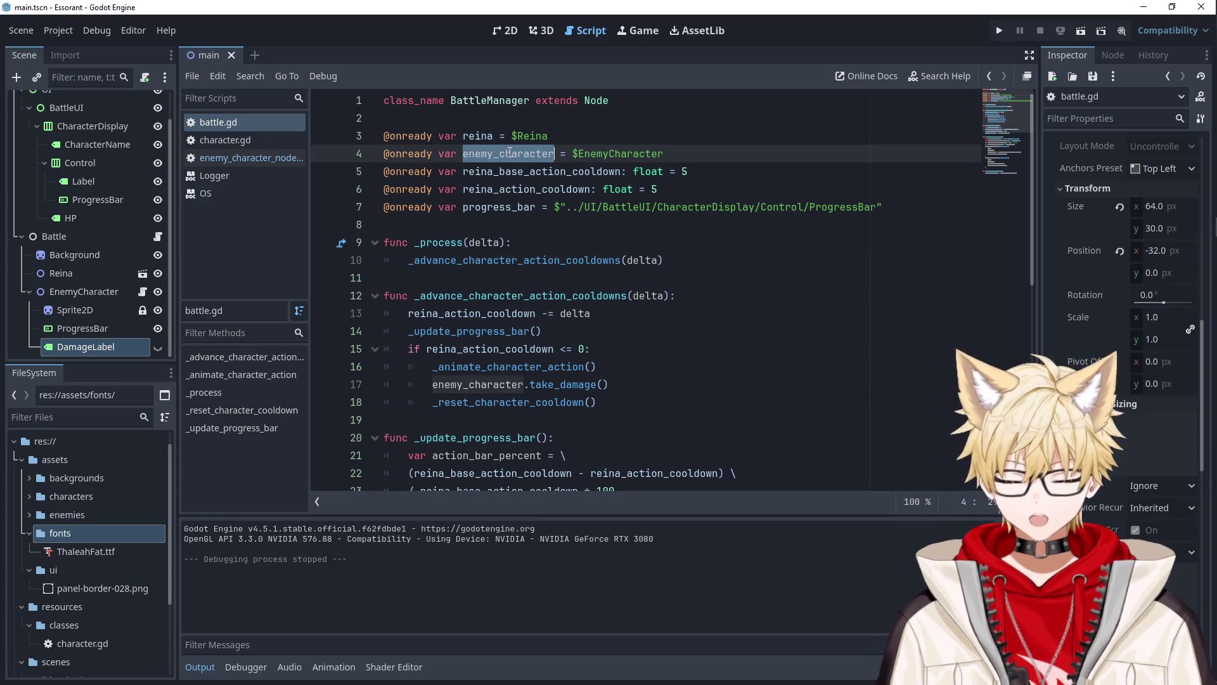
left_click(672, 223)
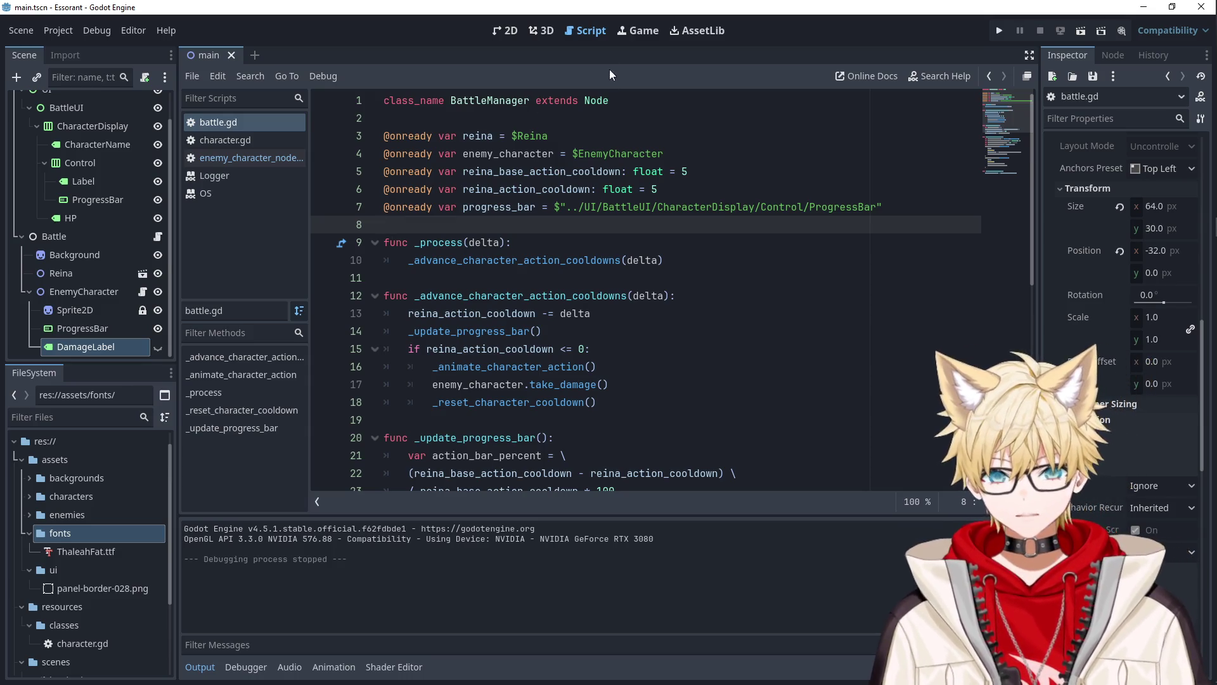
left_click(505, 31)
Zoom to about 1442% on Reina's sprite, then bring up the colour-blind test images in Firefox
scroll(373, 307, "up", 5)
scroll(372, 306, "up", 8)
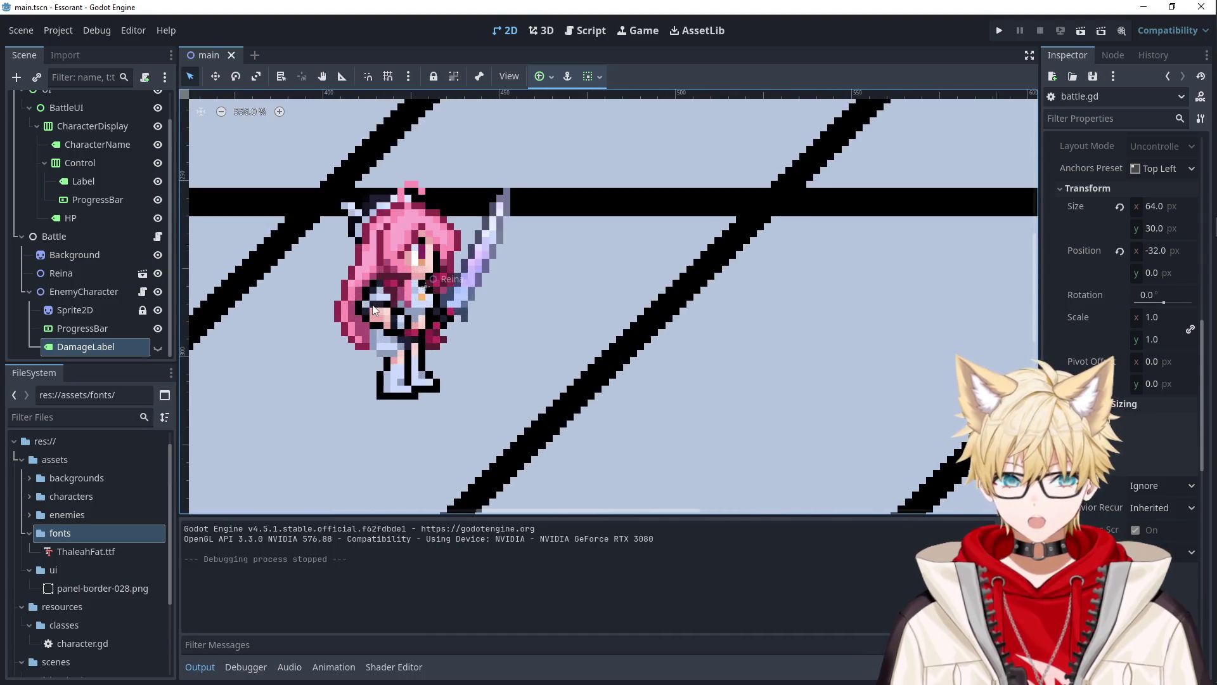
scroll(467, 366, "down", 7)
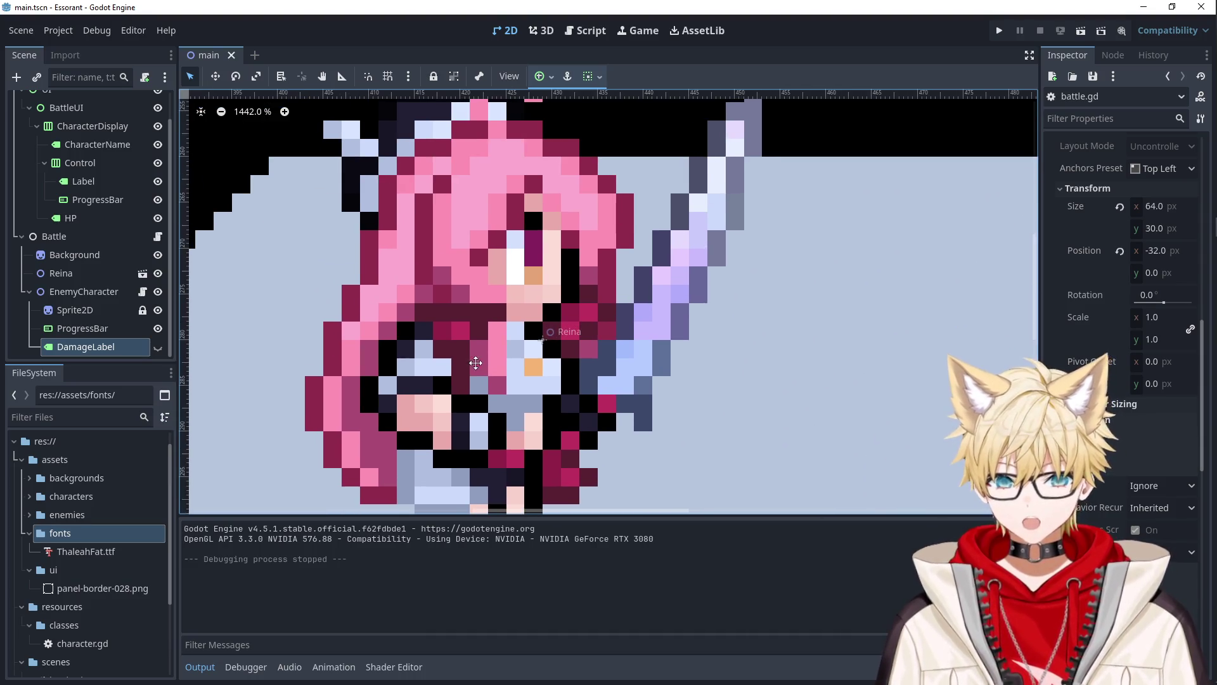
scroll(480, 357, "up", 8)
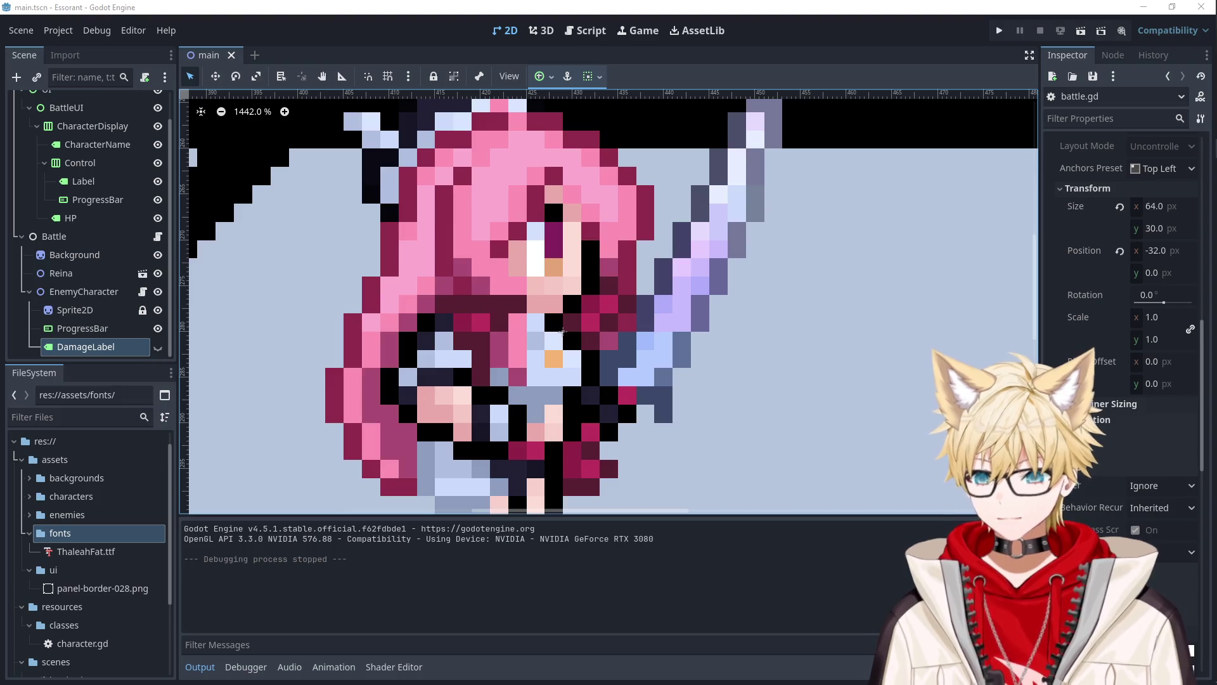
key("alt+Tab")
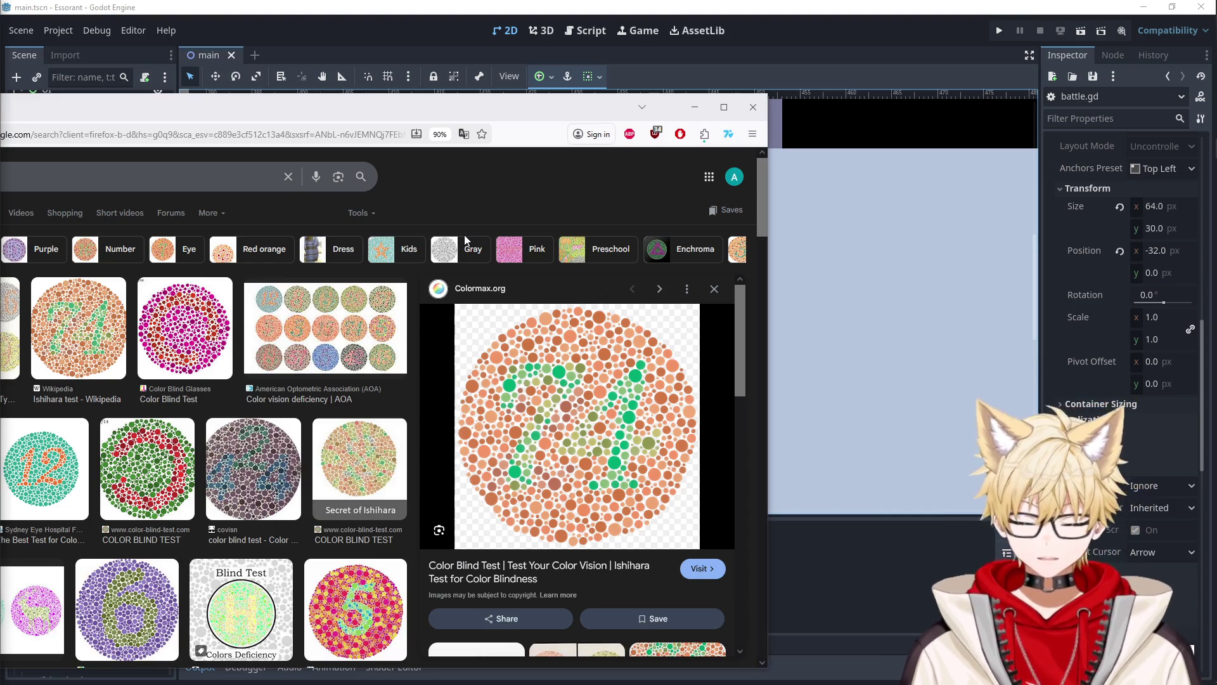
Drag the Firefox window nearly off the left screen edge to reveal the magnified sprite
left_click_drag(608, 107, 0, 89)
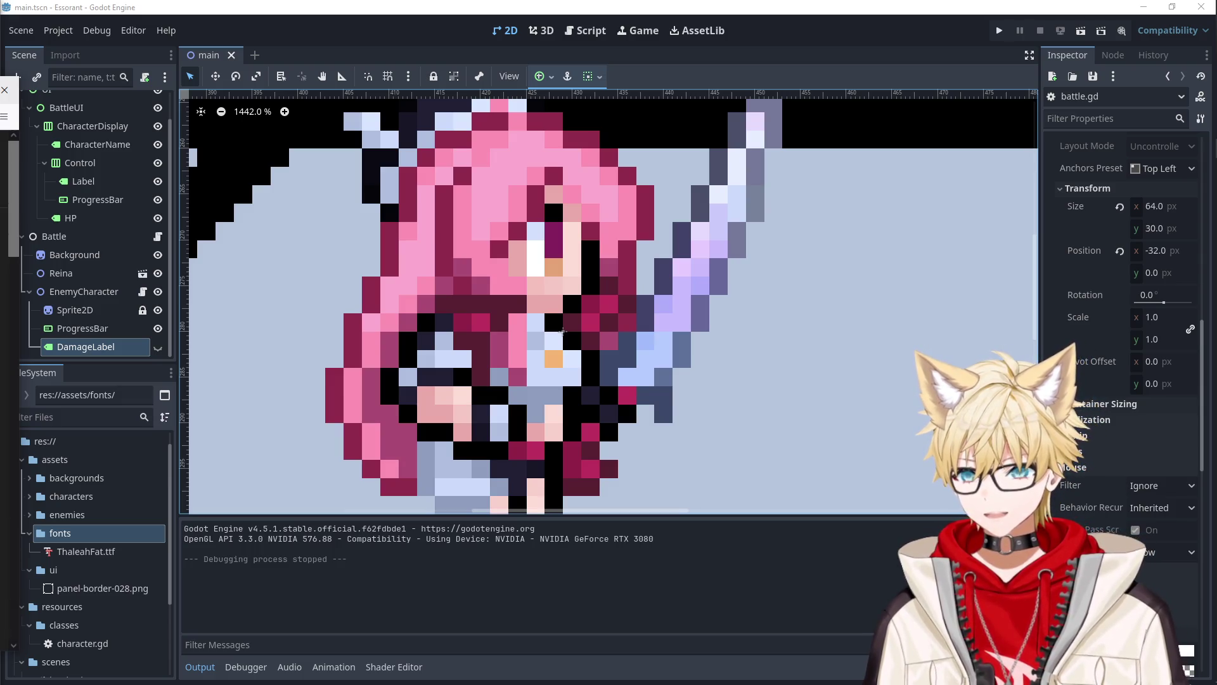
scroll(563, 330, "down", 5)
Drag the Firefox window back from the left edge over the Godot editor
mouse_move(1, 95)
left_mouse_down()
mouse_move(375, 114)
mouse_move(408, 66)
left_mouse_up()
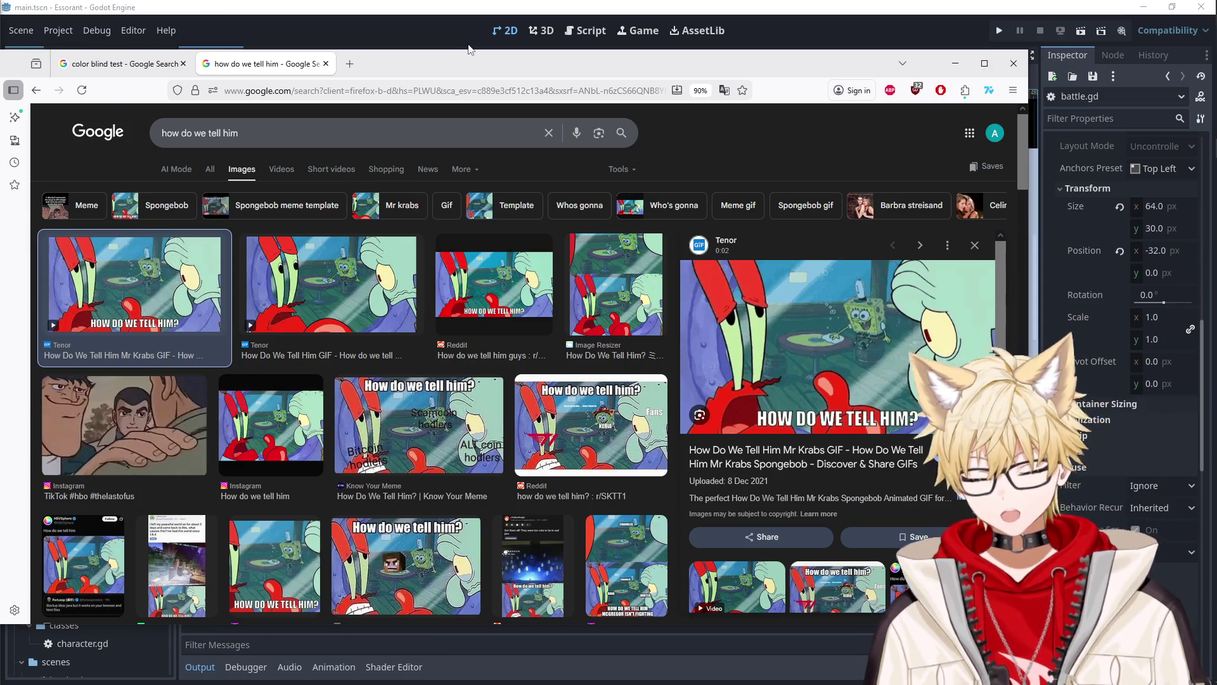
Close the 'how do we tell him' tab, preview the Verywell Health plates, then zoom Godot back to 100%
middle_click(290, 65)
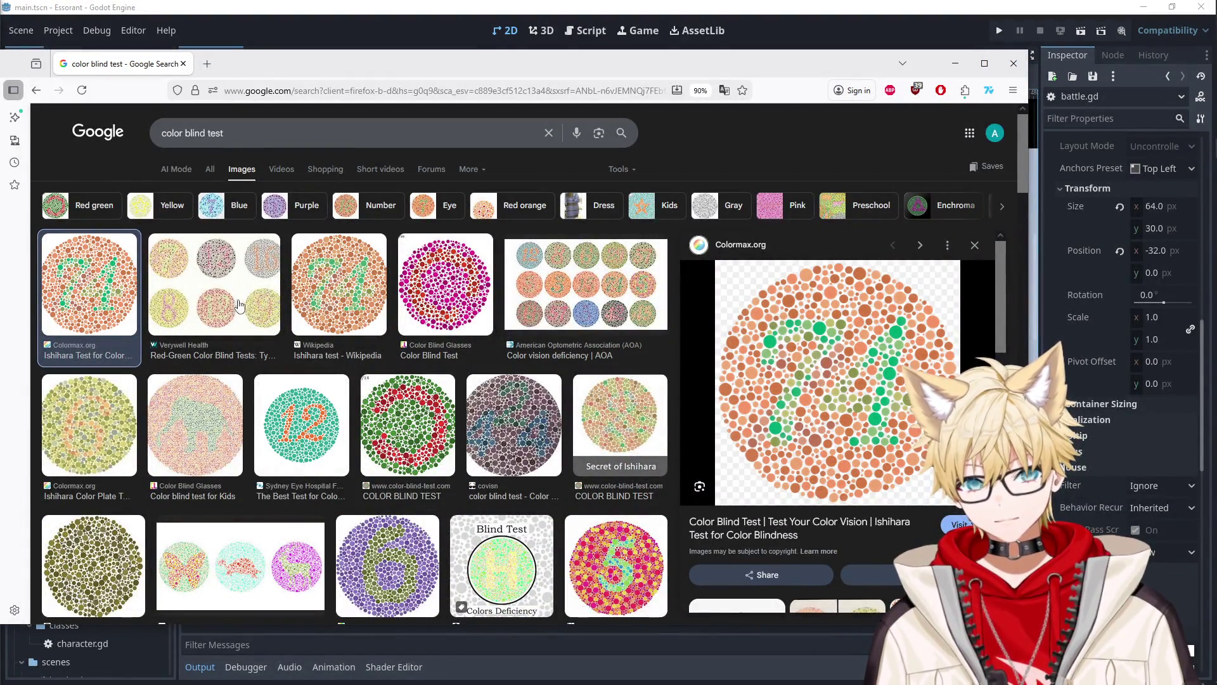
left_click(214, 284)
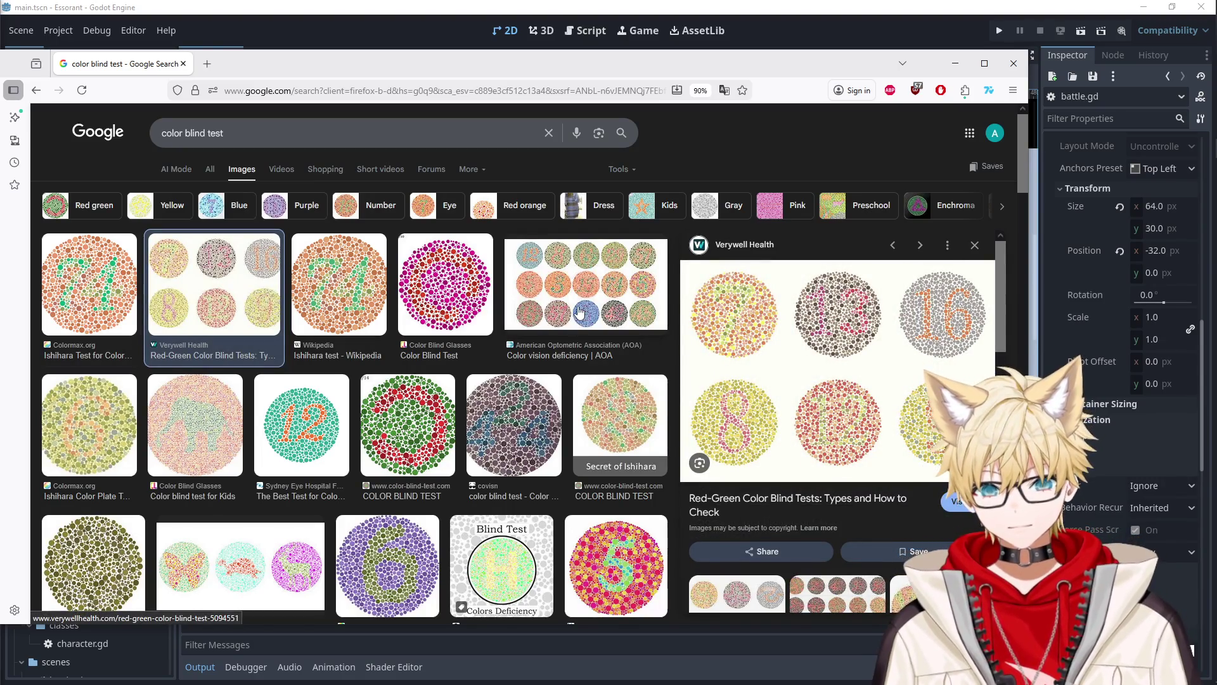
key("alt+Tab")
scroll(615, 367, "down", 4)
scroll(617, 367, "down", 7)
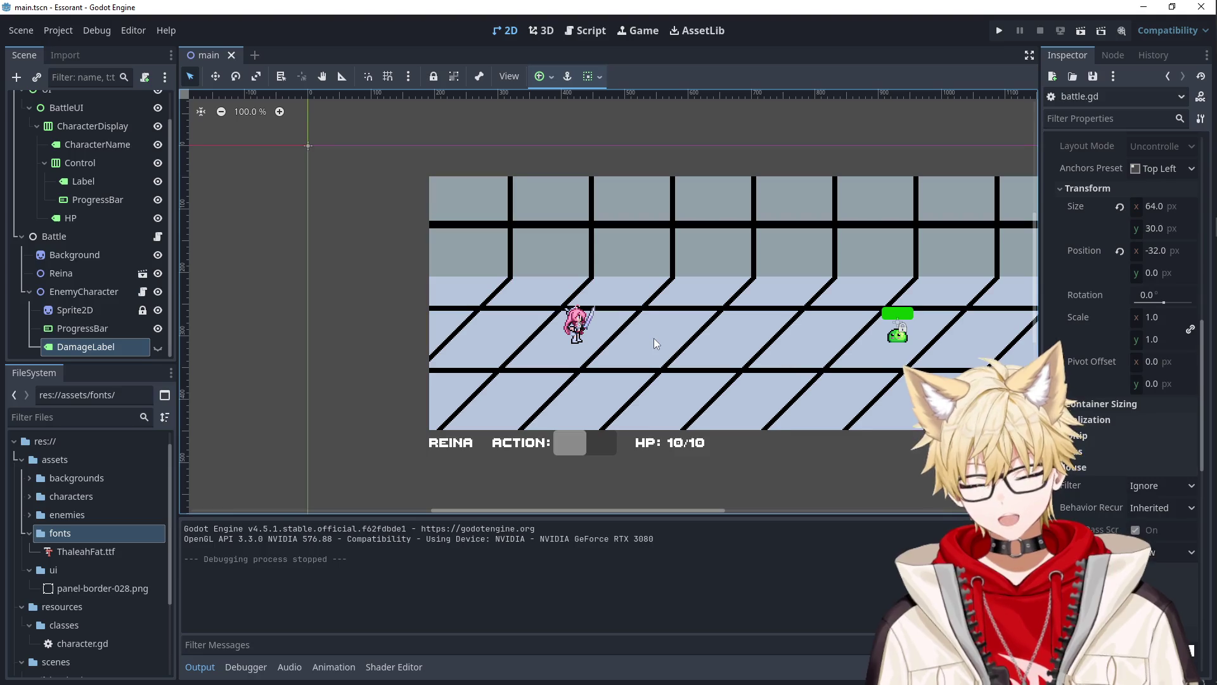
Test-run the battle scene, stop it with F8, and reopen battle.gd at line 15
left_click_drag(731, 352, 578, 317)
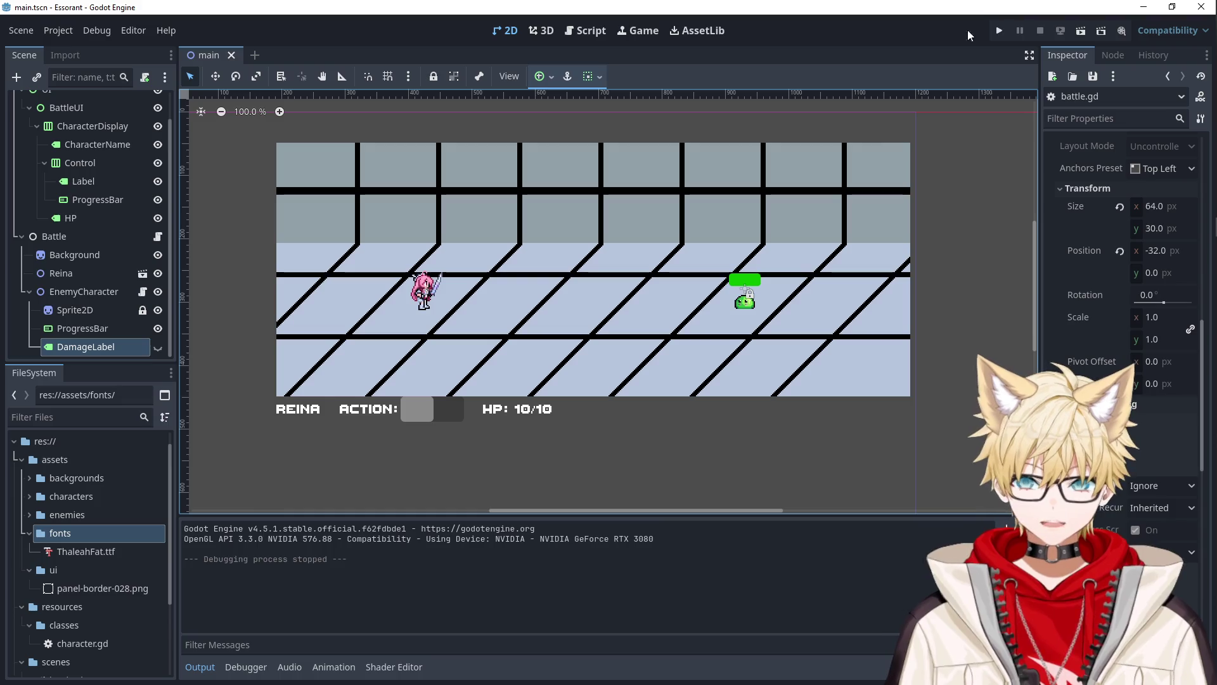
left_click(996, 30)
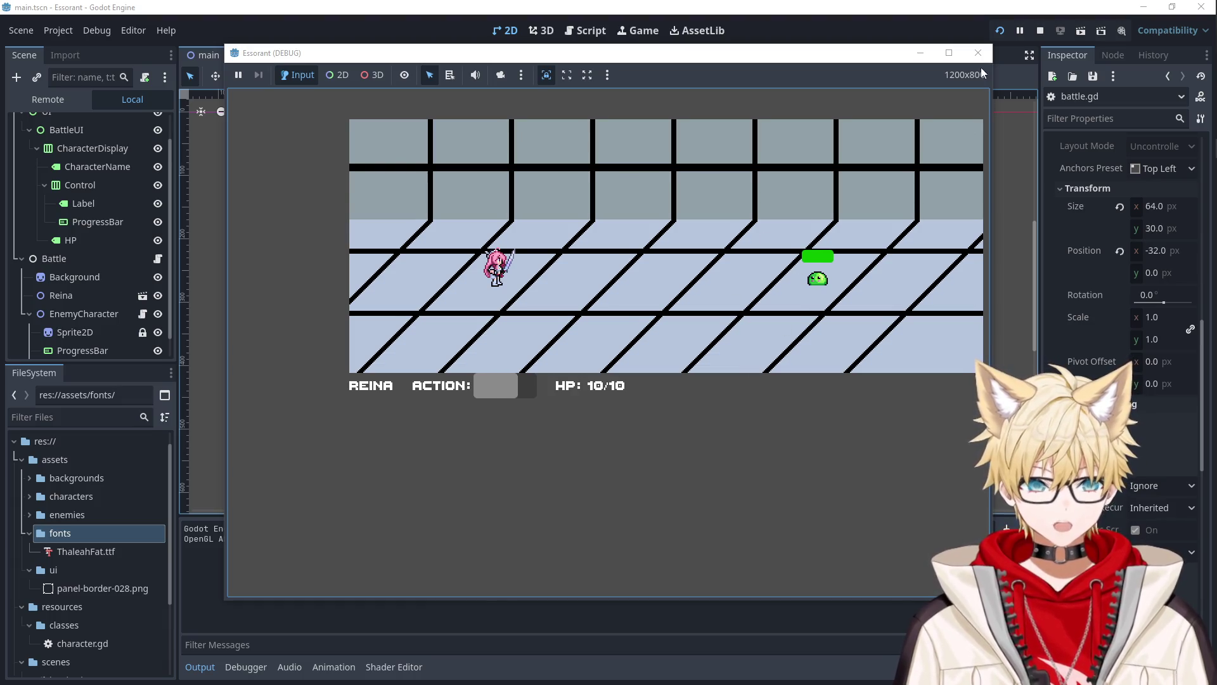
key("F8")
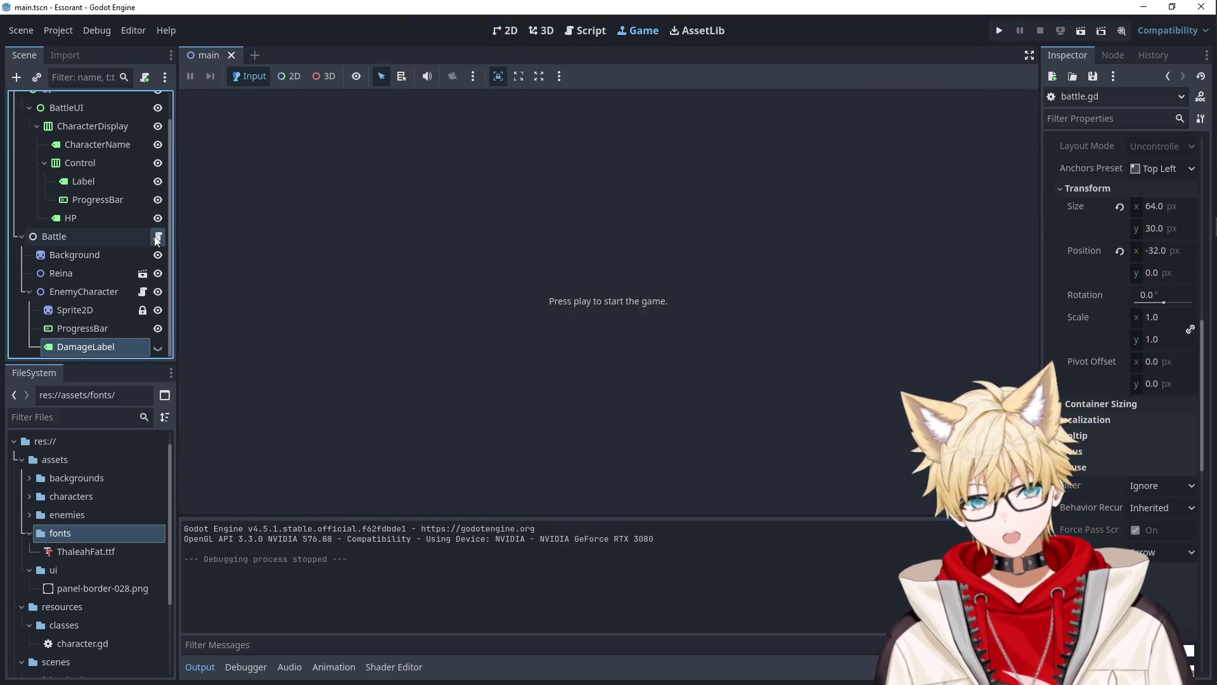
left_click(158, 235)
left_click(625, 349)
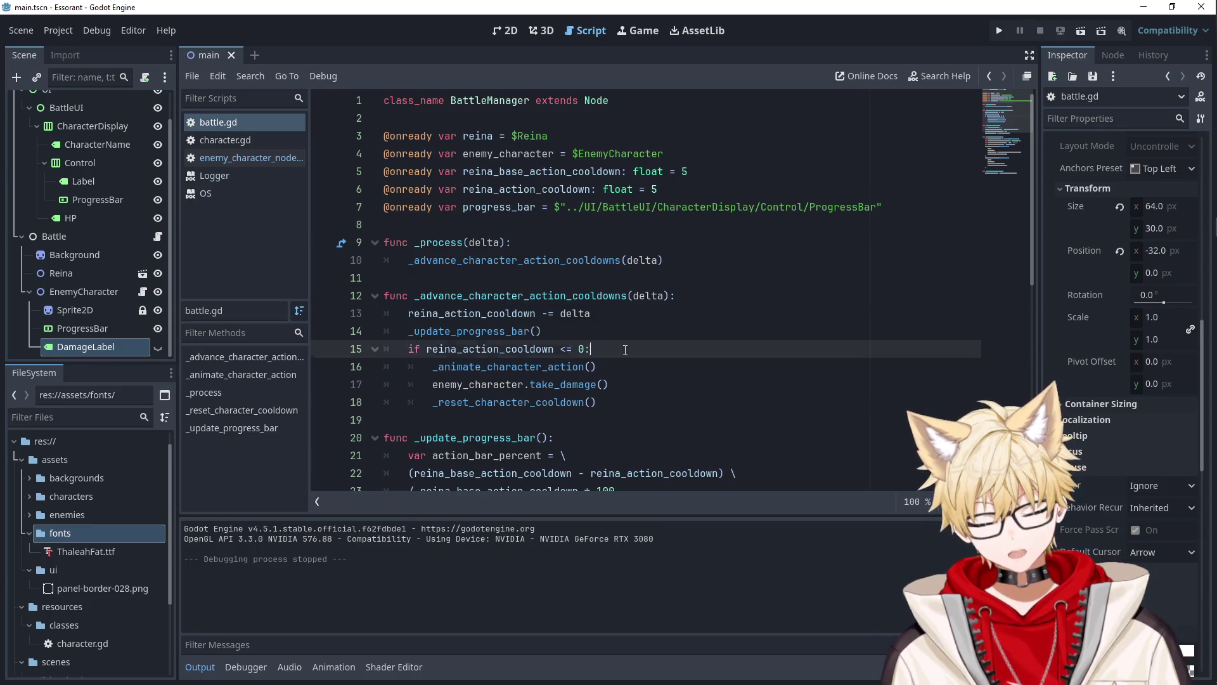
double_click(483, 313)
double_click(483, 135)
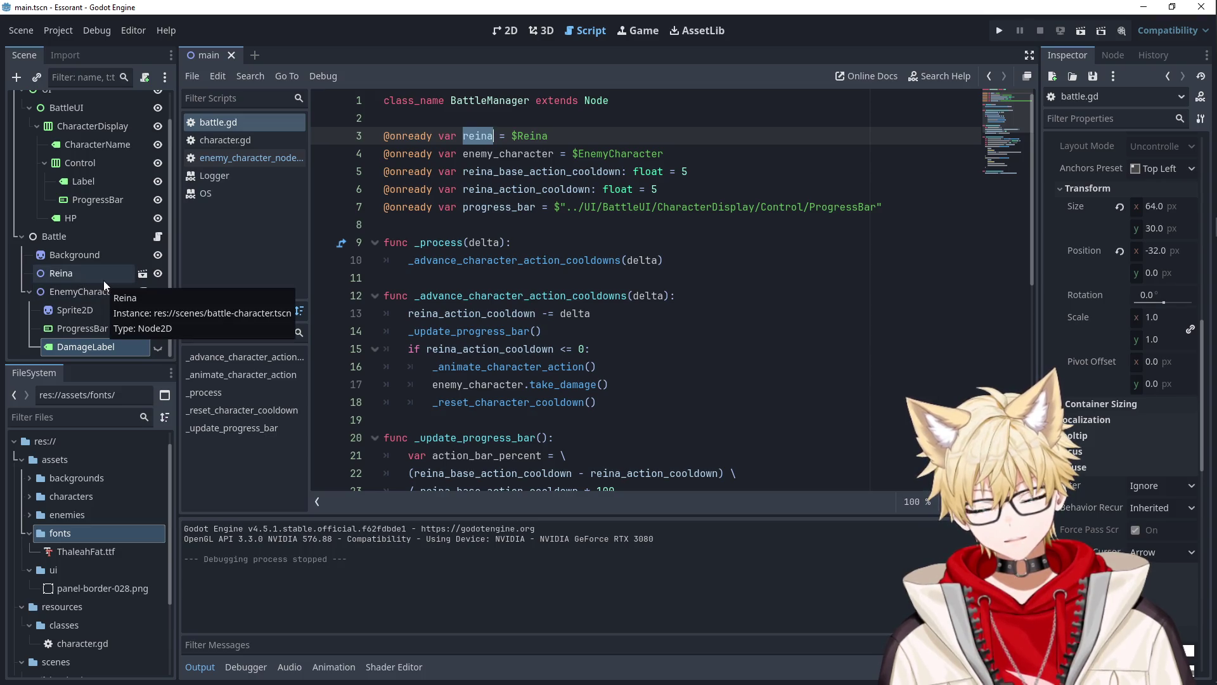
left_click(48, 267)
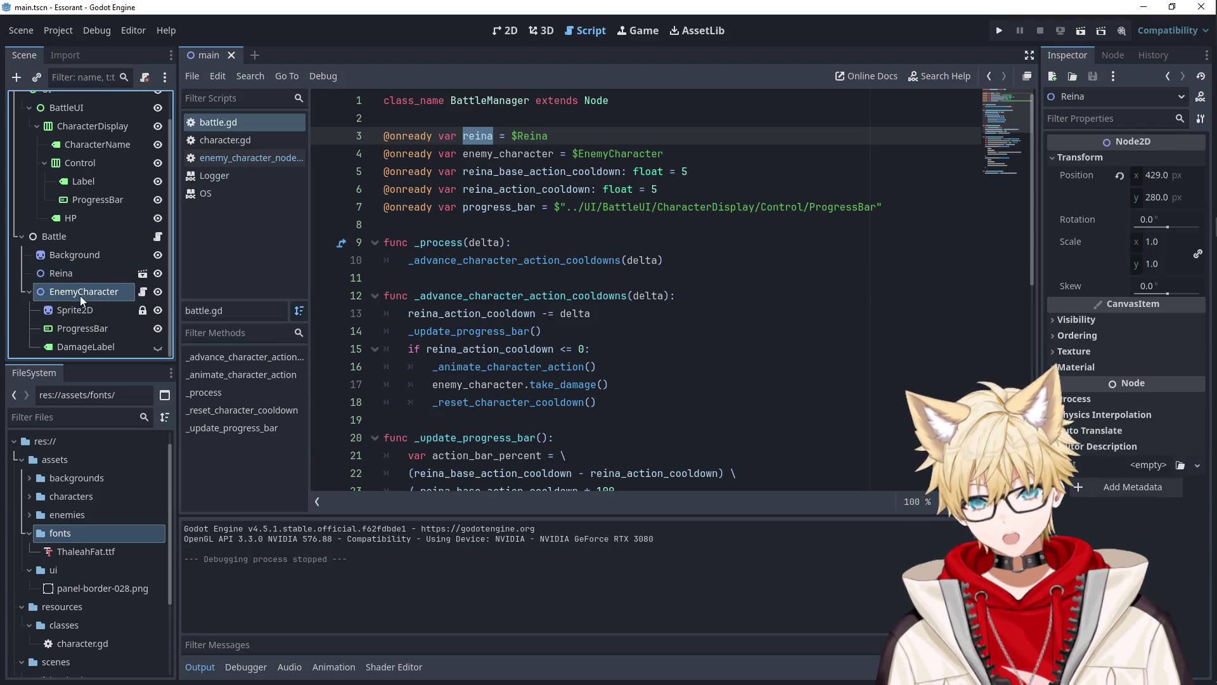
left_click(81, 291)
scroll(75, 575, "down", 3)
scroll(38, 564, "up", 4)
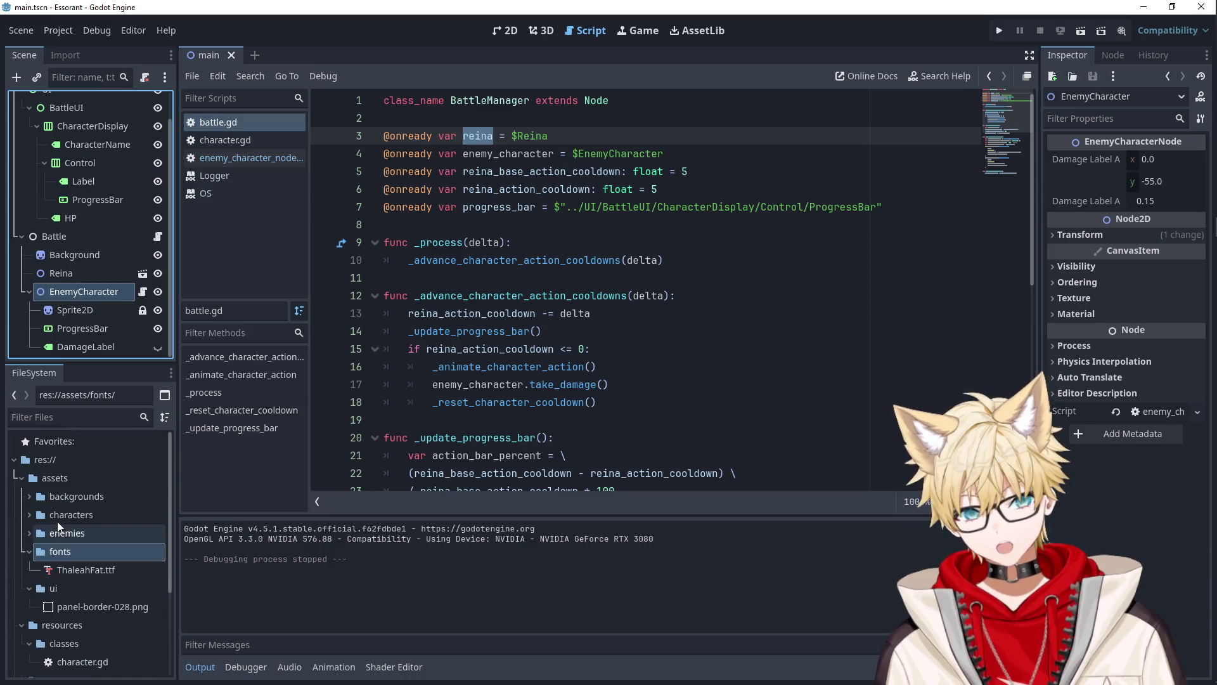
left_click(28, 552)
left_click(29, 569)
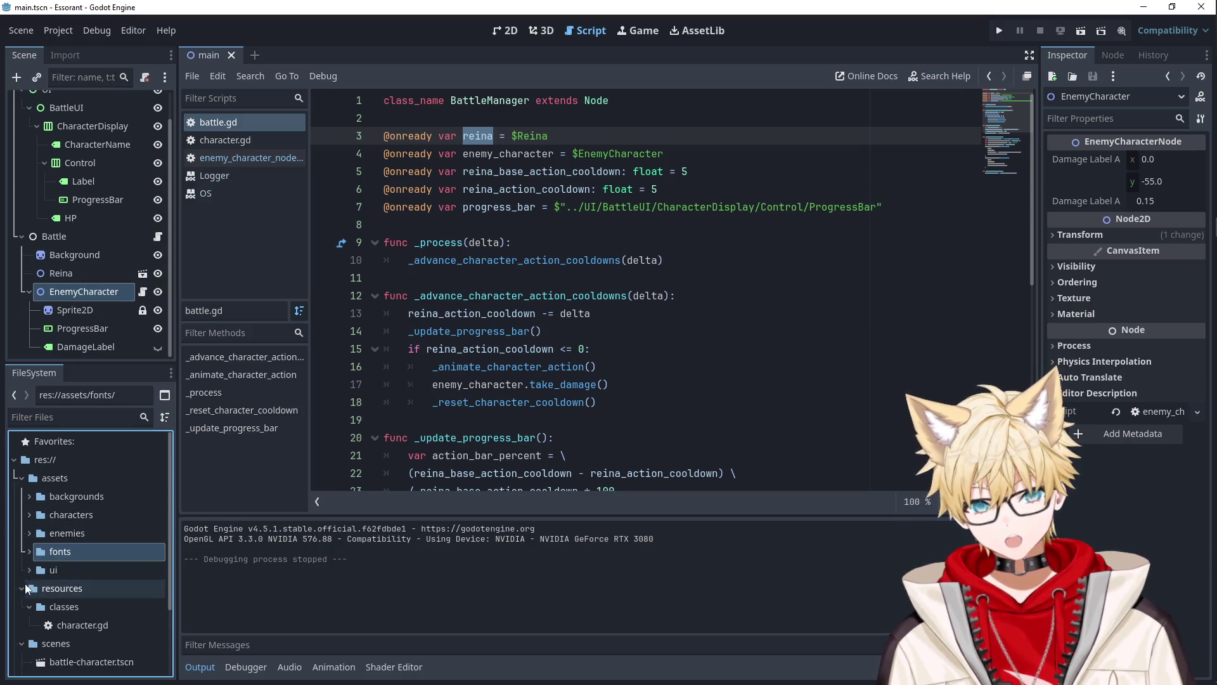
left_click(29, 606)
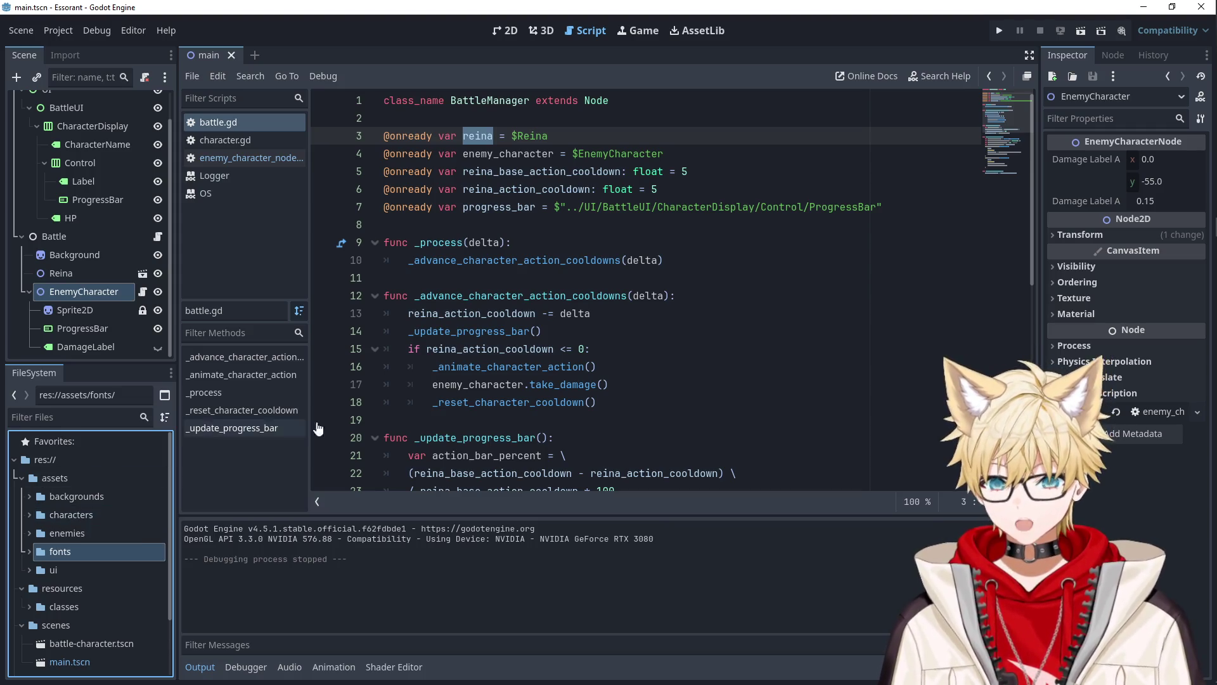
mouse_move(481, 371)
left_click(596, 278)
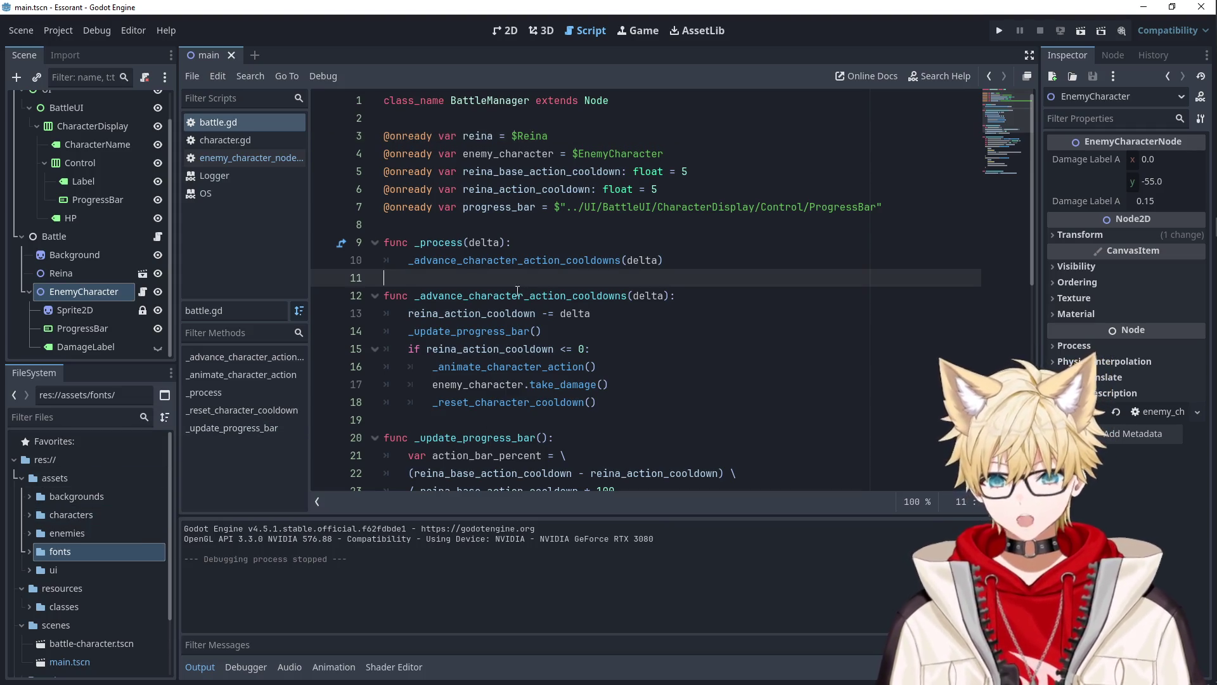
left_click(660, 227)
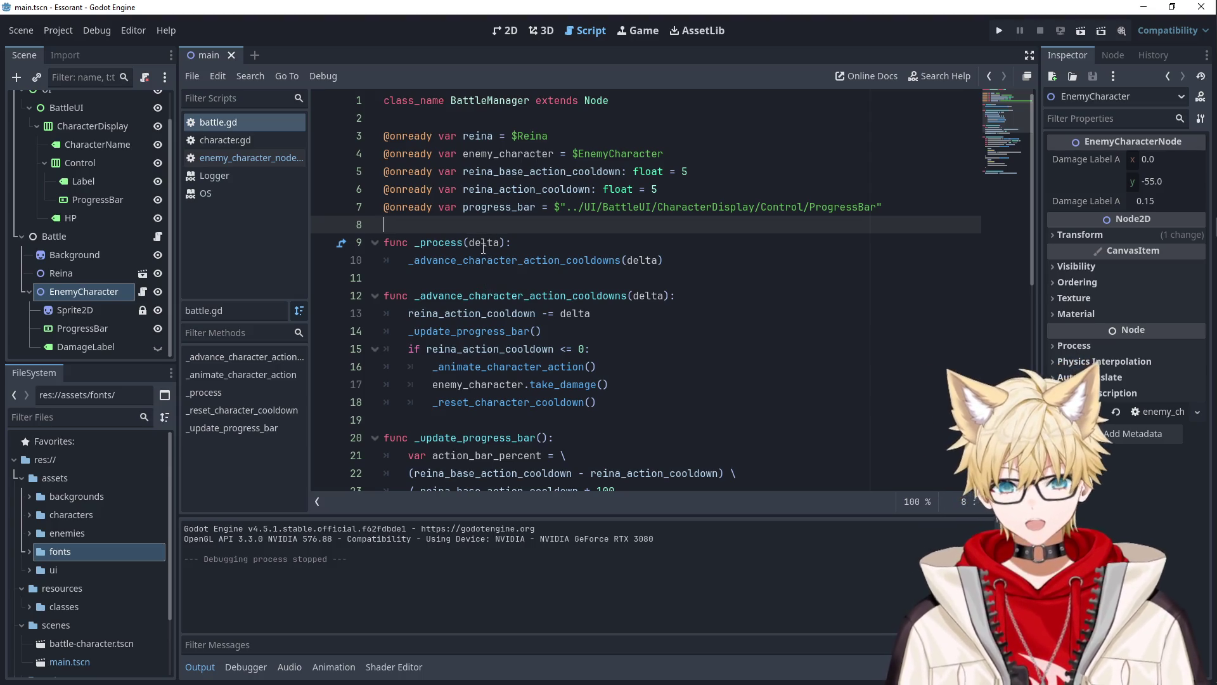
scroll(489, 263, "down", 8)
scroll(492, 281, "up", 6)
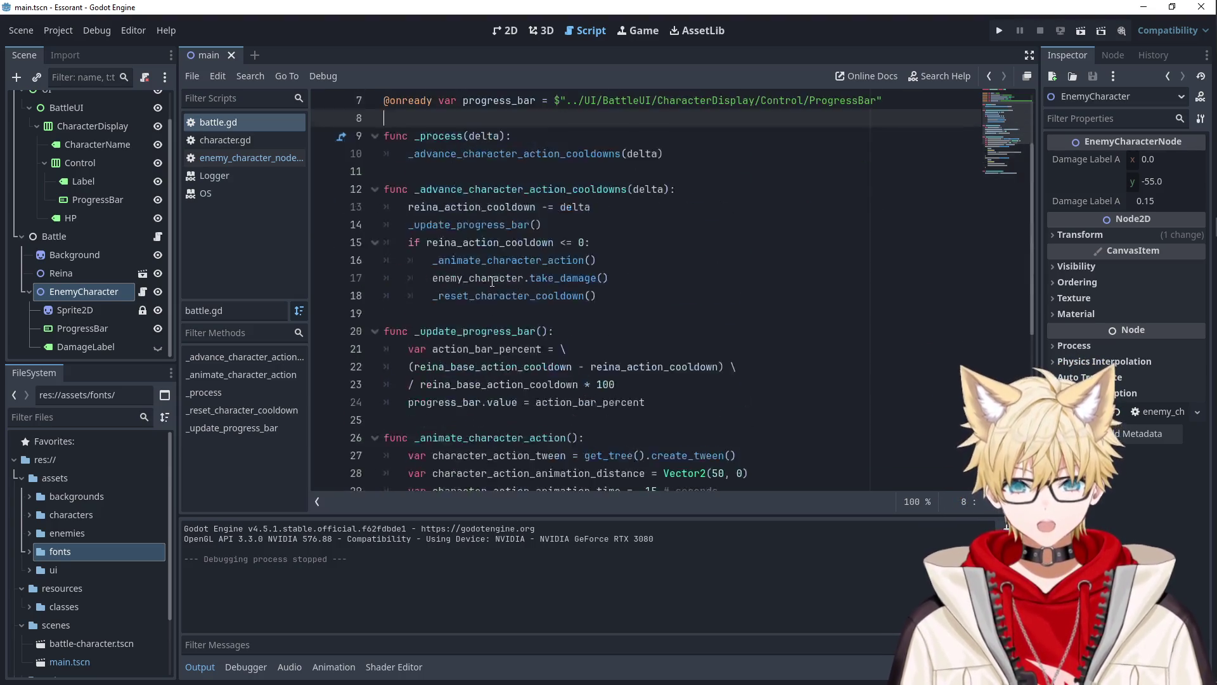
scroll(492, 281, "up", 2)
left_click(452, 278)
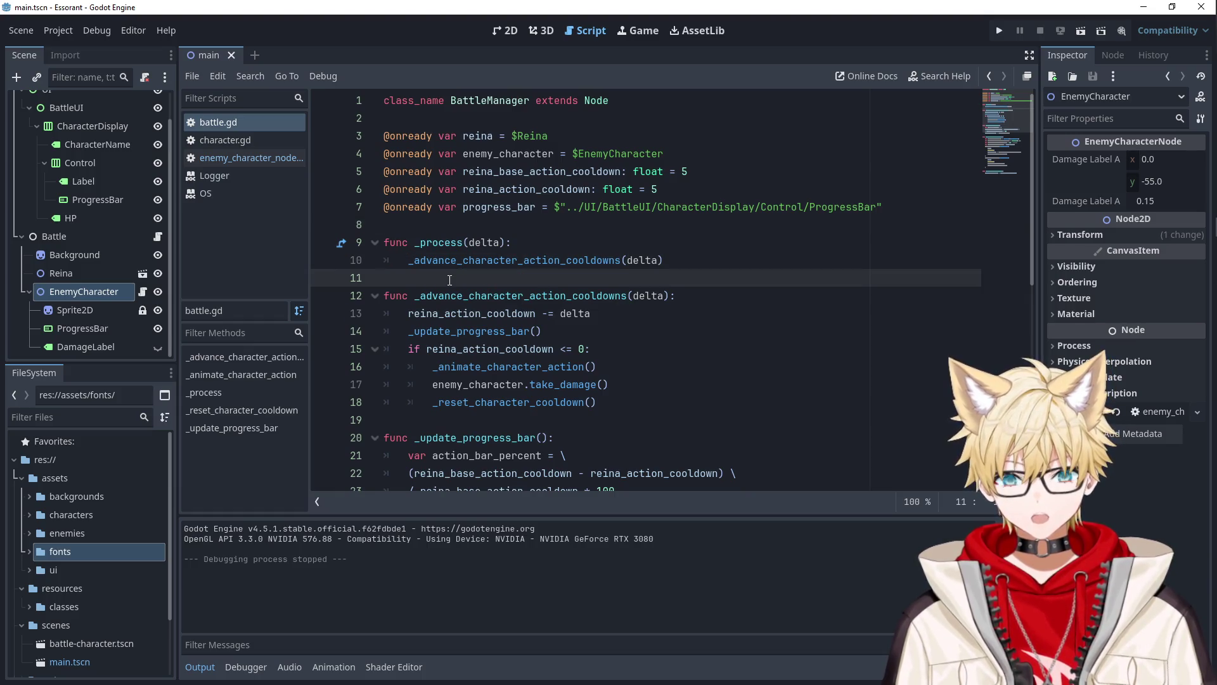
double_click(477, 136)
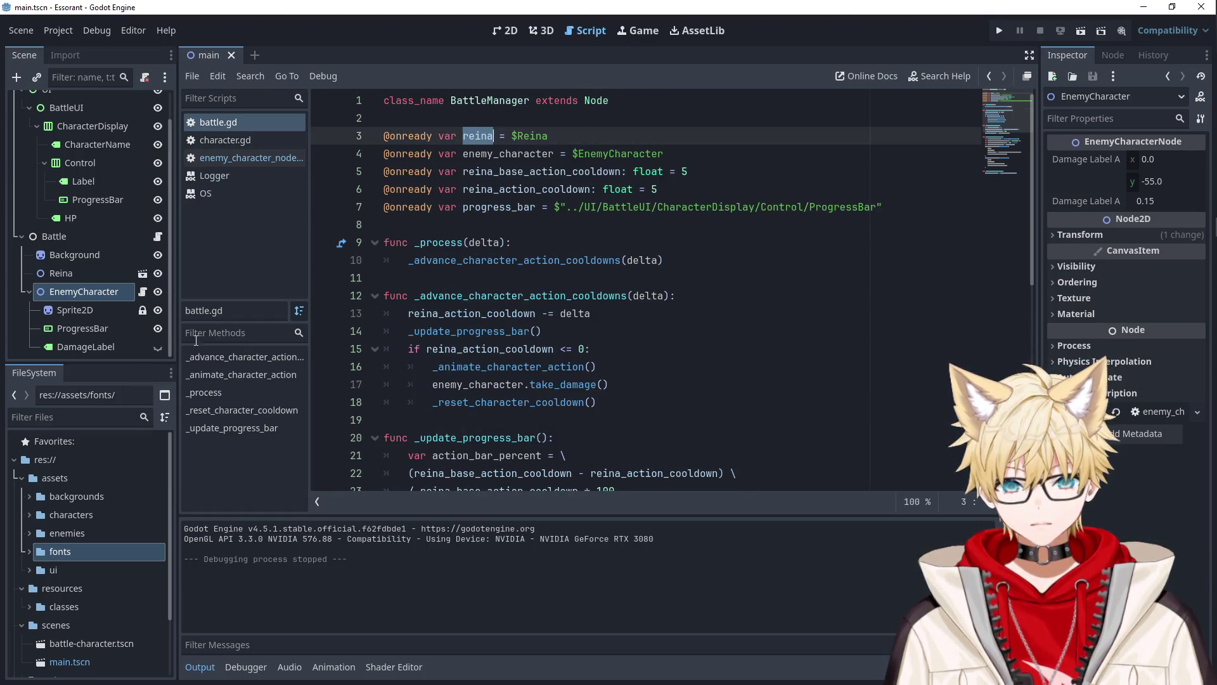
scroll(66, 505, "down", 2)
left_click(21, 596)
scroll(17, 615, "up", 1)
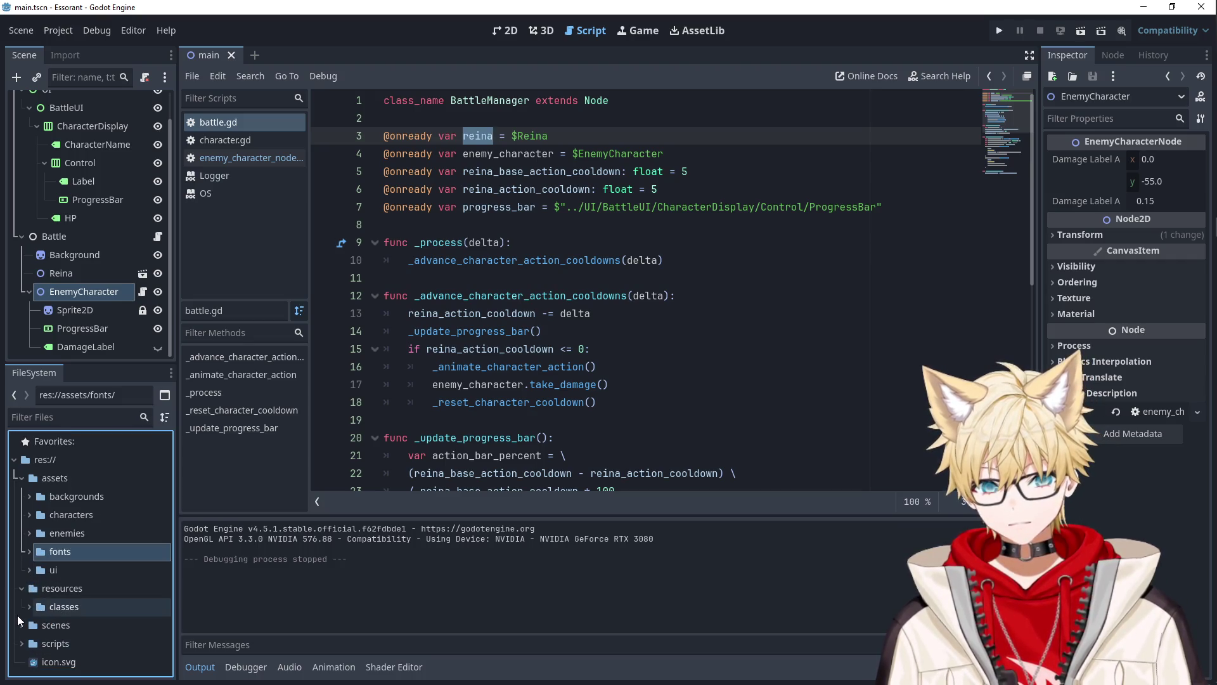
scroll(21, 640, "down", 1)
Create character_node.gd in res://scripts through Create New > Script and open it
right_click(48, 613)
mouse_move(200, 418)
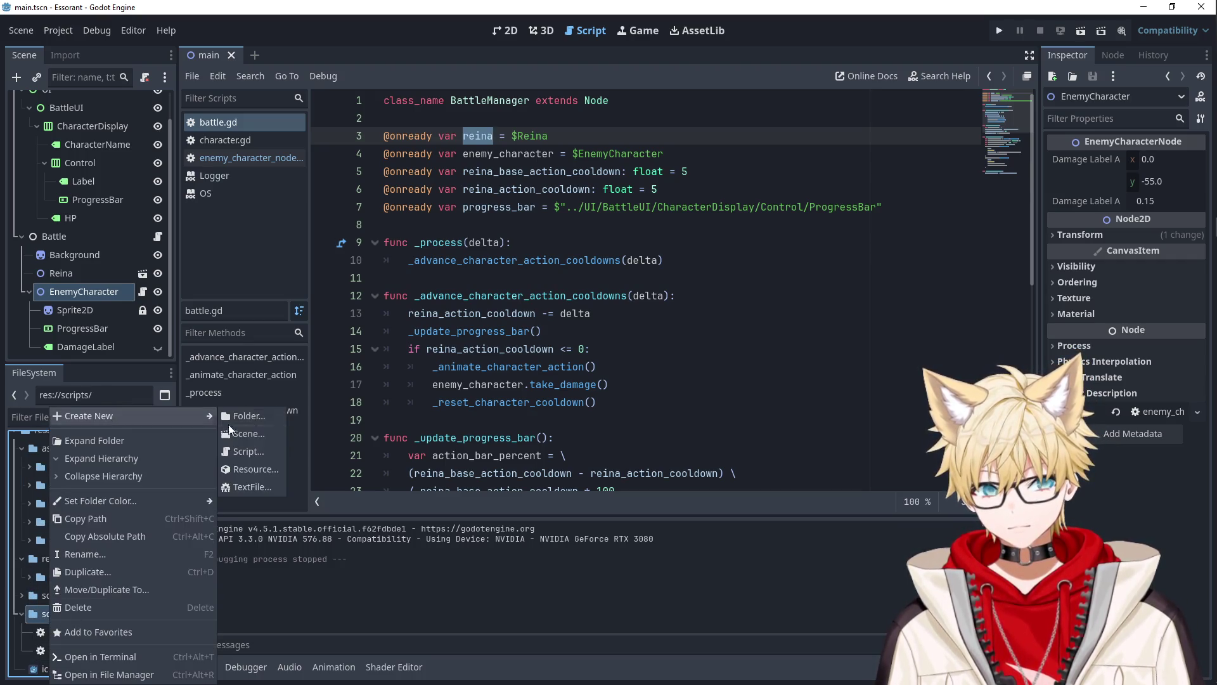
left_click(249, 456)
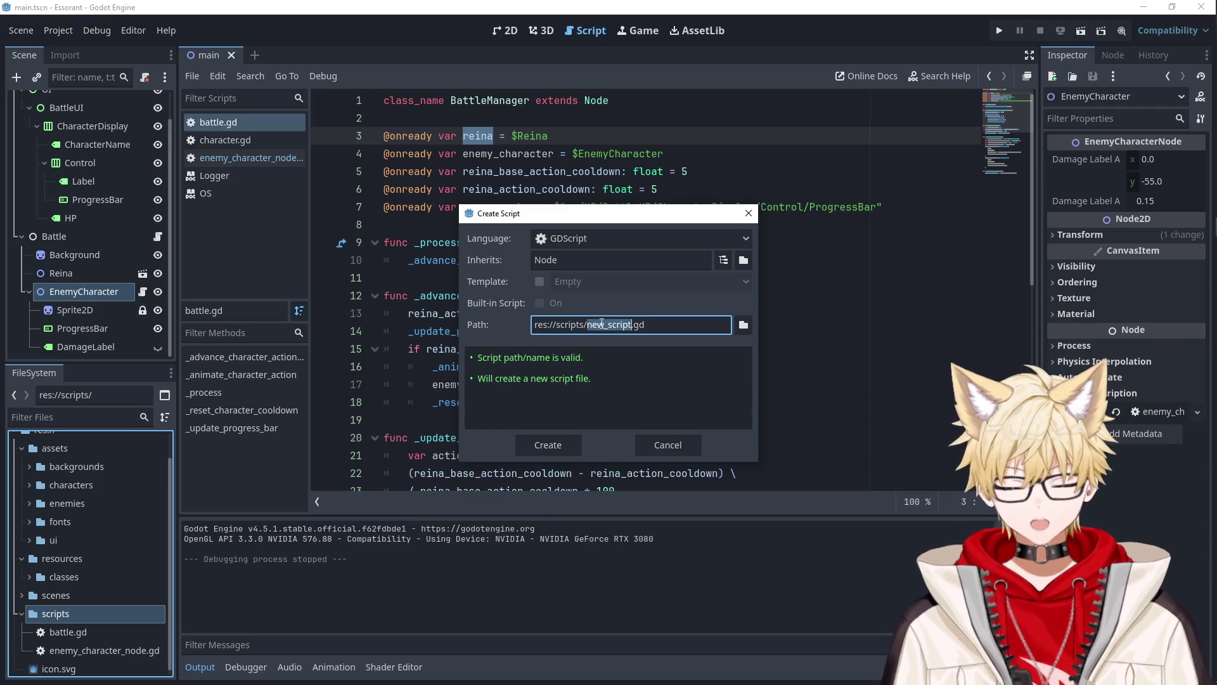
type("character_node")
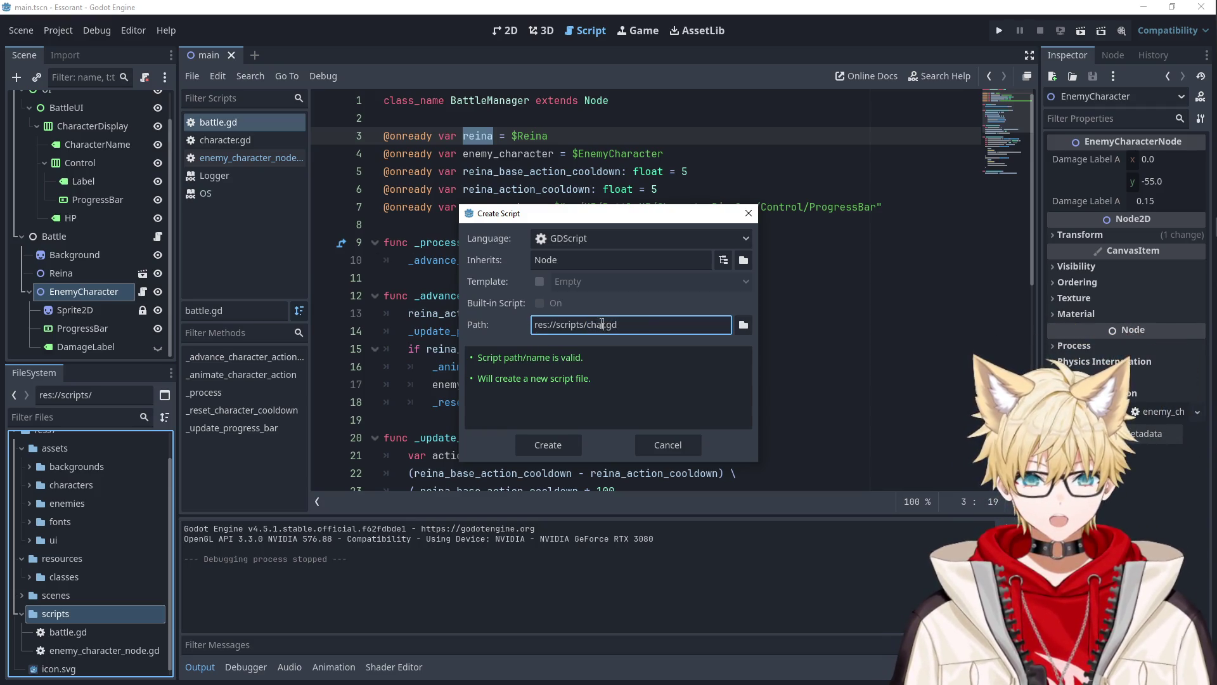
key("Return")
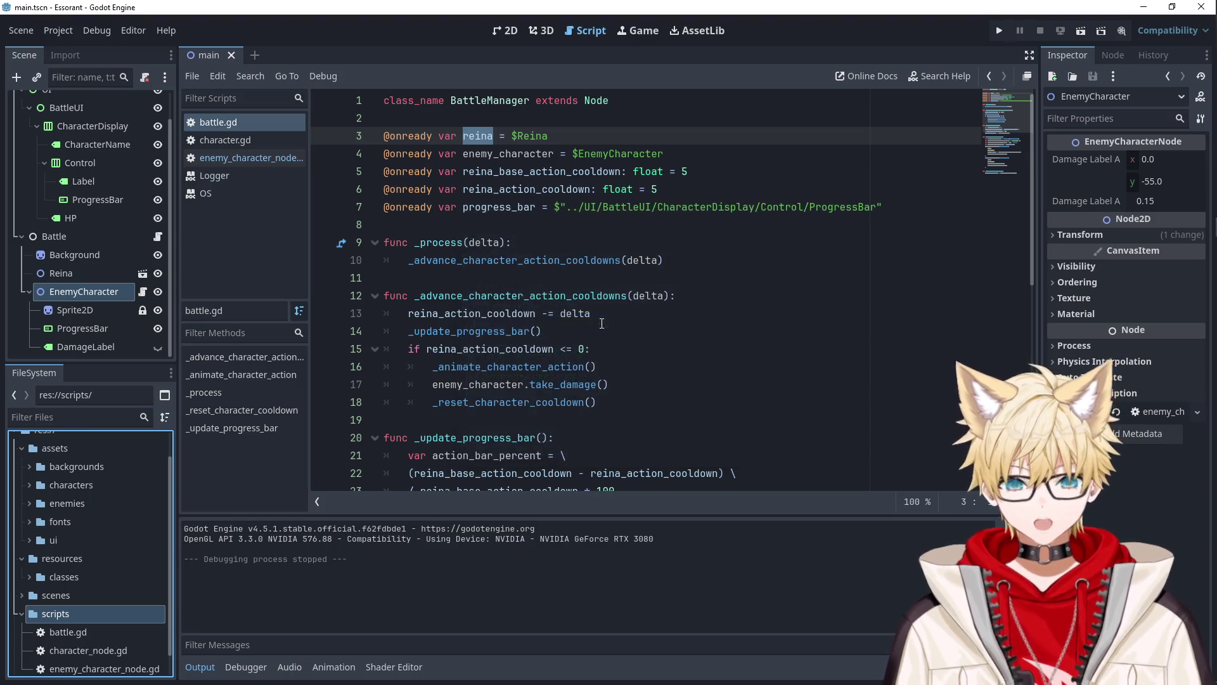
double_click(82, 625)
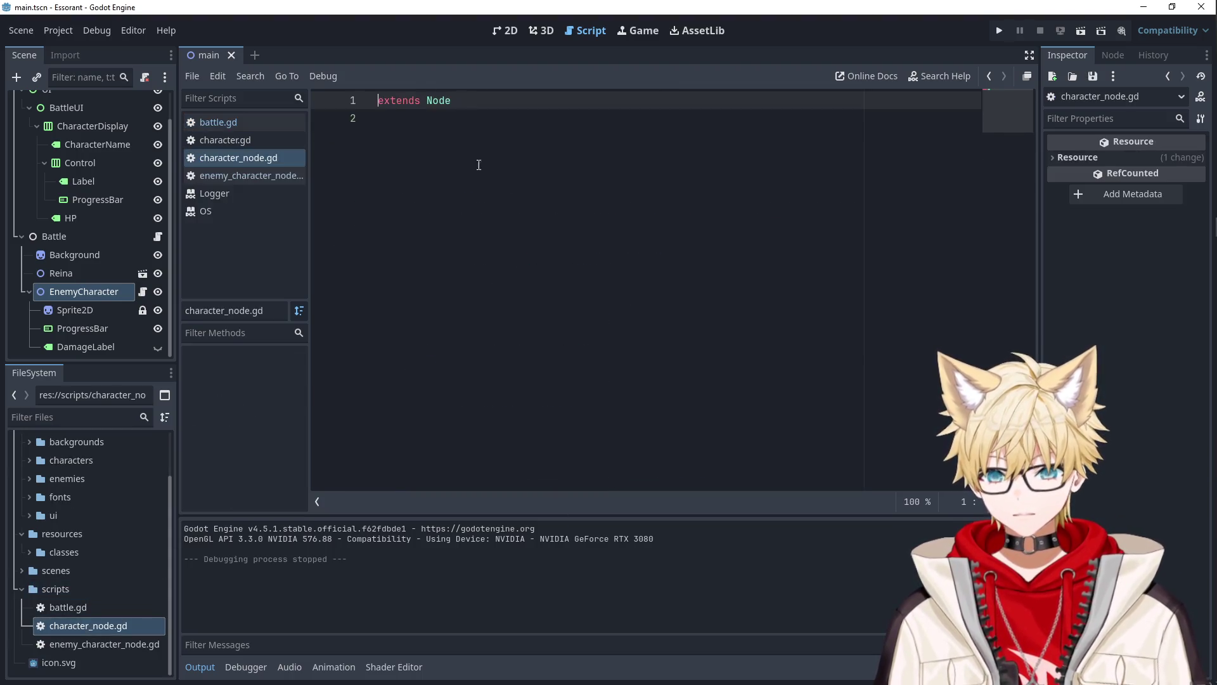
type("class_name Charac")
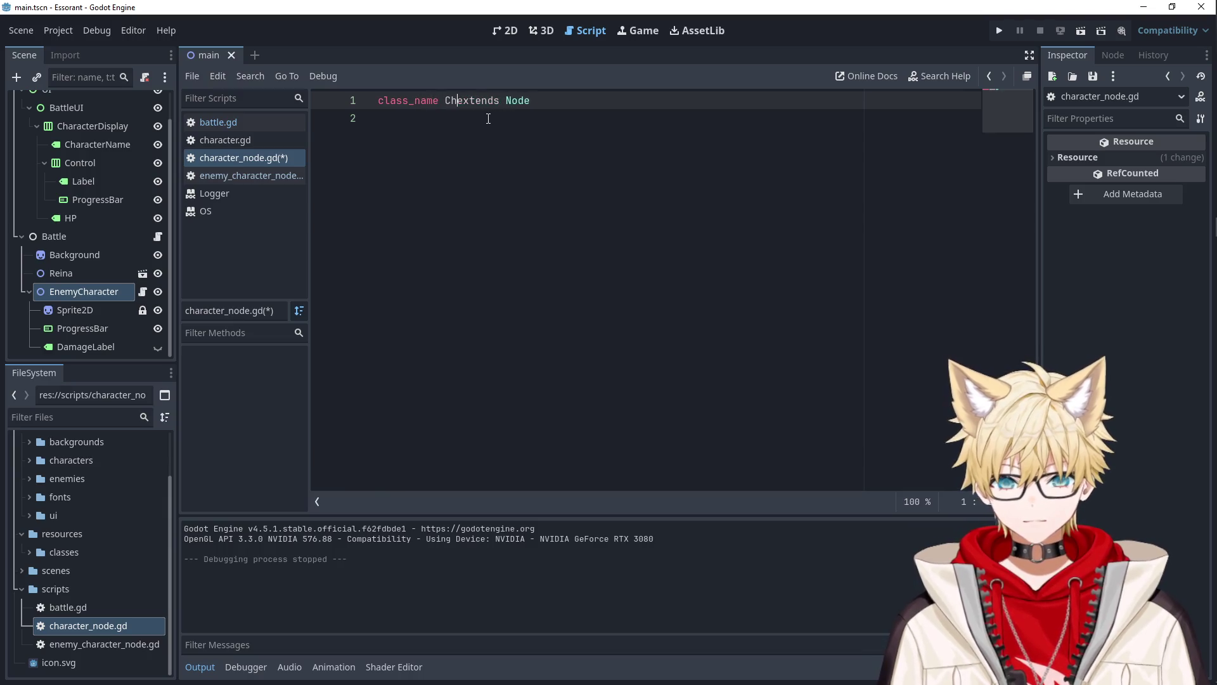
type("terNode extends Node")
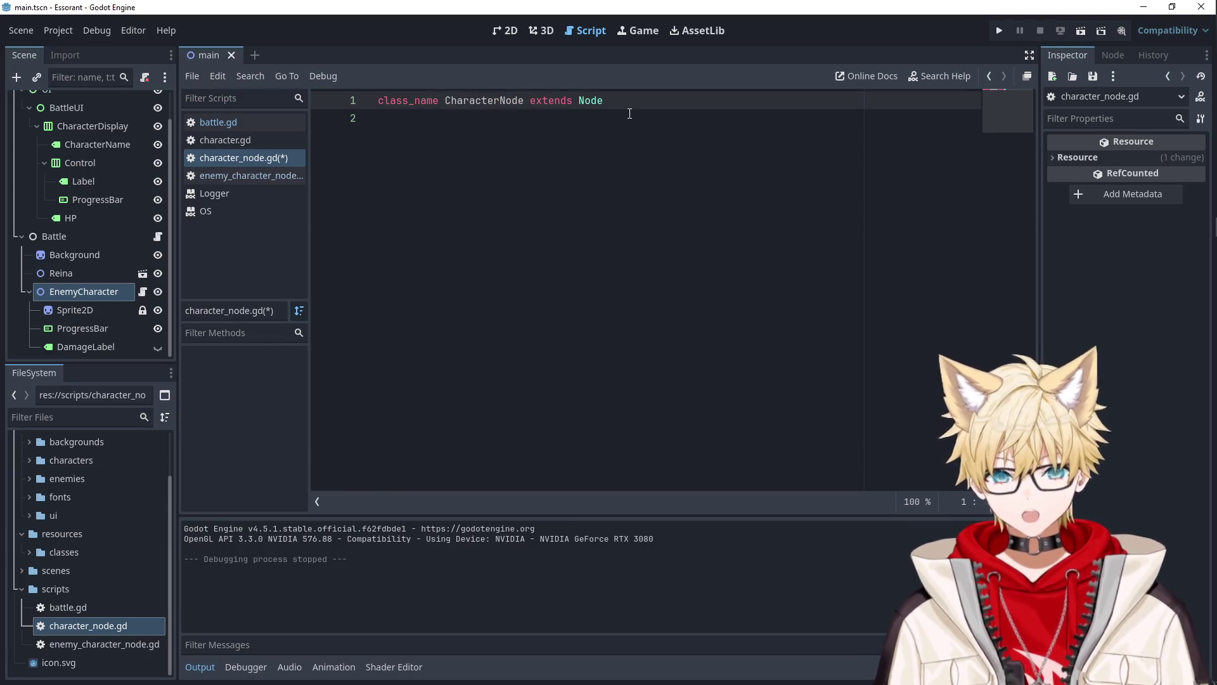
type("2D")
key("Return")
key("Return")
key("Return")
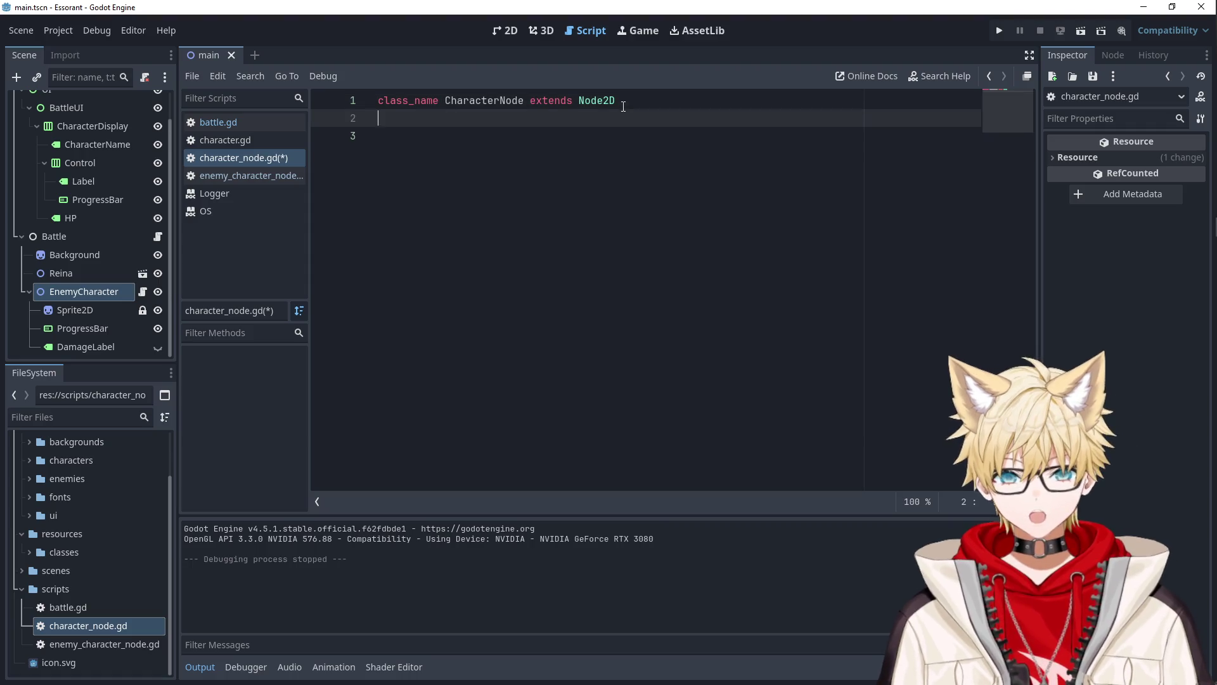
key("Delete")
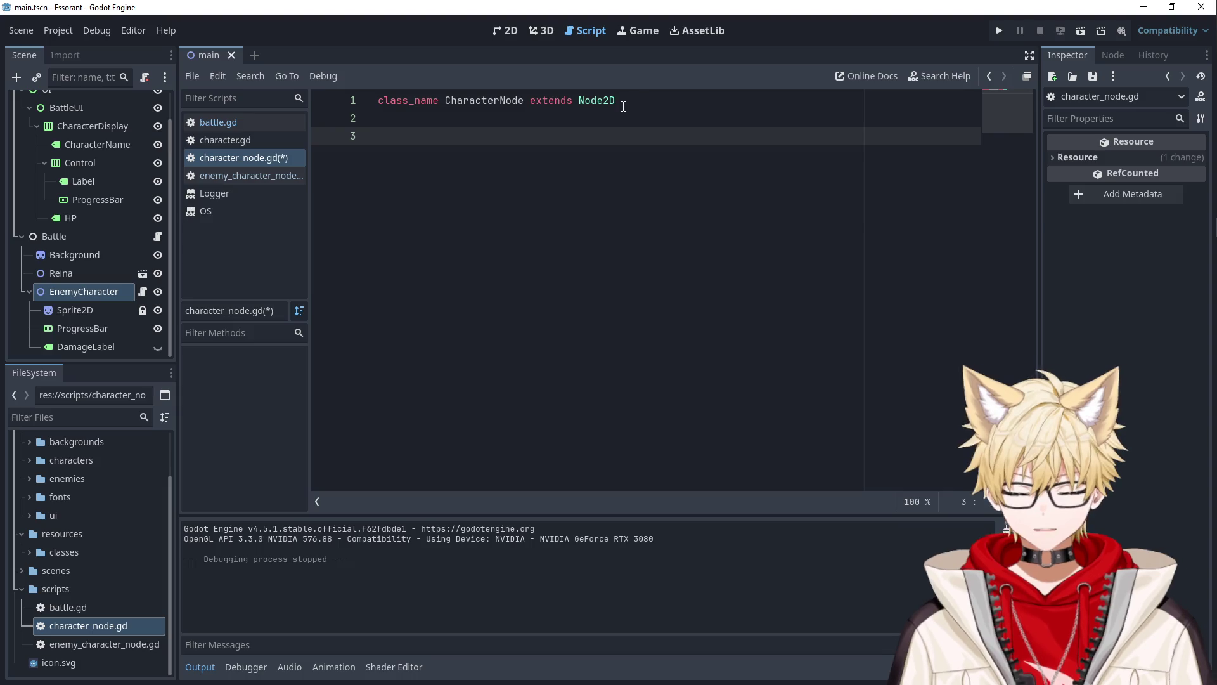
type("@ex")
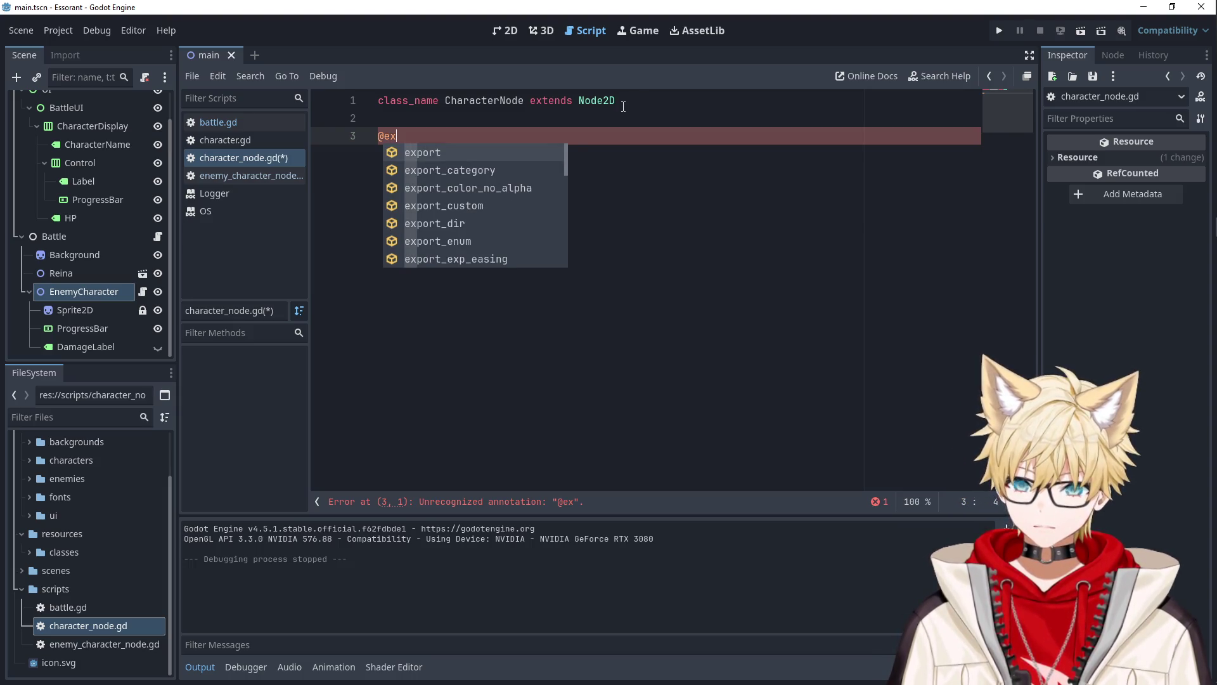
type("port")
key("Escape")
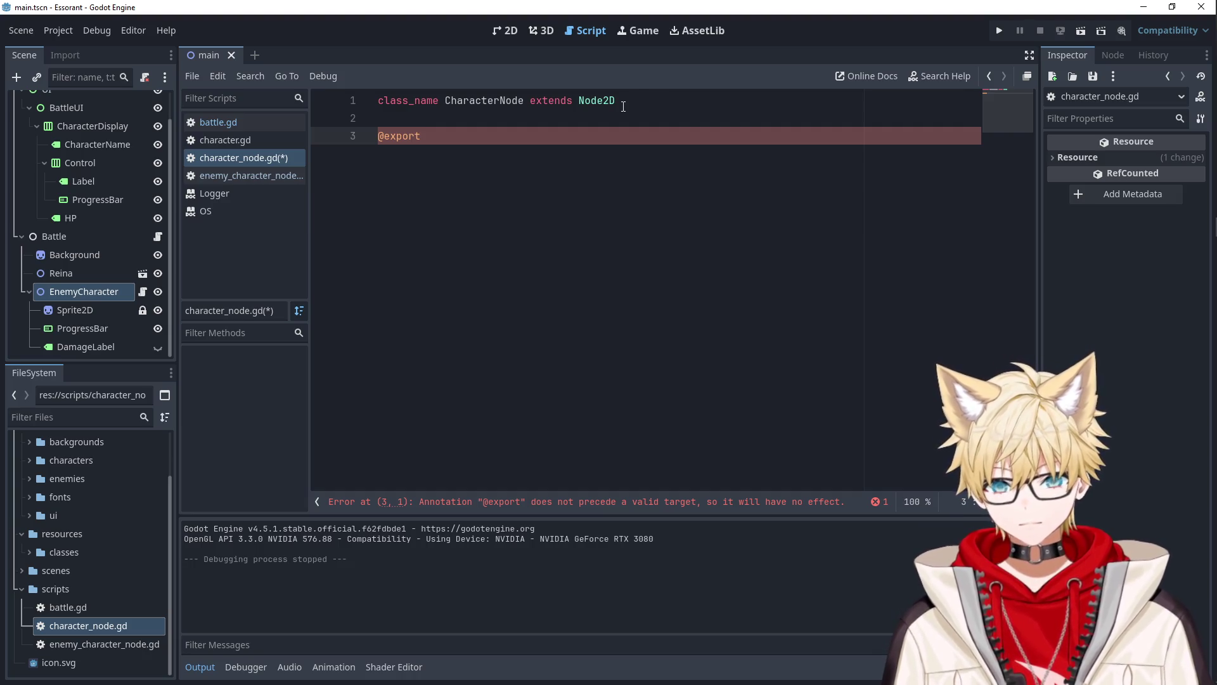
key("BackSpace")
key("BackSpace")
key("BackSpace")
type("onready")
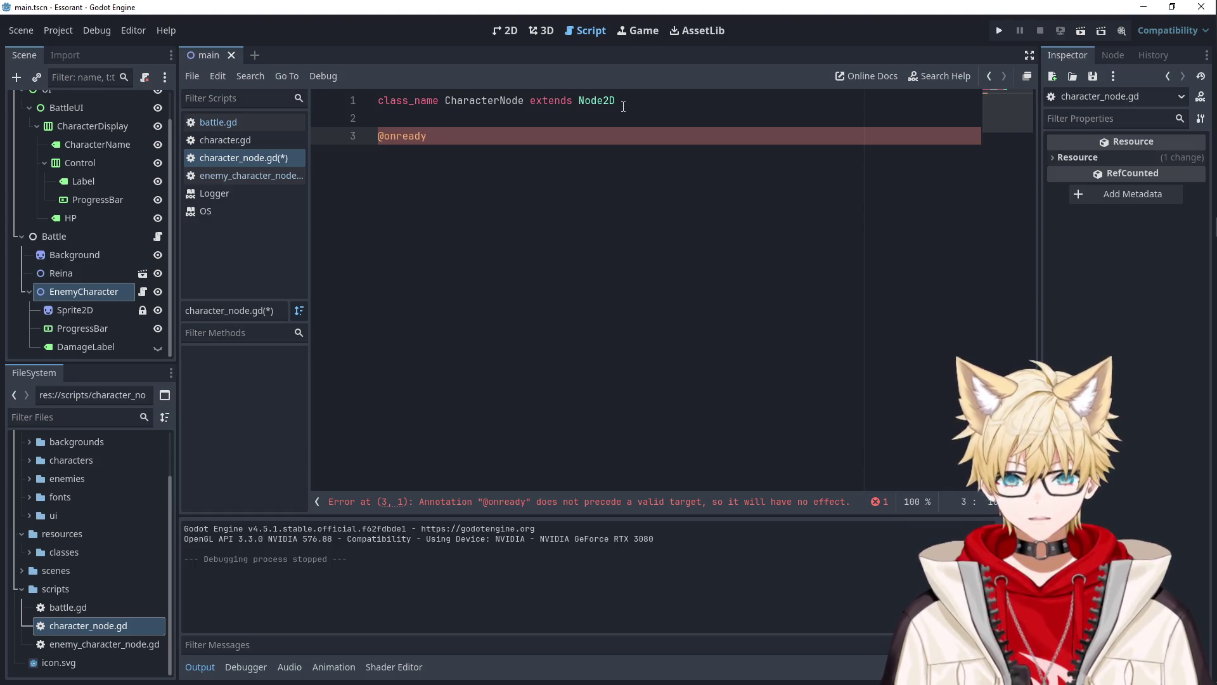
type("var ")
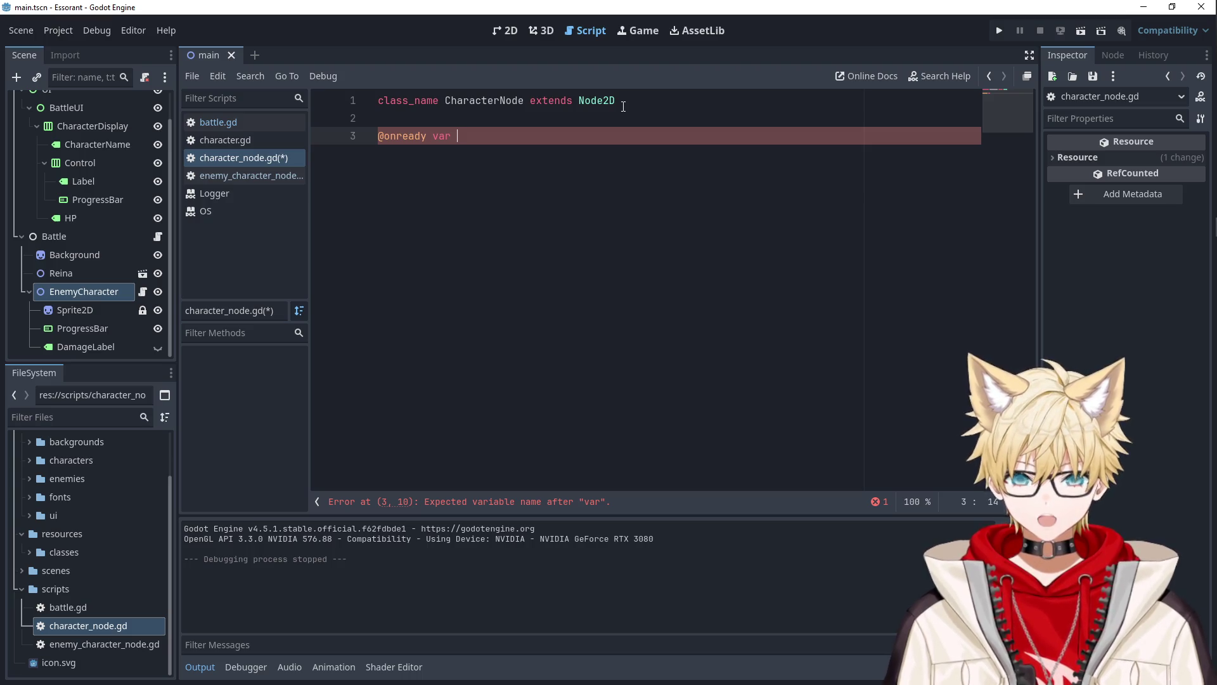
type("base_action_cooldown = : int")
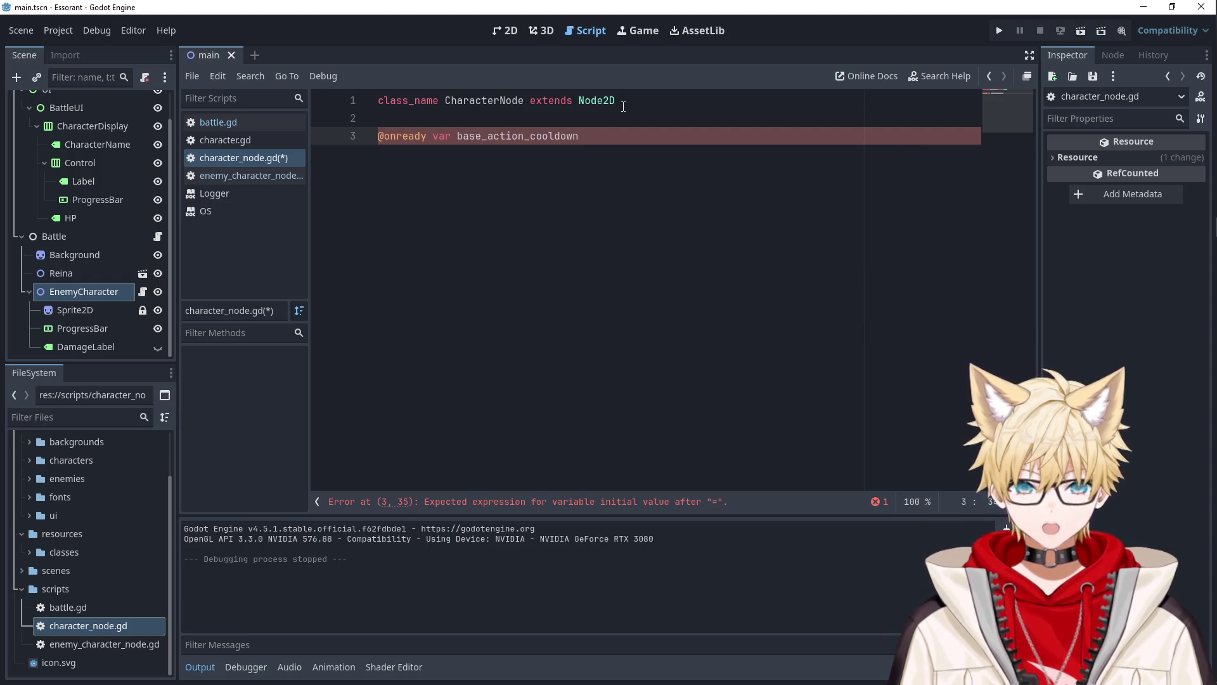
key("BackSpace")
key("BackSpace")
key("BackSpace")
type("float")
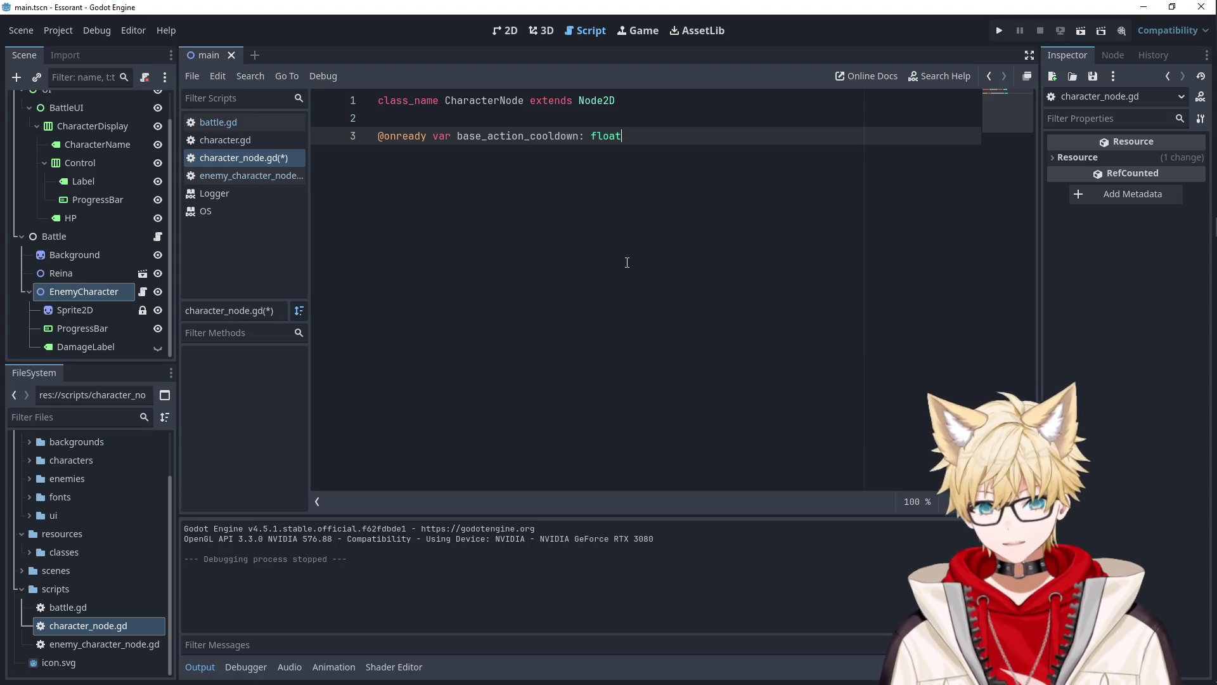
Inspect the base_action_cooldown variable name on line 3 of character_node.gd
double_click(483, 141)
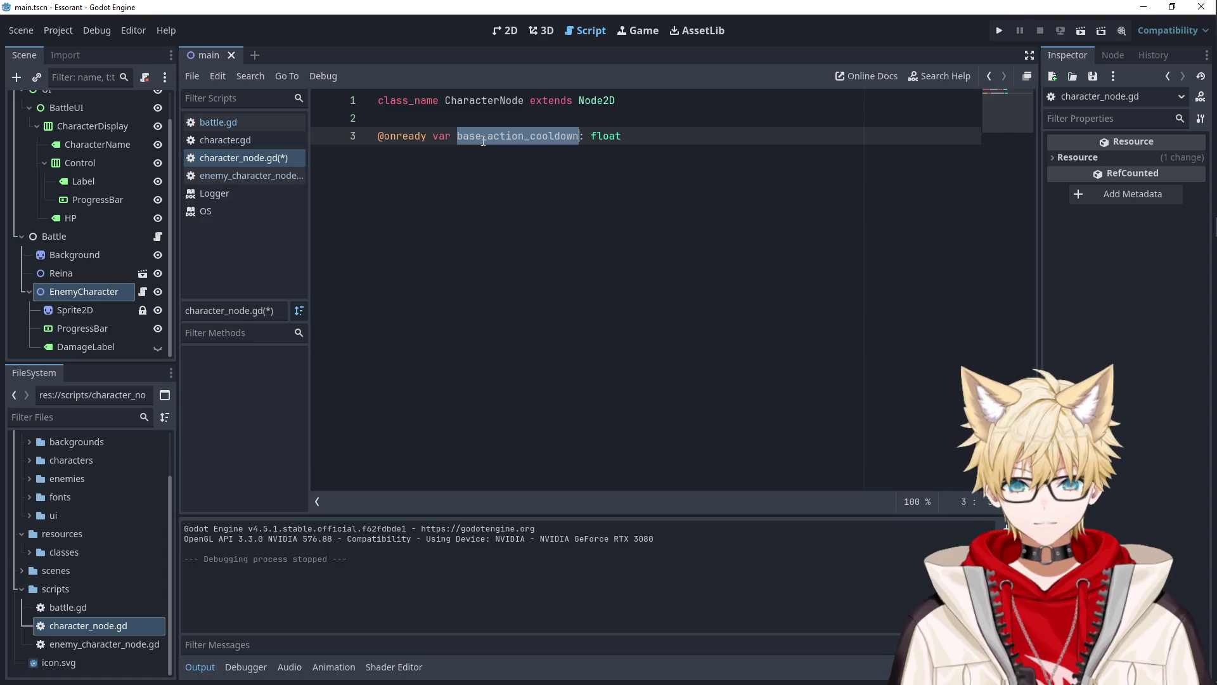
left_click(487, 217)
double_click(509, 136)
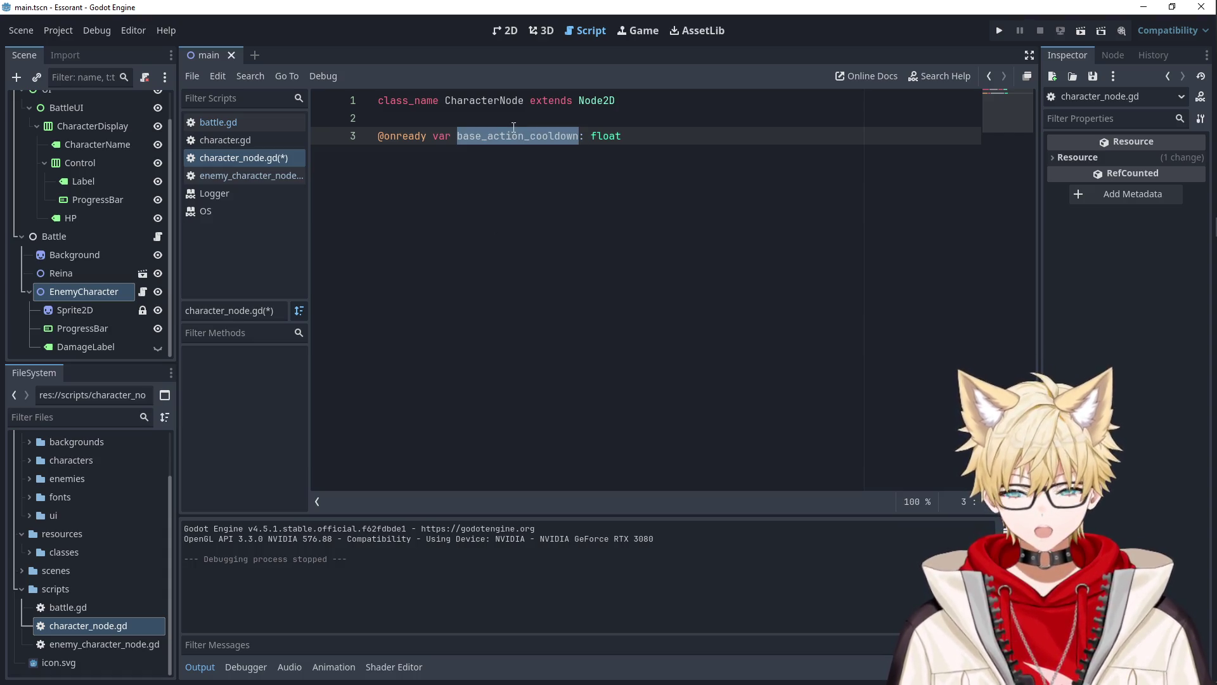
left_click(552, 174)
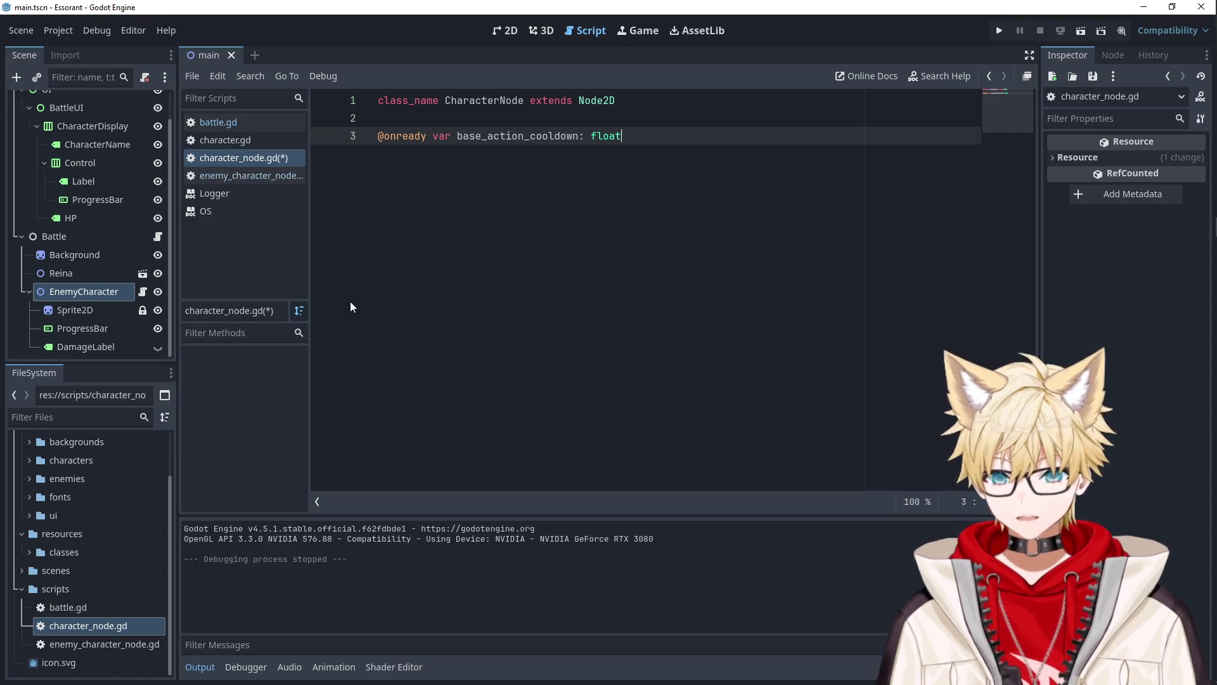
scroll(97, 284, "up", 1)
scroll(104, 310, "down", 1)
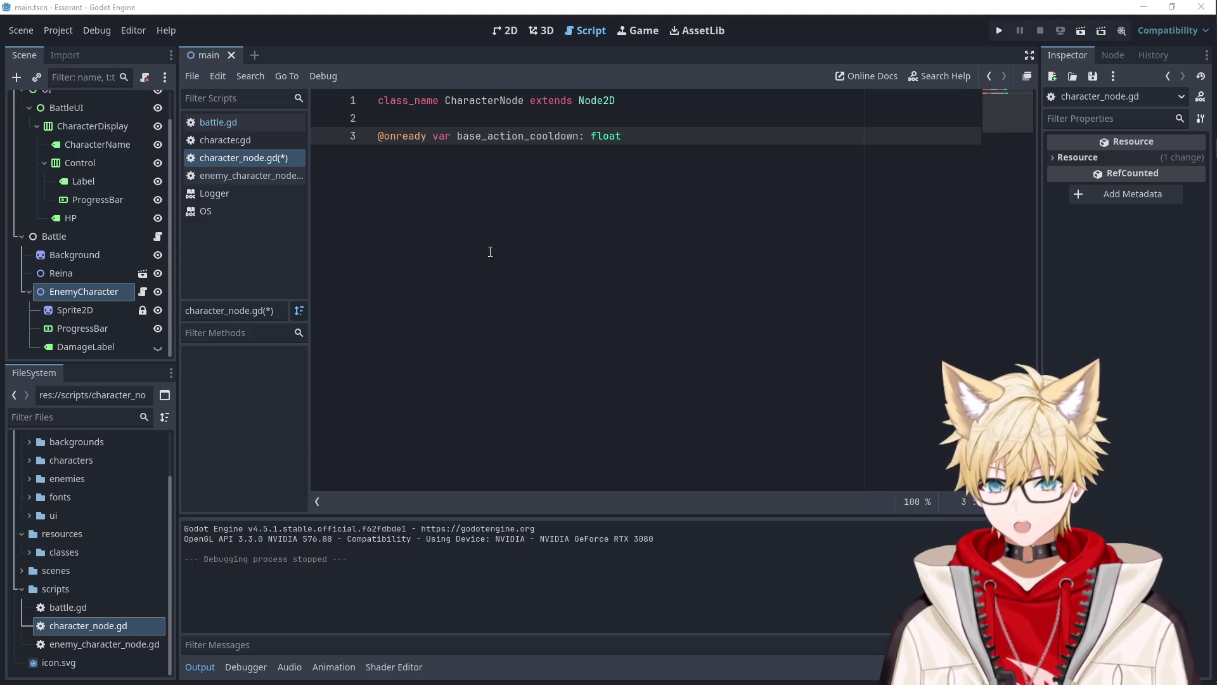
double_click(511, 137)
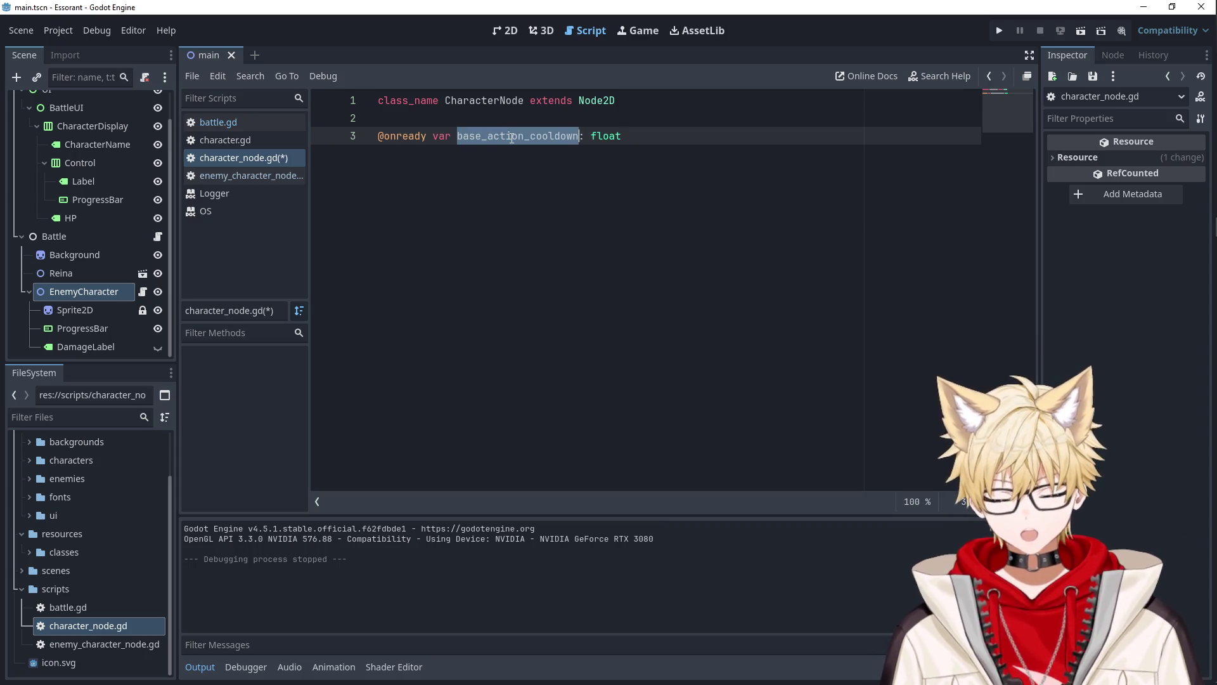
left_click(560, 209)
double_click(527, 138)
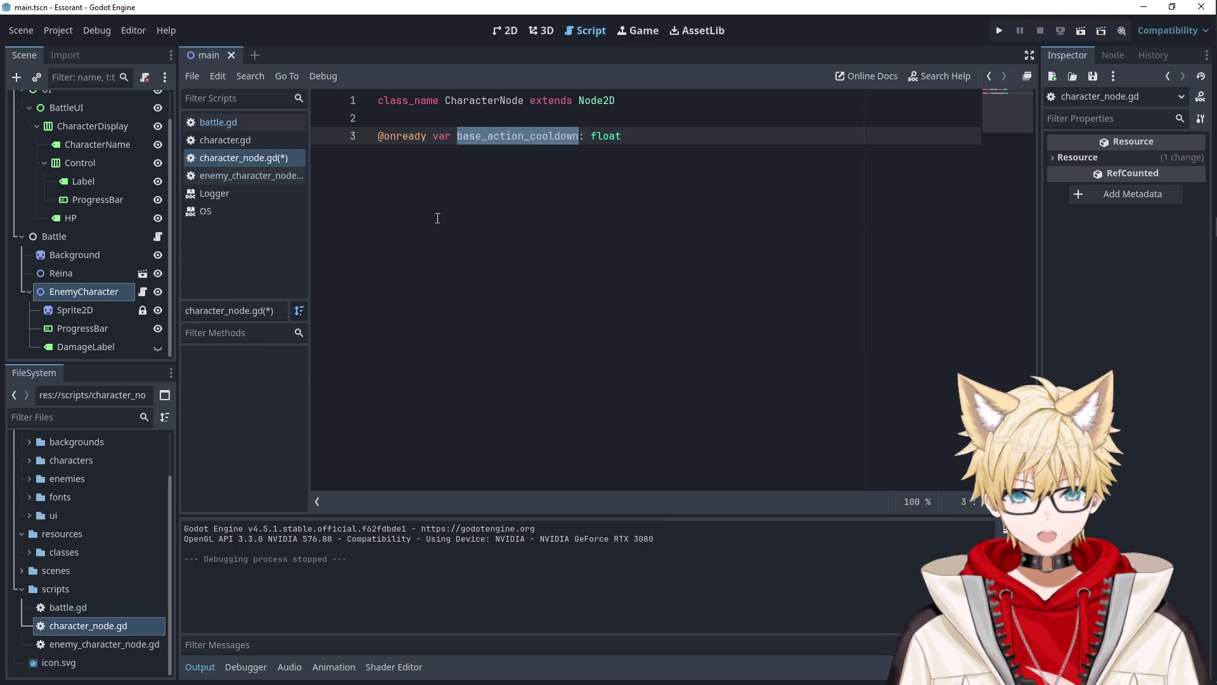
right_click(89, 269)
Open the battle-character scene and rename its root Node2D to PlayerCharacterNode
key("Escape")
left_click(142, 274)
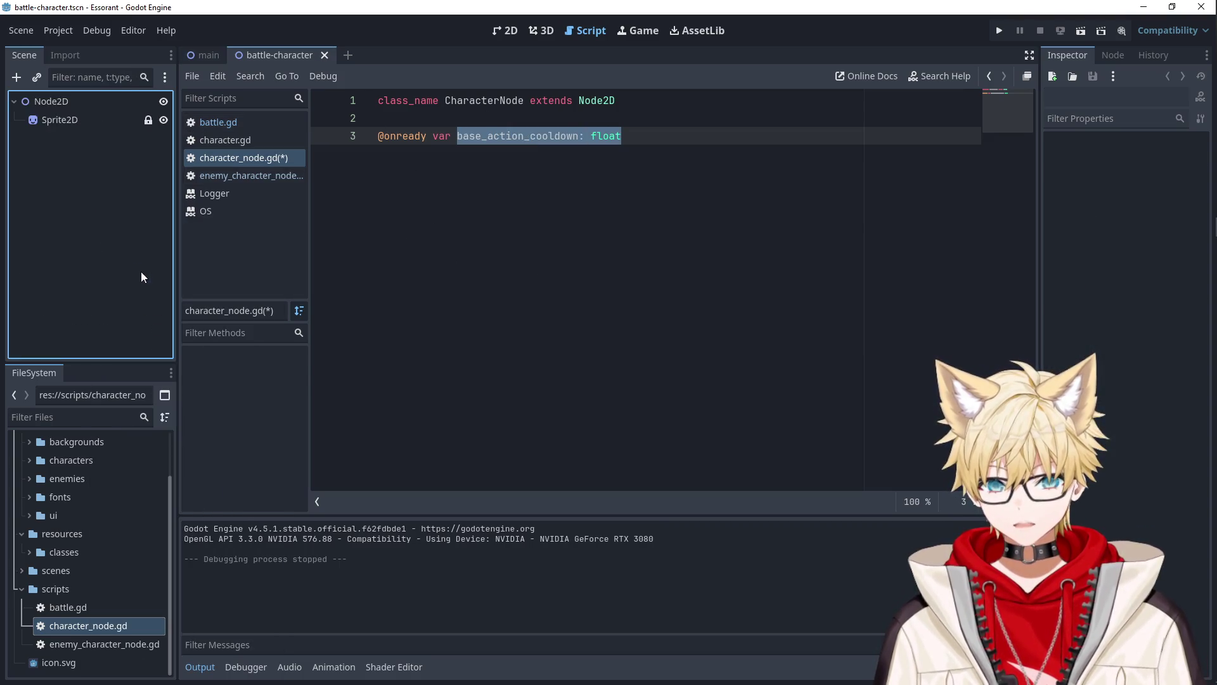
right_click(63, 100)
key("Escape")
left_click(69, 101)
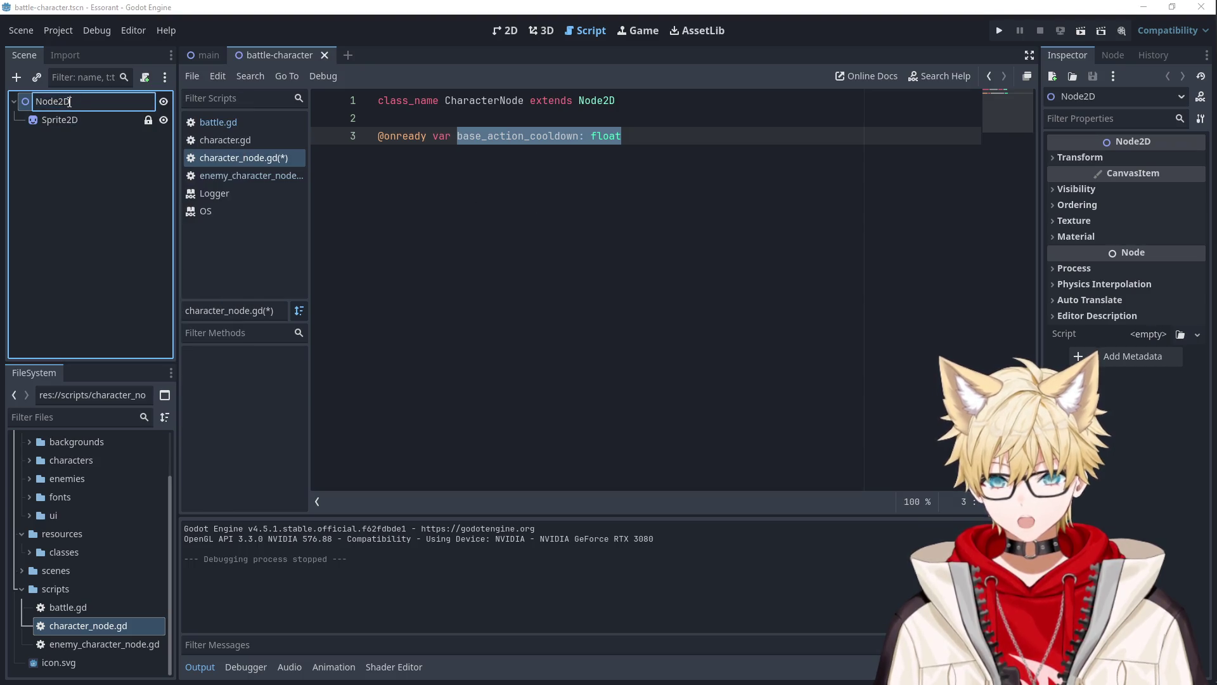
key("ctrl+a")
type("Player")
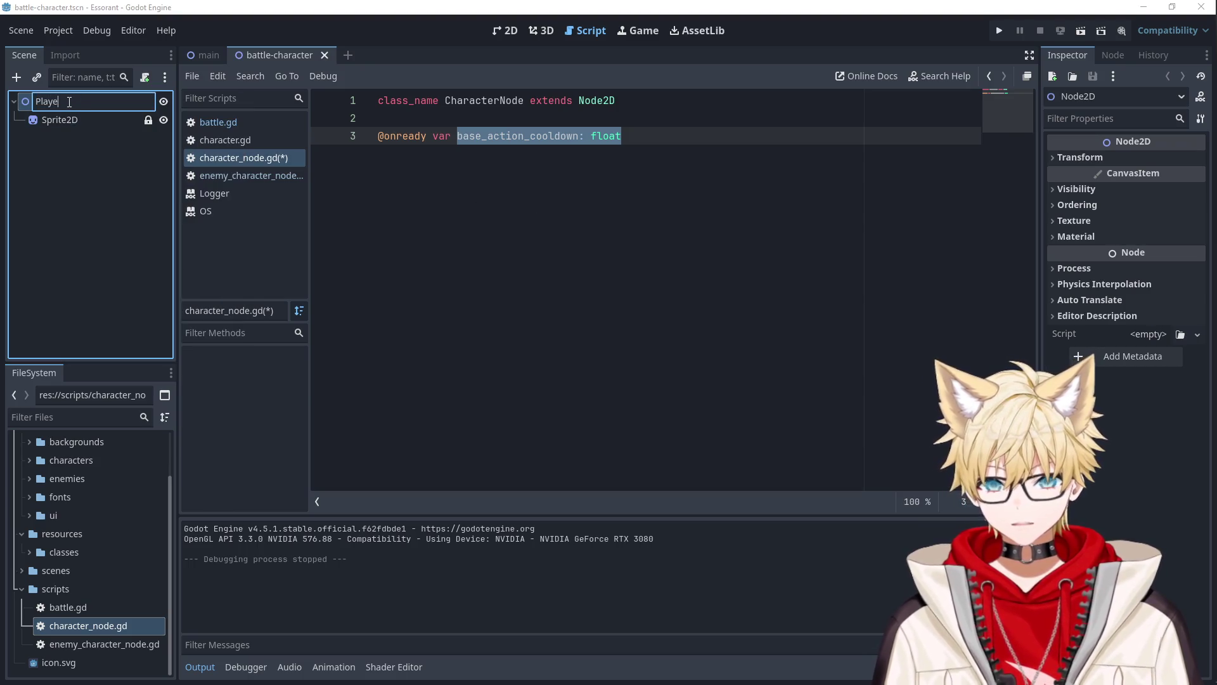
type("CharacterNode")
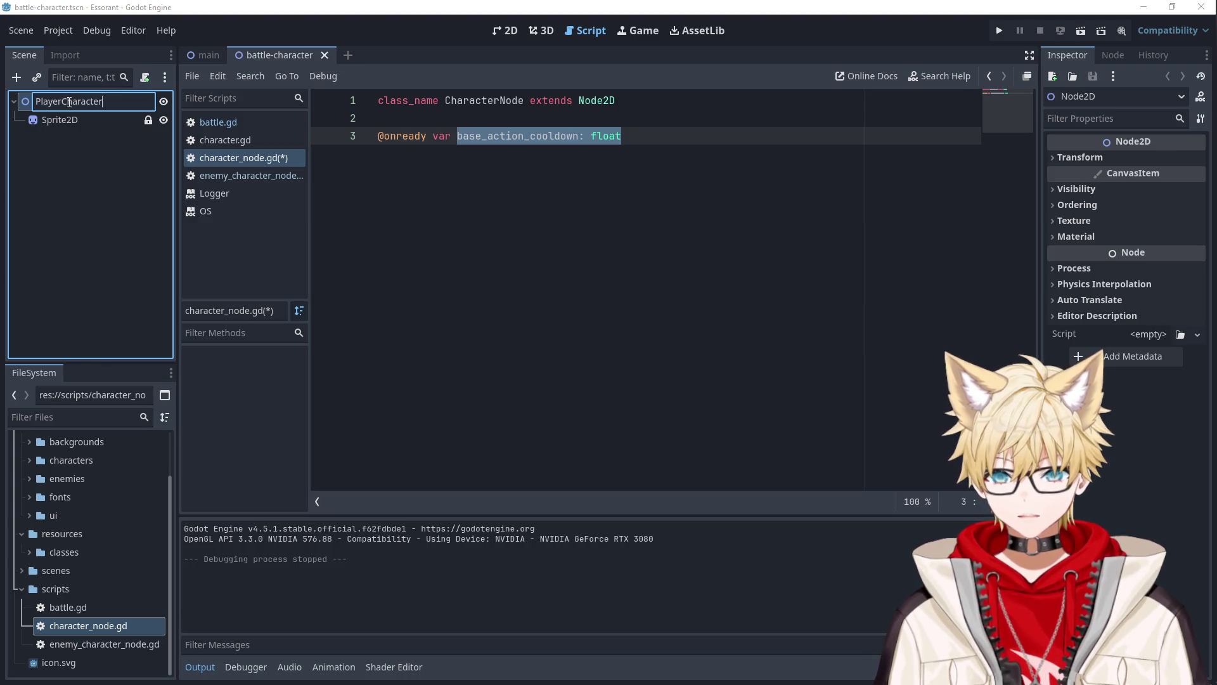
key("Return")
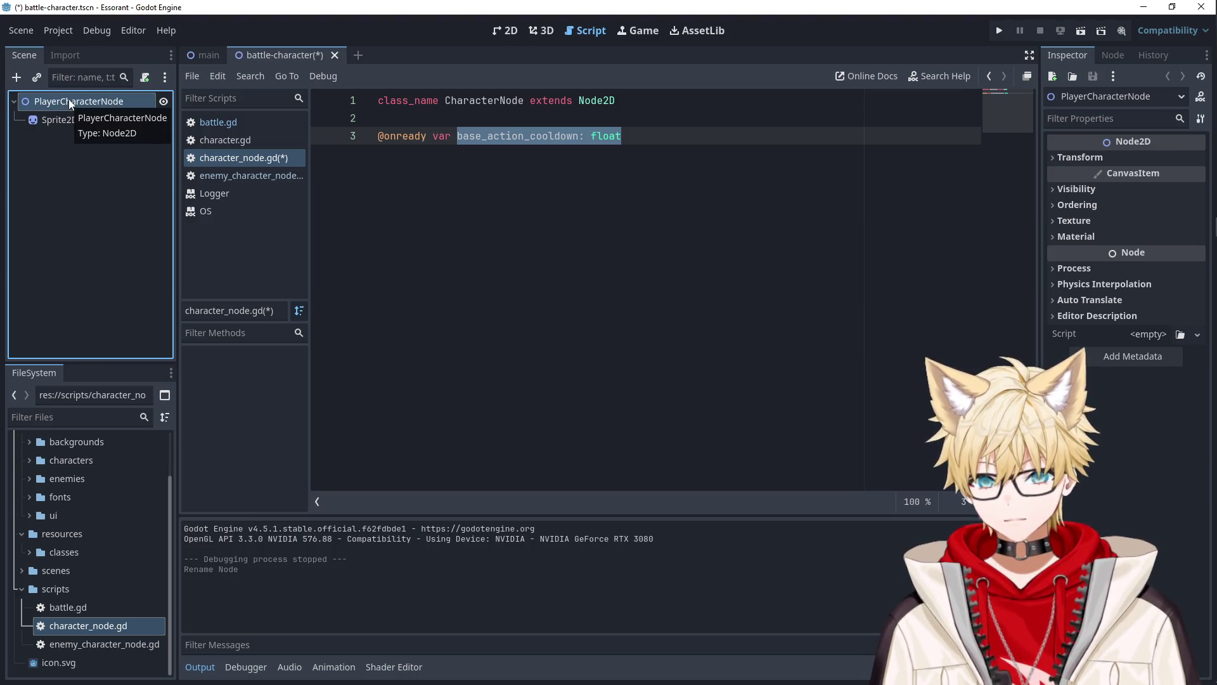
Start attaching a player_character_node script to PlayerCharacterNode, then cancel the dialog
left_click(85, 170)
left_click(90, 125)
left_click(78, 97)
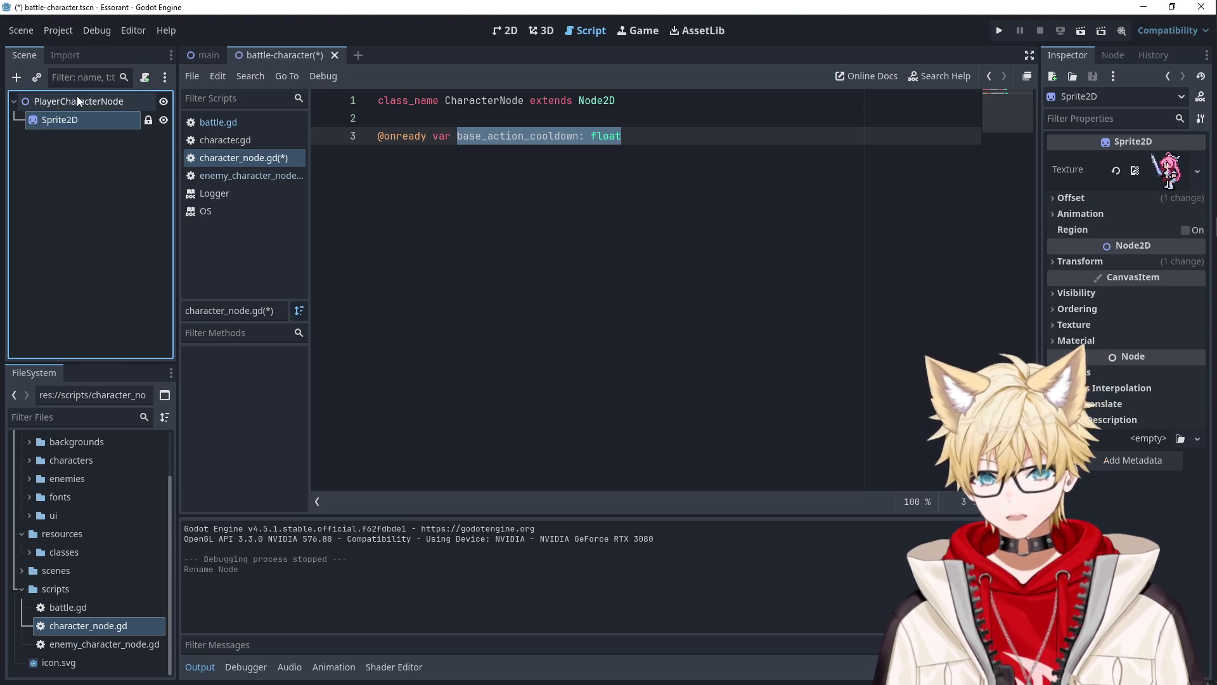
right_click(78, 96)
left_click(142, 210)
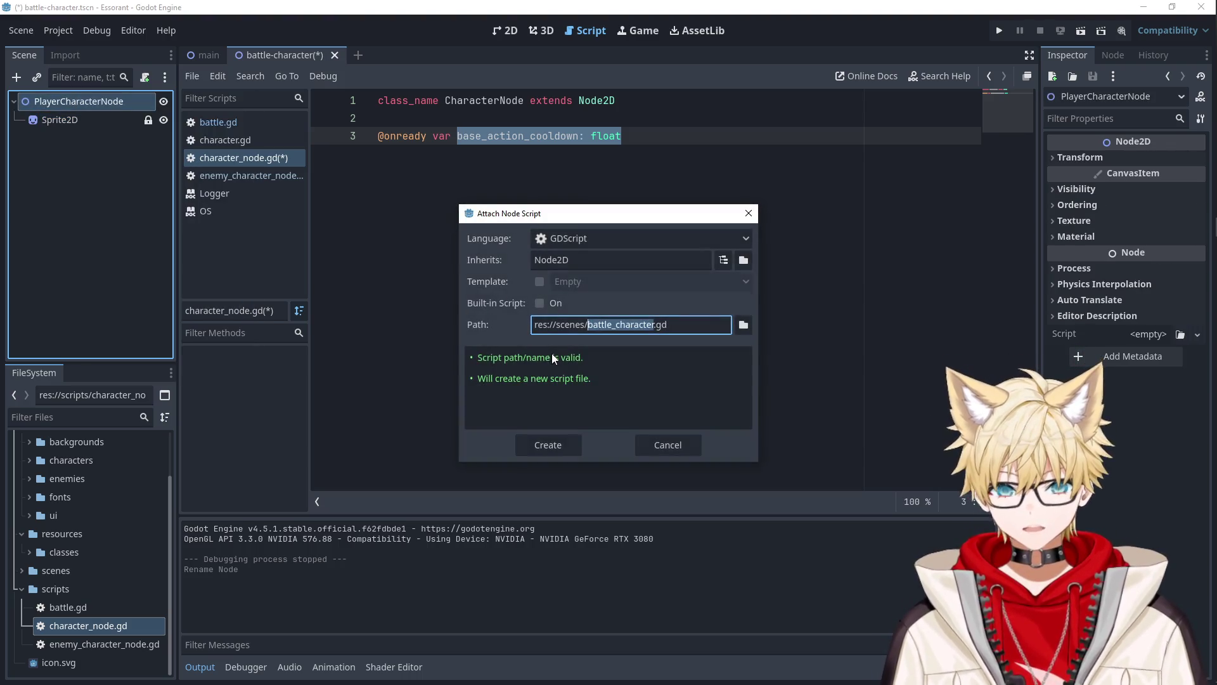
type("player_character")
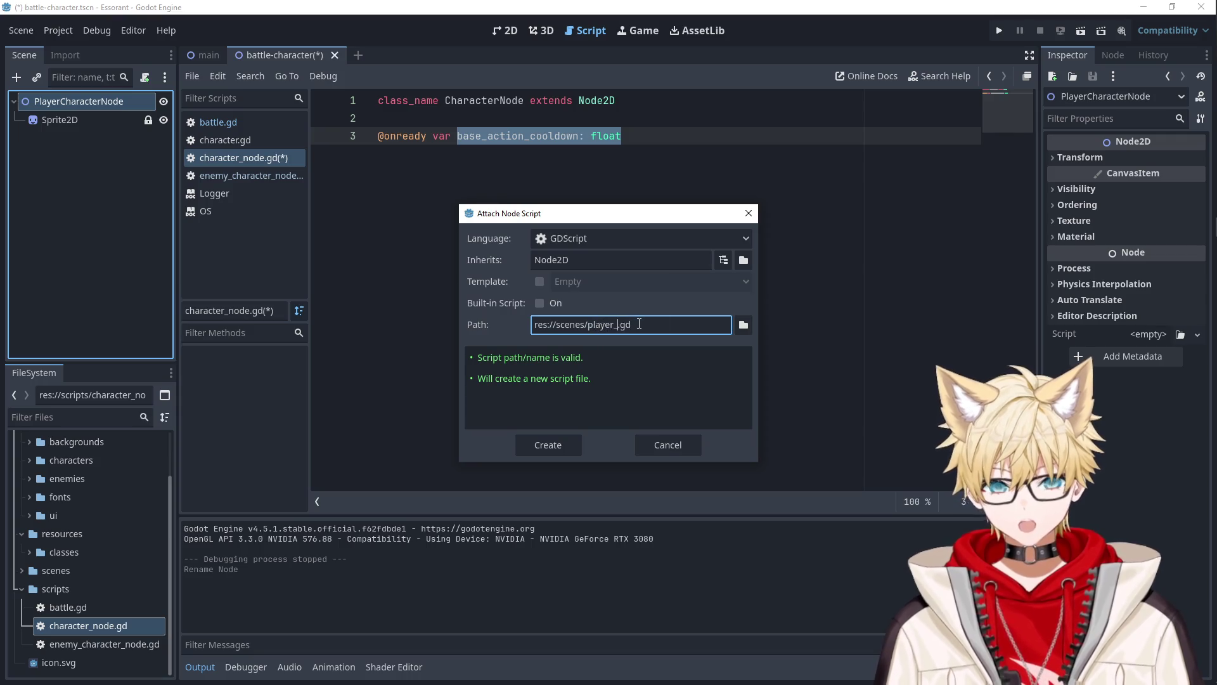
type("_node")
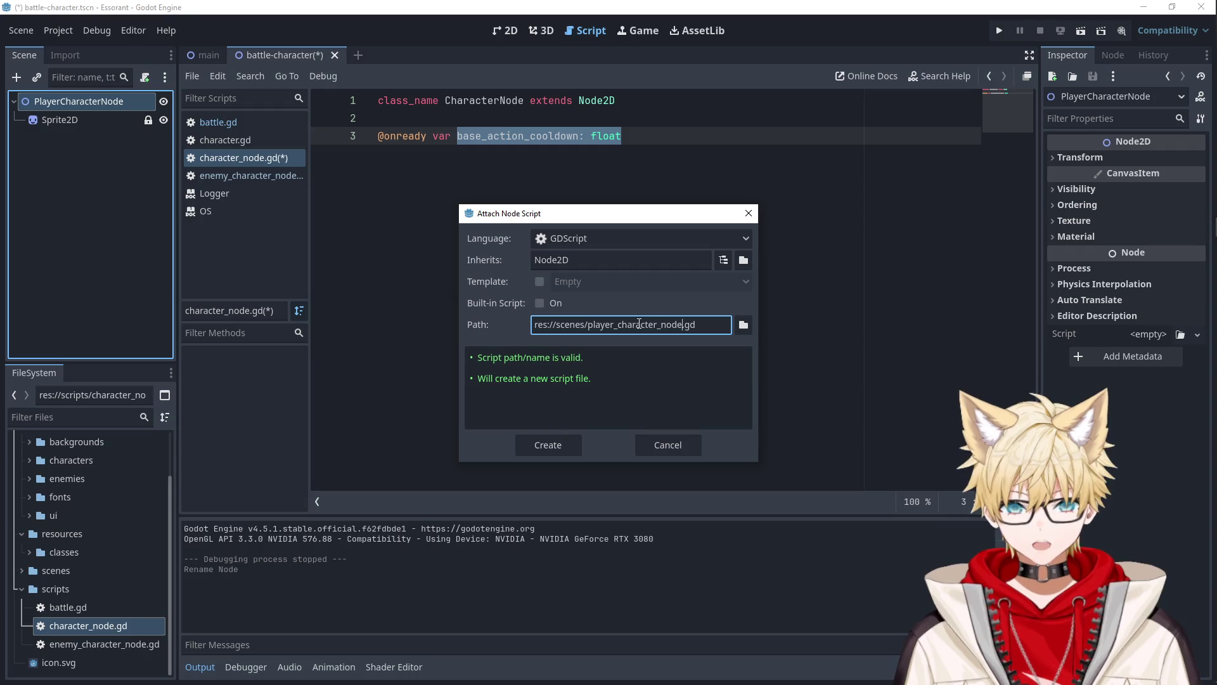
left_click(640, 444)
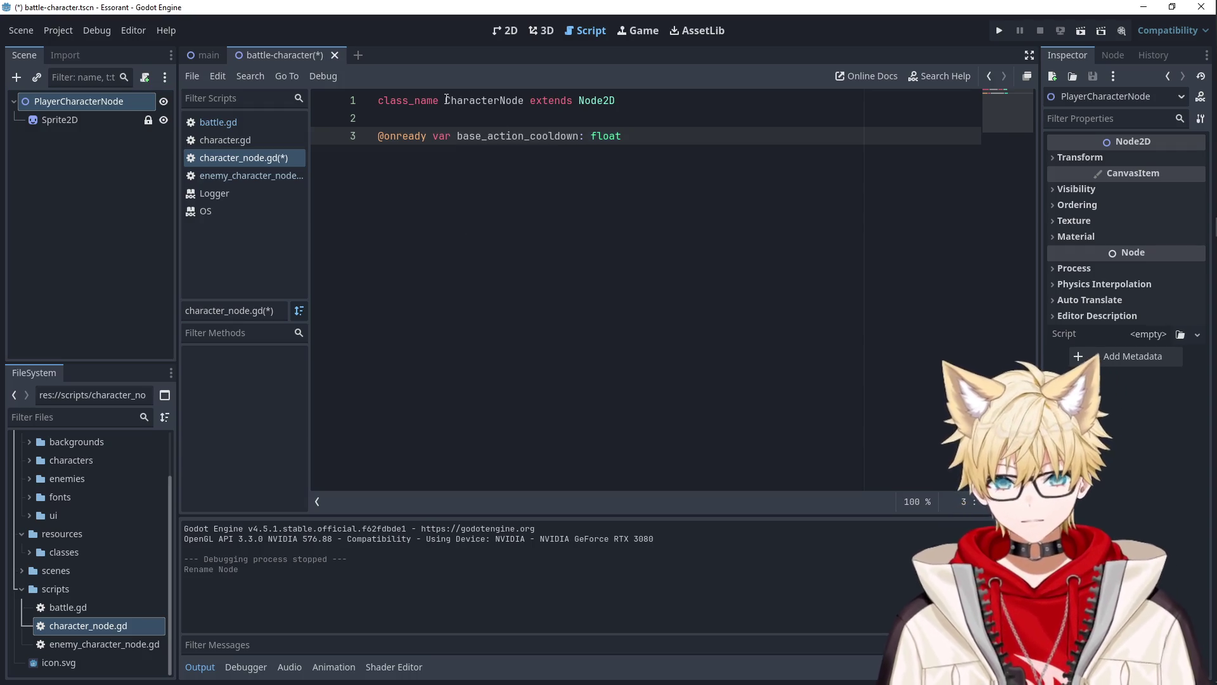
Rename the class on line 1 from CharacterNode to BattleCharacterNode
left_click(447, 99)
type("Battle")
left_click(467, 289)
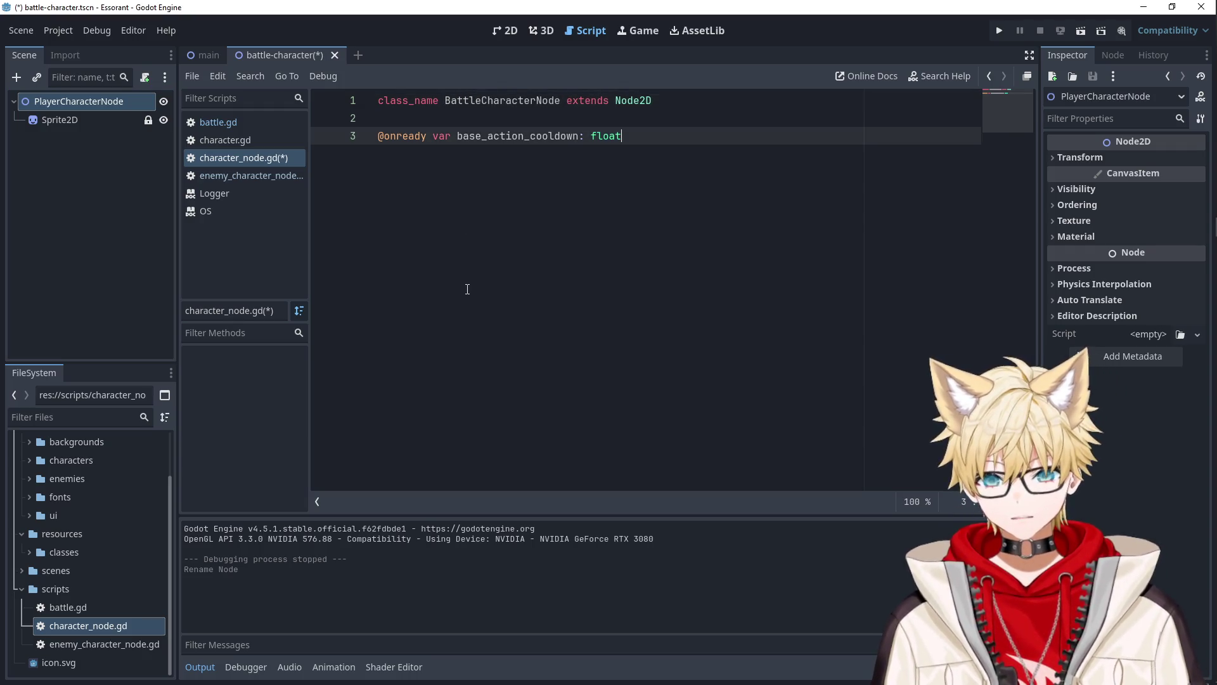
Rename the script file character_node.gd to battle_character_node.gd in FileSystem
right_click(81, 625)
left_click(111, 537)
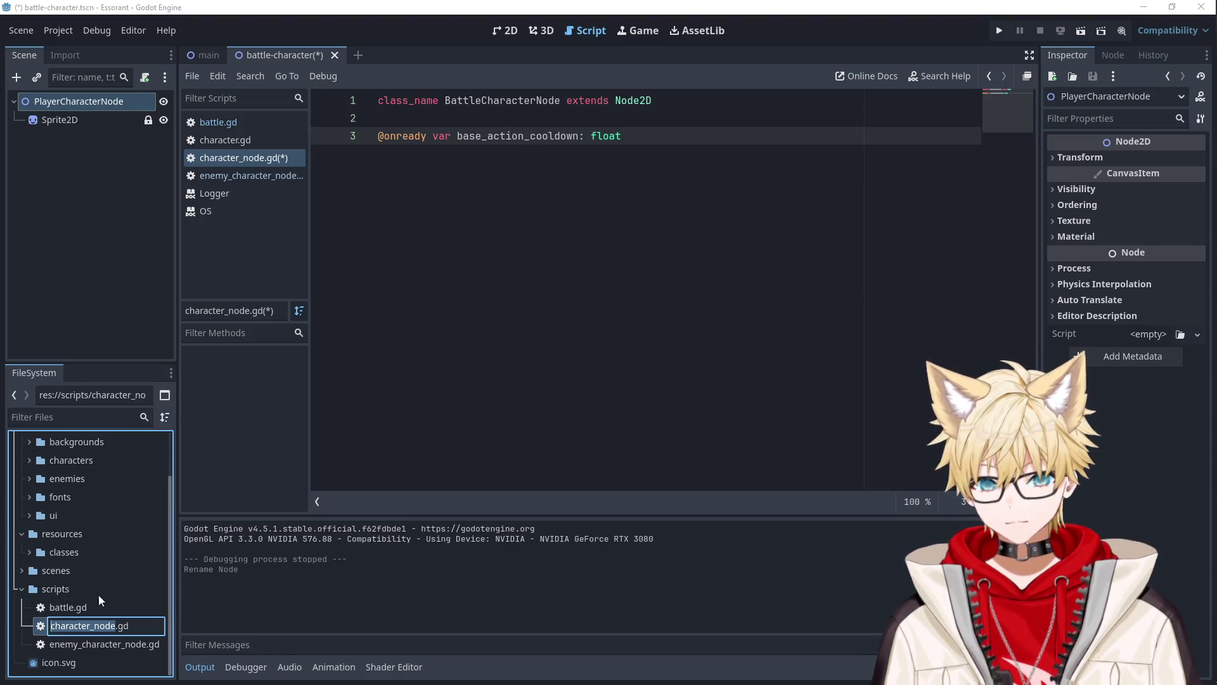
key("Home")
type("battle_")
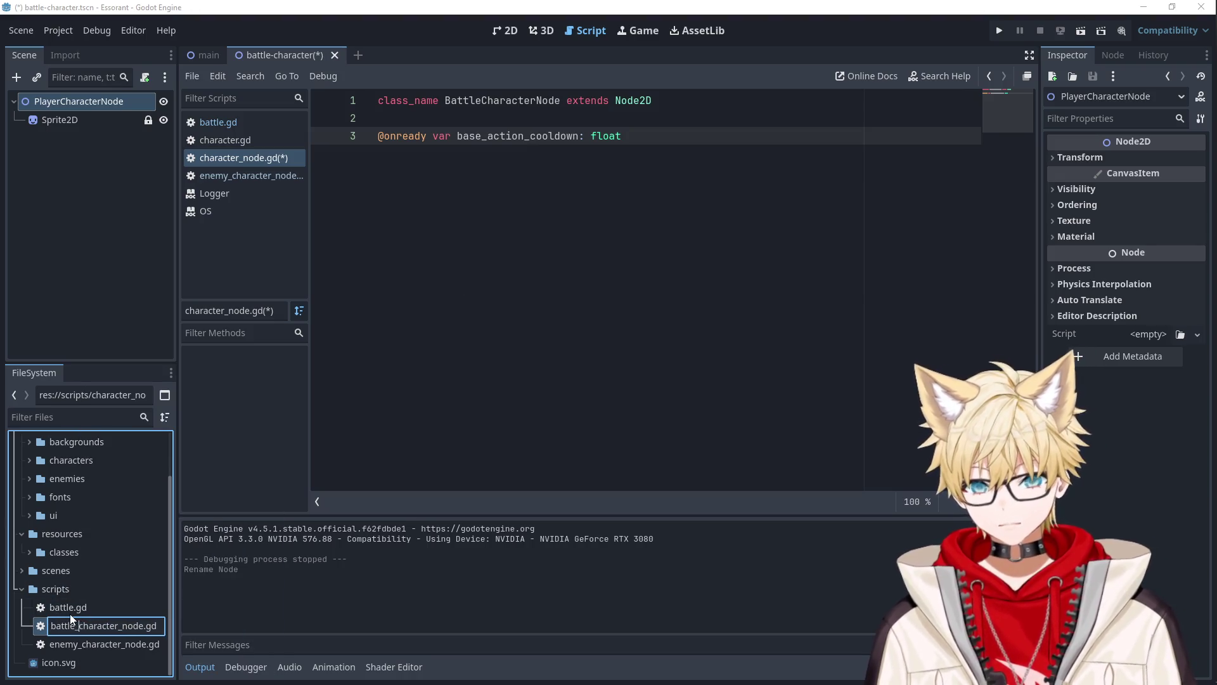
key("Return")
left_click(752, 240)
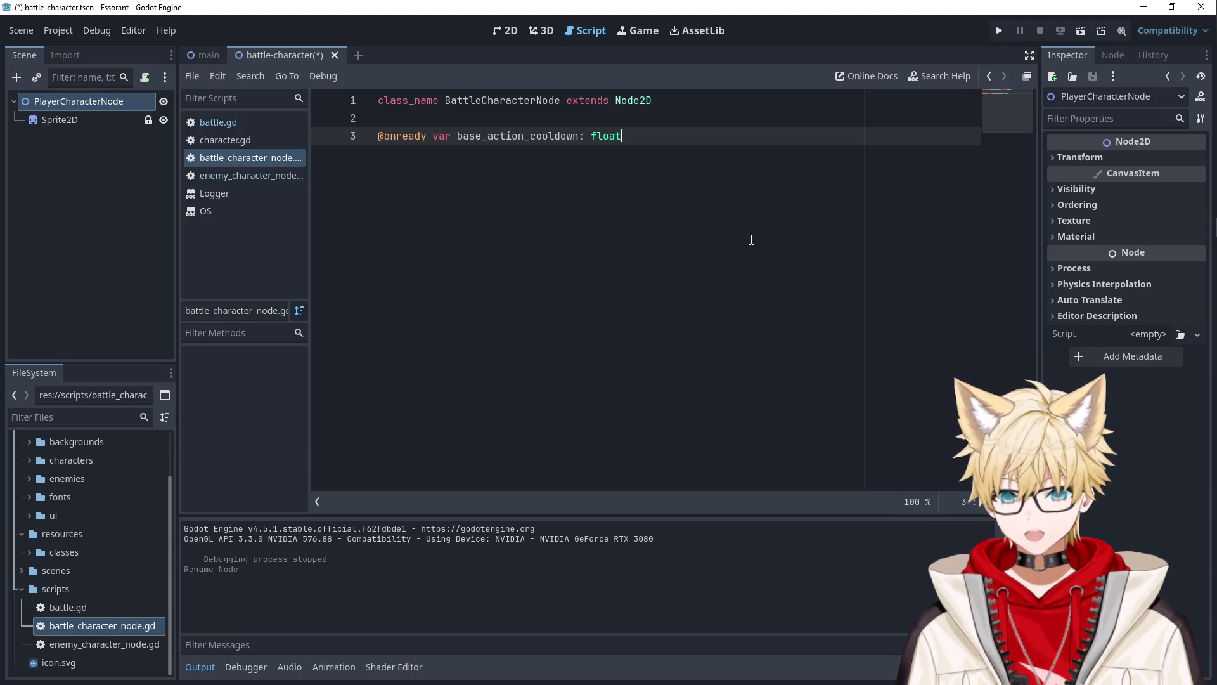
Rename the scene's root node to BattlePlayerCharacterNode
double_click(84, 101)
type("BattlePlayerCharacterNode")
key("Return")
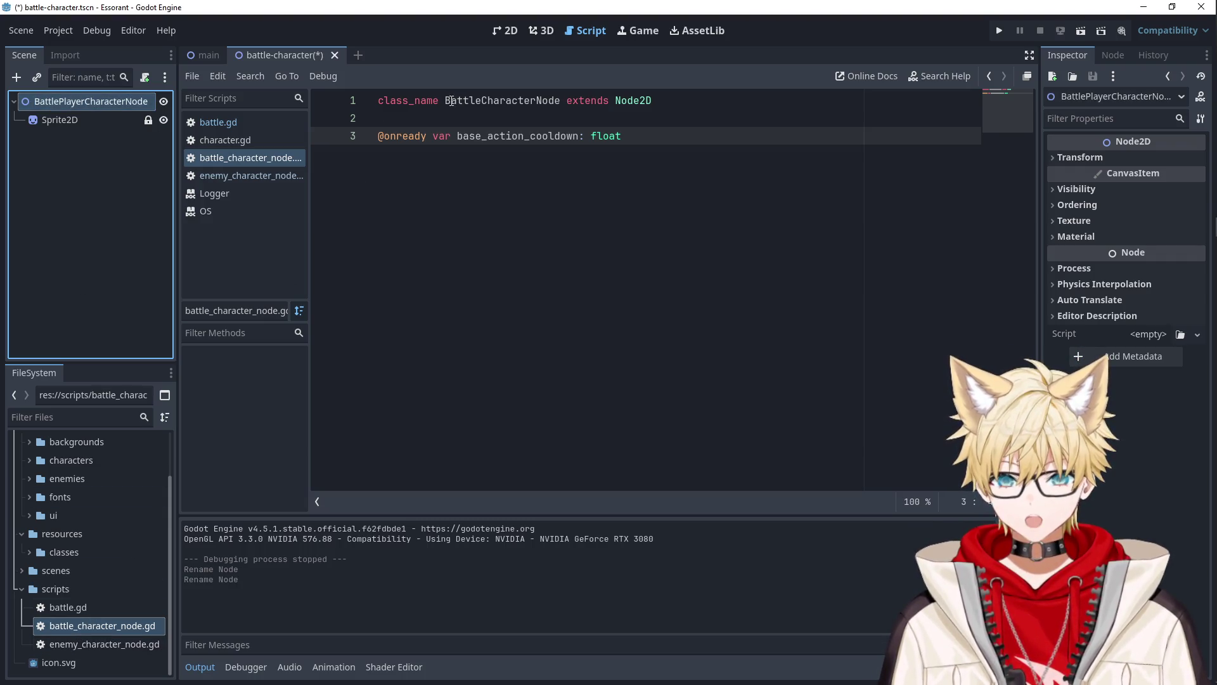
Try renaming the class to BattlePlayerCharacterNode and save, then undo it back to BattleCharacterNode
left_click(452, 100)
left_click(481, 102)
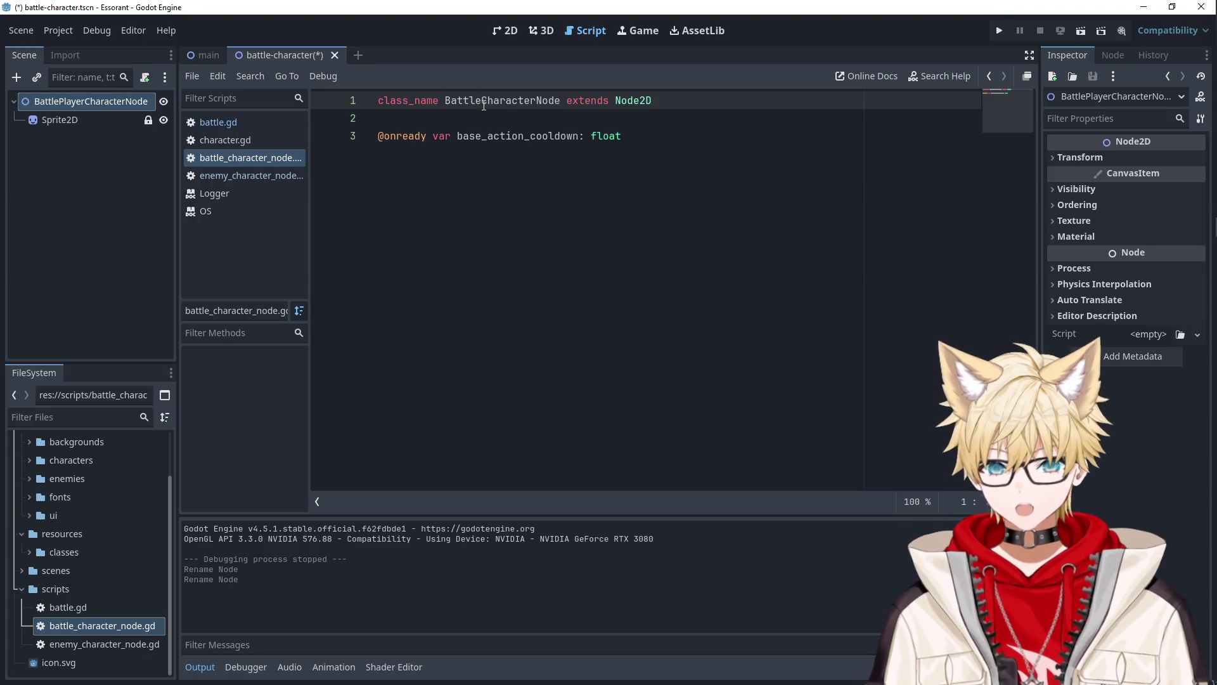
type("Player")
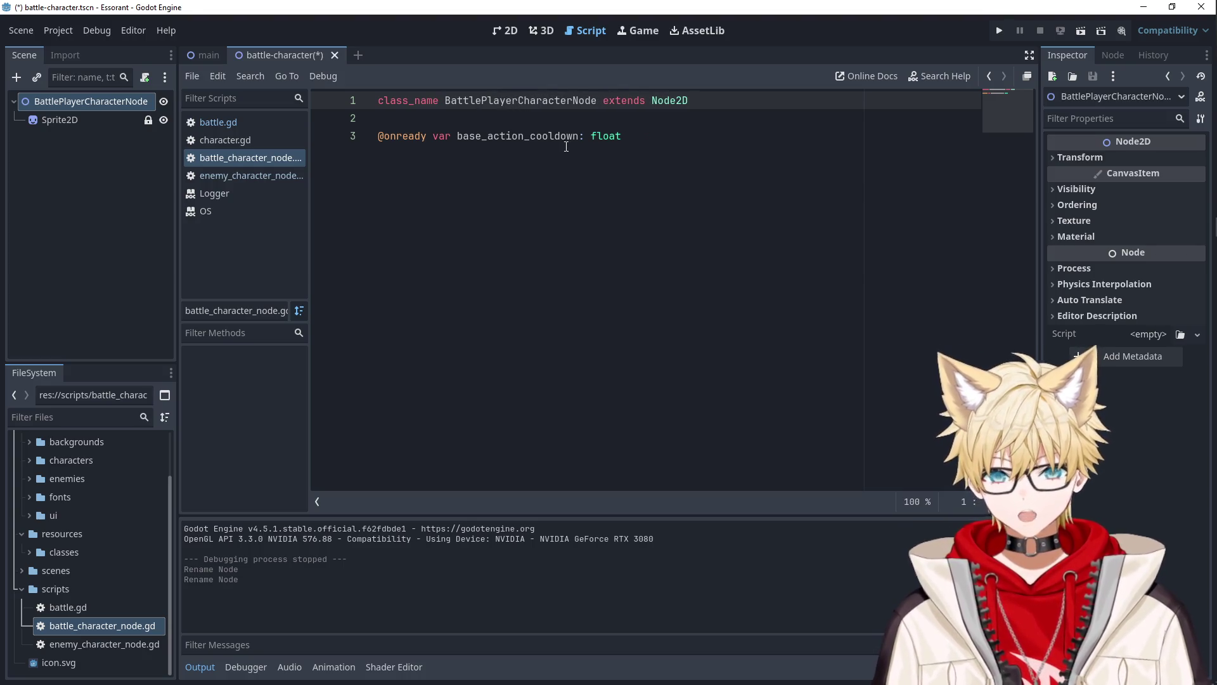
left_click(566, 146)
key("ctrl+s")
key("Return")
double_click(518, 136)
left_click(726, 129)
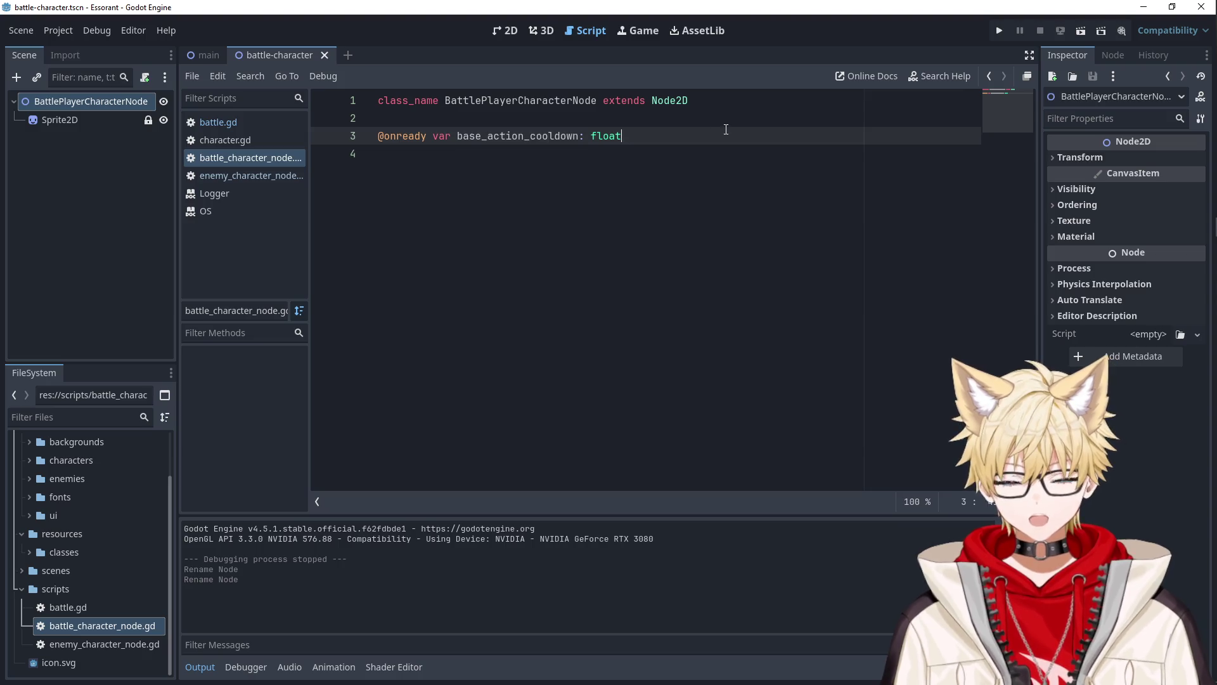
key("ctrl+z")
key("ctrl+z")
key("ctrl+z")
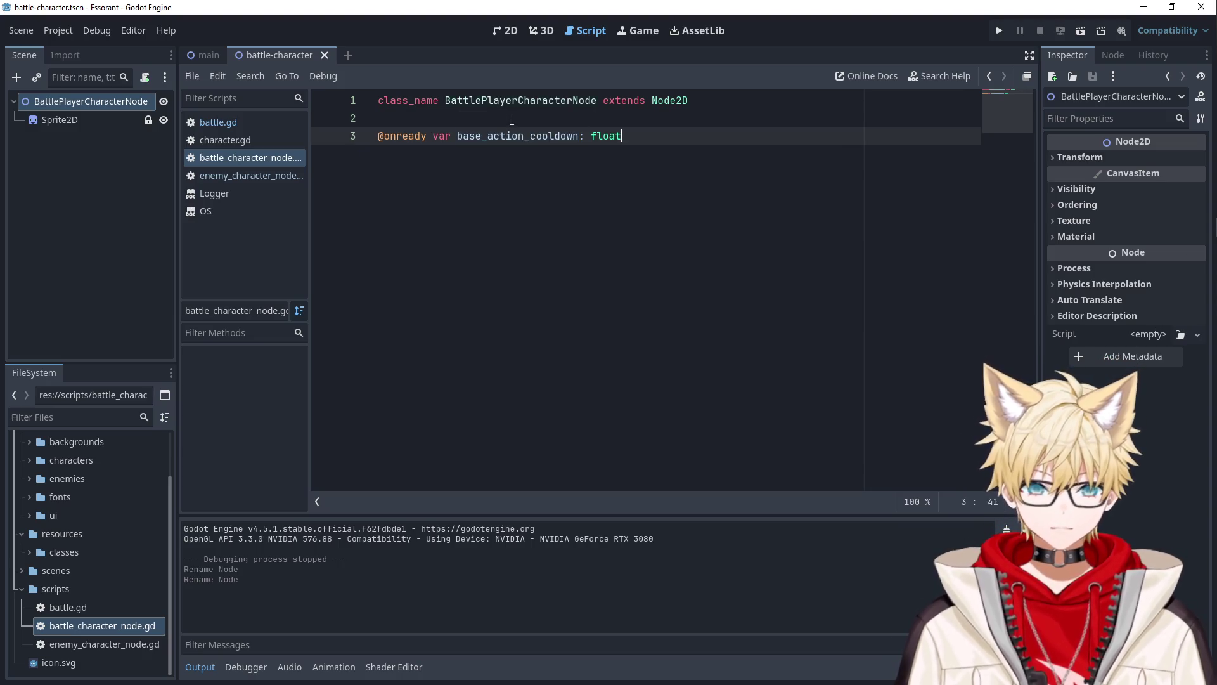
left_click(507, 136)
left_click(532, 112)
left_click(528, 174)
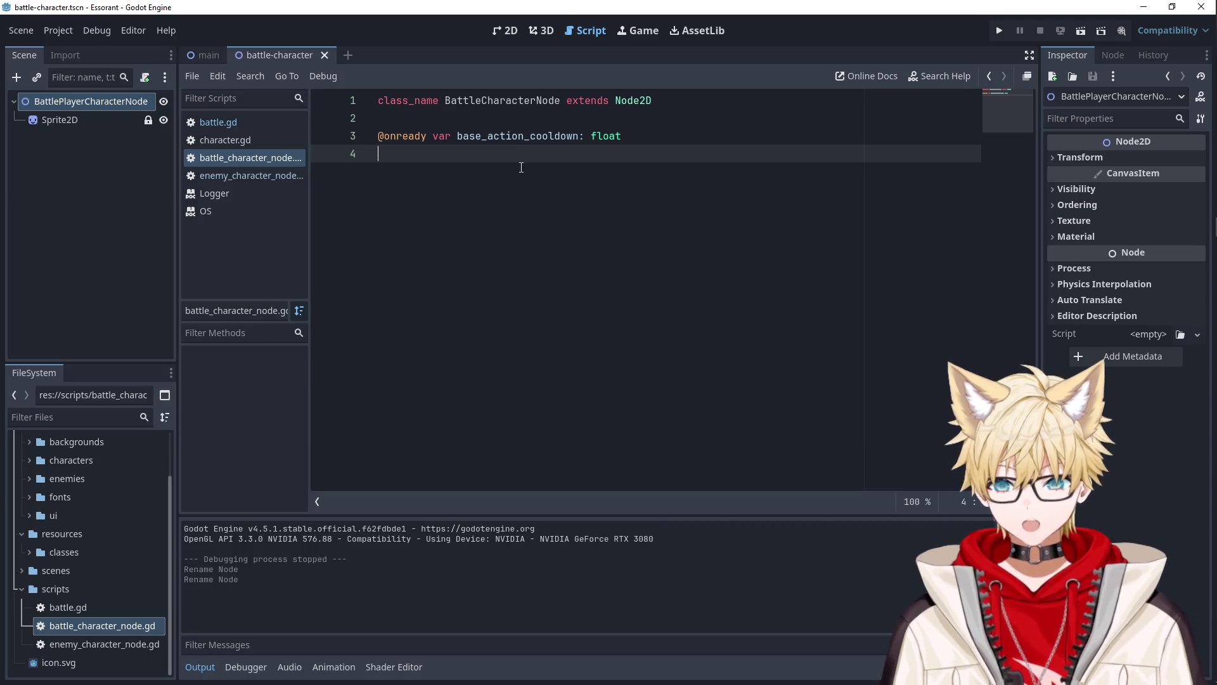
left_click(501, 101)
left_click(517, 245)
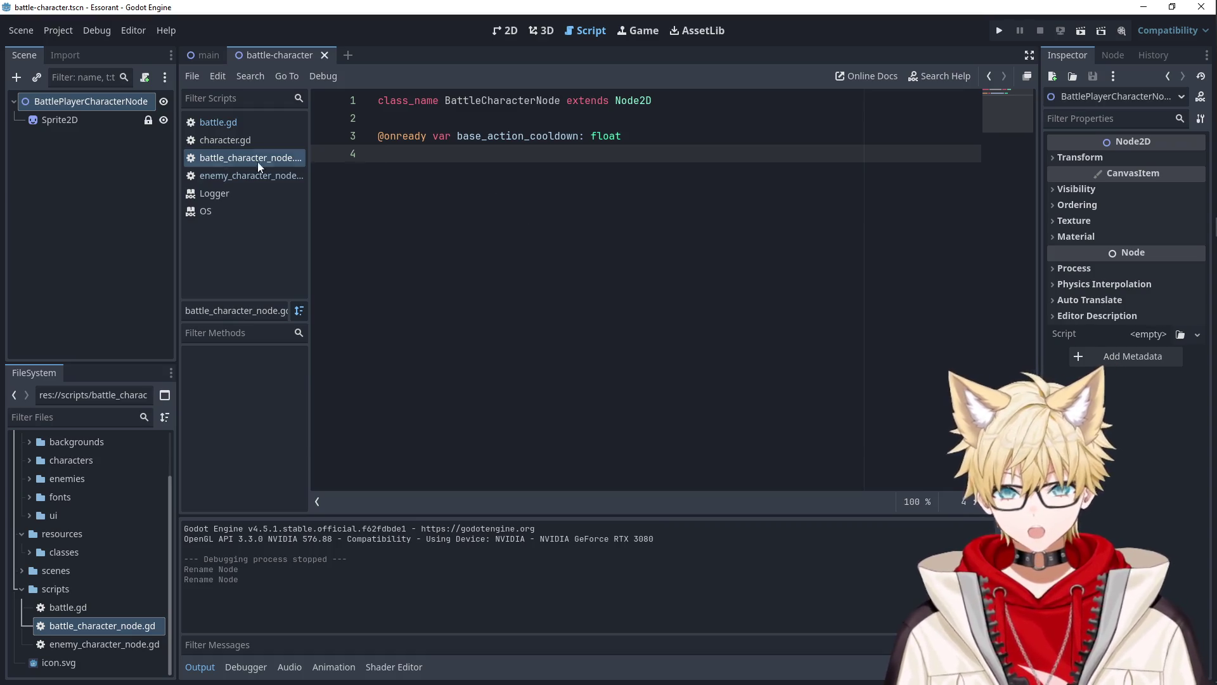
Switch scene tabs and start attaching a script to the BattlePlayerCharacterNode root
left_click(204, 55)
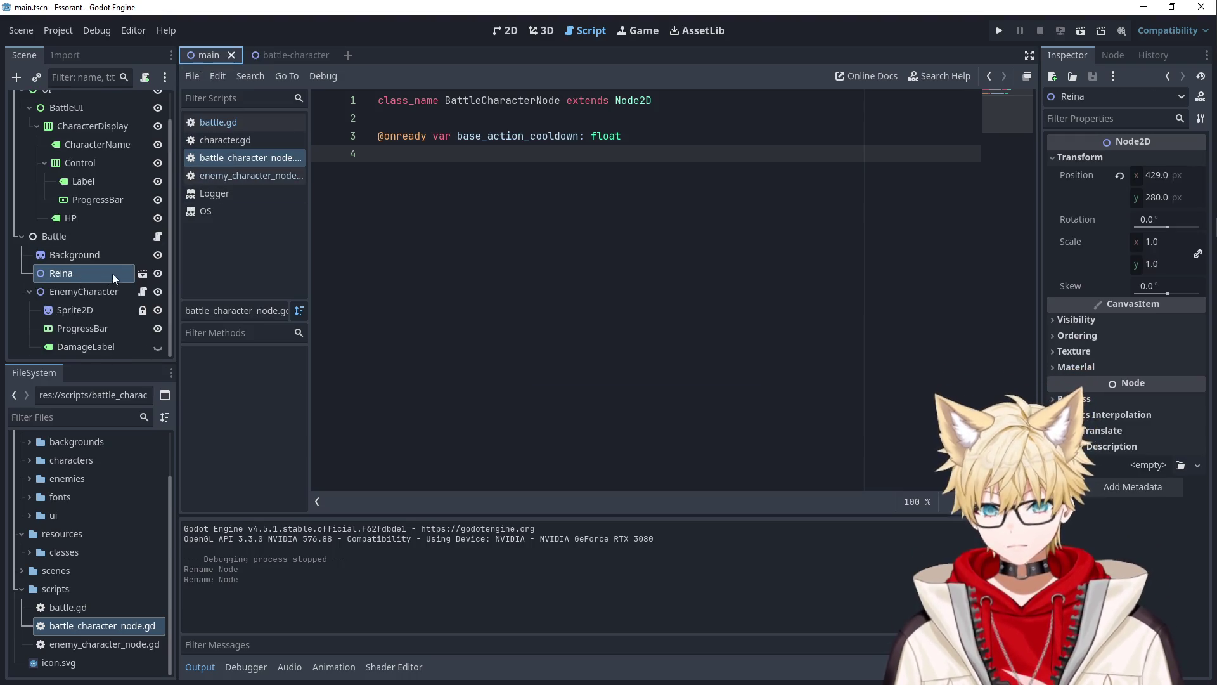
left_click(142, 273)
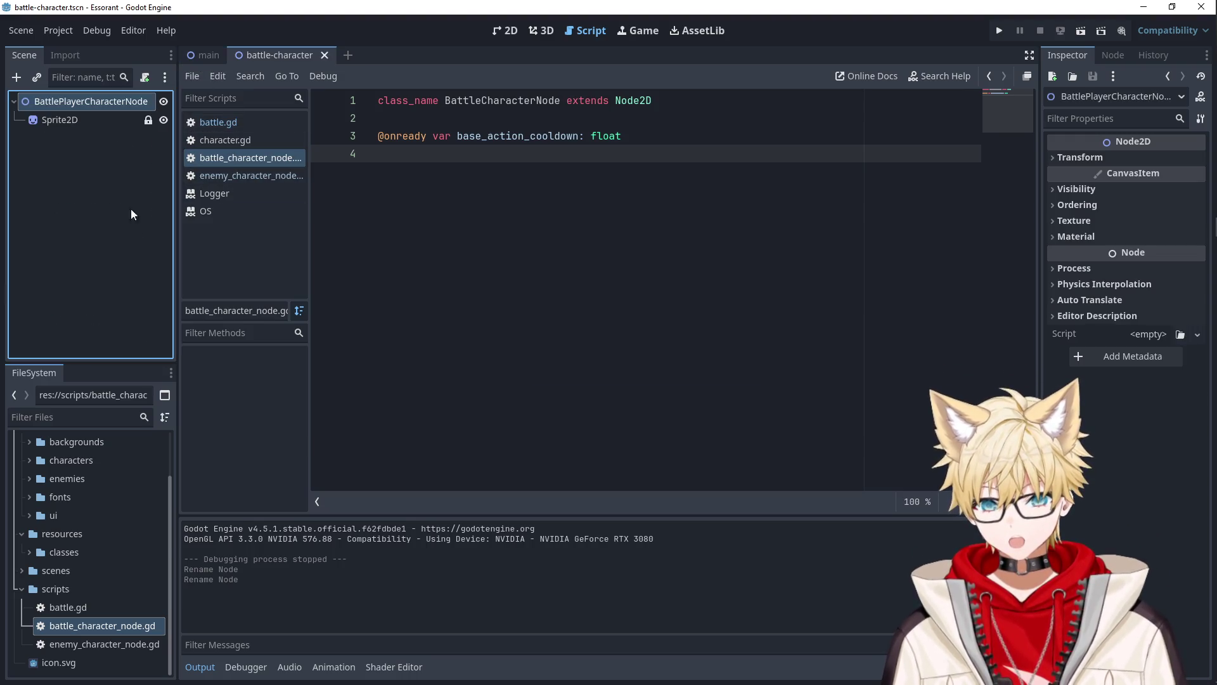
right_click(112, 104)
left_click(193, 217)
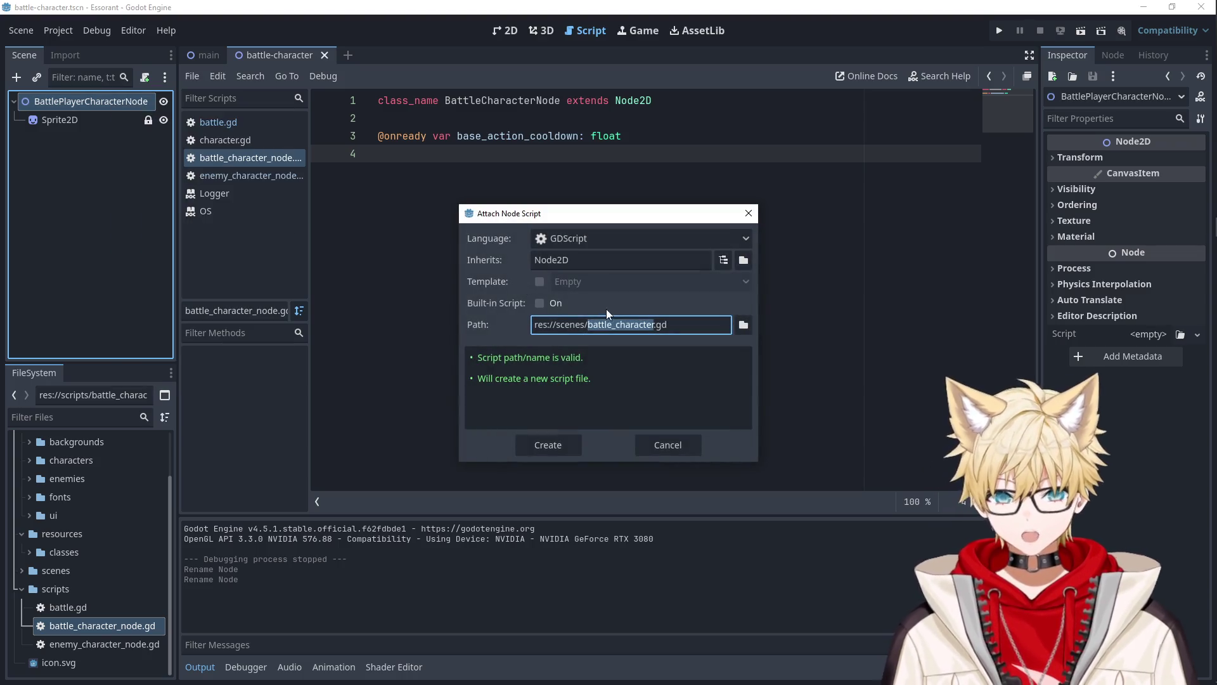
Cancel script attachment and rename battle-character.tscn to battle_player_character.tscn
left_click(674, 440)
left_click(22, 570)
right_click(63, 589)
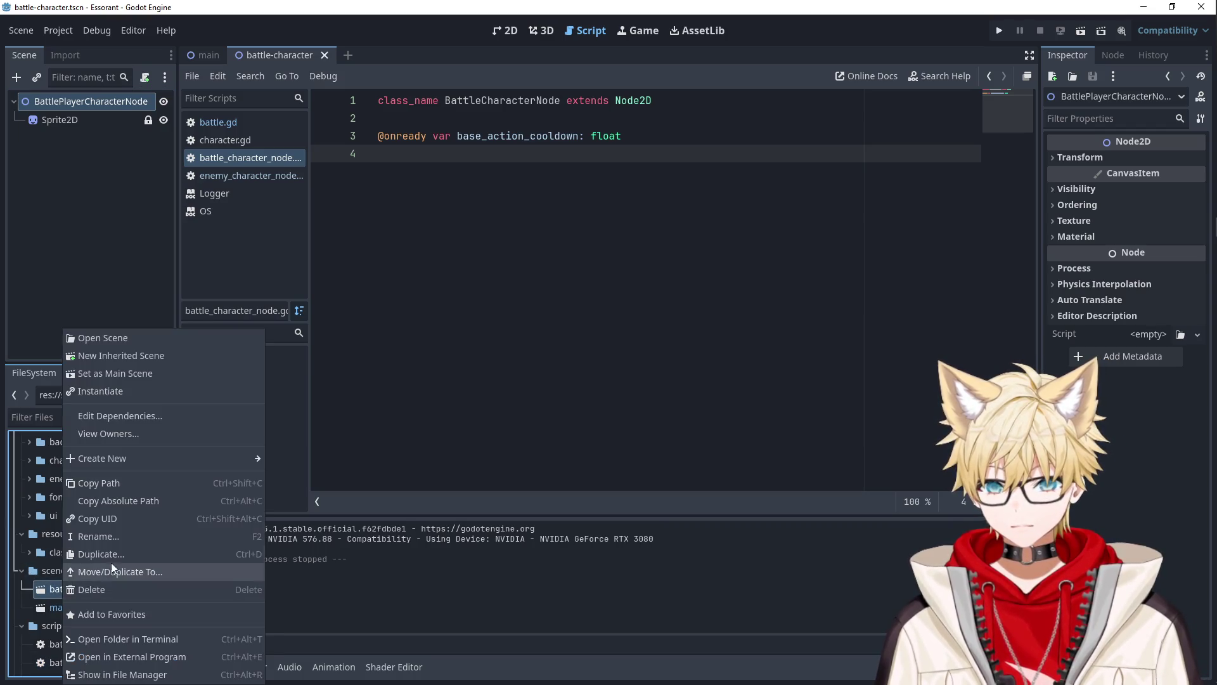
left_click(118, 536)
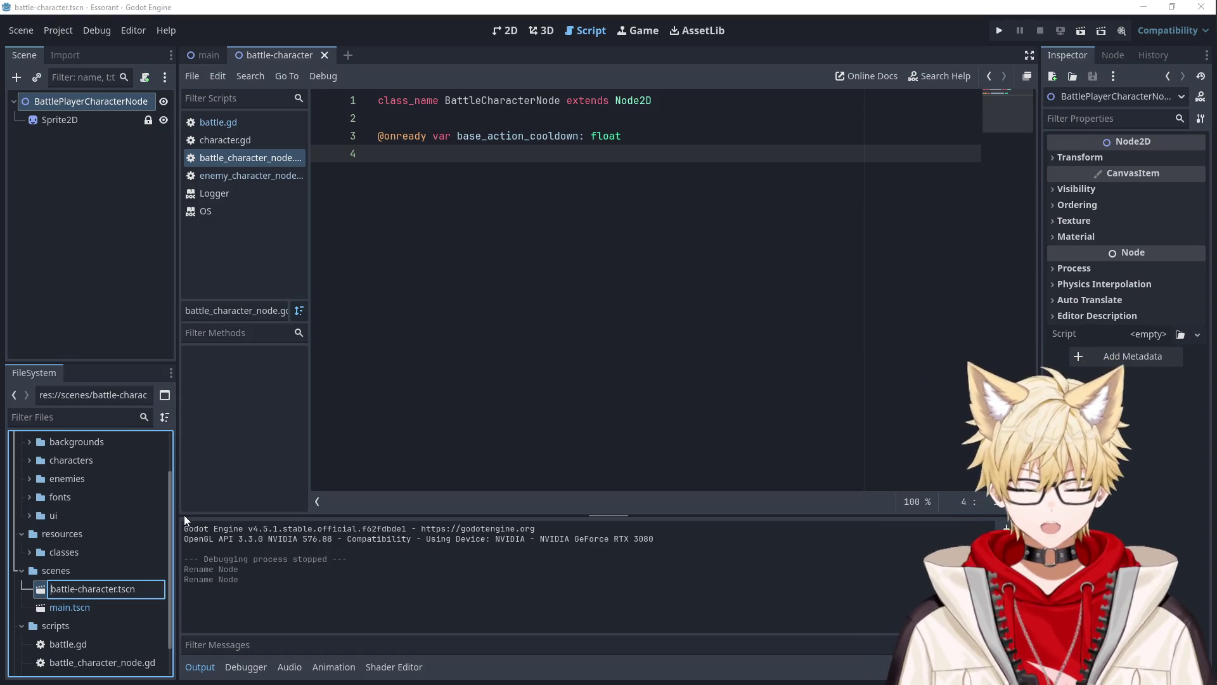
key("Right")
key("Right")
key("Right")
key("Delete")
type("_player_")
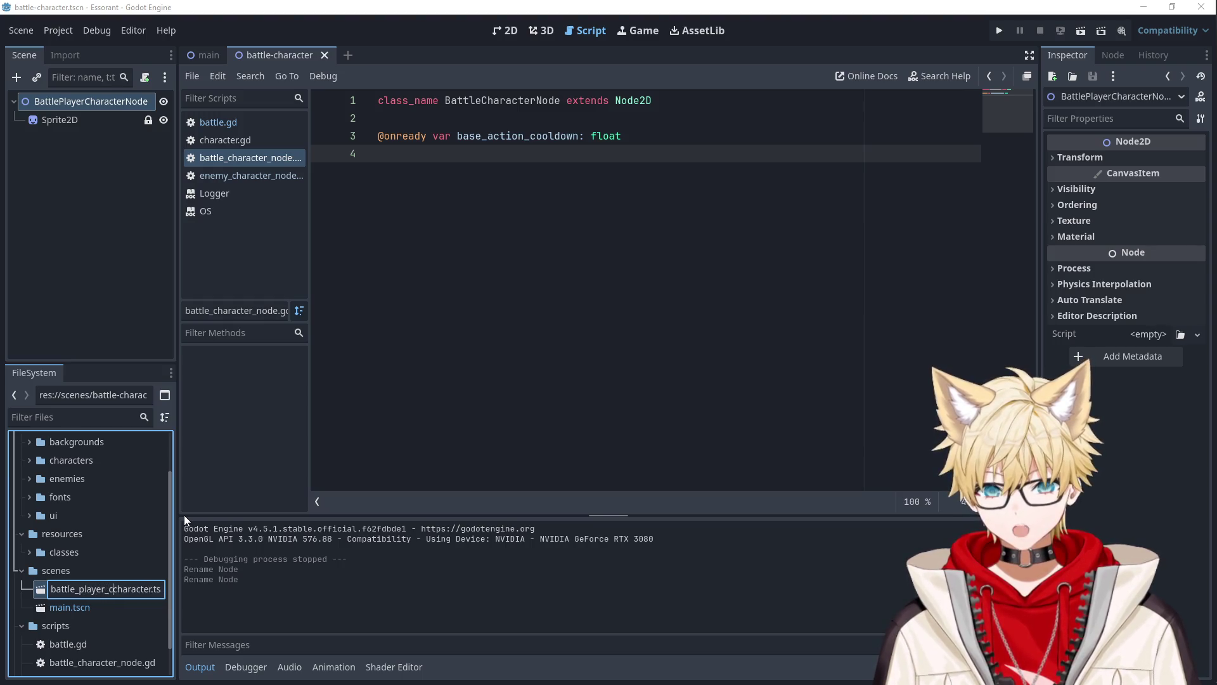
key("Return")
Attach a new script res://scripts/battle_player_character_node.gd to the BattlePlayerCharacterNode root
left_click(101, 304)
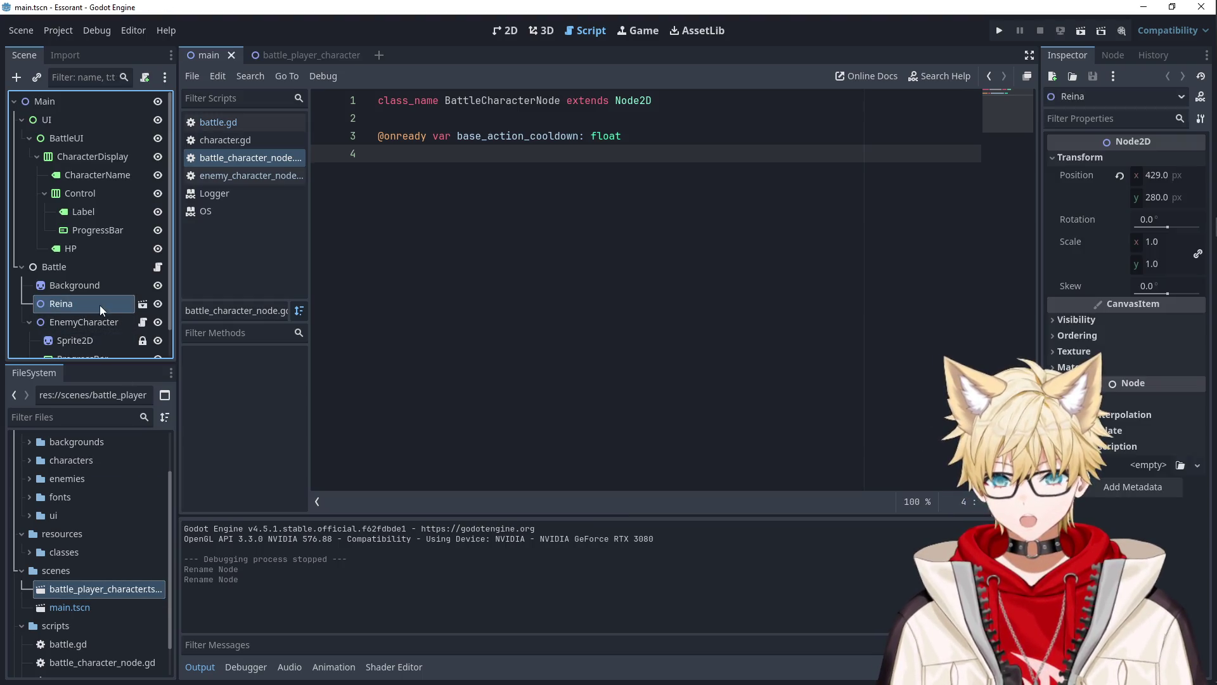
left_click(142, 304)
right_click(63, 102)
left_click(134, 212)
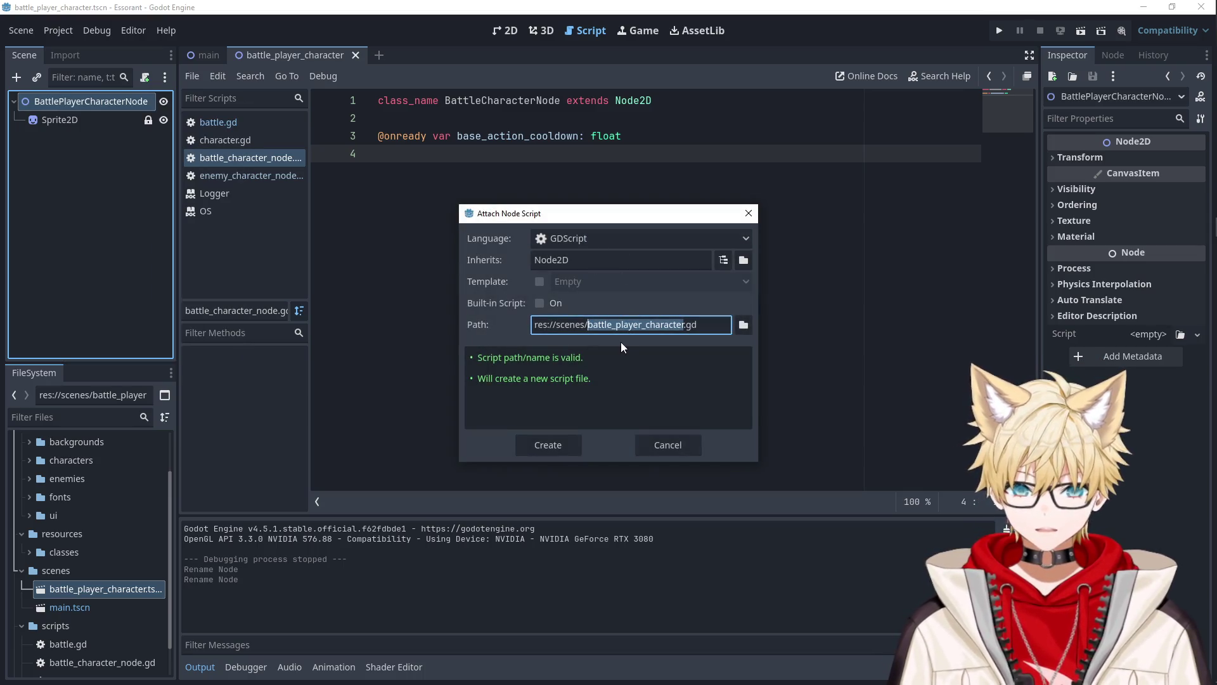
left_click(684, 326)
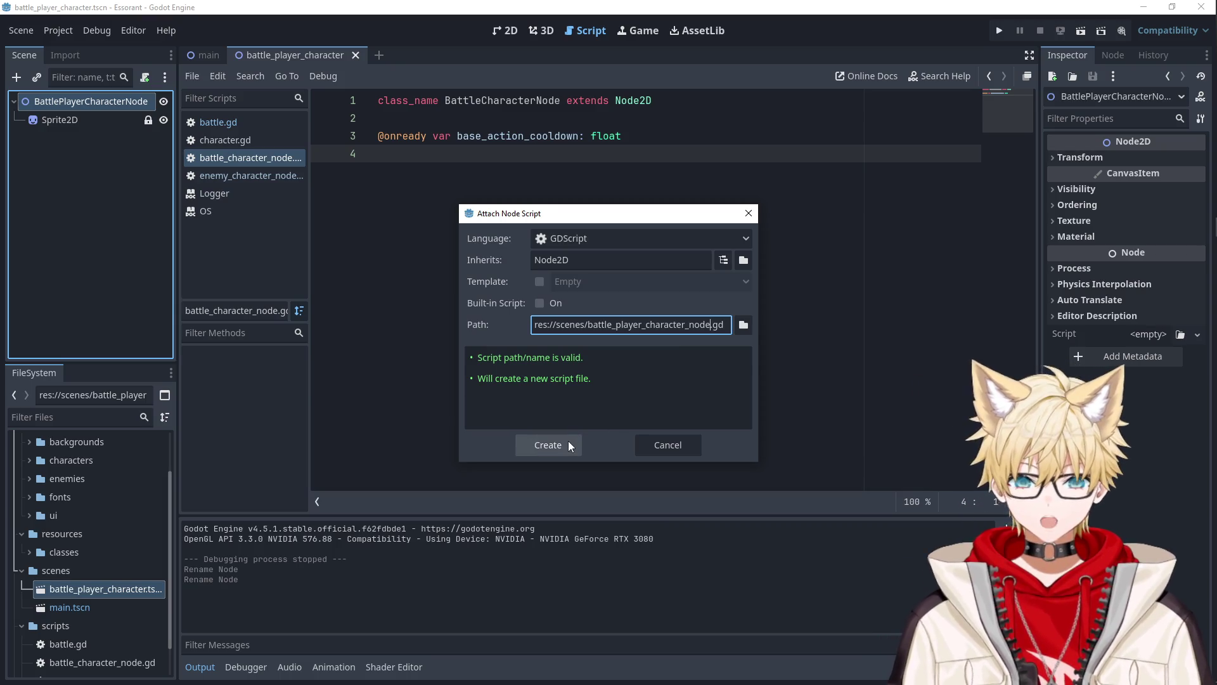
left_click(743, 325)
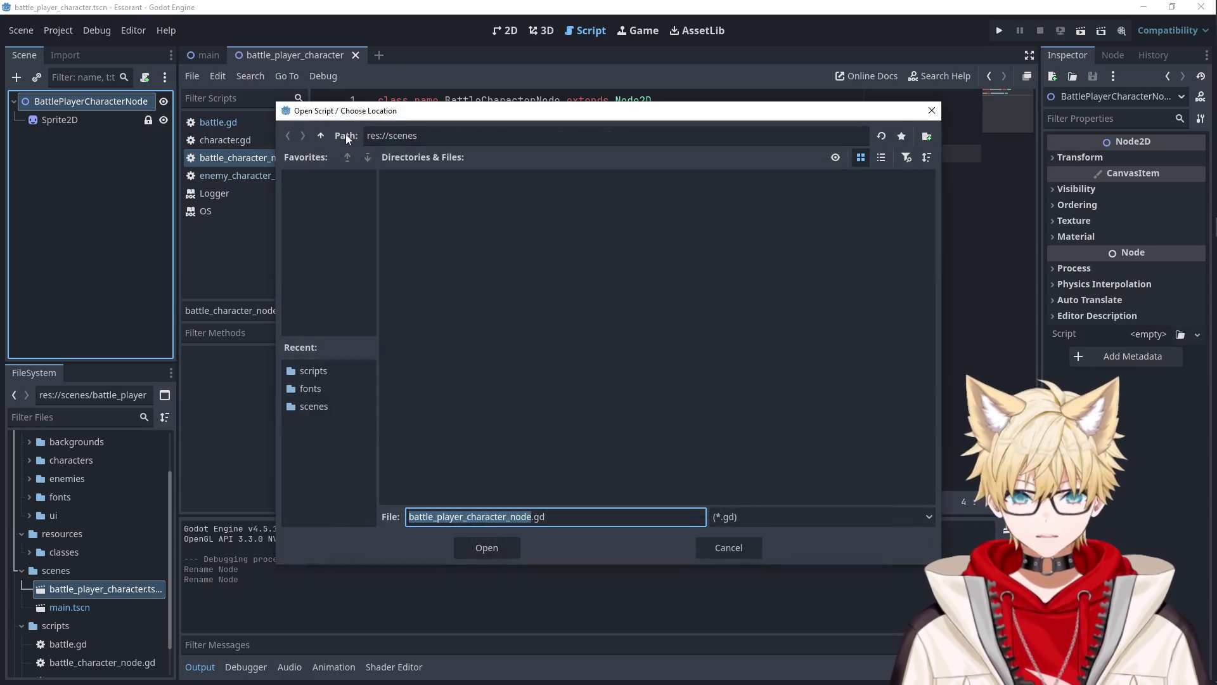
left_click(324, 141)
double_click(608, 202)
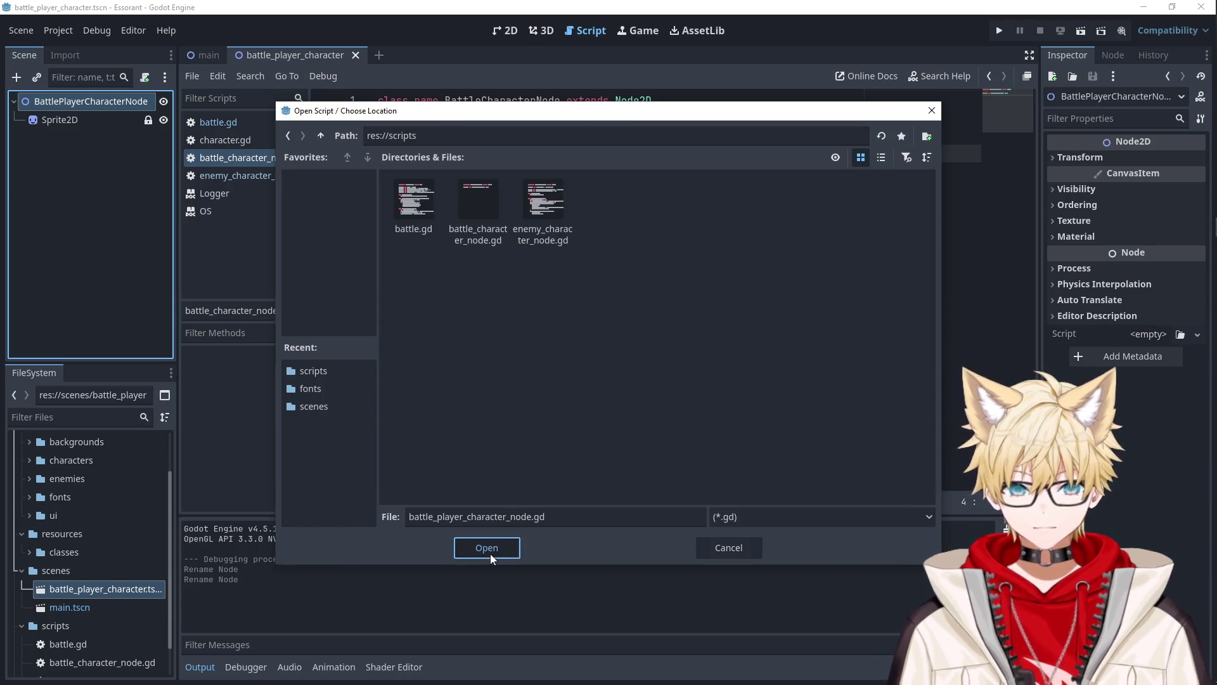
left_click(488, 549)
left_click(634, 325)
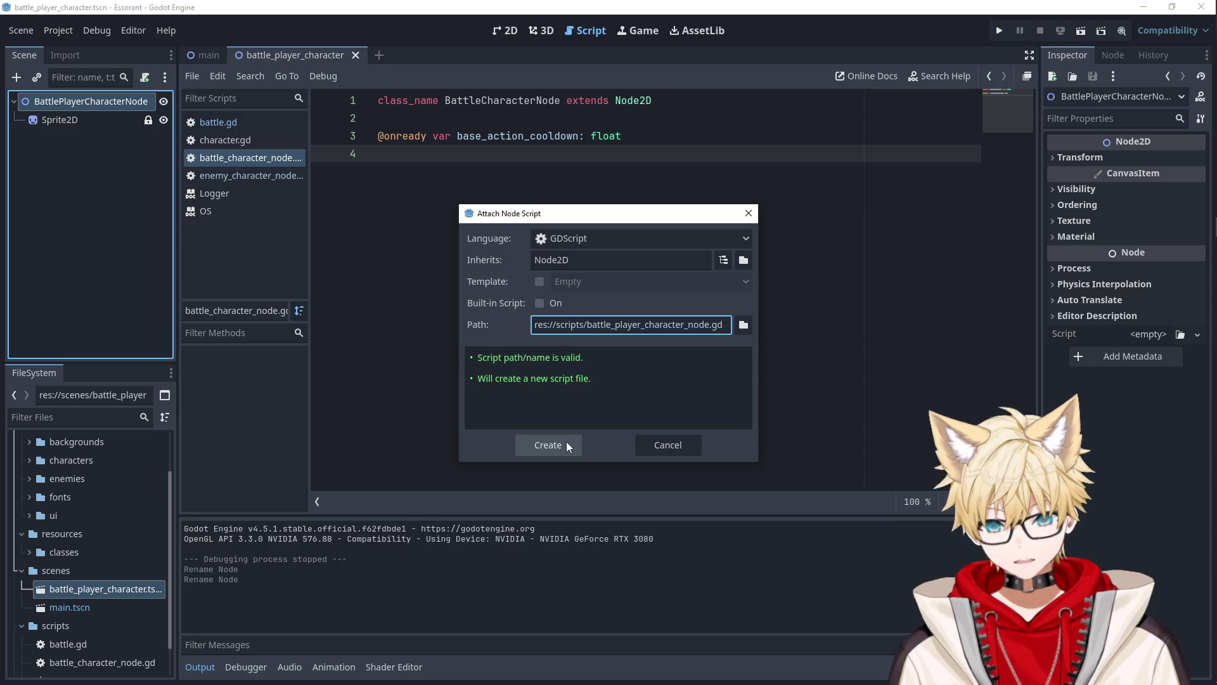
left_click(567, 447)
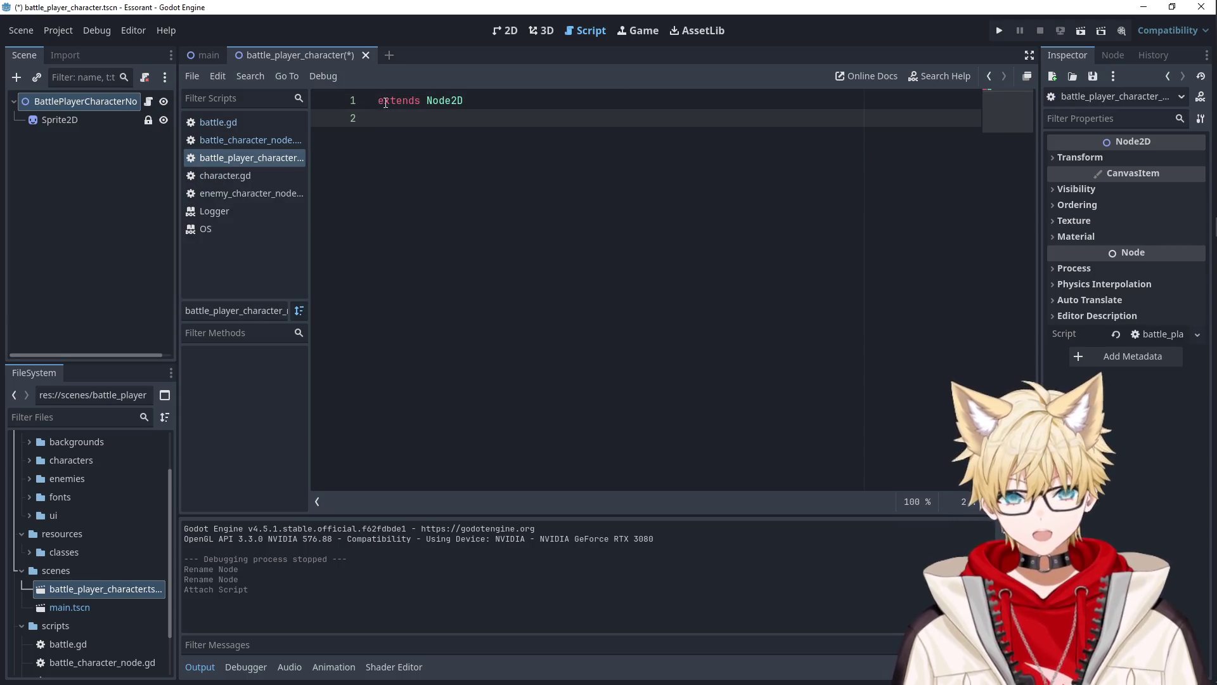
Declare class_name BattlePlayerCharacterNode extending BattleCharacterNode in the new script and save
left_click(383, 102)
type("class_nam")
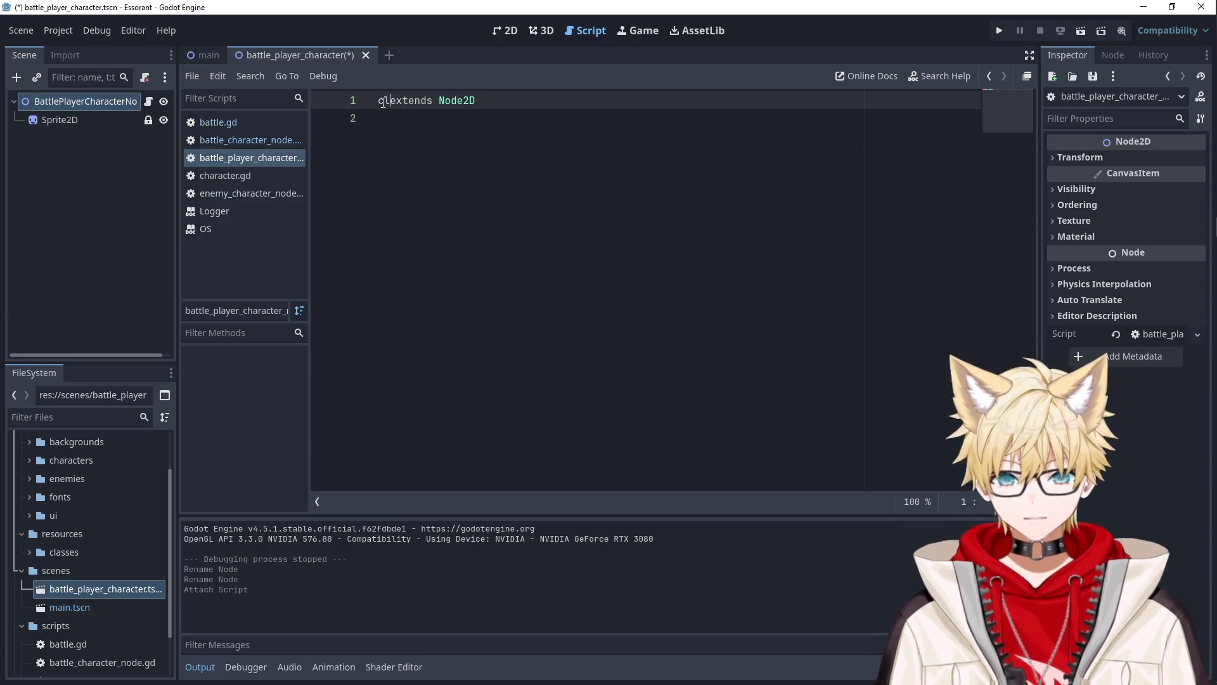
type("e BattlePl")
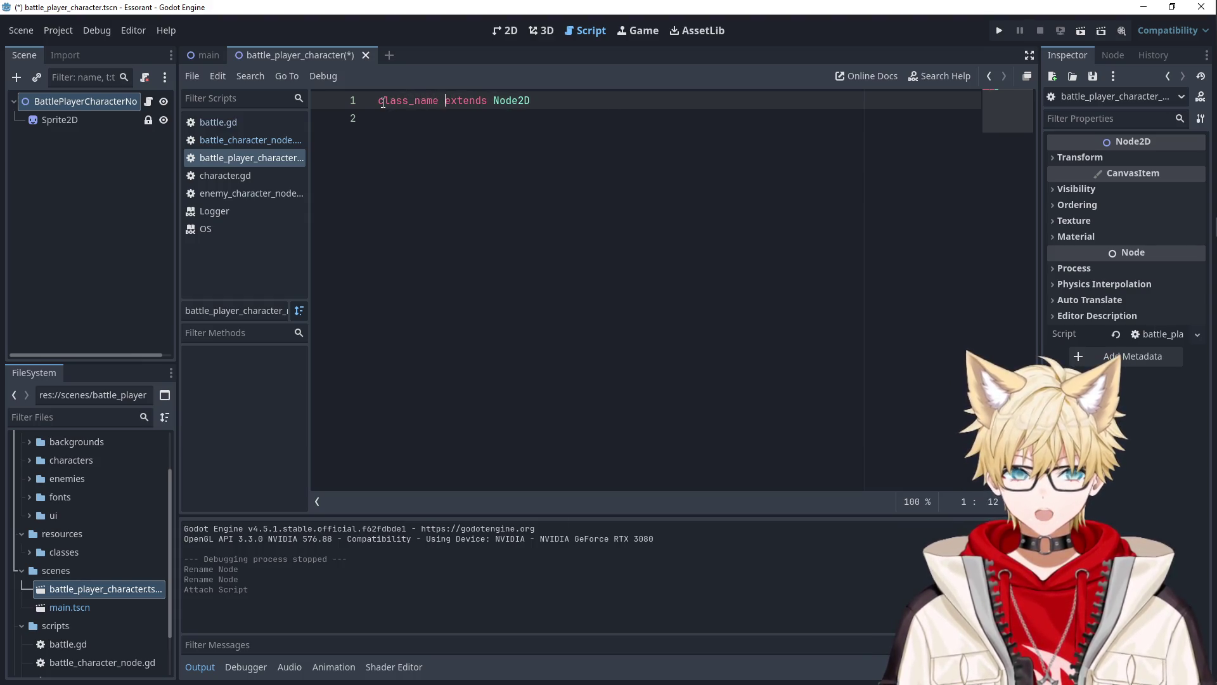
type("ayerCharacterNo")
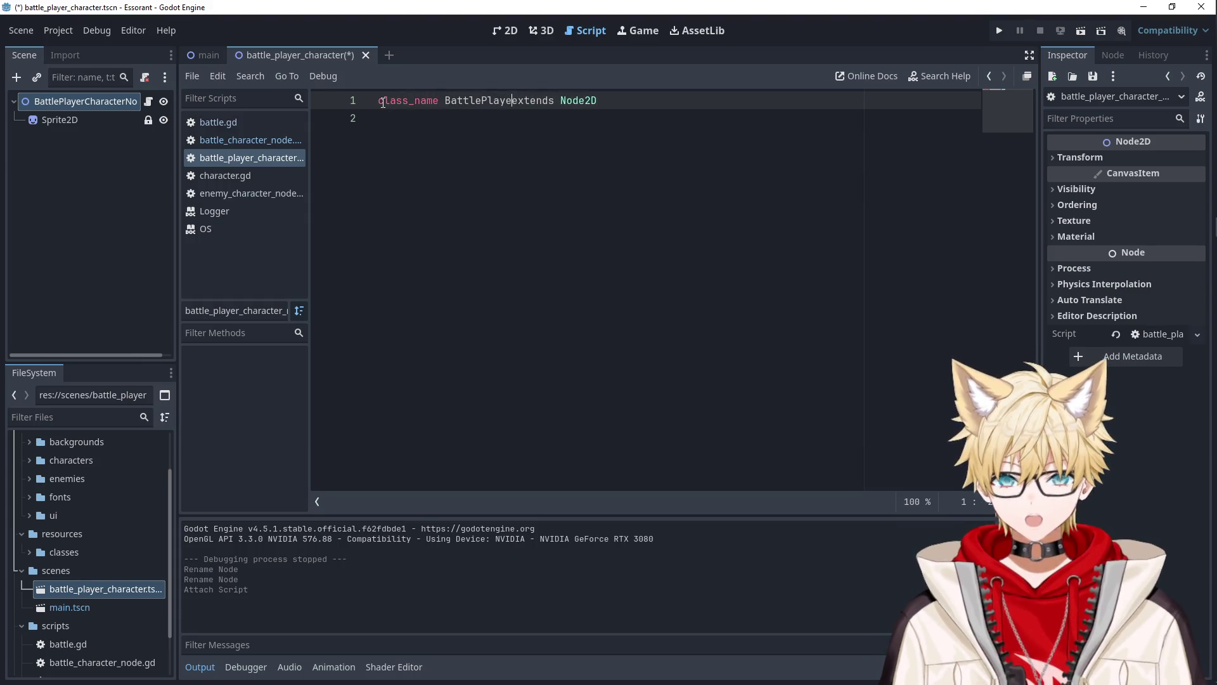
type("de")
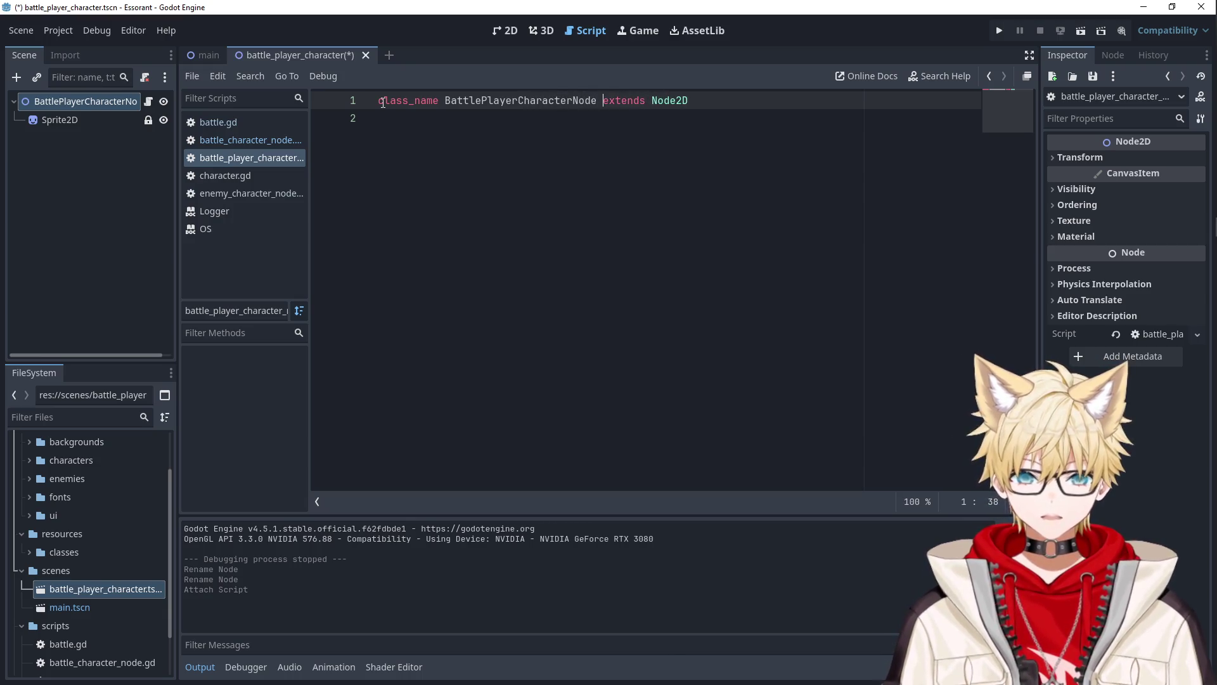
left_click(446, 125)
key("ctrl+s")
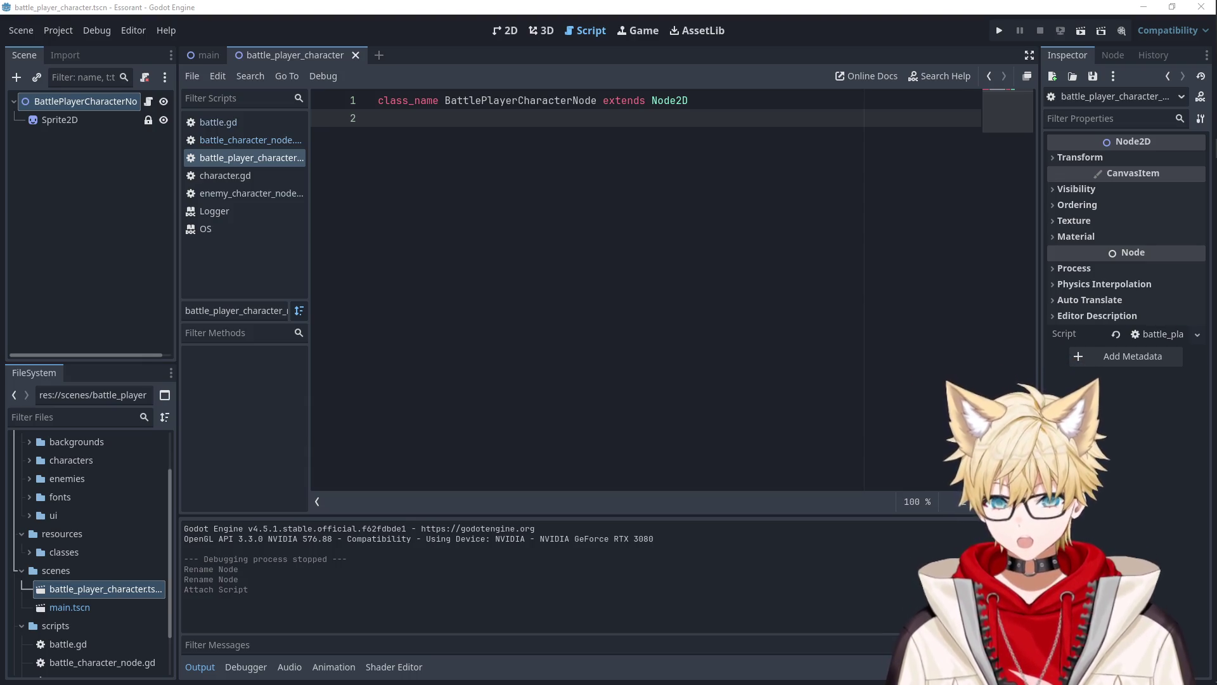
double_click(666, 102)
type("Battle")
key("Return")
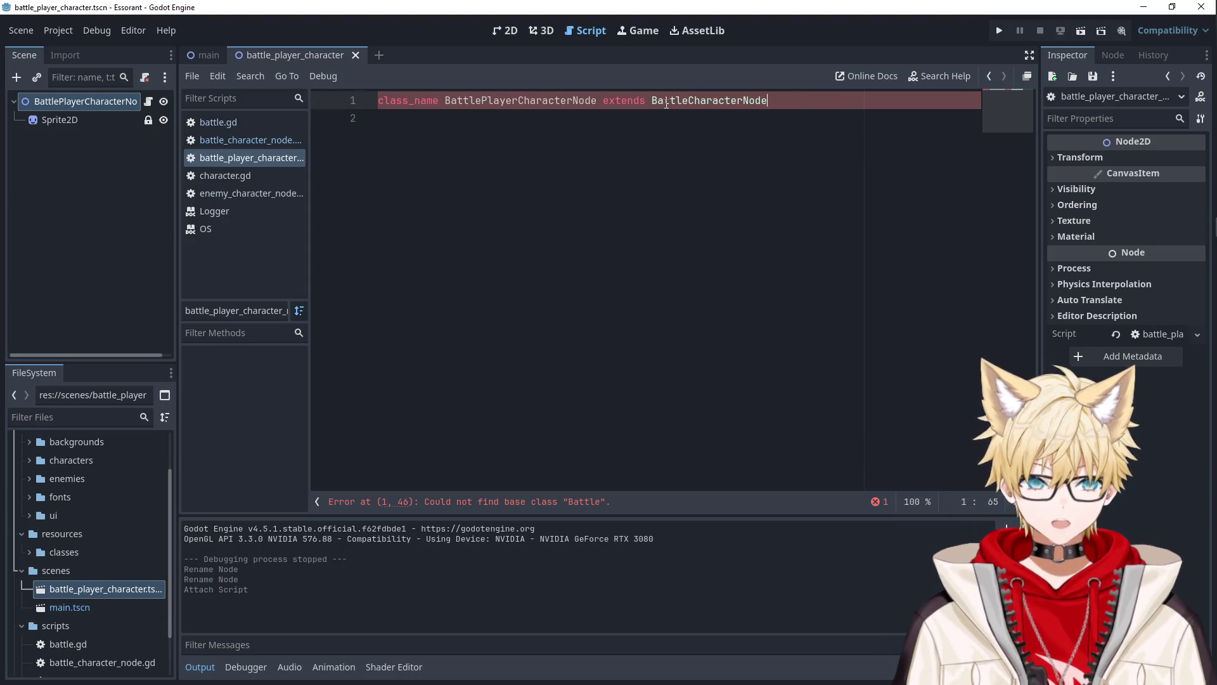
double_click(521, 101)
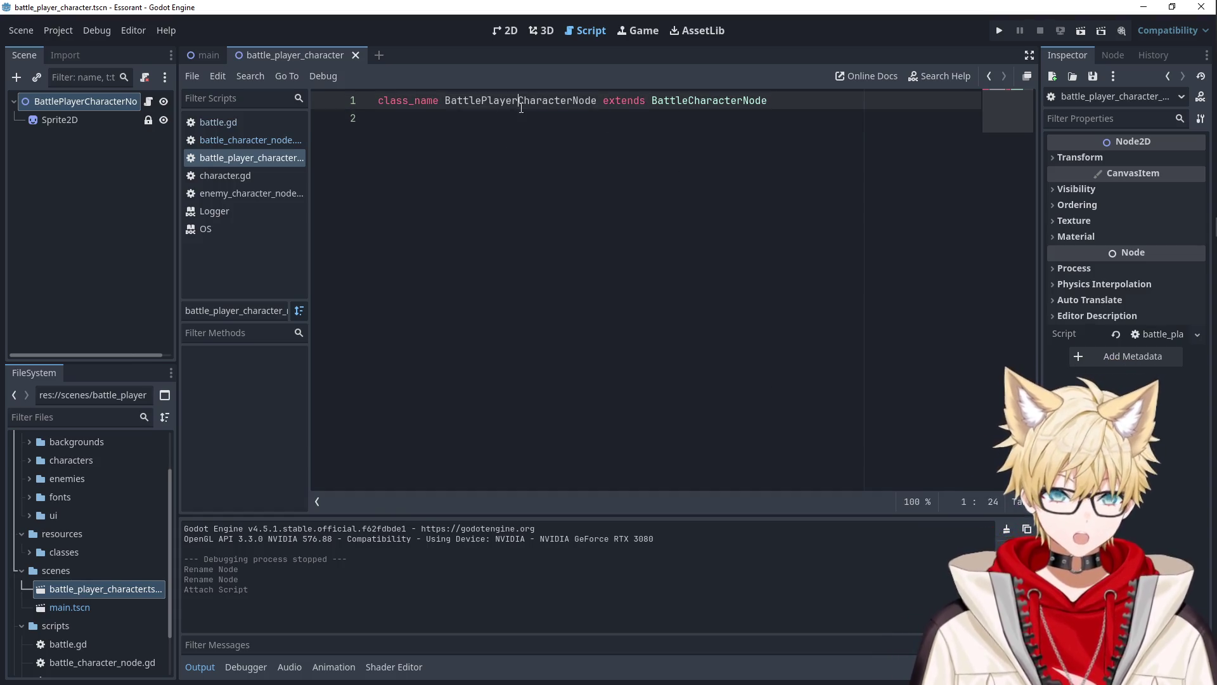
left_click(520, 120)
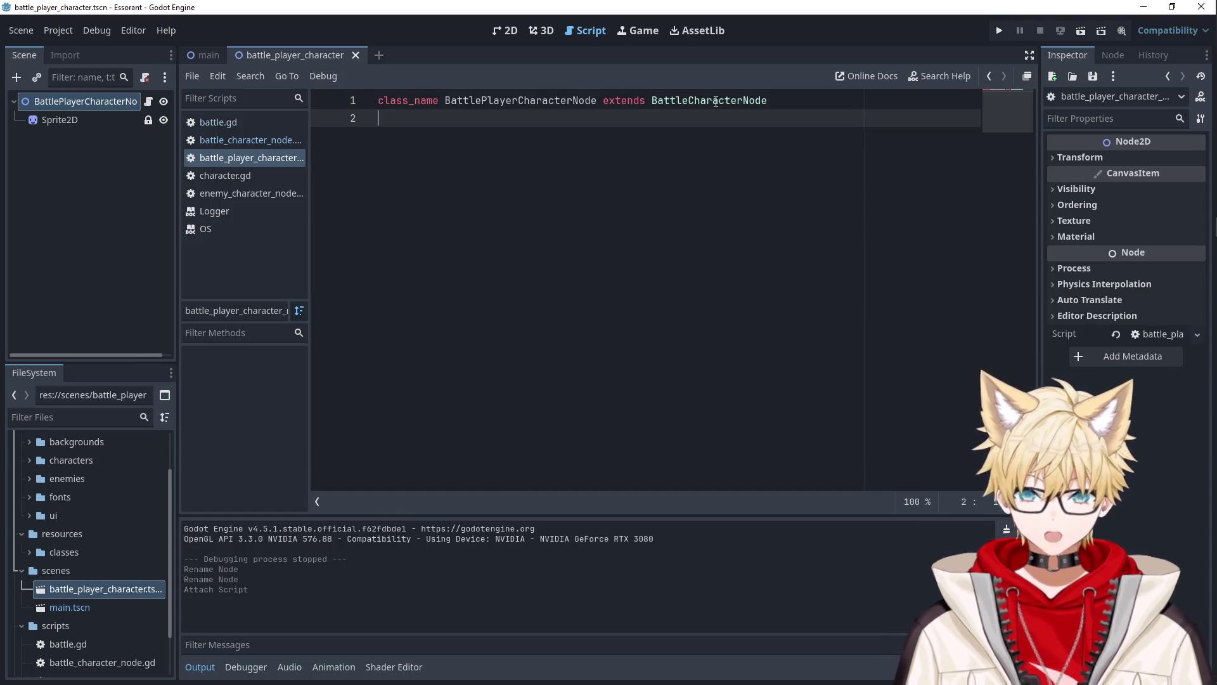
Return to the main battle scene and select the EnemyCharacter node
left_click(206, 55)
scroll(119, 309, "down", 1)
left_click(89, 292)
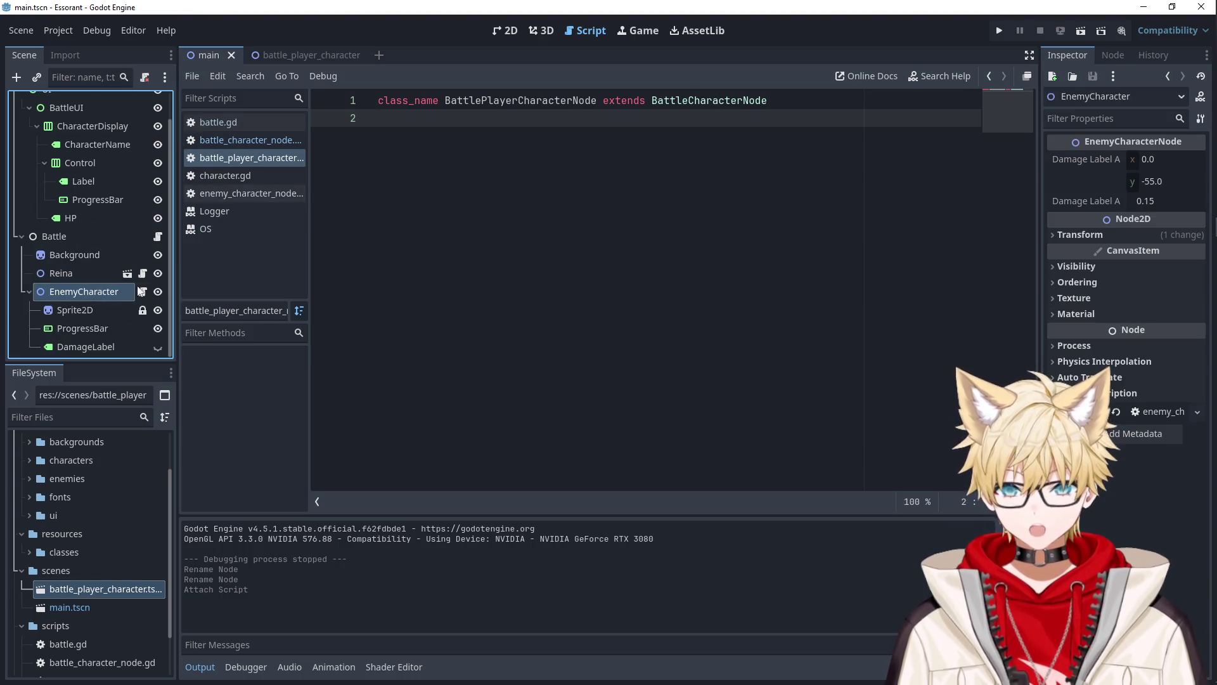
Change the enemy script's base class from Node2D to BattleCharacterNode
left_click(144, 292)
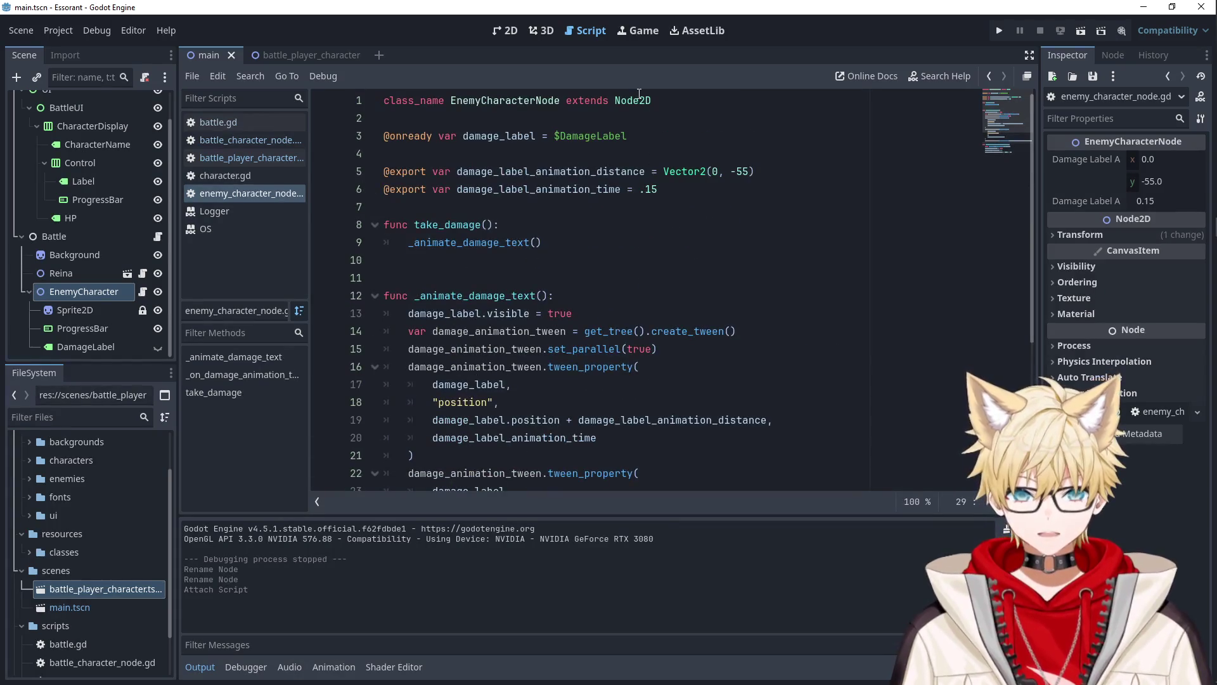
double_click(639, 93)
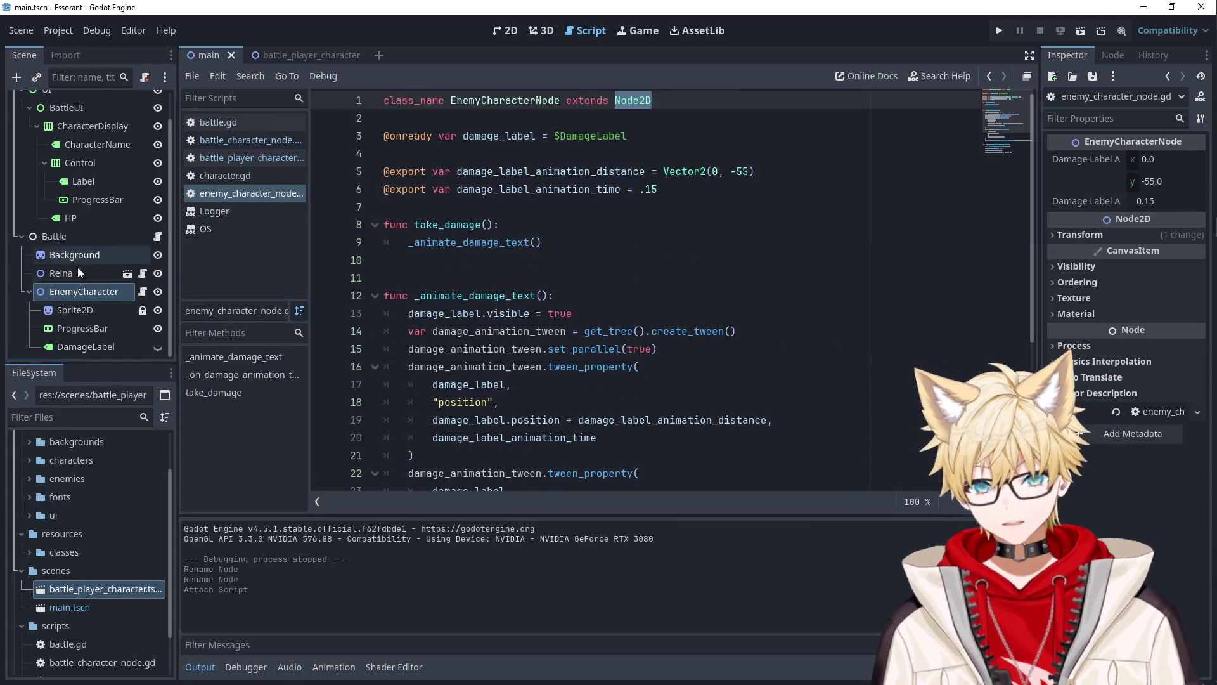
right_click(78, 293)
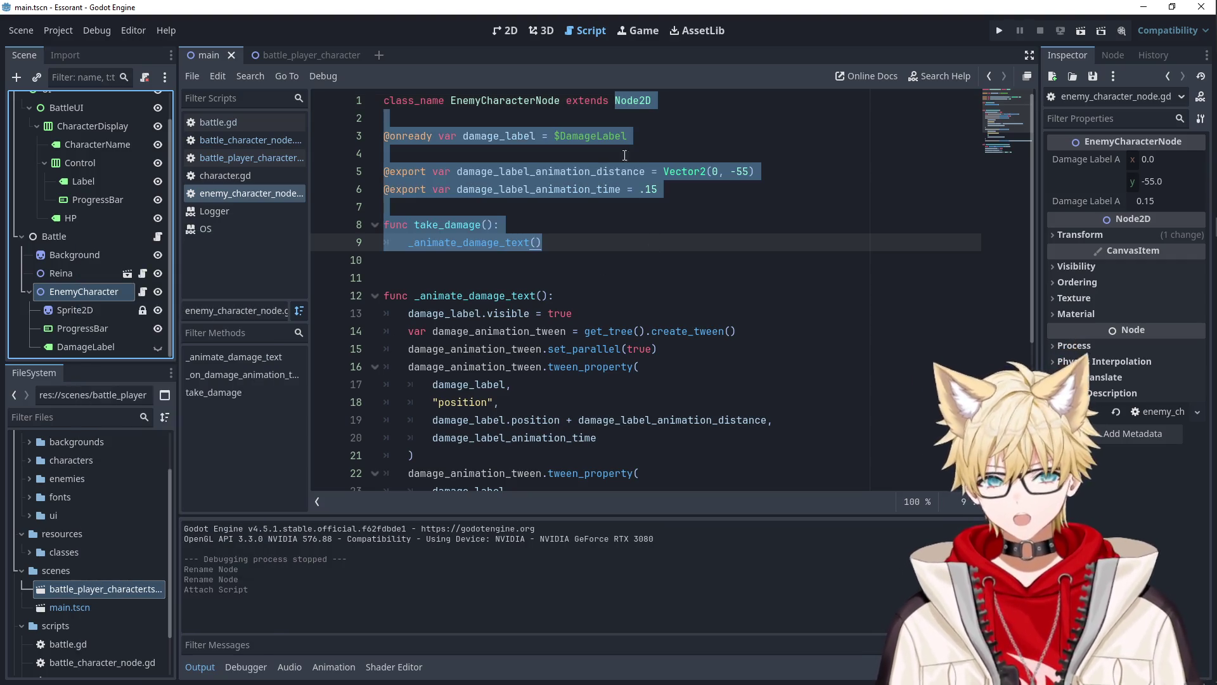
double_click(633, 99)
type("Battle")
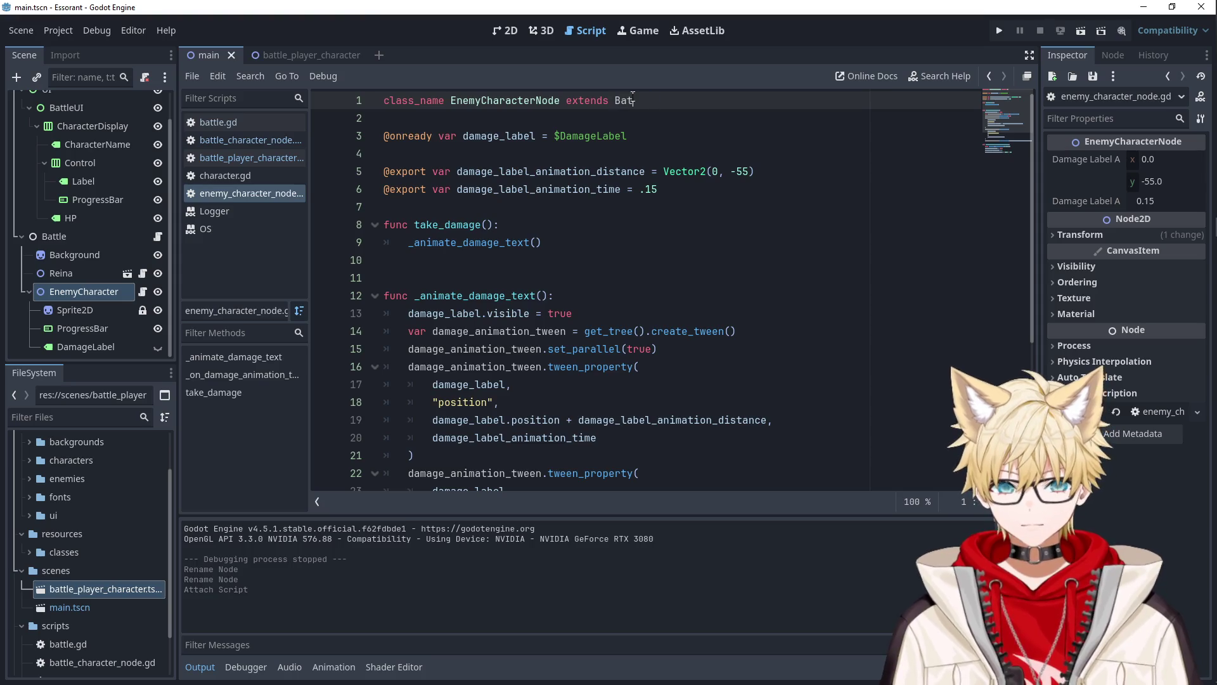
key("Return")
double_click(506, 100)
Rename the EnemyCharacter node to BattleEnemyCharacterNode, widening the Scene dock
right_click(91, 291)
left_click(138, 426)
left_click(53, 292)
type("Battle")
key("Return")
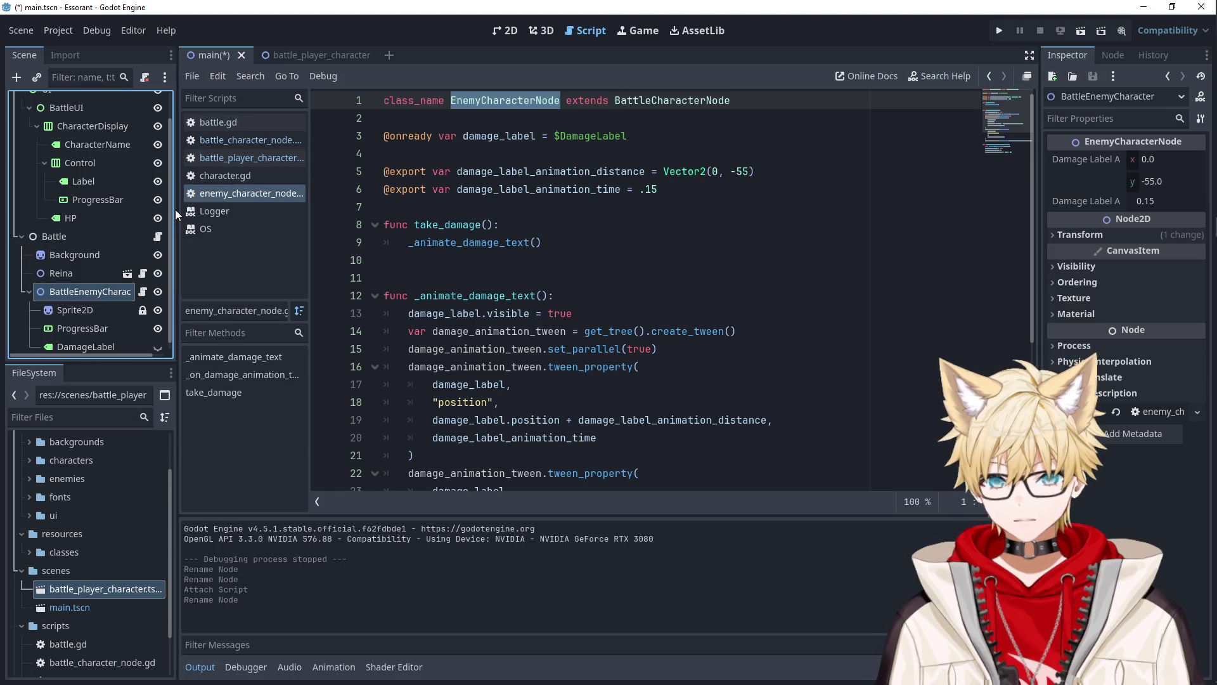
left_click_drag(177, 218, 245, 217)
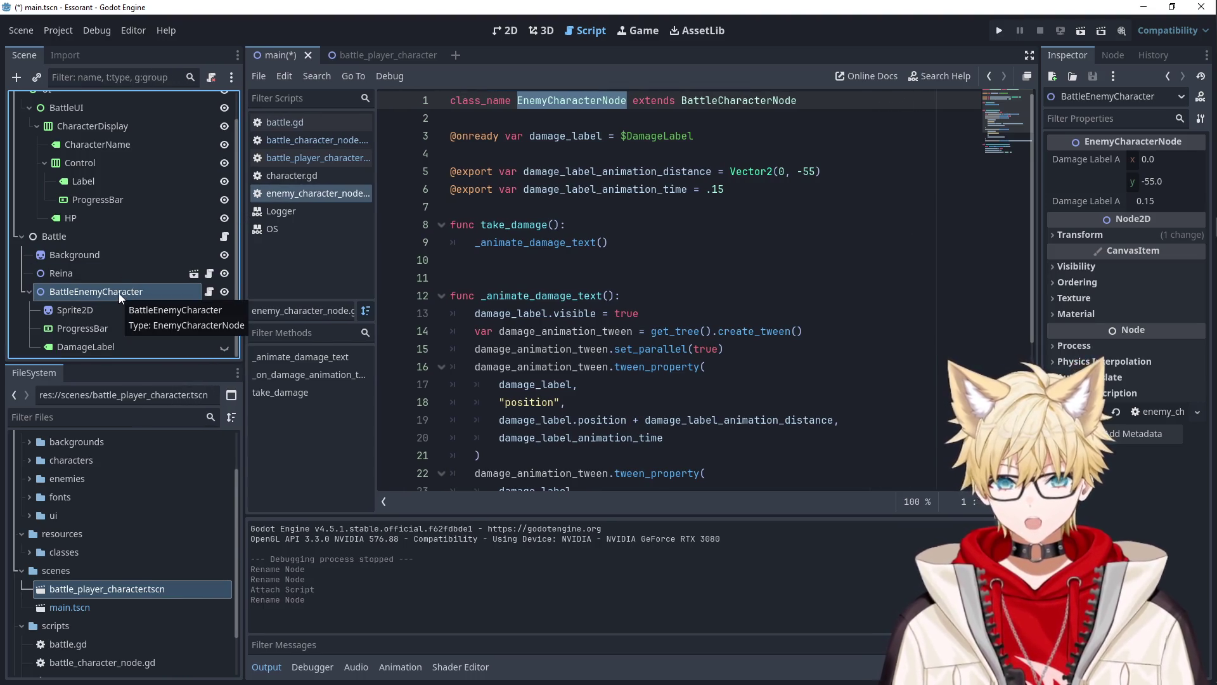
left_click(158, 292)
type("Node")
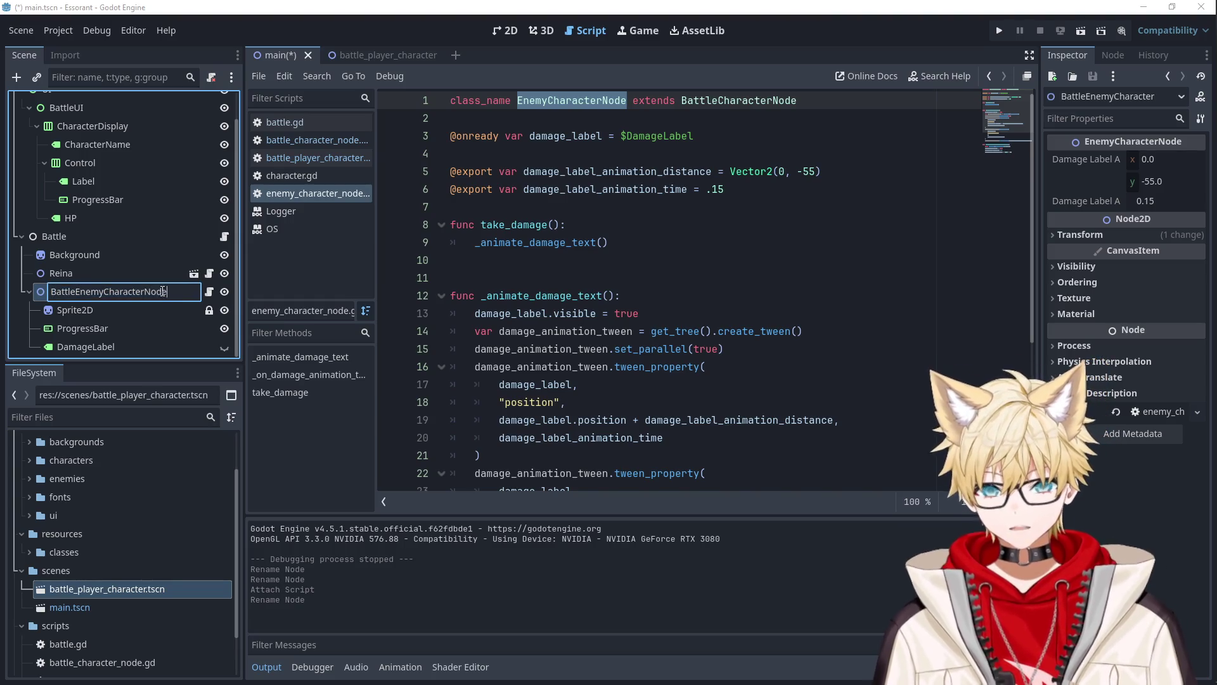
key("Return")
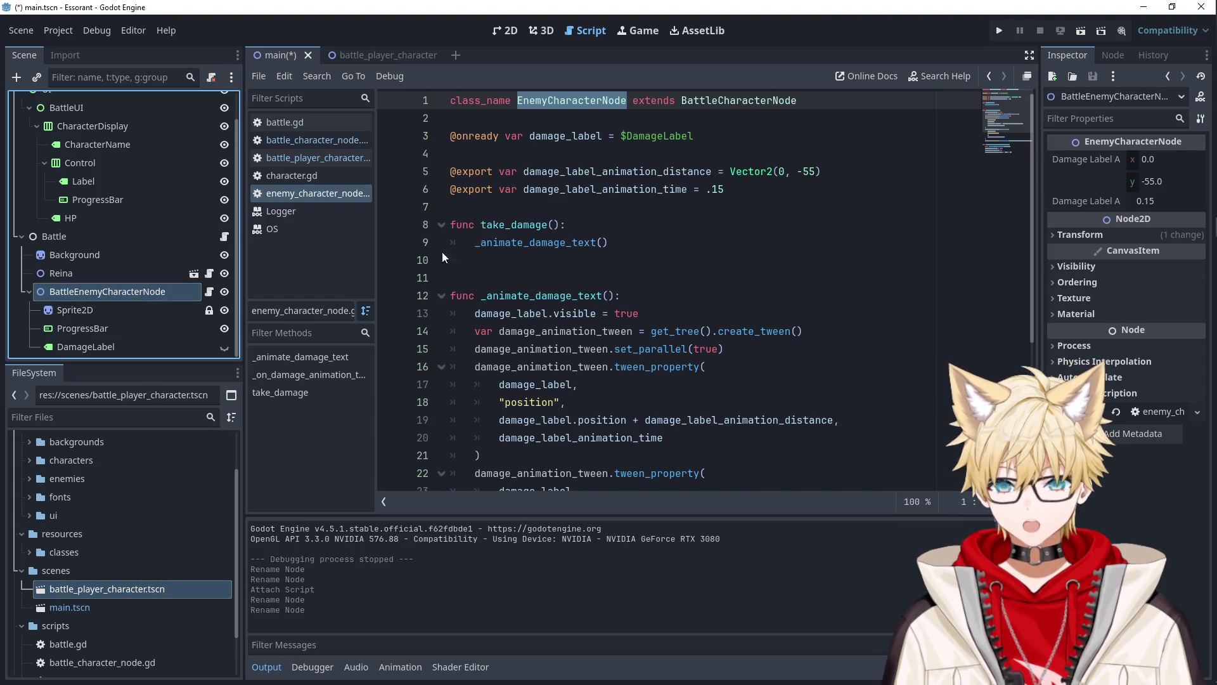
Rename the enemy class_name to BattleEnemyCharacterNode and save
double_click(526, 100)
key("Left")
type("Battle")
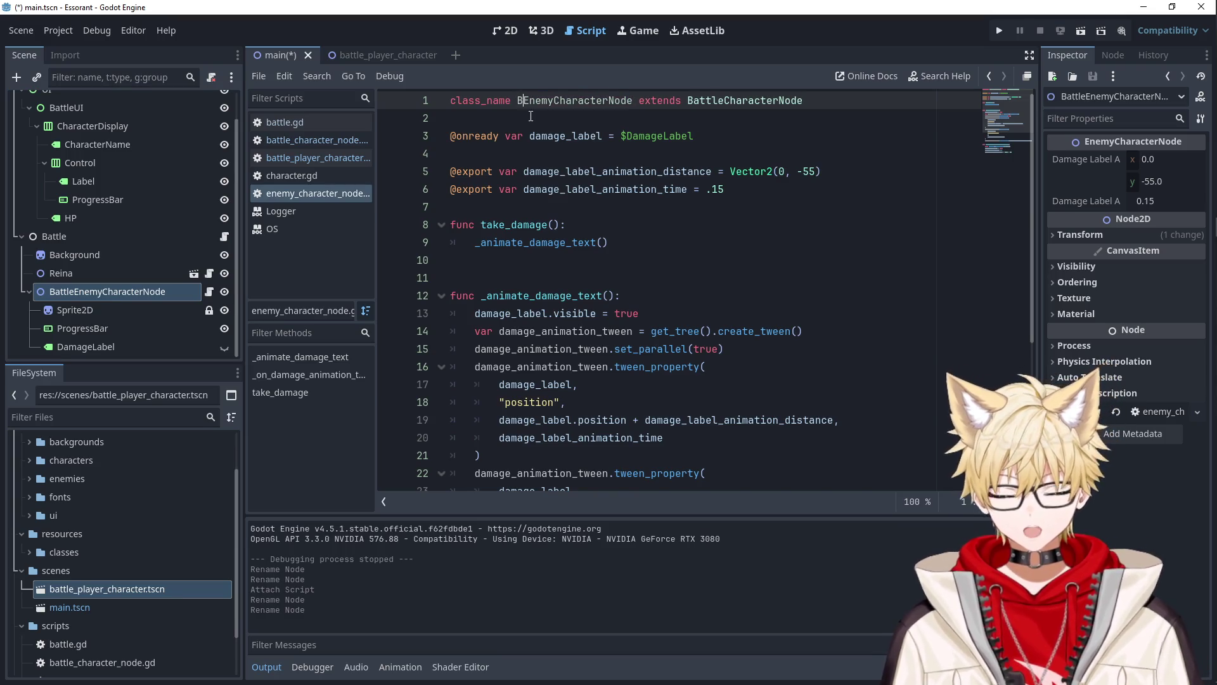
left_click(652, 138)
key("ctrl+s")
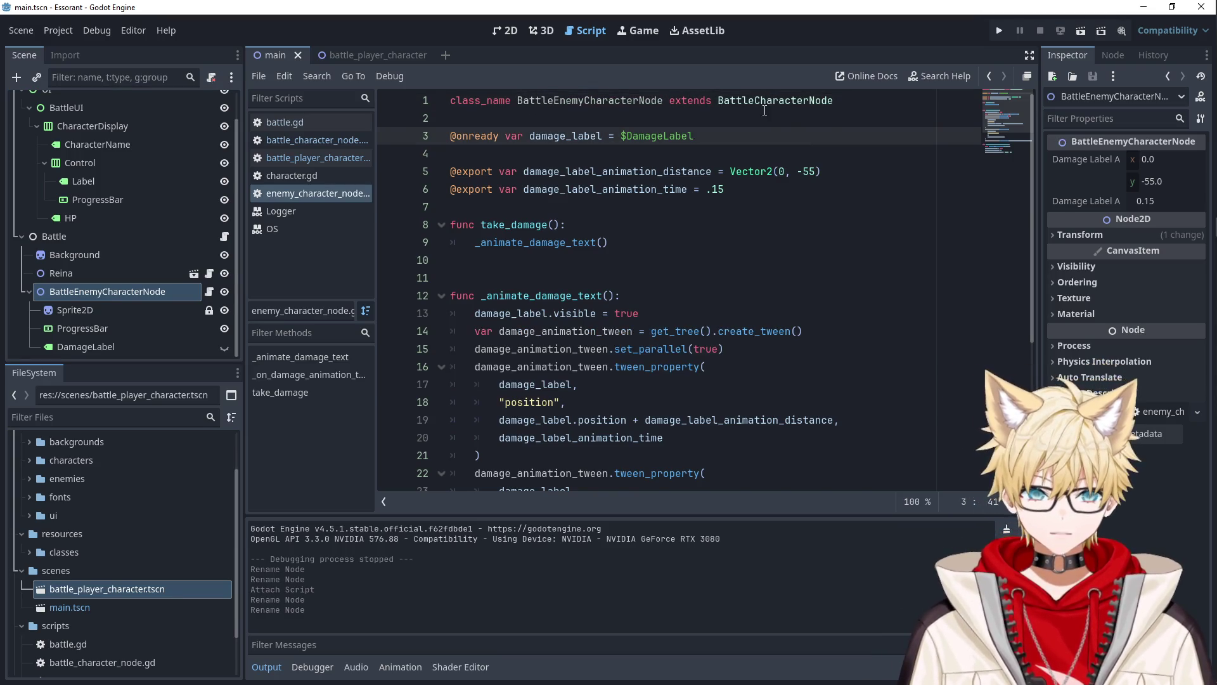
key("Up")
left_click(618, 258)
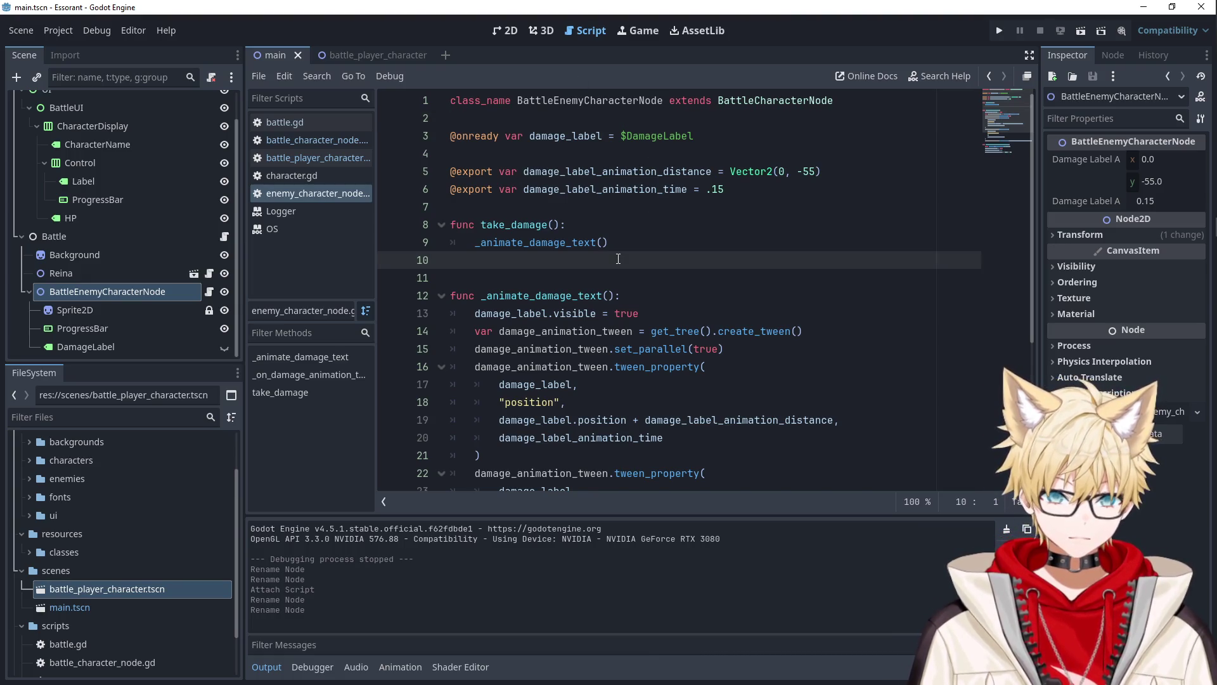
Add func _ready() setting base_action_cooldown = 5 to the enemy script, then switch to battle.gd
left_click(727, 215)
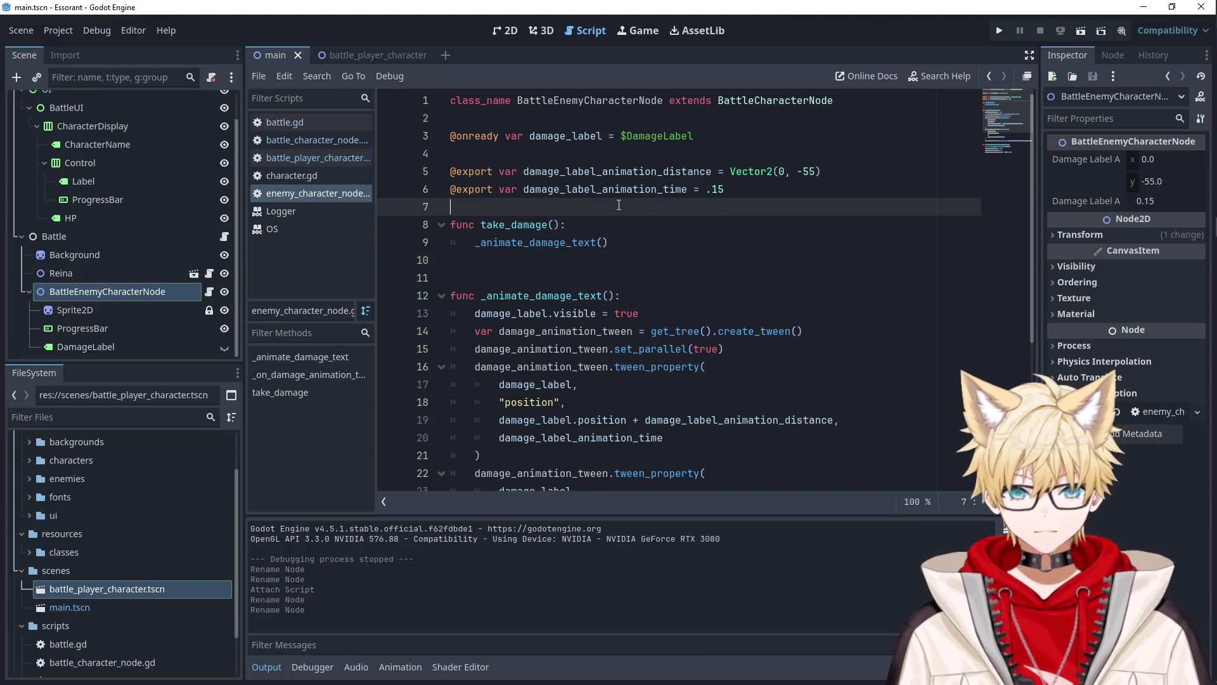
key("Return")
type("func _ready")
key("Return")
key("Return")
type("base")
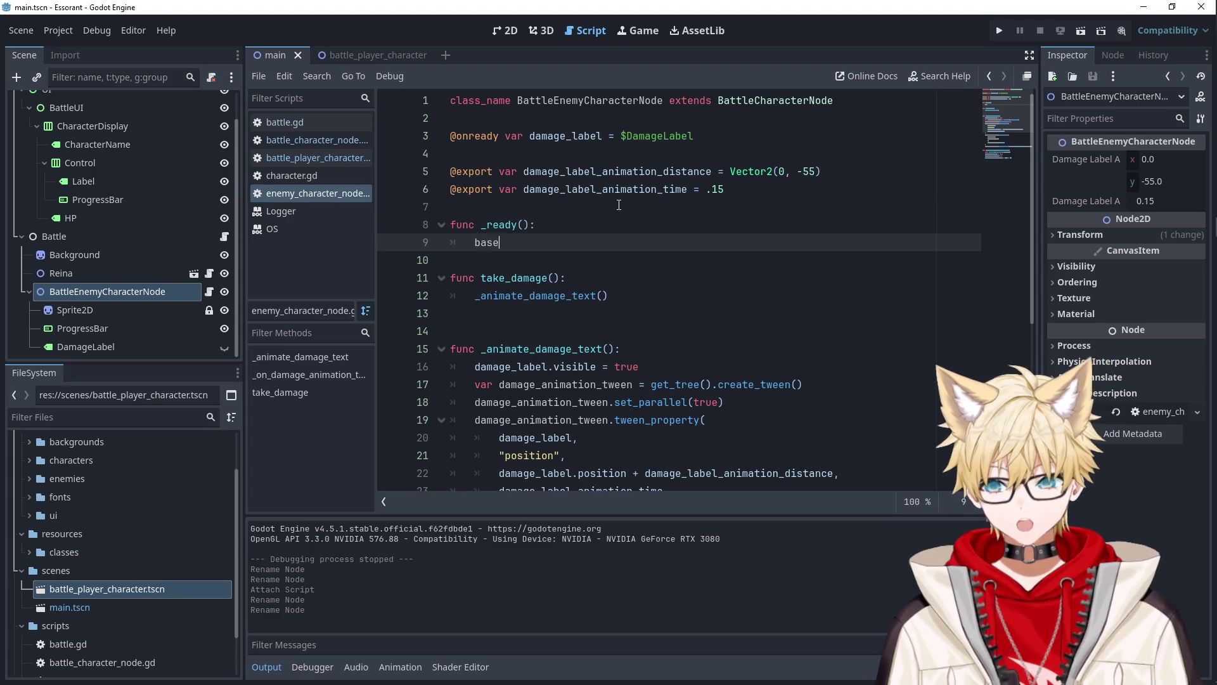
key("Return")
type("= ")
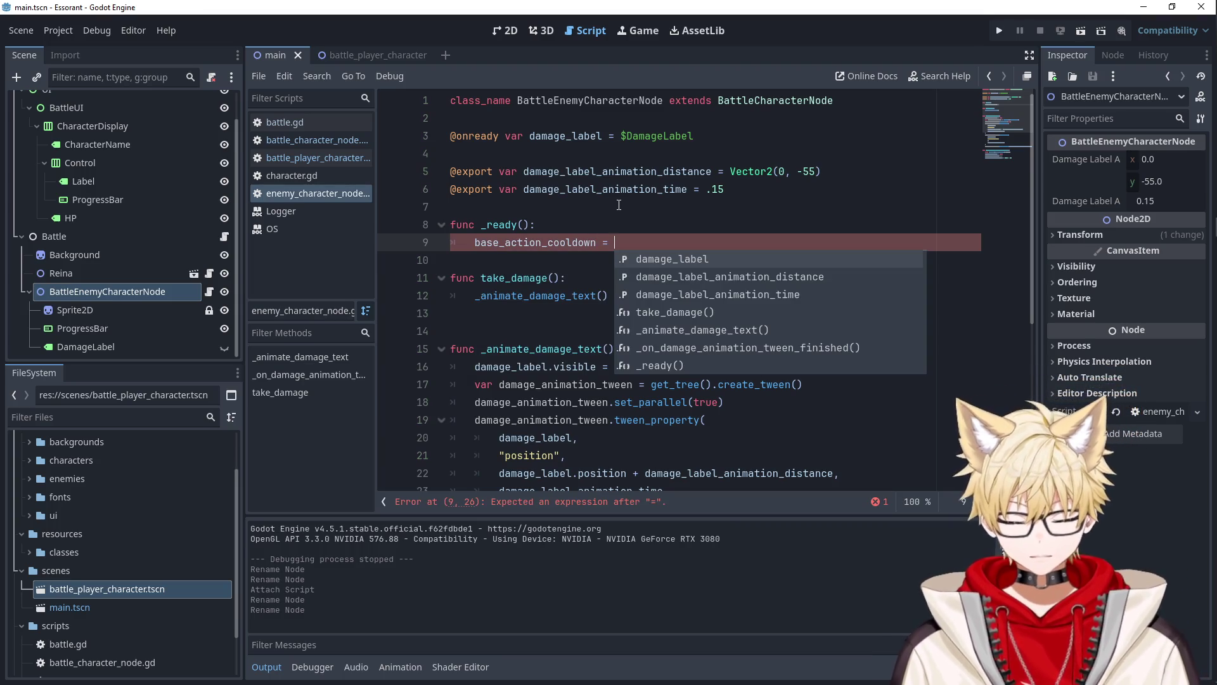
type("5")
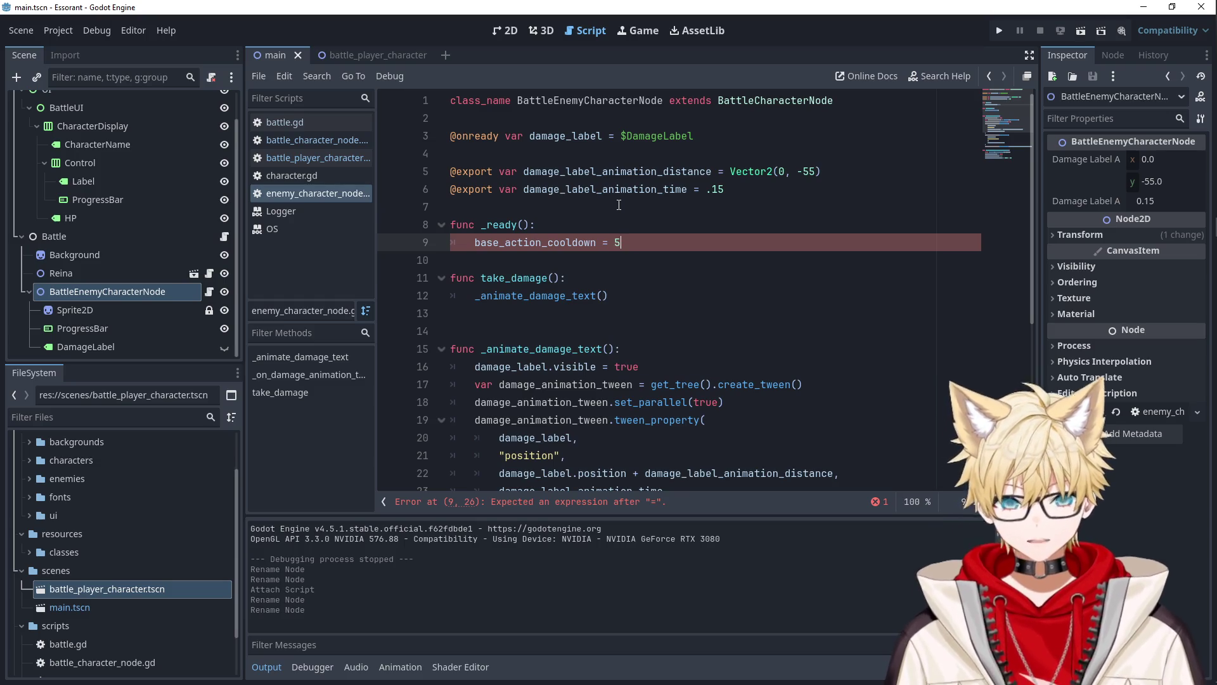
left_click(616, 193)
left_click(617, 232)
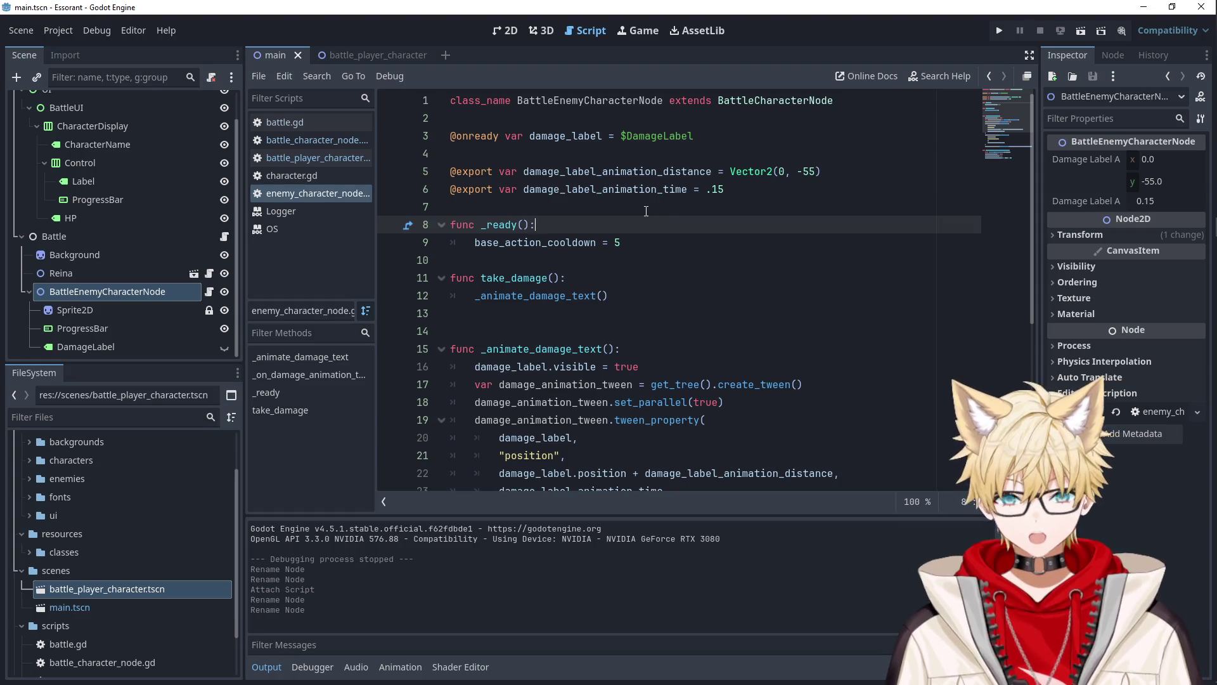
left_click(666, 243)
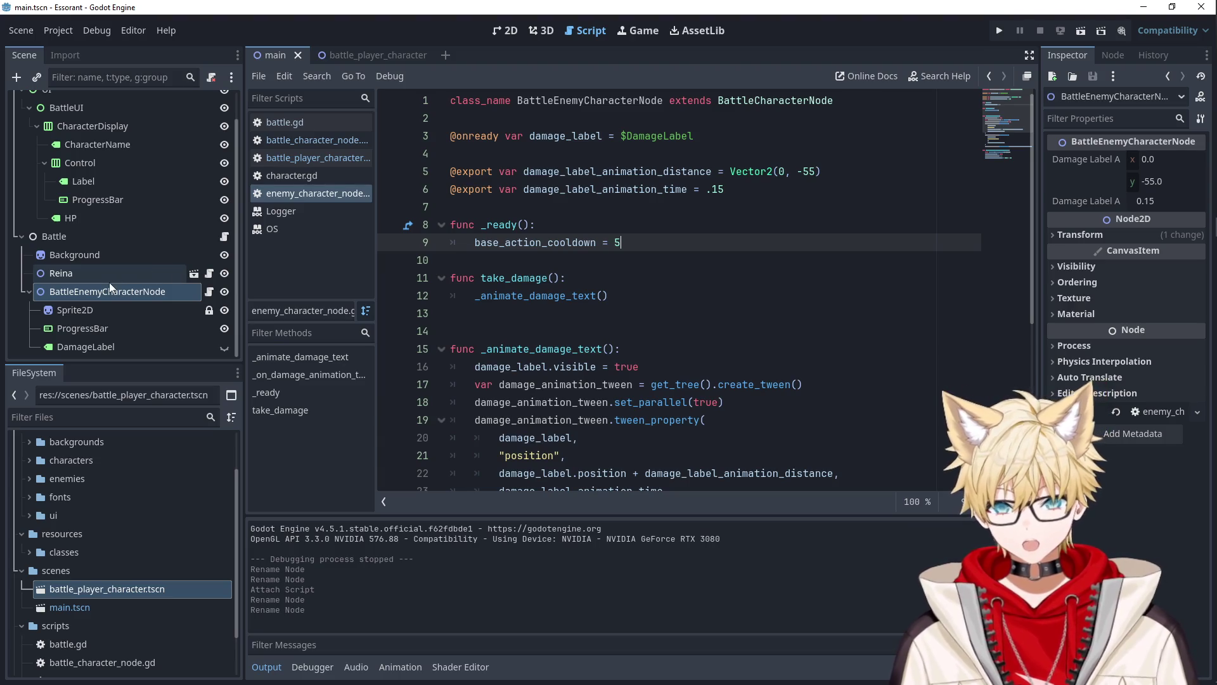
left_click(224, 237)
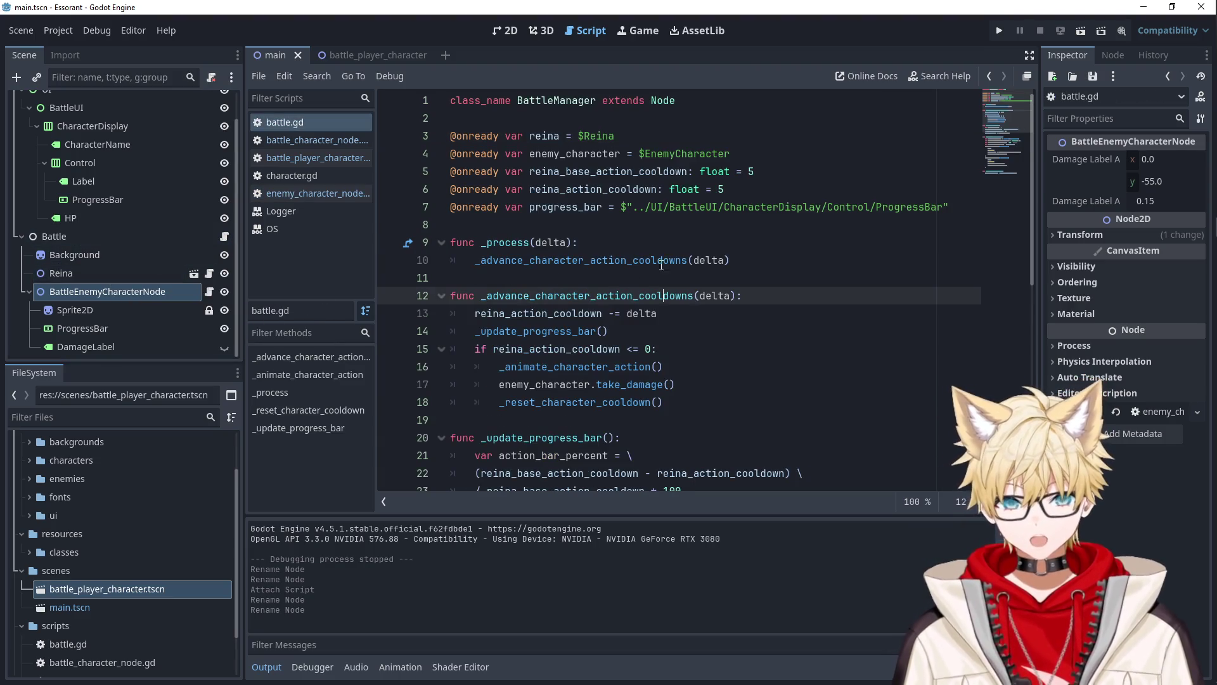
Review battle.gd's uses of reina, reina_action_cooldown, enemy_character and _advance_character_action_cooldowns
double_click(541, 142)
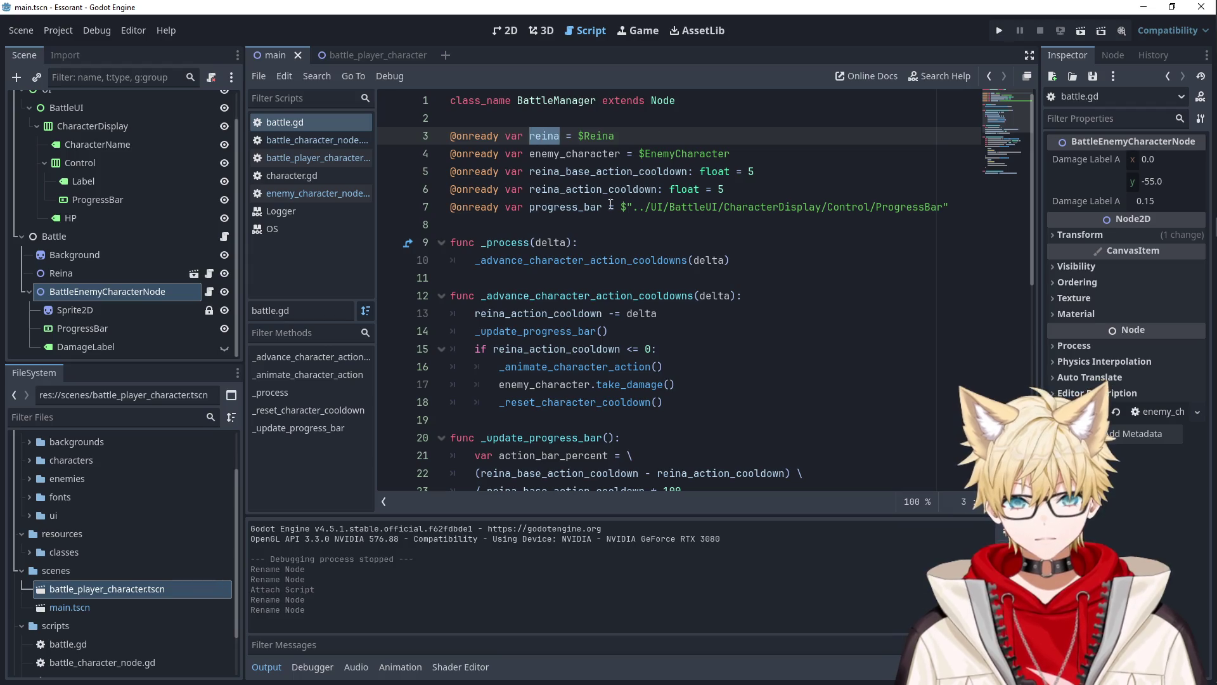
double_click(545, 313)
double_click(568, 331)
double_click(546, 313)
left_click(678, 315)
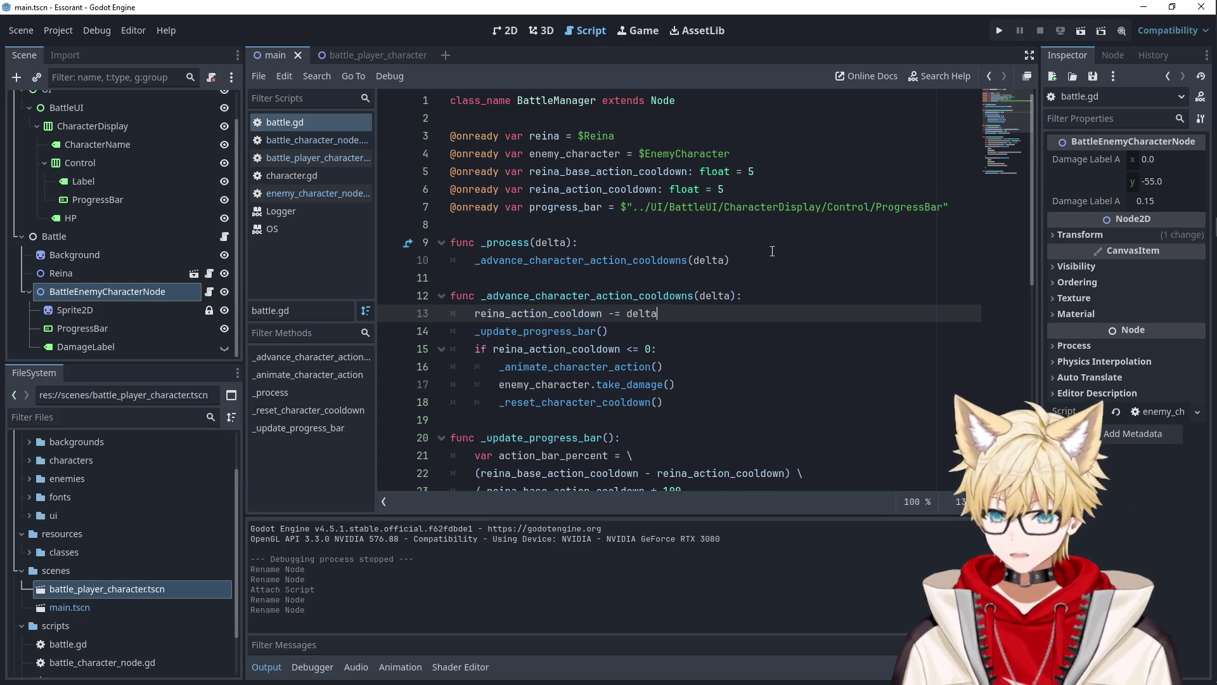
left_click(630, 235)
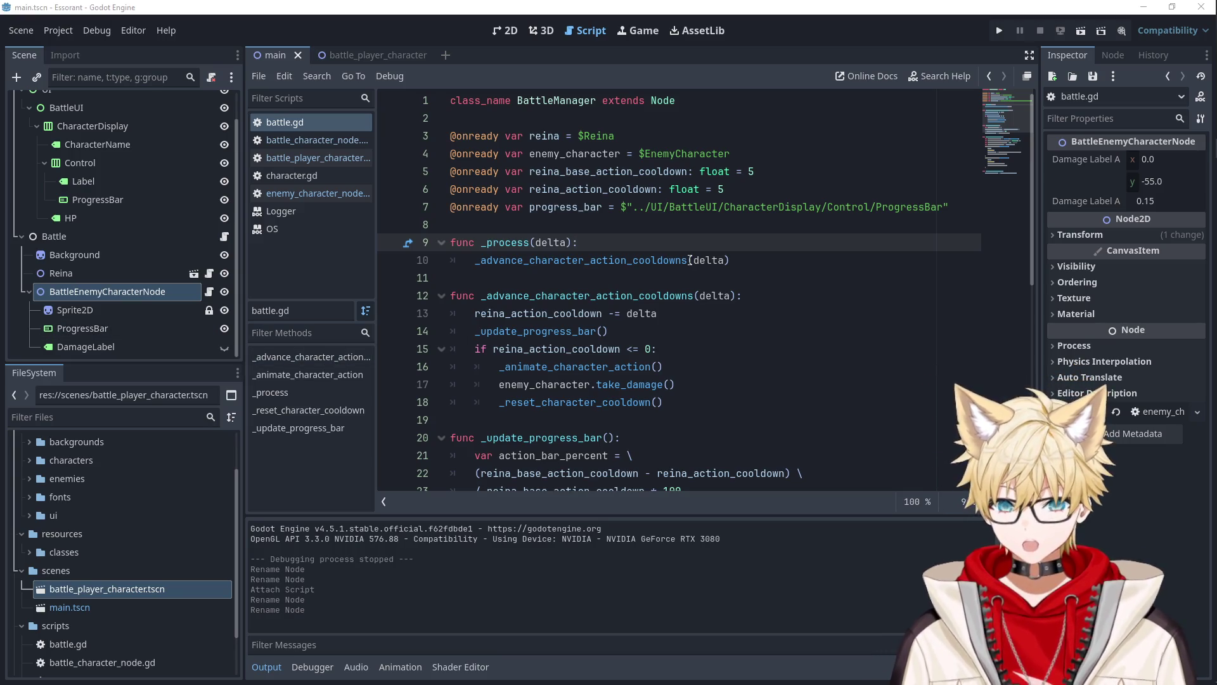
mouse_move(689, 261)
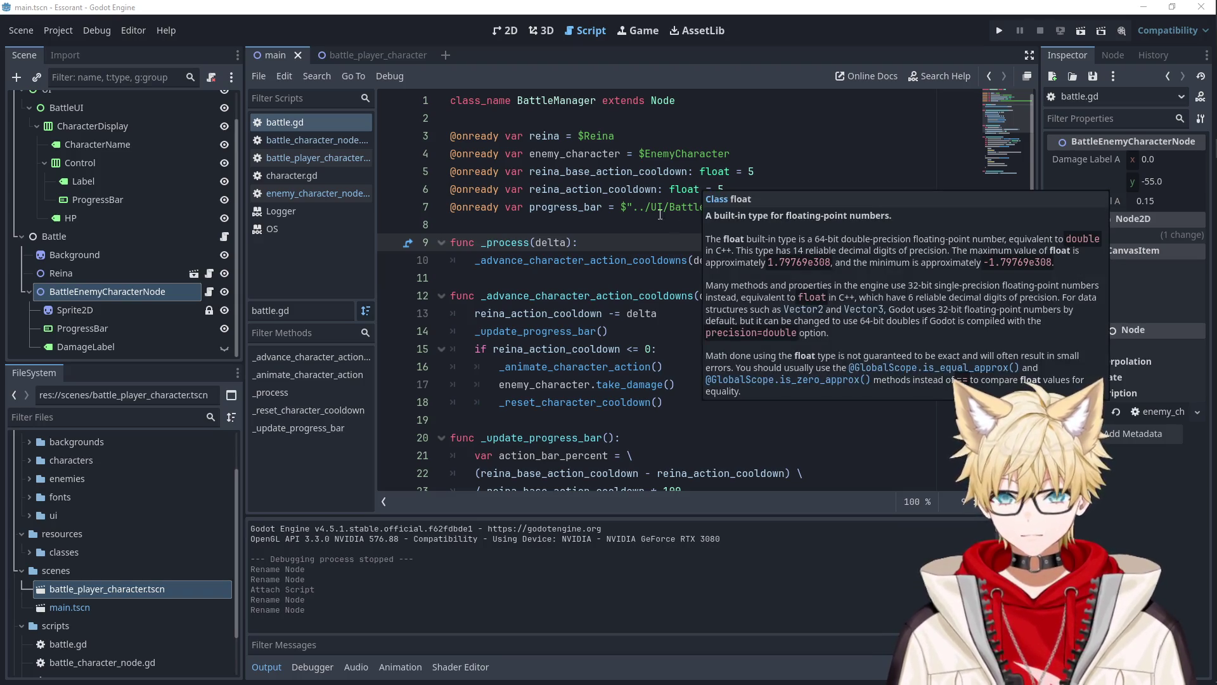
left_click(630, 208)
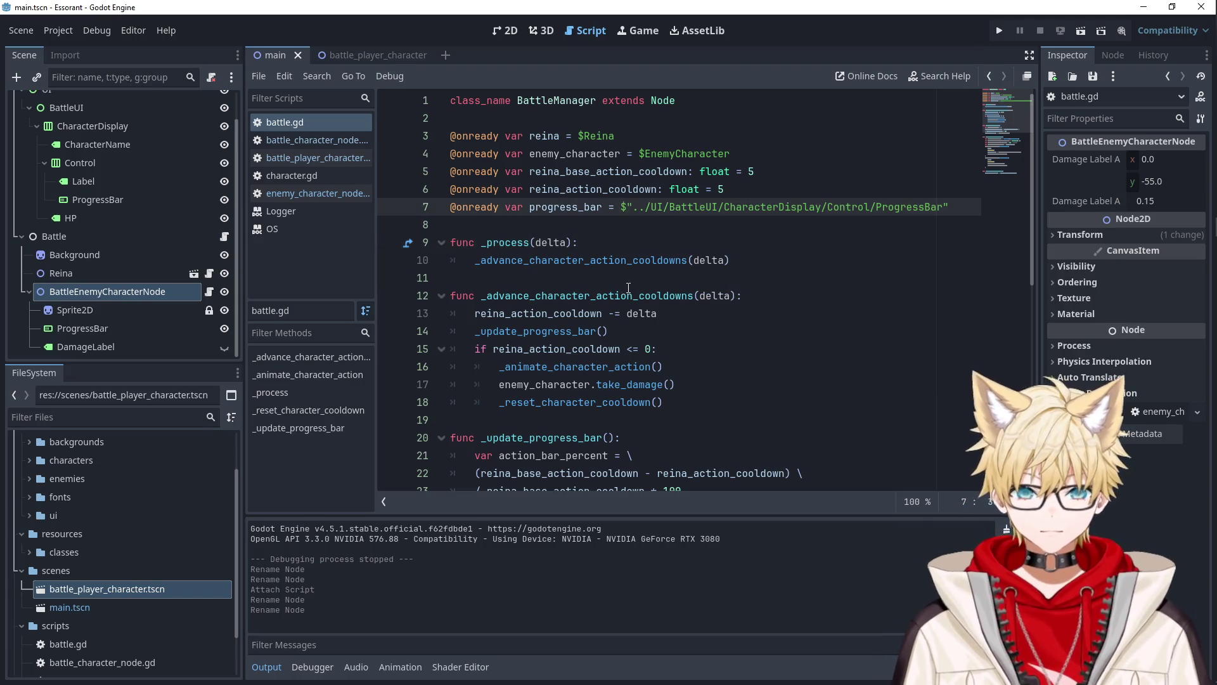
left_click(680, 247)
left_click(736, 261)
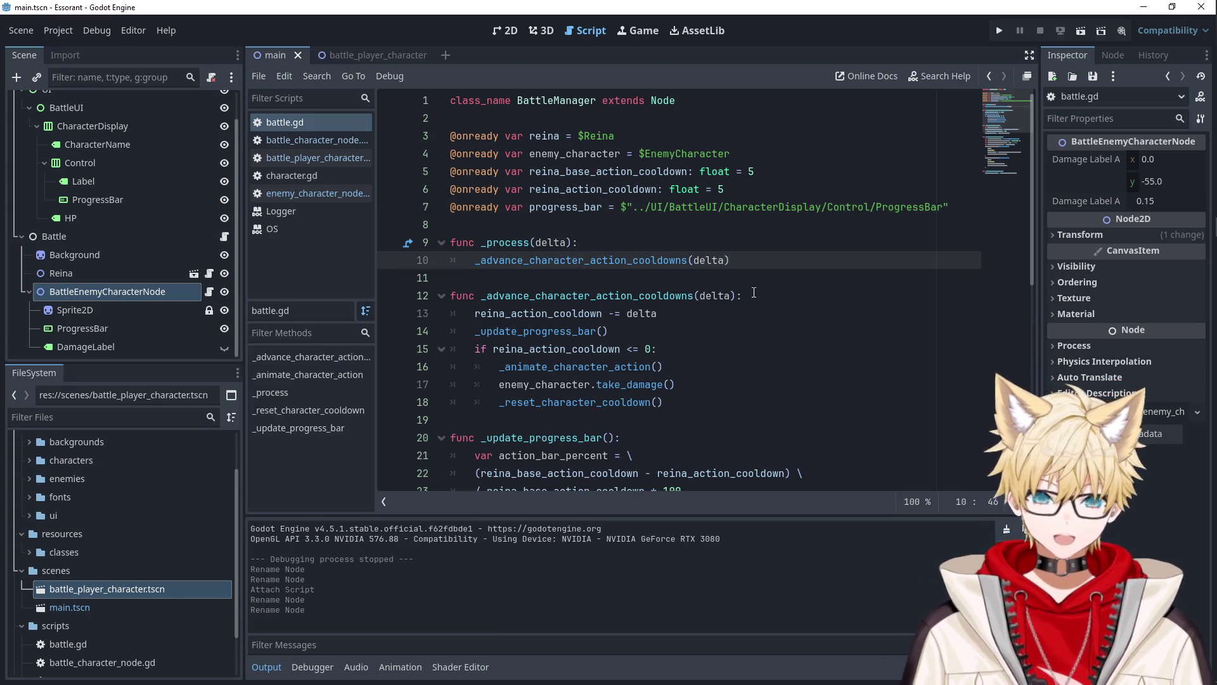
double_click(572, 156)
left_click(804, 284)
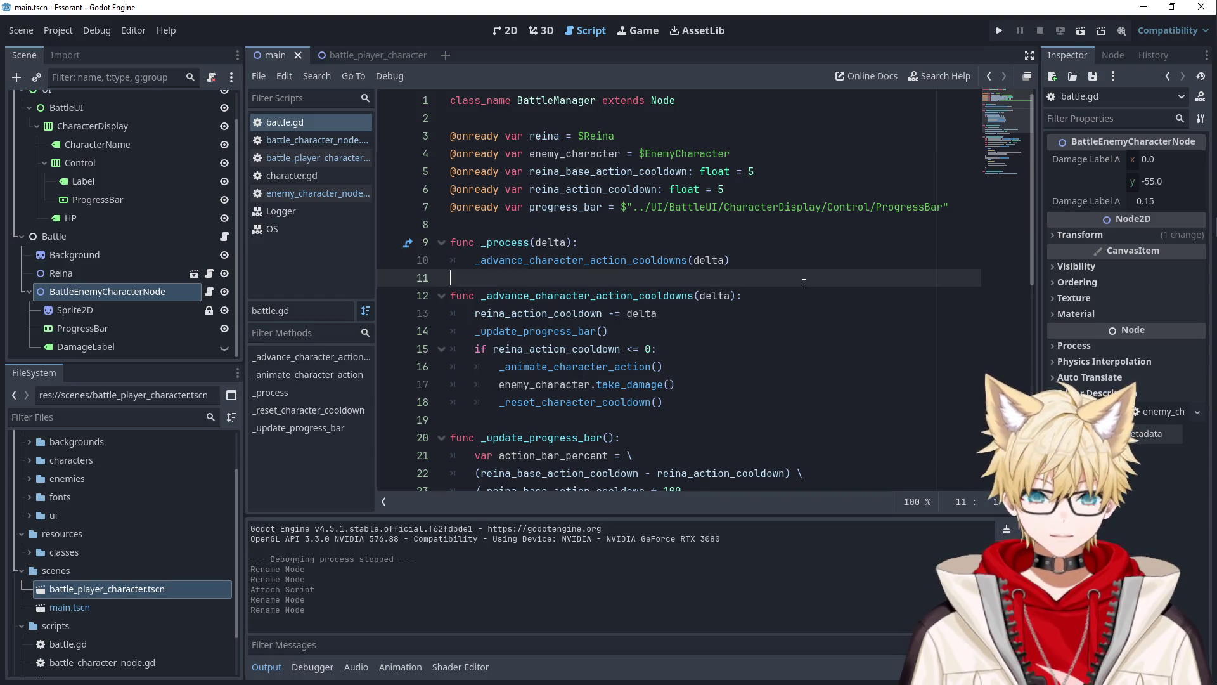
double_click(522, 297)
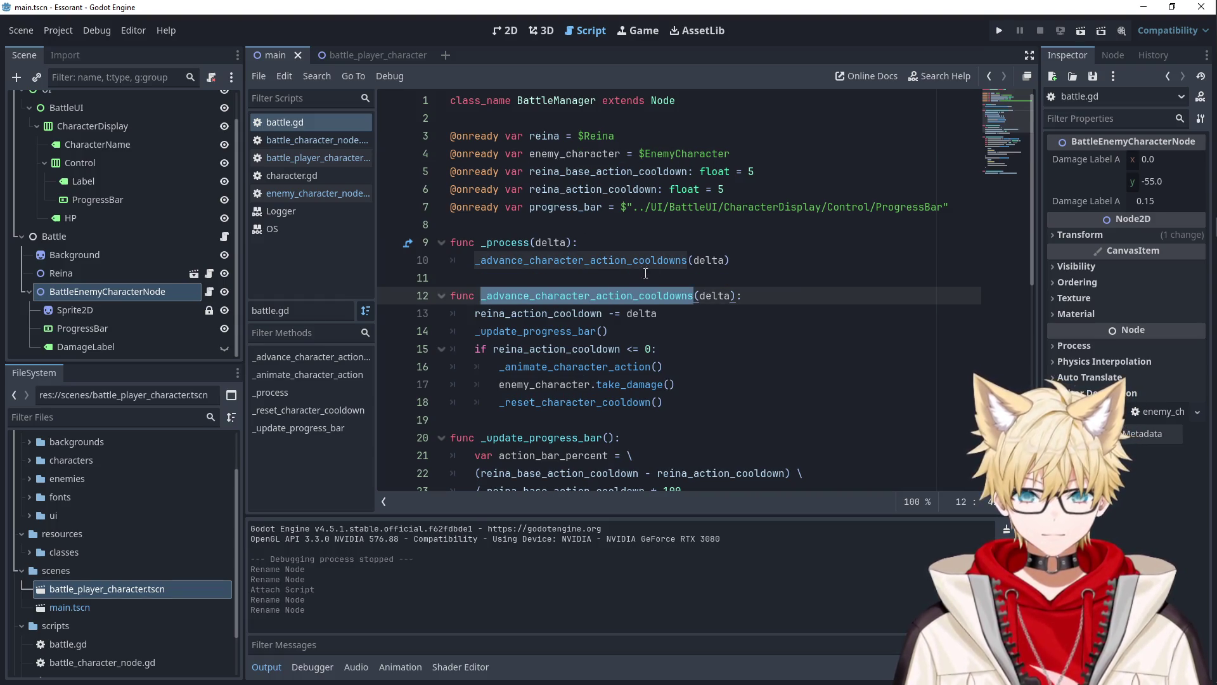
left_click(802, 299)
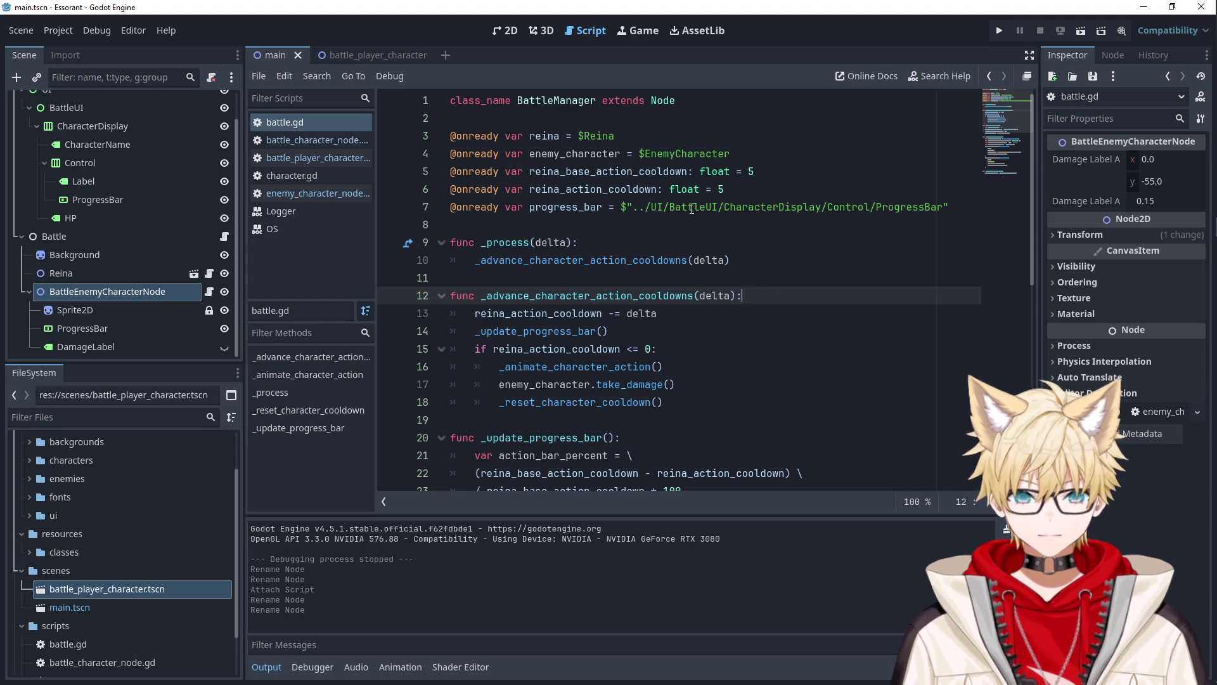
Start a for loop over characters in the cooldown function, then delete it
key("Return")
type("for charact")
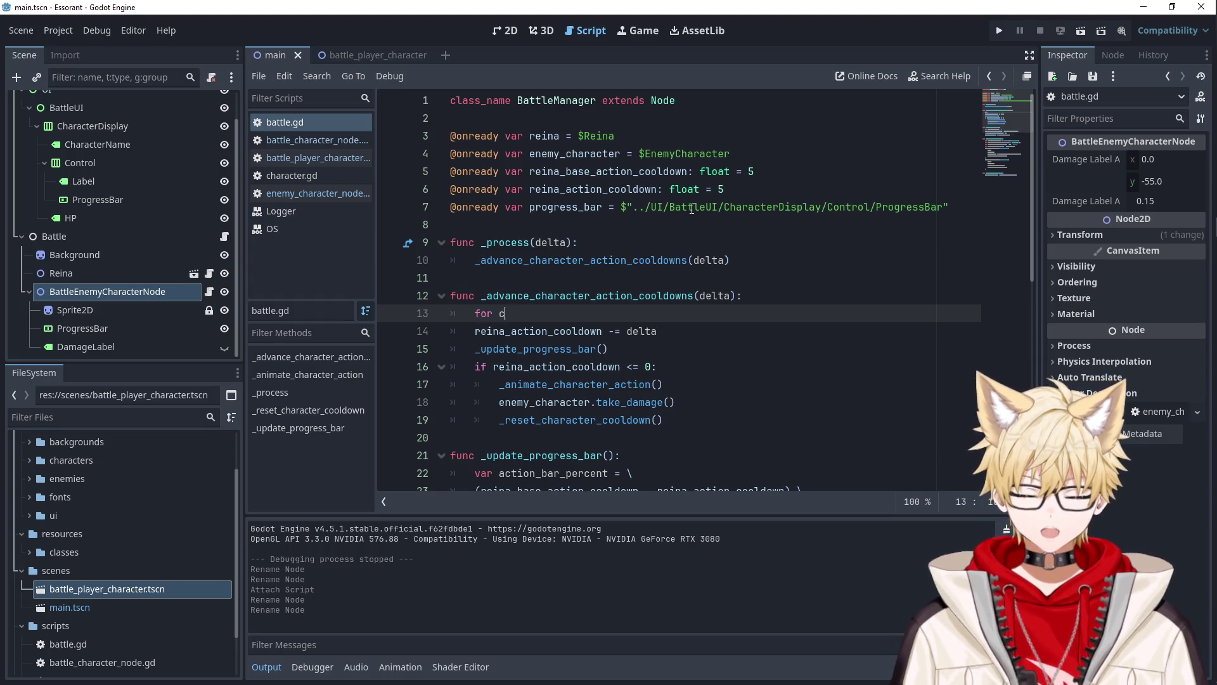
key("BackSpace")
key("BackSpace")
key("BackSpace")
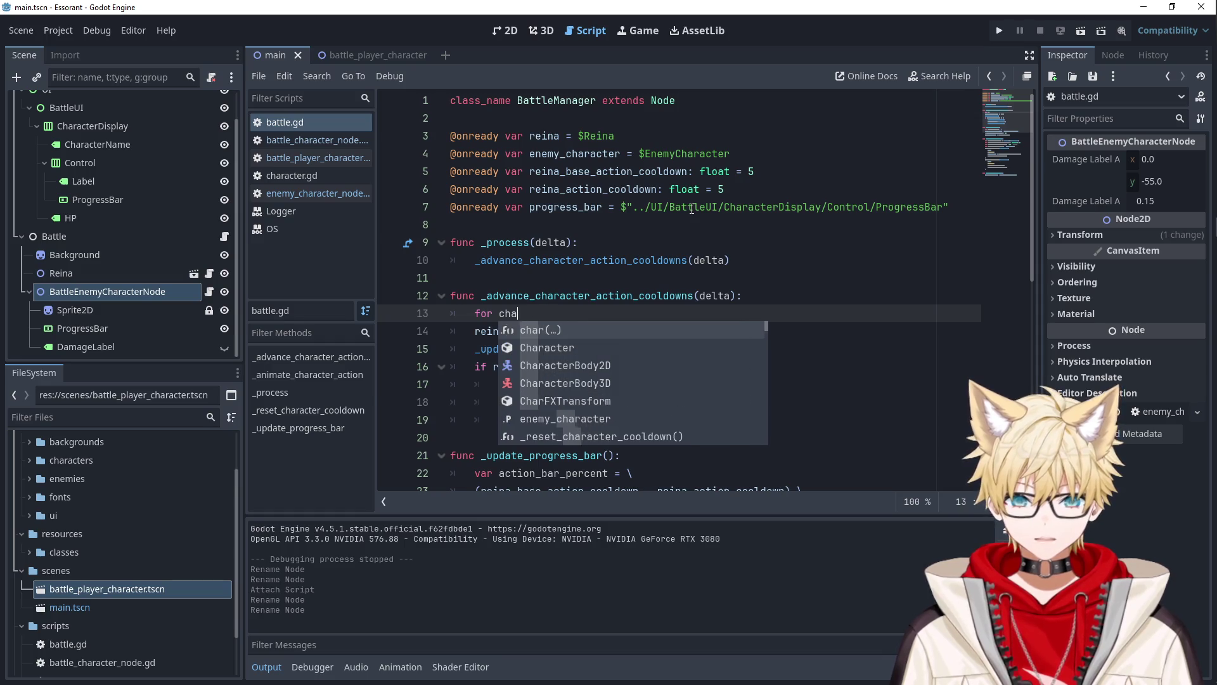
type("CharacterNode in")
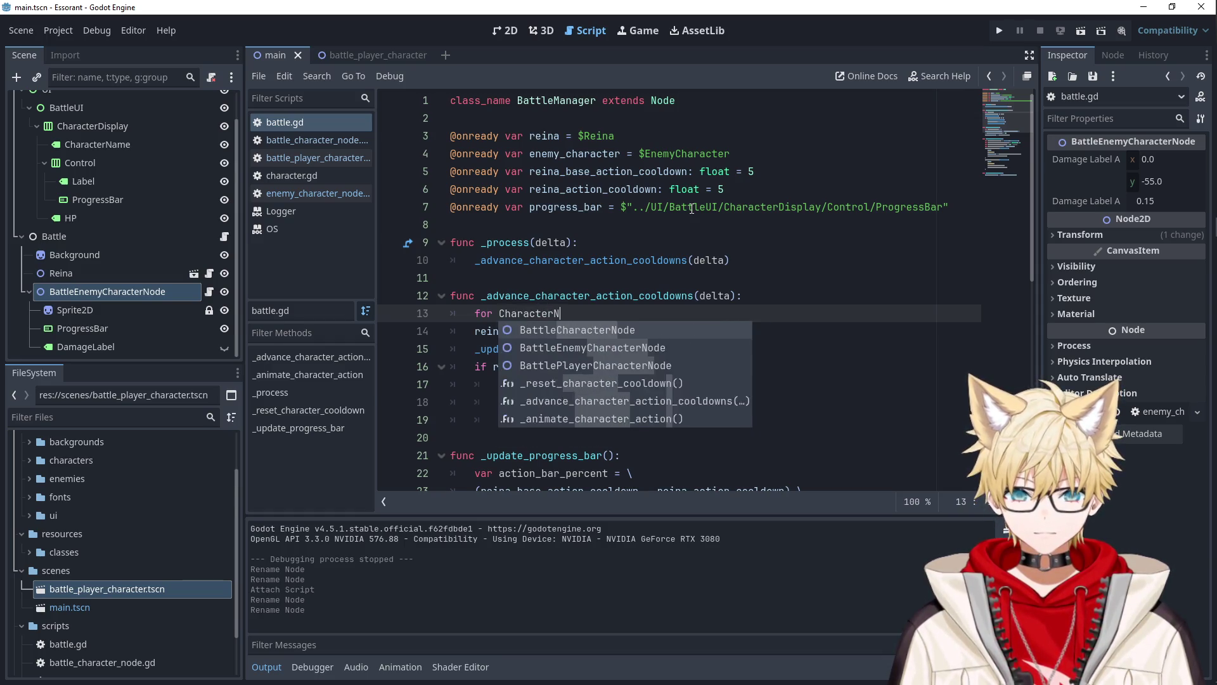
type(" [")
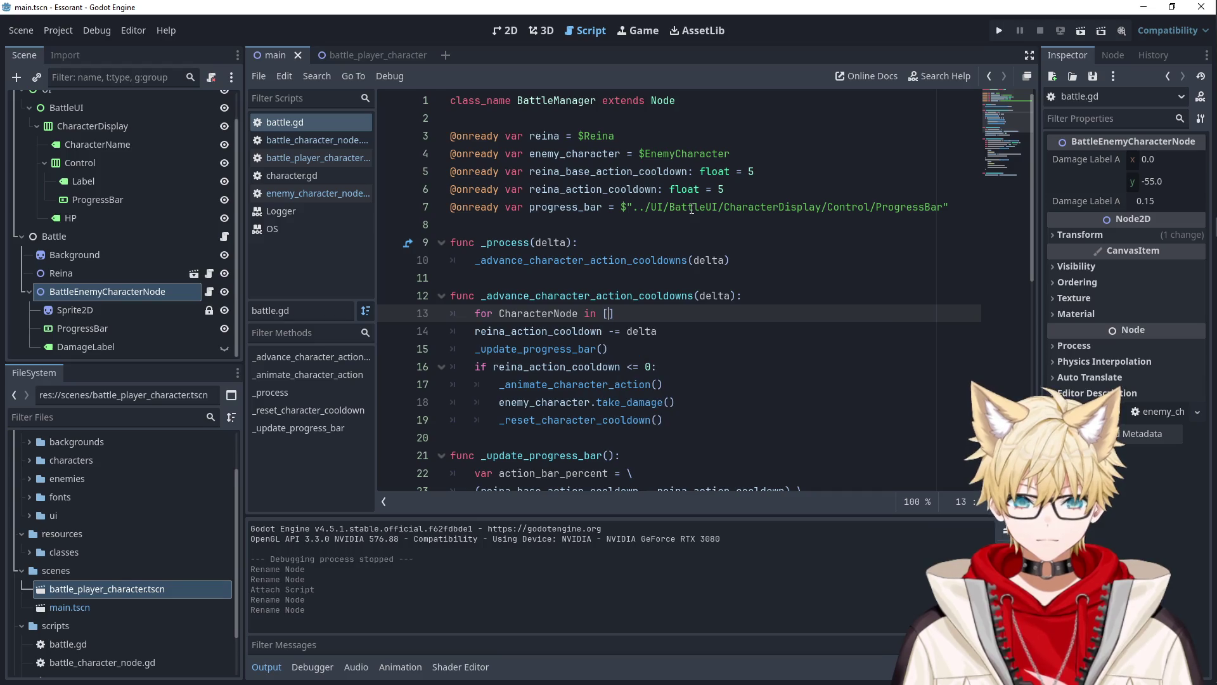
key("BackSpace")
key("BackSpace")
key("BackSpace")
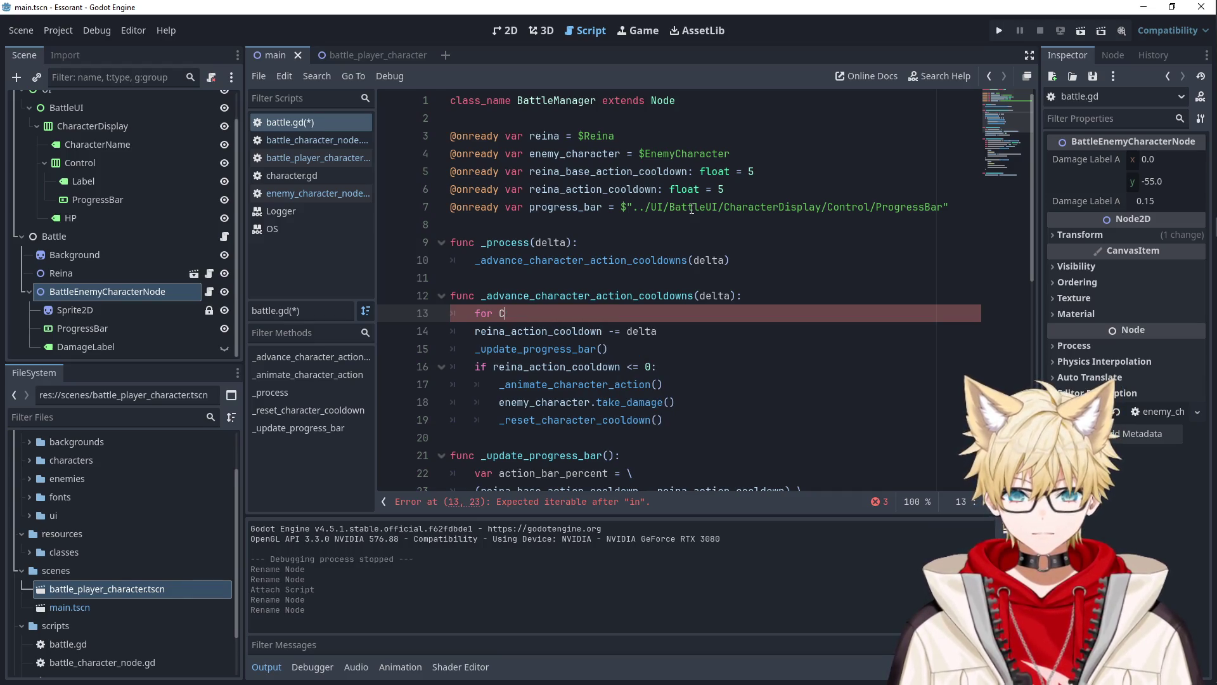
type("charac")
type("ame")
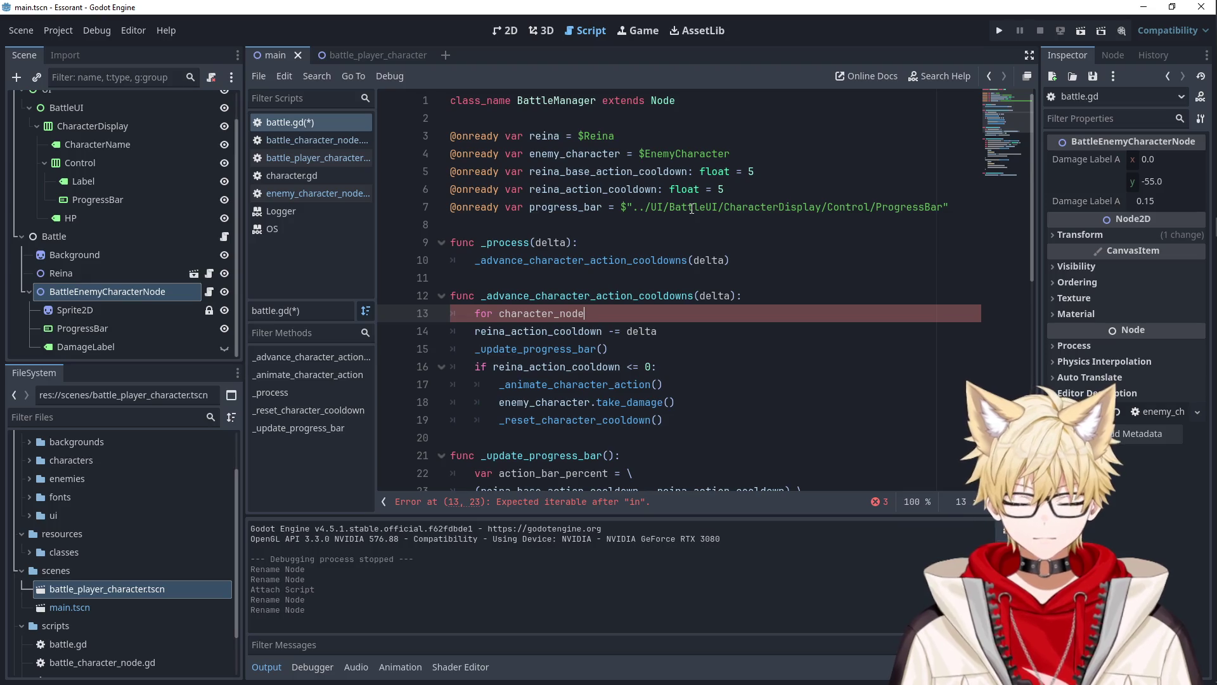
key("BackSpace")
key("BackSpace")
key("BackSpace")
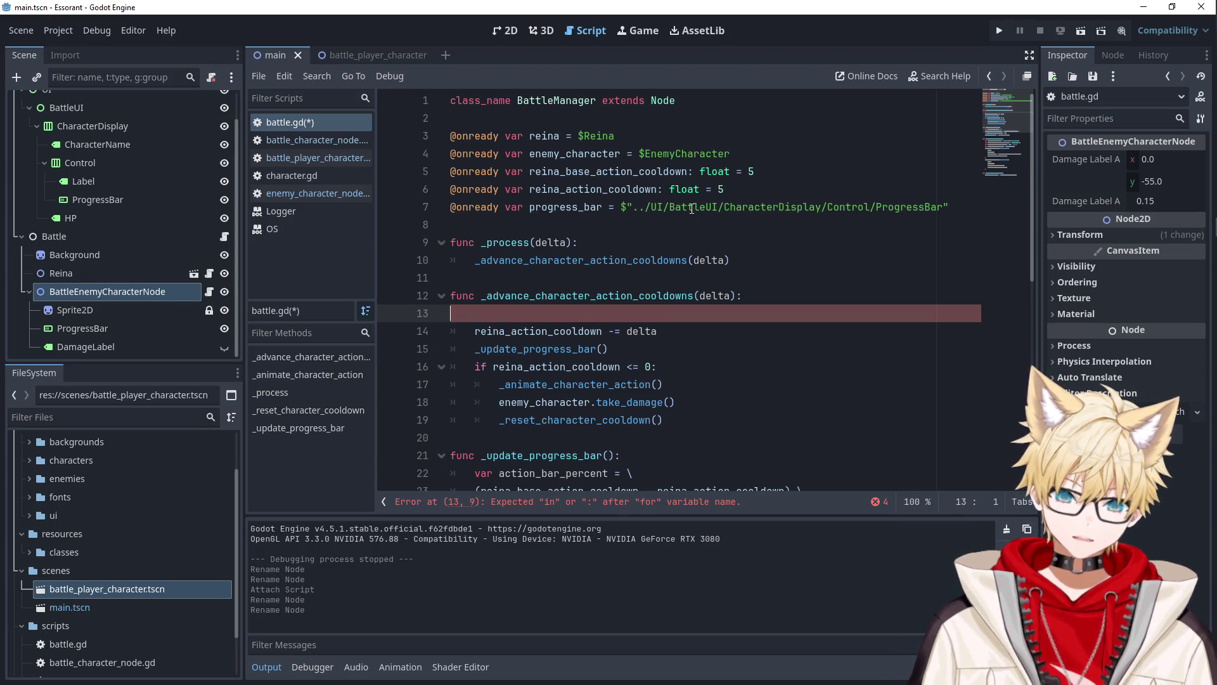
key("BackSpace")
key("BackSpace")
Replace 'reina_action_cooldown -= delta' on line 13 with reina.reduce_base_action_cooldown(delta)
left_click(713, 313)
left_click_drag(714, 313, 473, 313)
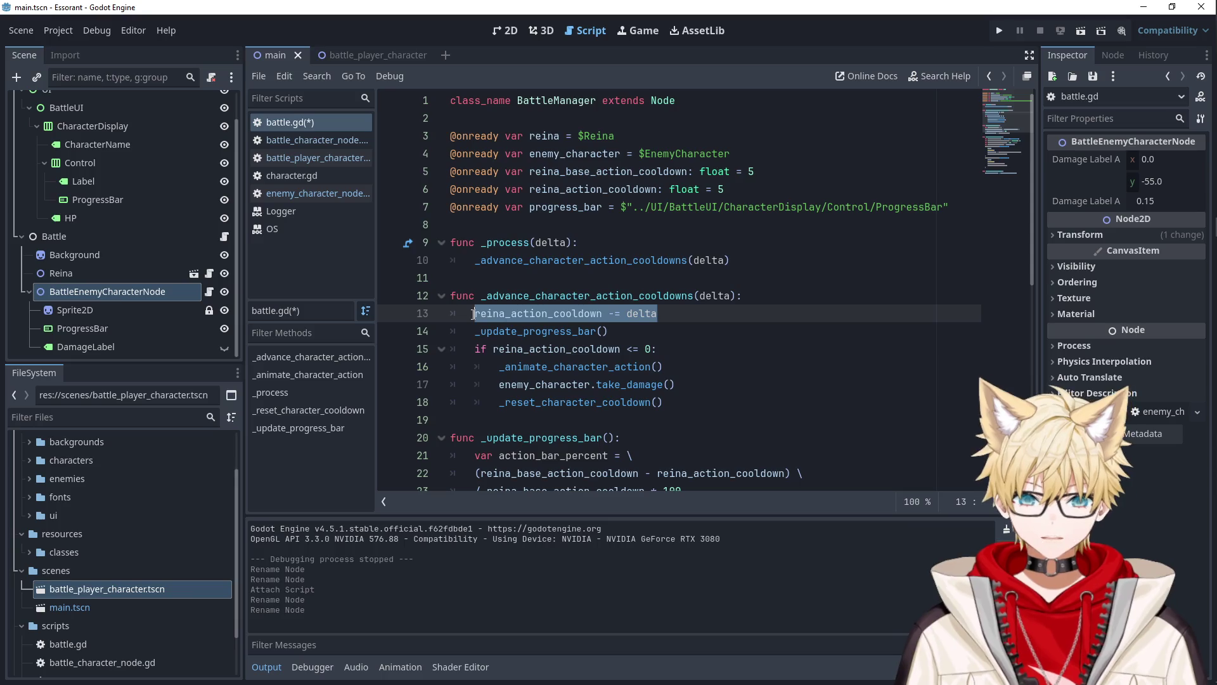
type("reina.")
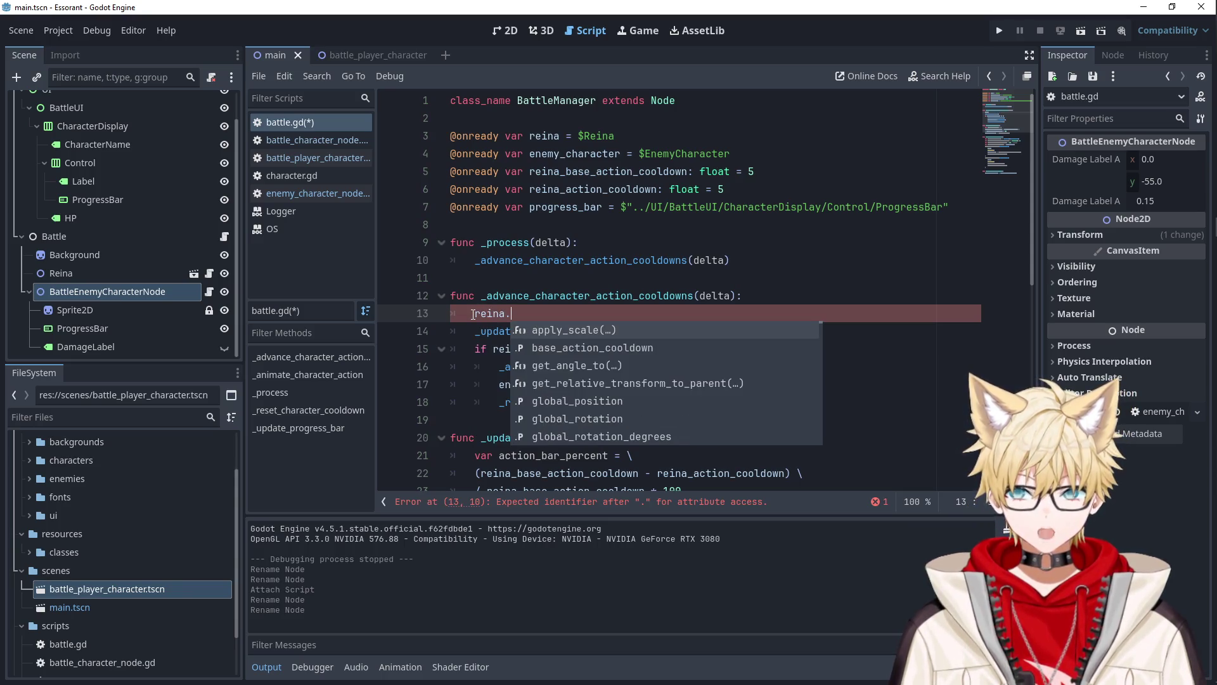
type("reduce_base_ac")
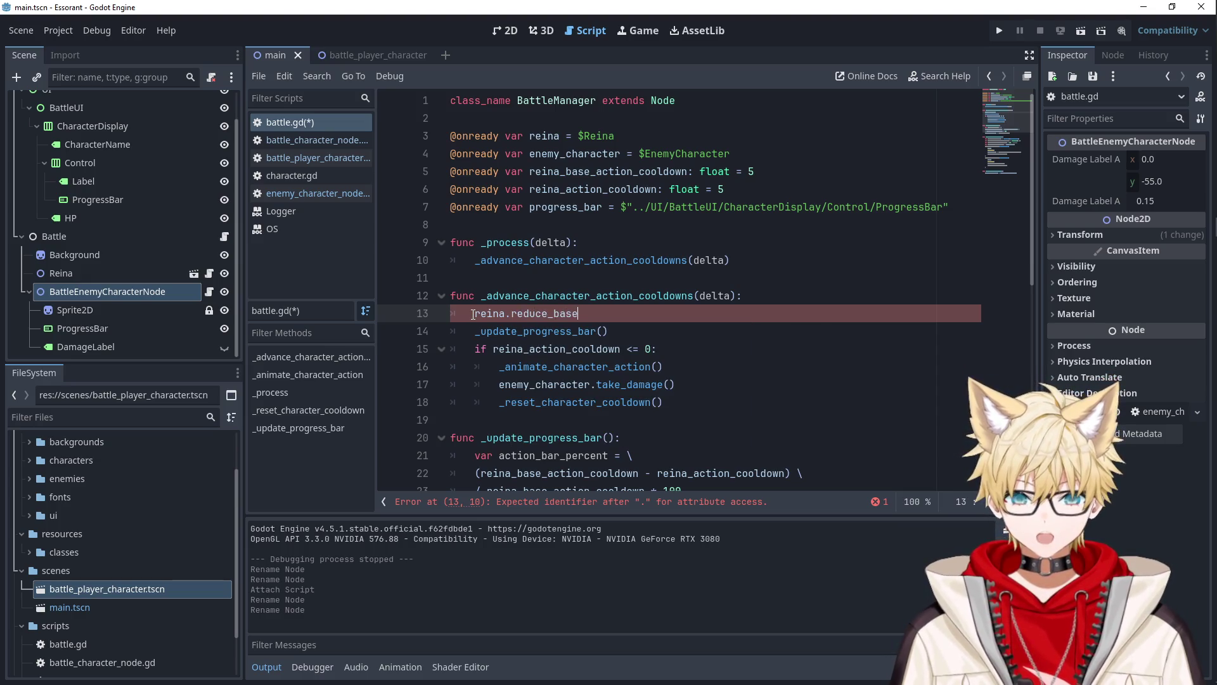
type("tion_cooldown")
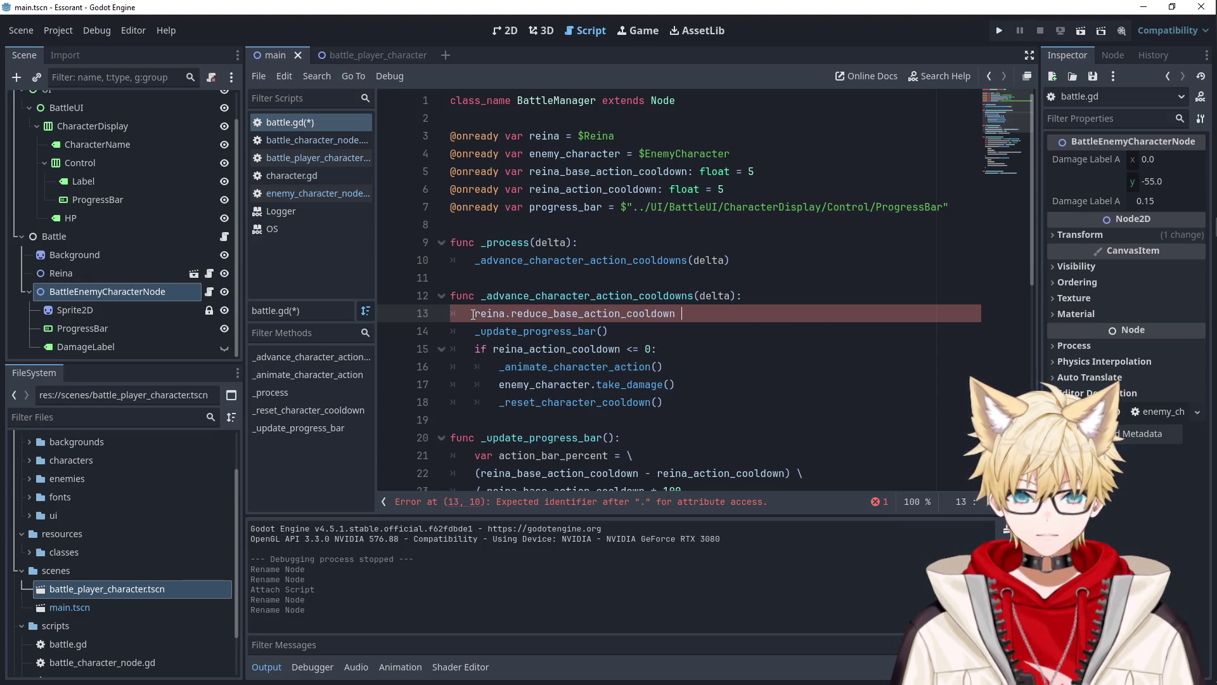
type("(delta)")
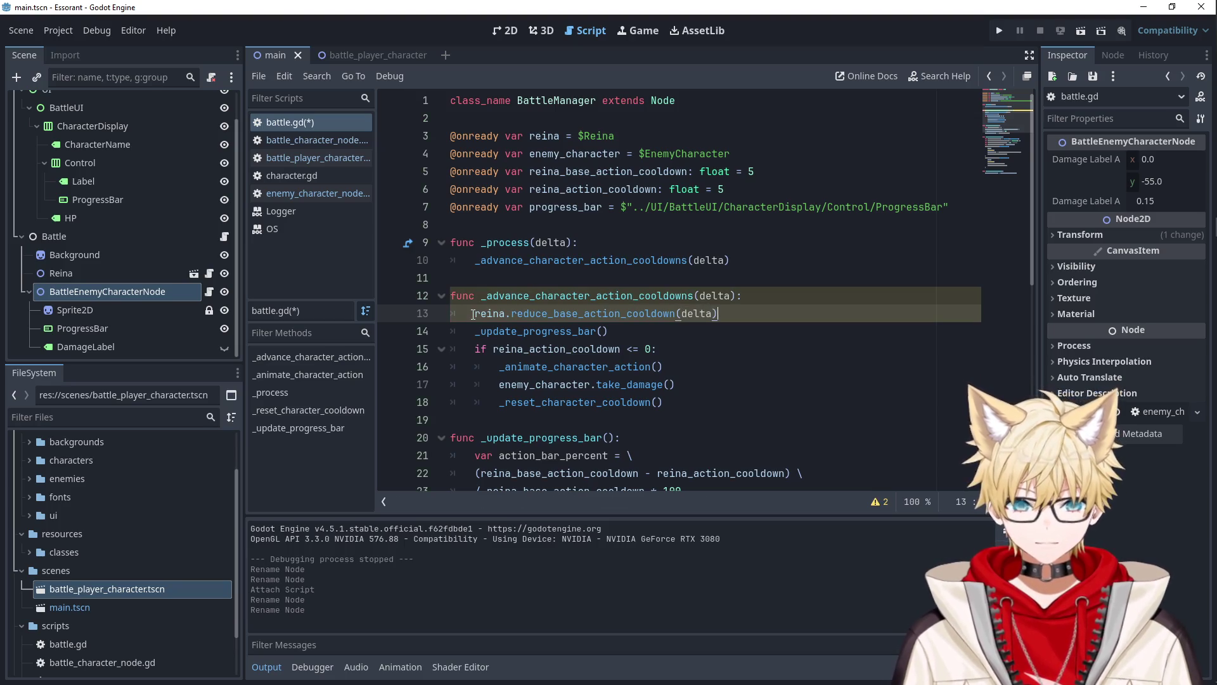
double_click(615, 315)
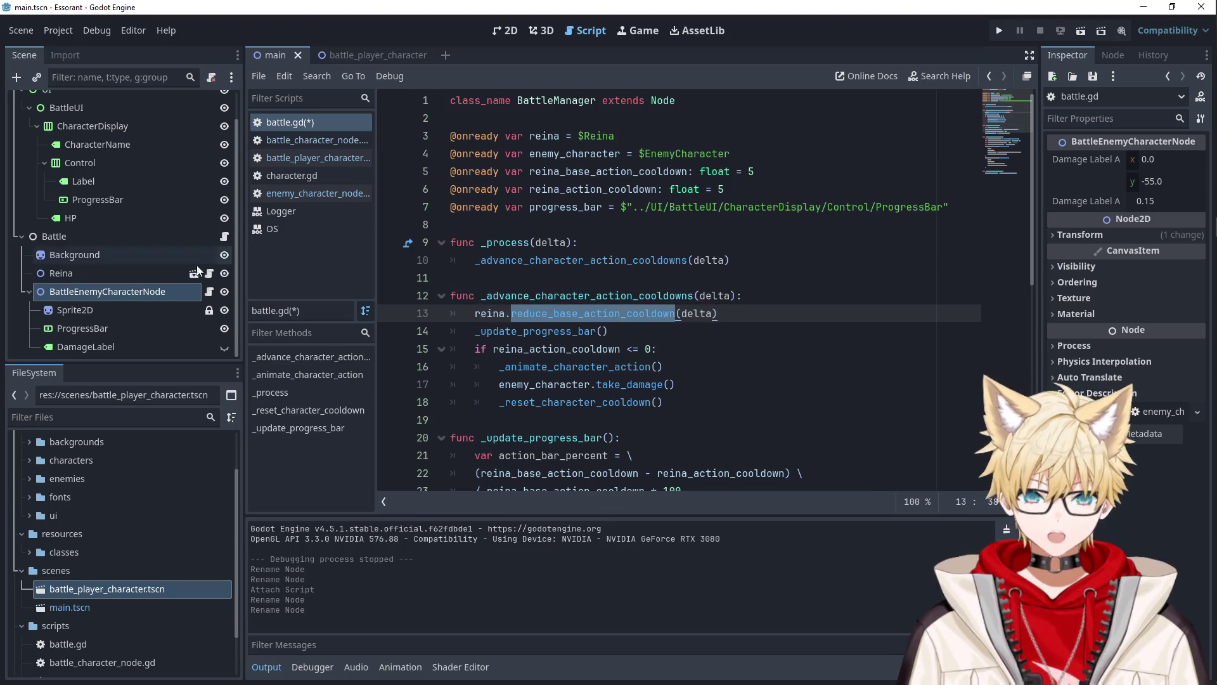
scroll(85, 624, "down", 2)
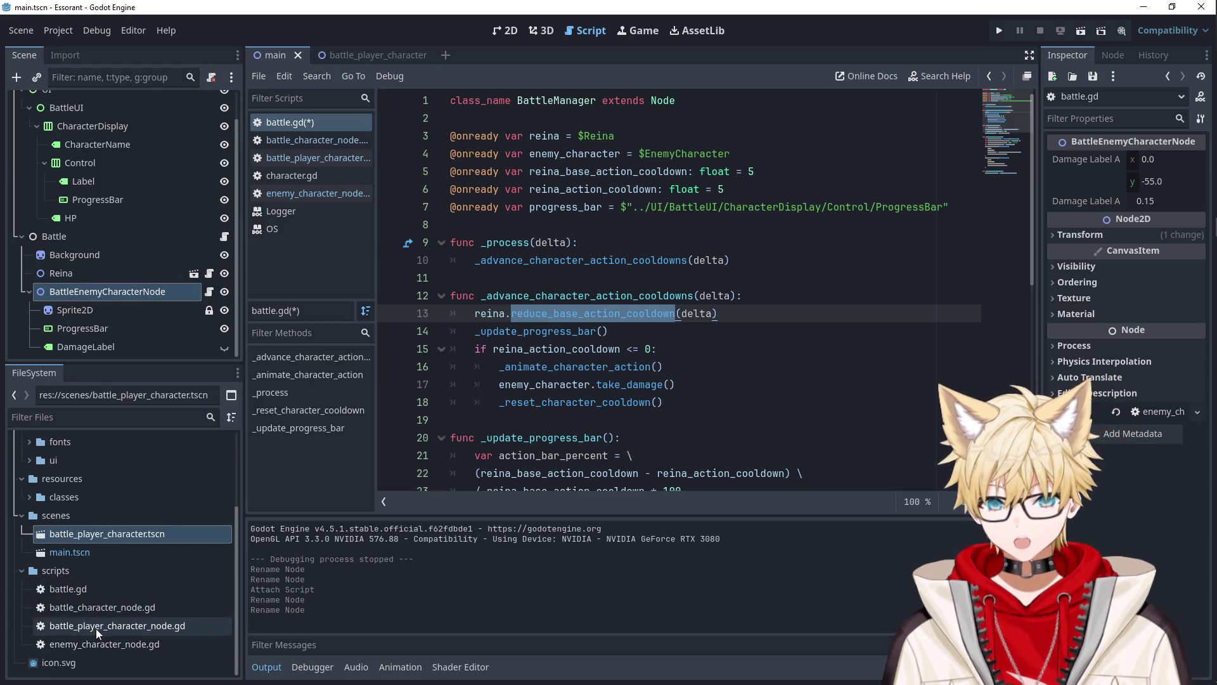
double_click(96, 628)
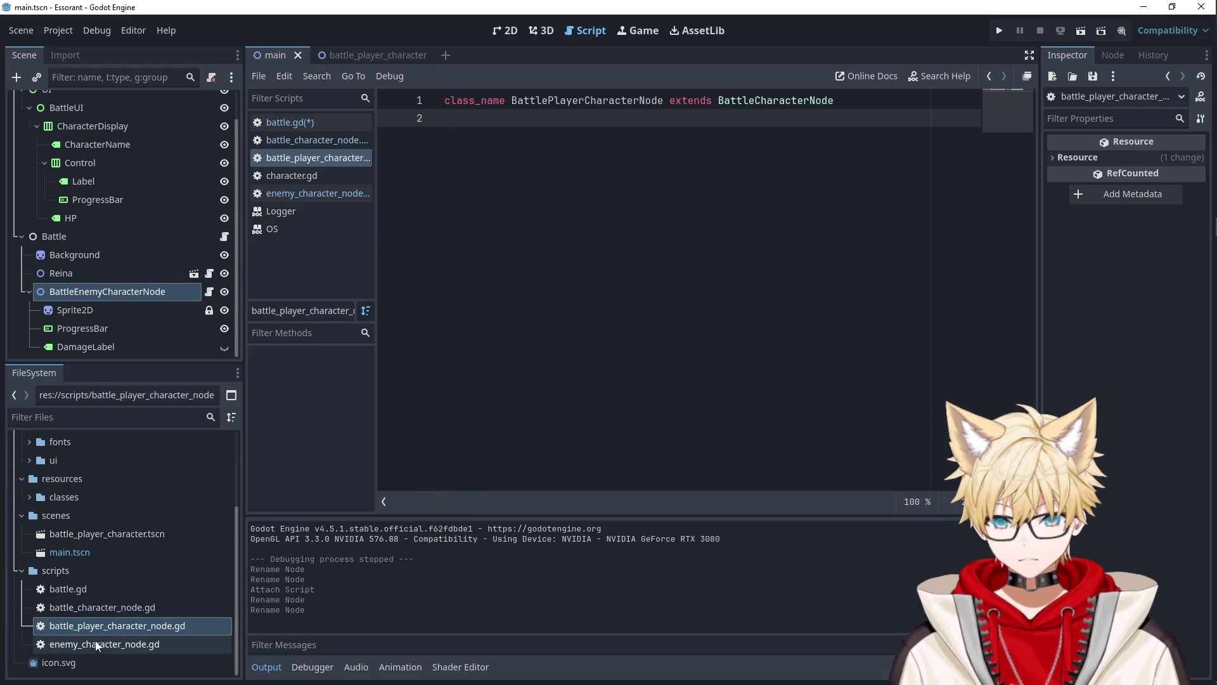
Open battle_character_node.gd and declare reduce_base_action_cooldown(delta: float) on line 5
double_click(104, 608)
left_click(592, 209)
type("reduce_base_action_cooldown(")
key("Delete")
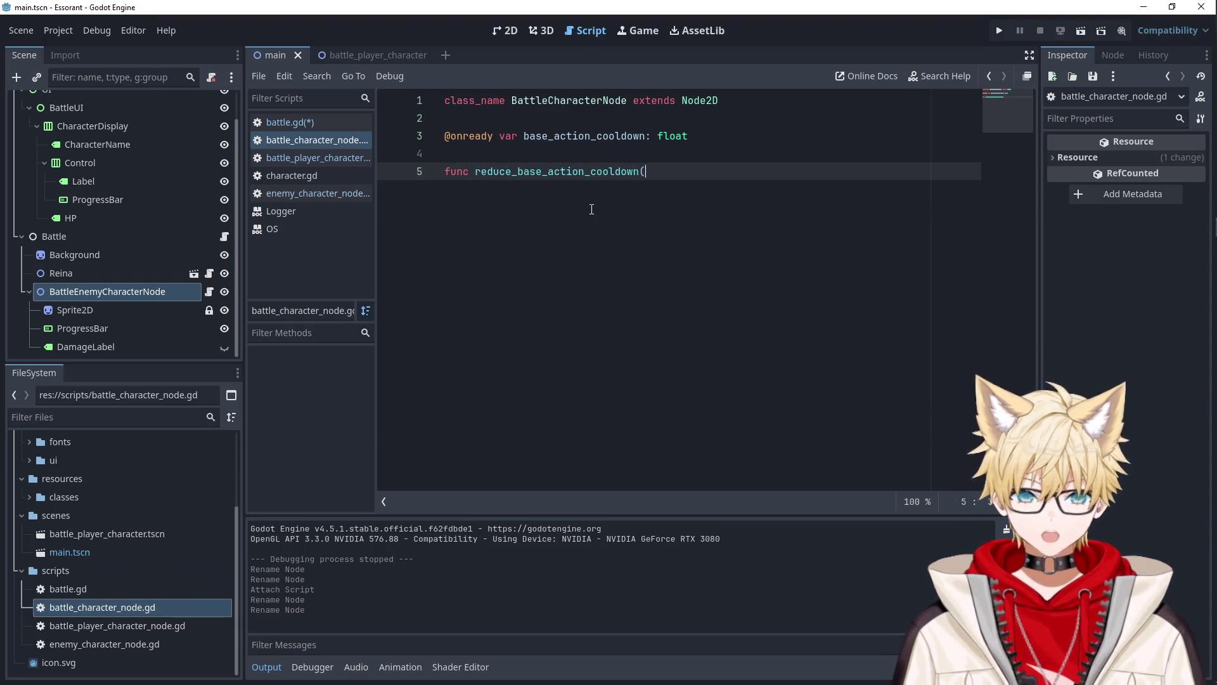
type("ta: float):")
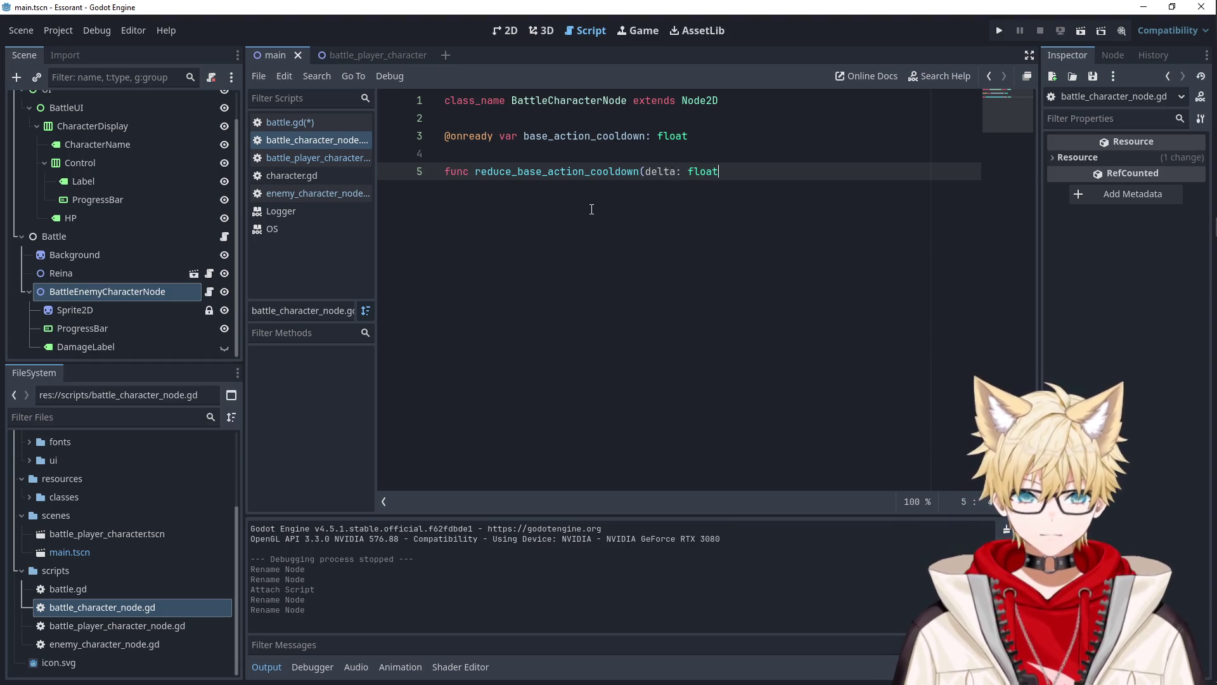
key("Return")
key("Return")
key("Up")
key("Up")
key("Up")
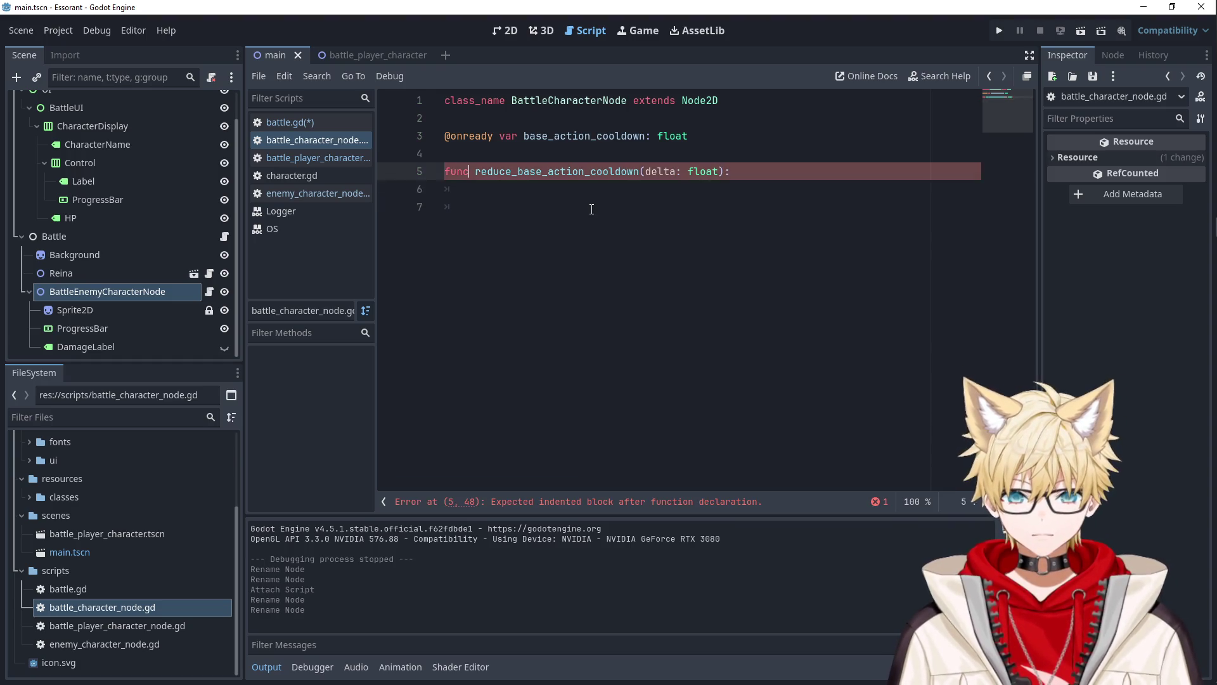
key("Return")
key("Up")
type("onready")
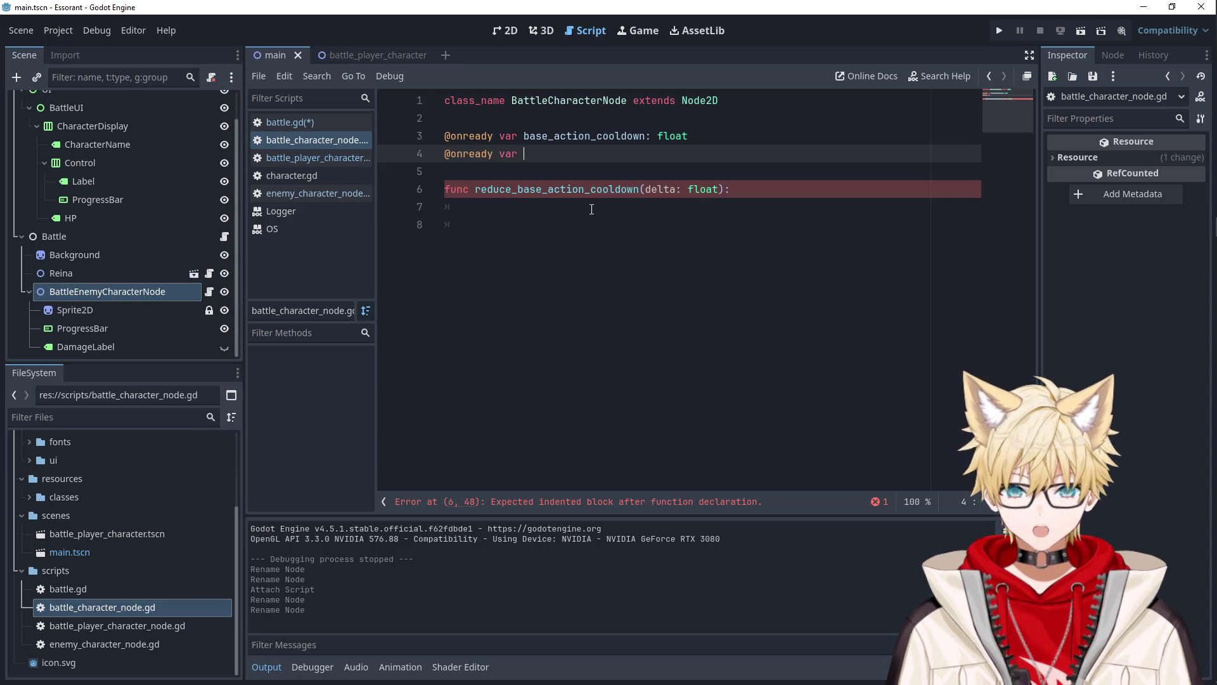
type("action")
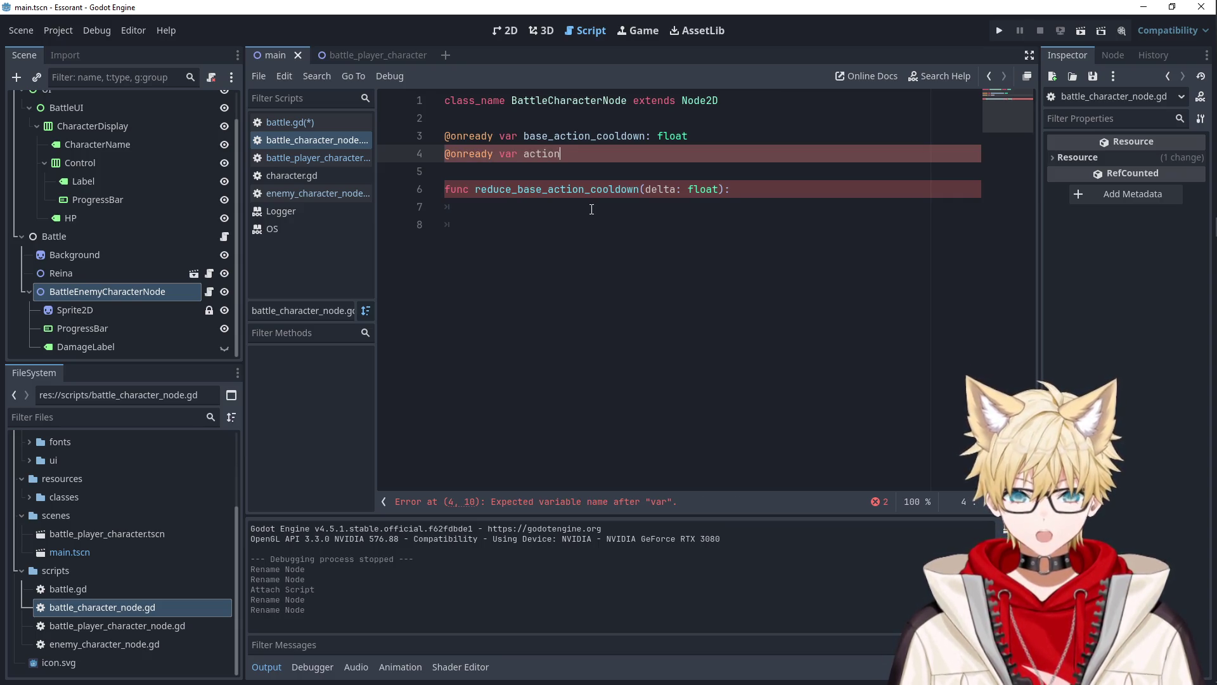
type("t")
key("Return")
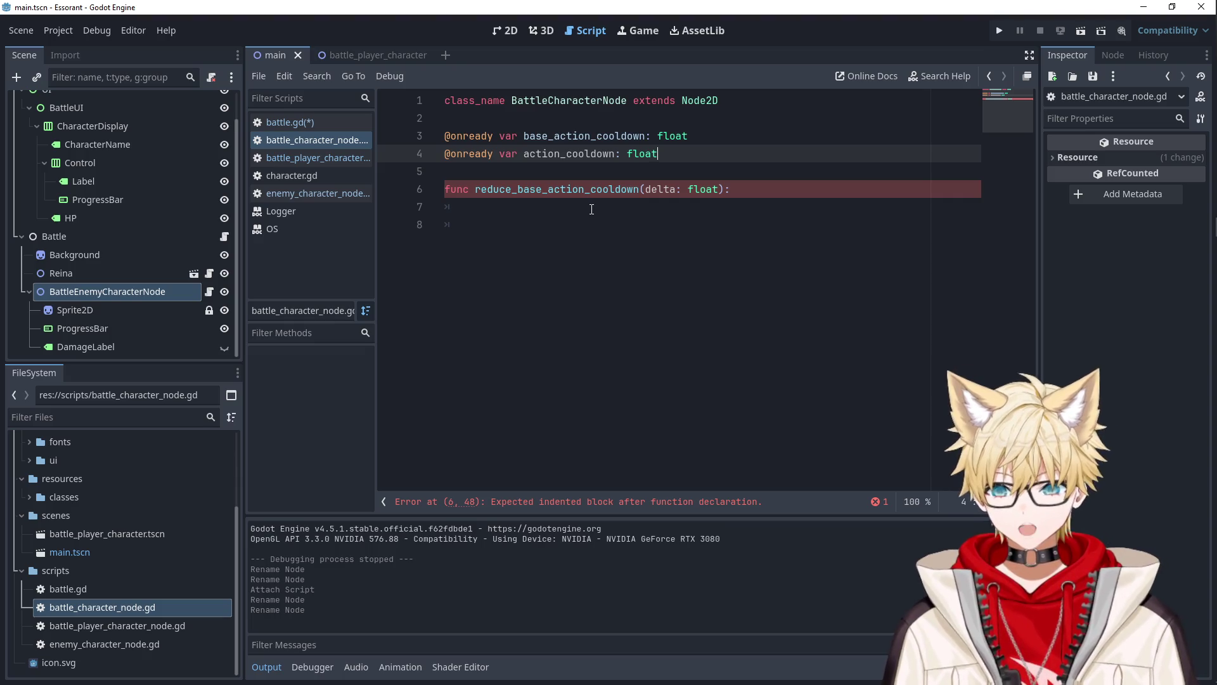
Add a _ready() function that sets base_action_cooldown to 5
left_click(631, 170)
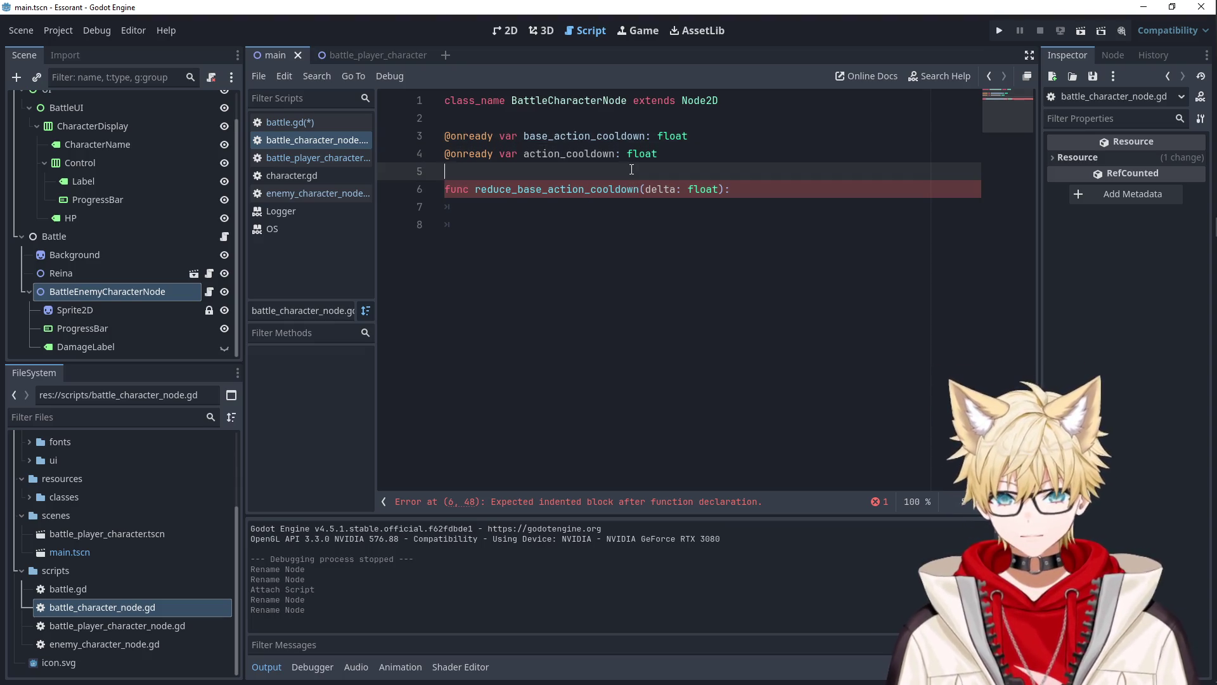
key("Return")
key("Return")
key("Up")
type("func ")
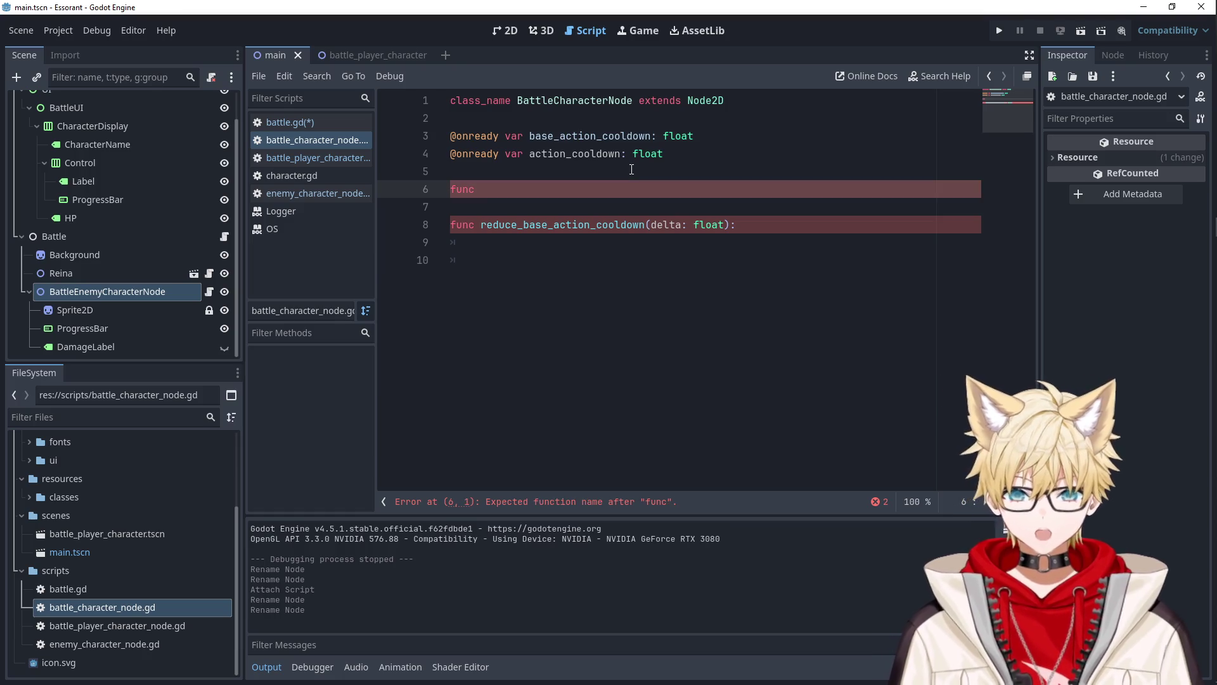
type("re")
key("Return")
key("Return")
type("base")
key("Return")
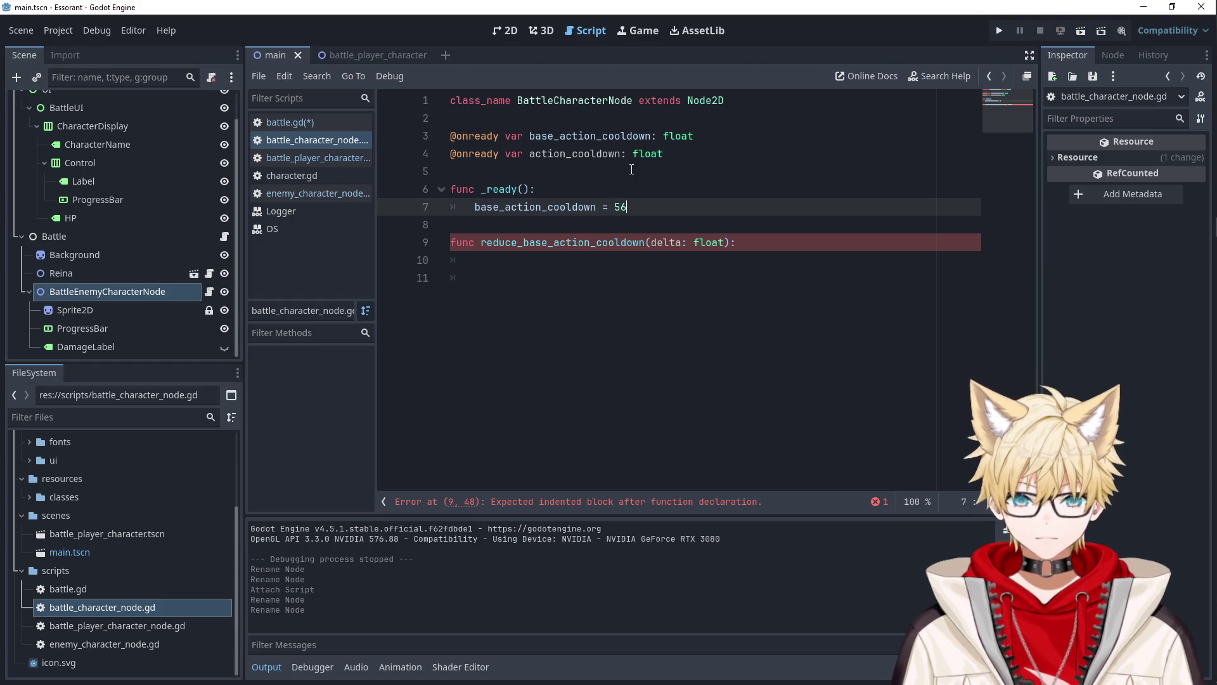
key("BackSpace")
Inside _ready, set action_cooldown = base_action_cooldown
key("Return")
type("ction")
key("Return")
type("=")
key("Return")
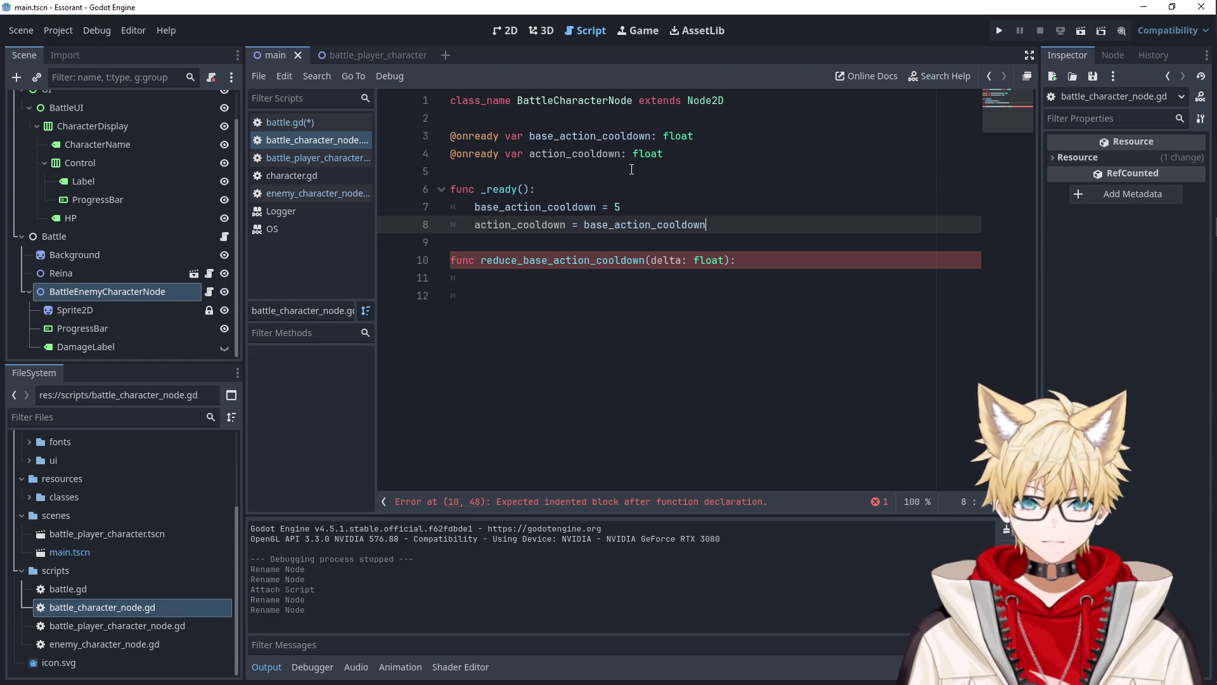
Save the script and give reduce_base_action_cooldown a pass body
left_click(632, 170)
key("ctrl+s")
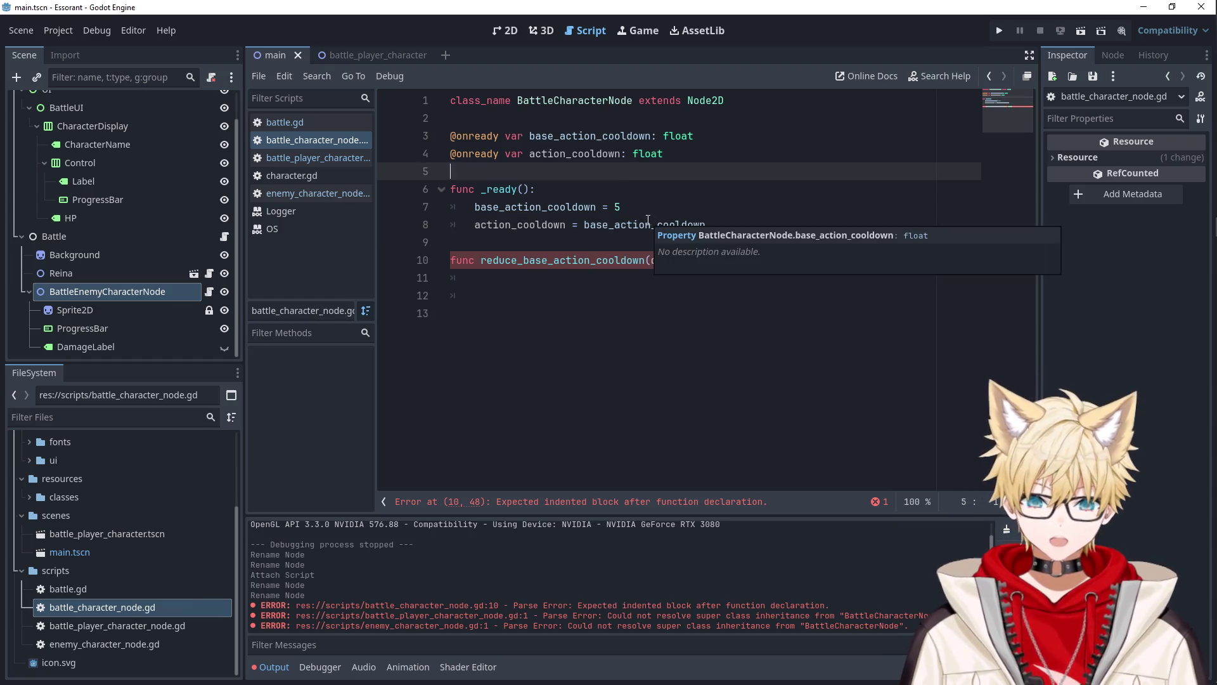
left_click(600, 279)
type("ass")
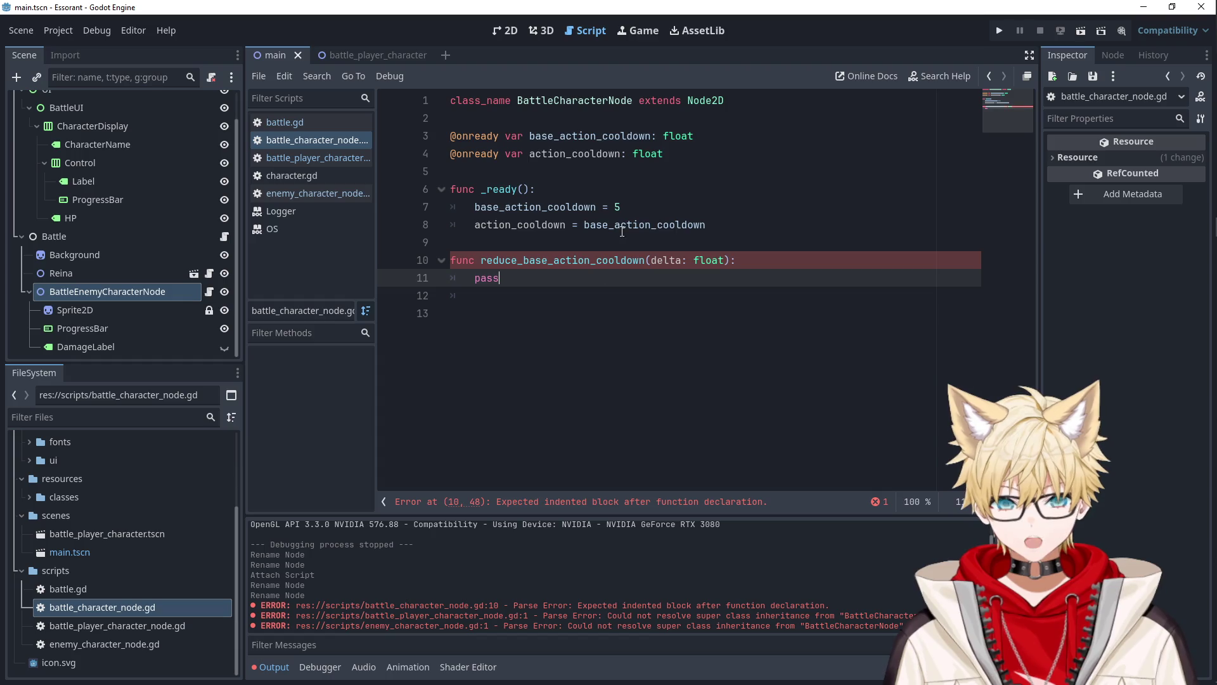
left_click(661, 154)
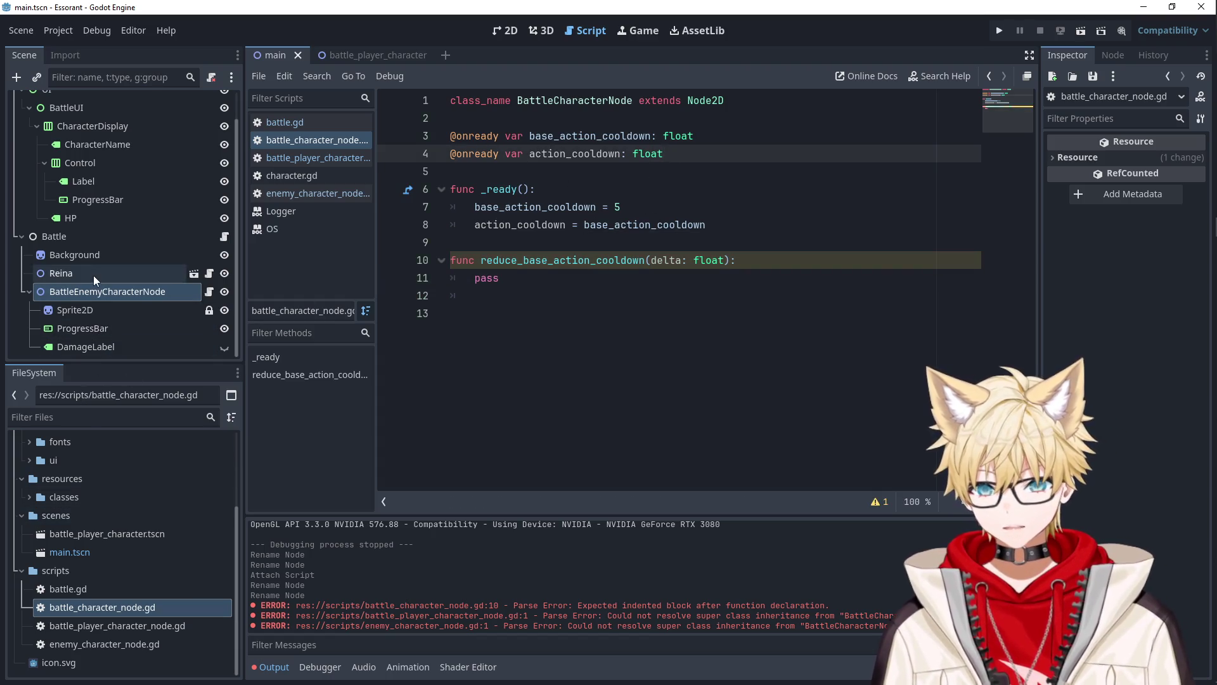
In enemy_character_node.gd, add a super call at the start of _ready and check its cooldown value 5
left_click(210, 292)
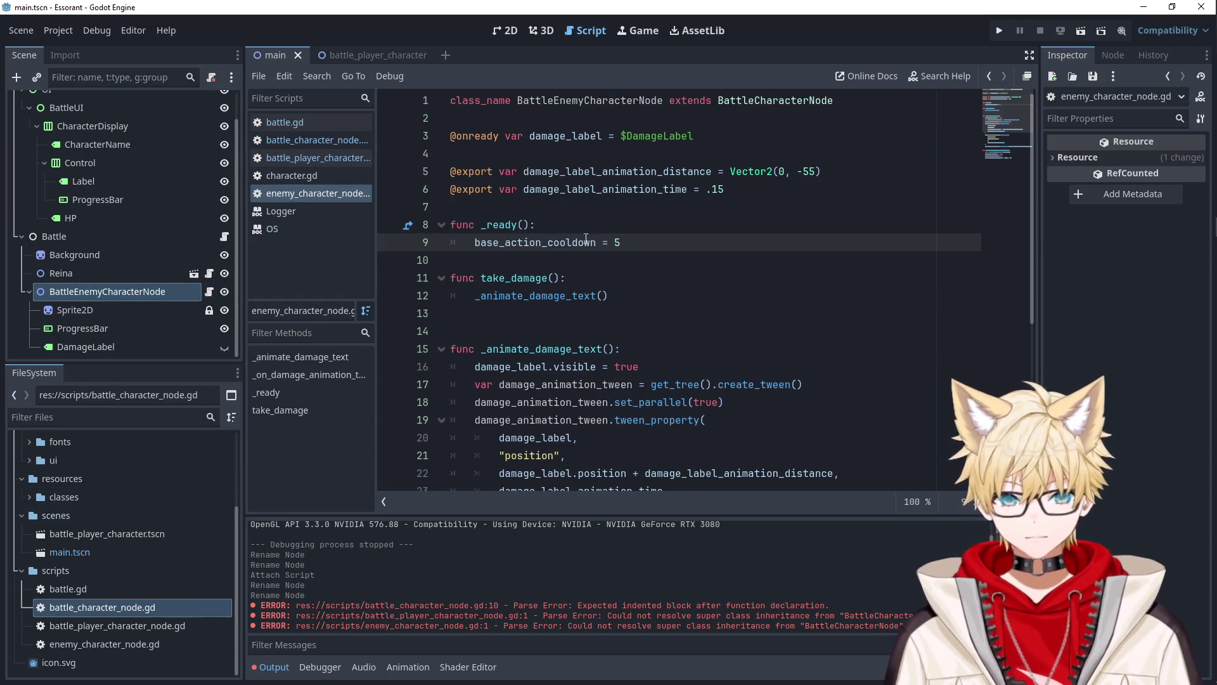
left_click(619, 232)
key("Return")
type("super(")
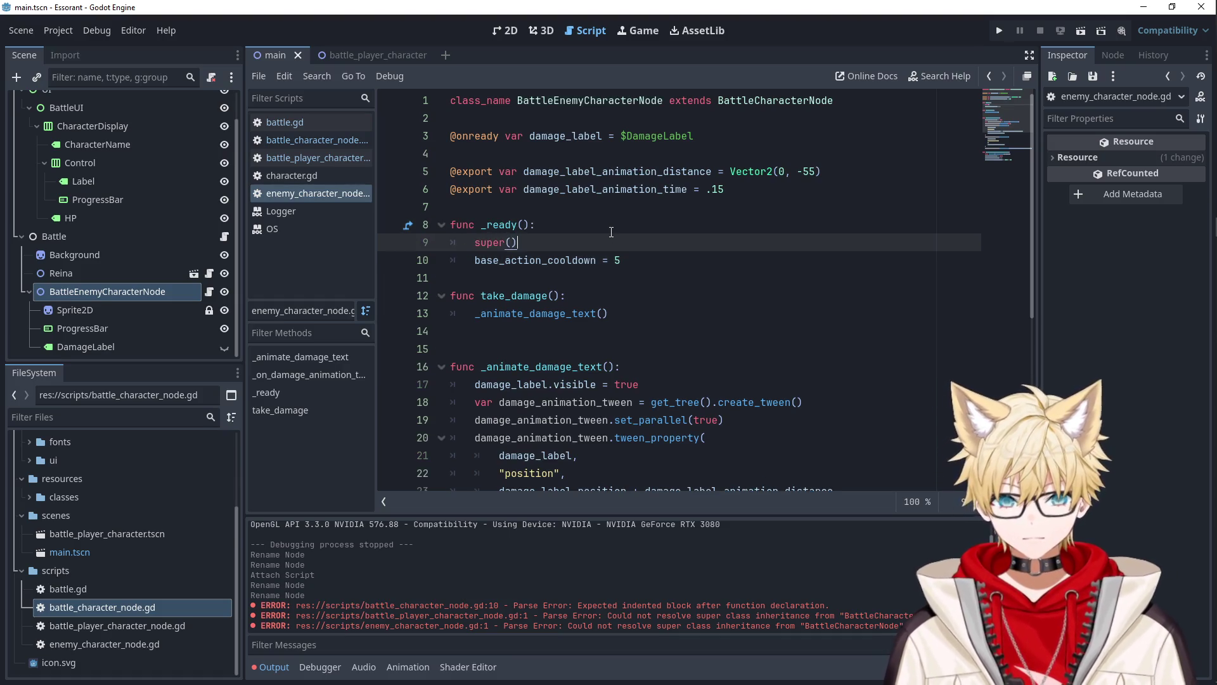
left_click(611, 230)
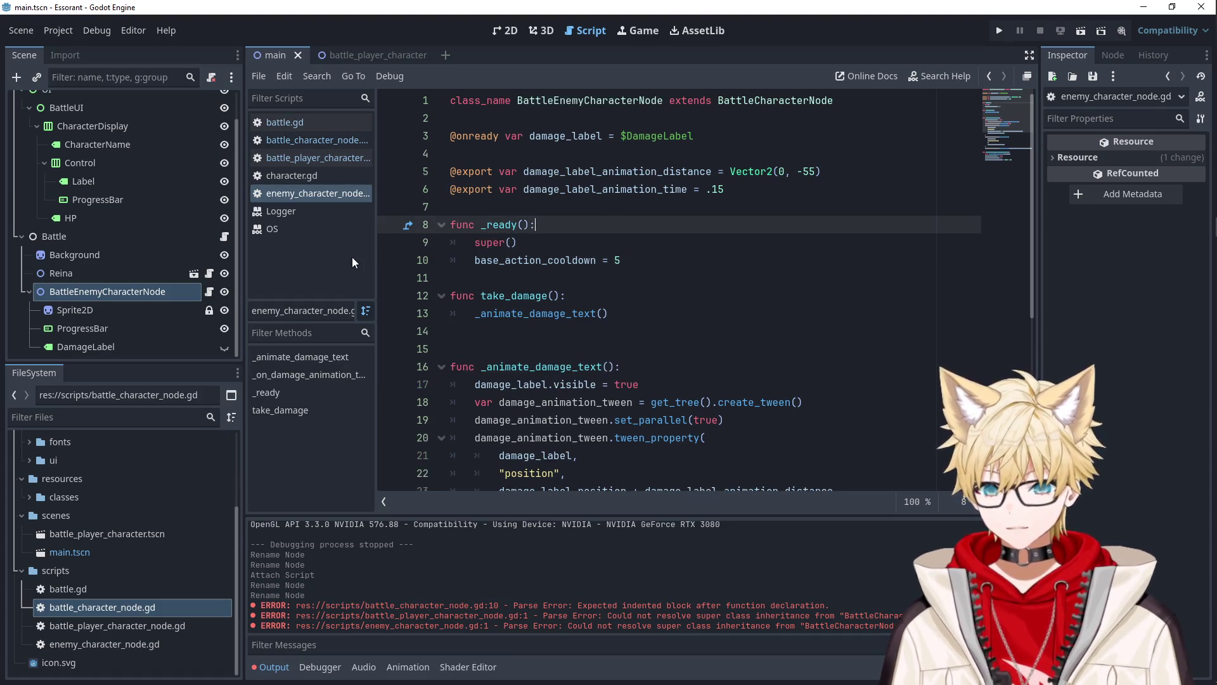
double_click(616, 260)
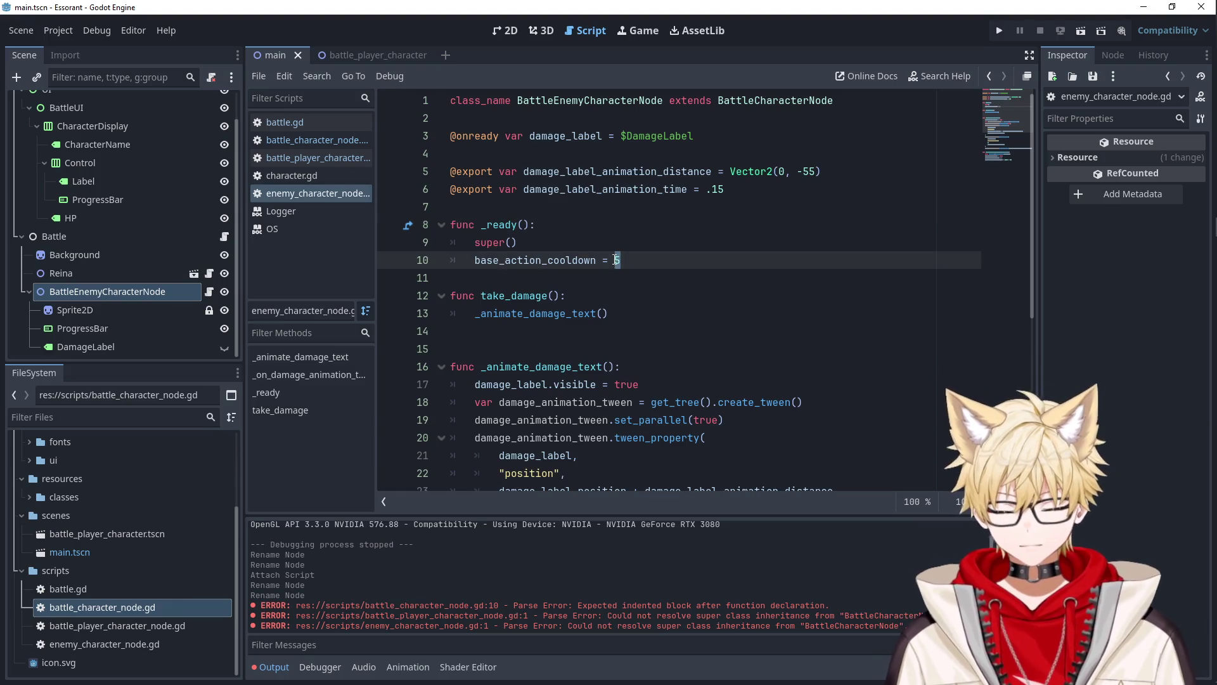
Look over Reina's player character script, then return to the main scene and open battle.gd
left_click(209, 274)
left_click(560, 149)
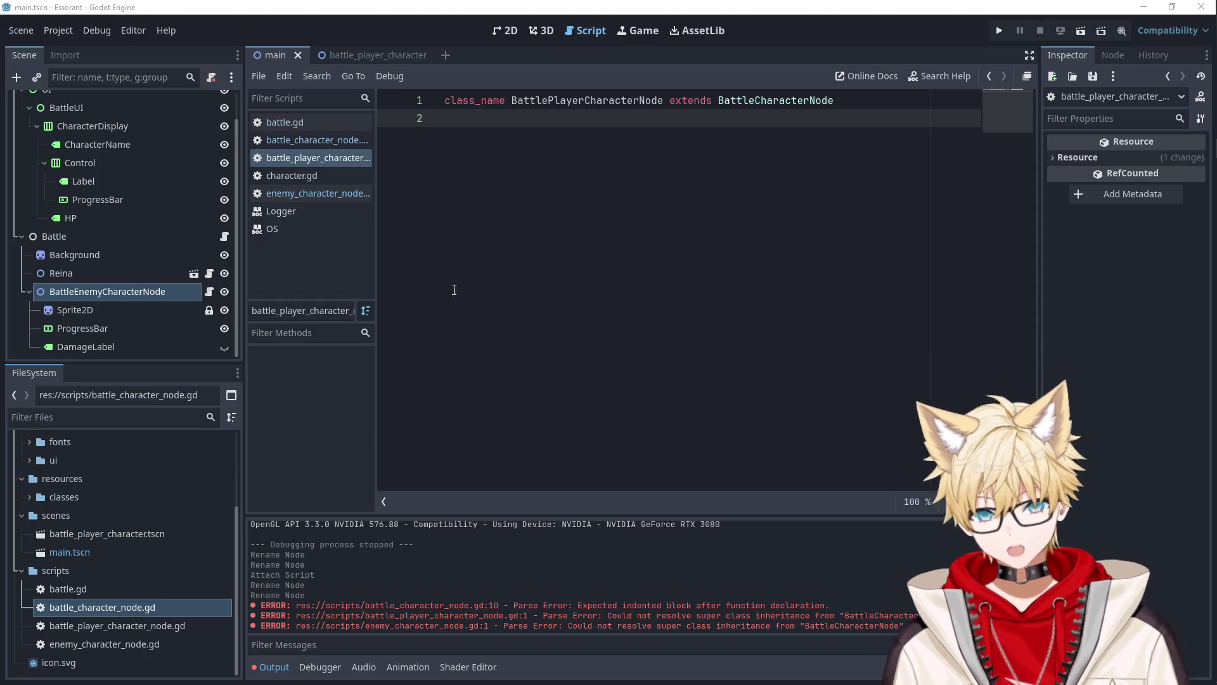
left_click(369, 56)
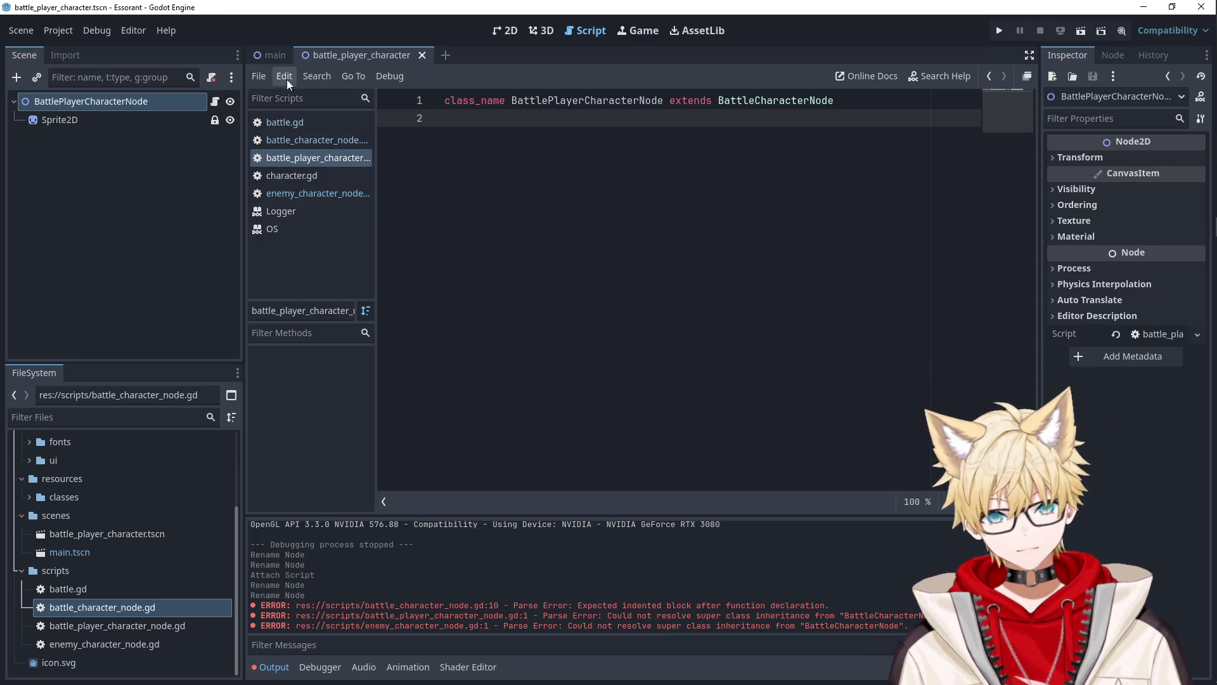
left_click(254, 56)
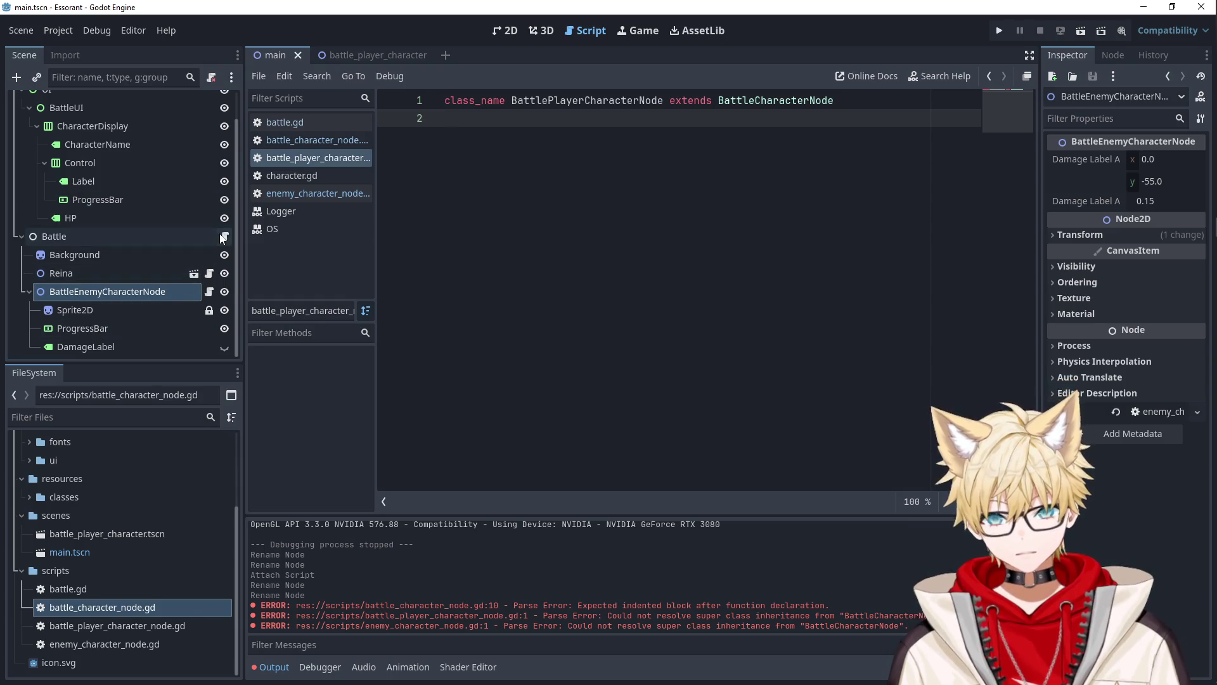
left_click(222, 237)
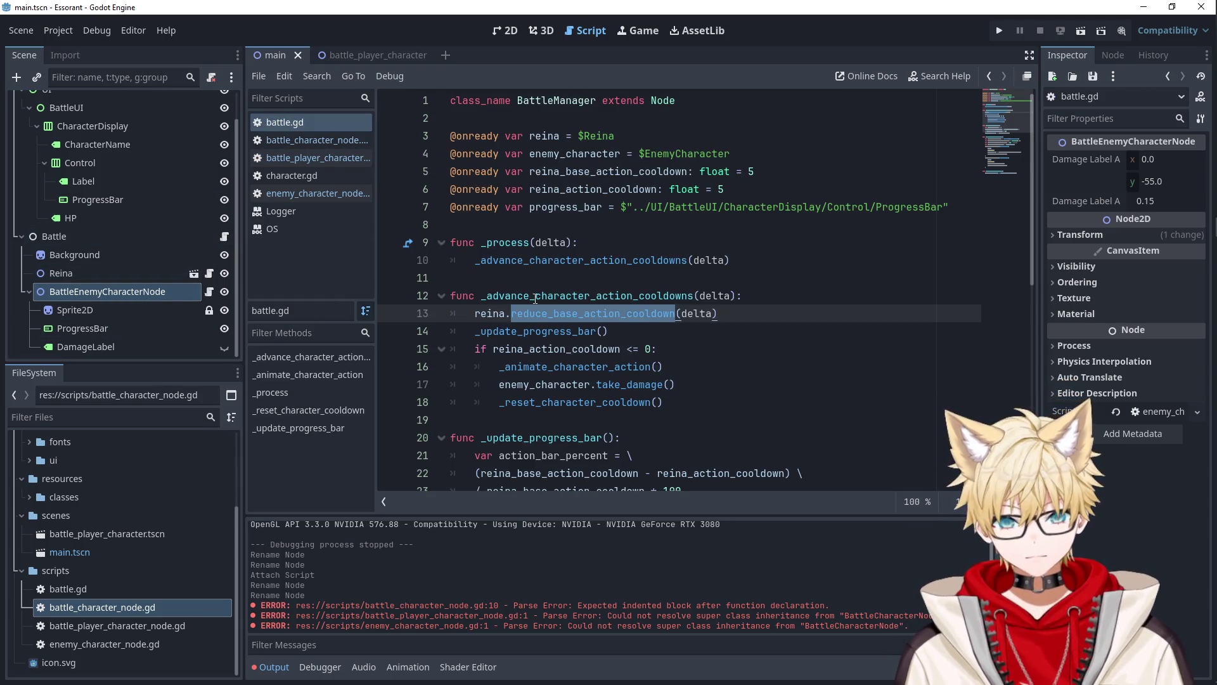
Add enemy_character.reduce_base_action_cooldown(delta) as line 14 below Reina's cooldown call
left_click(738, 313)
key("Return")
type("enemy")
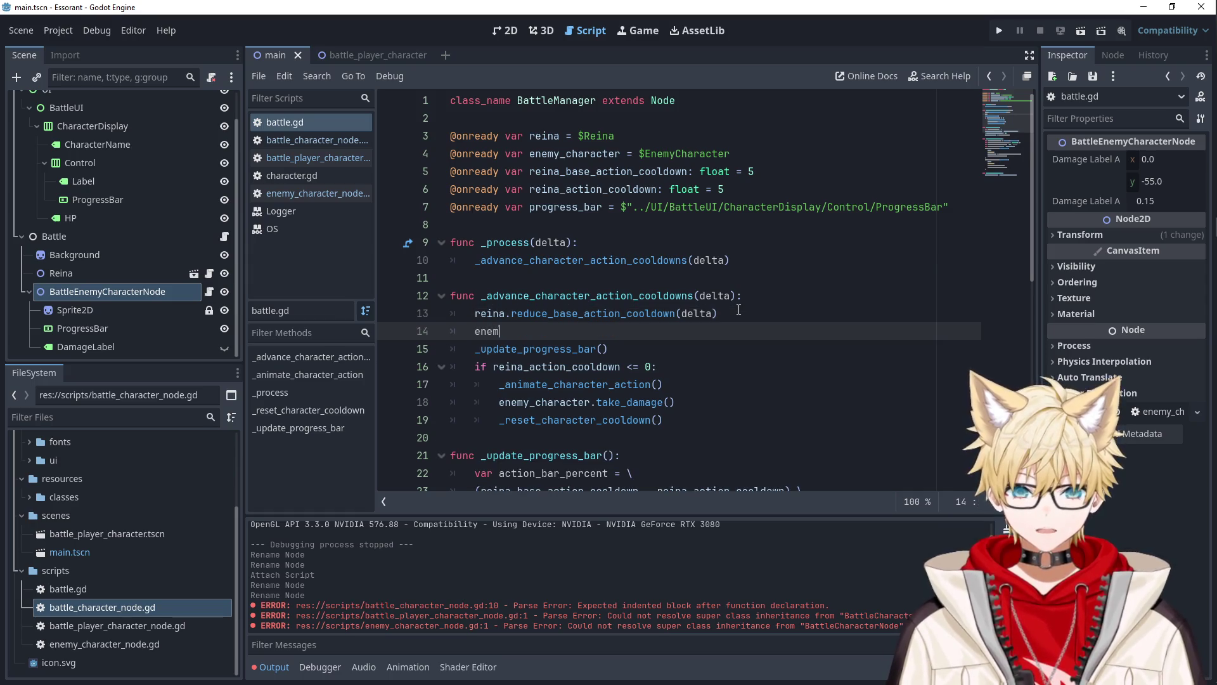
key("Return")
type(".reduce")
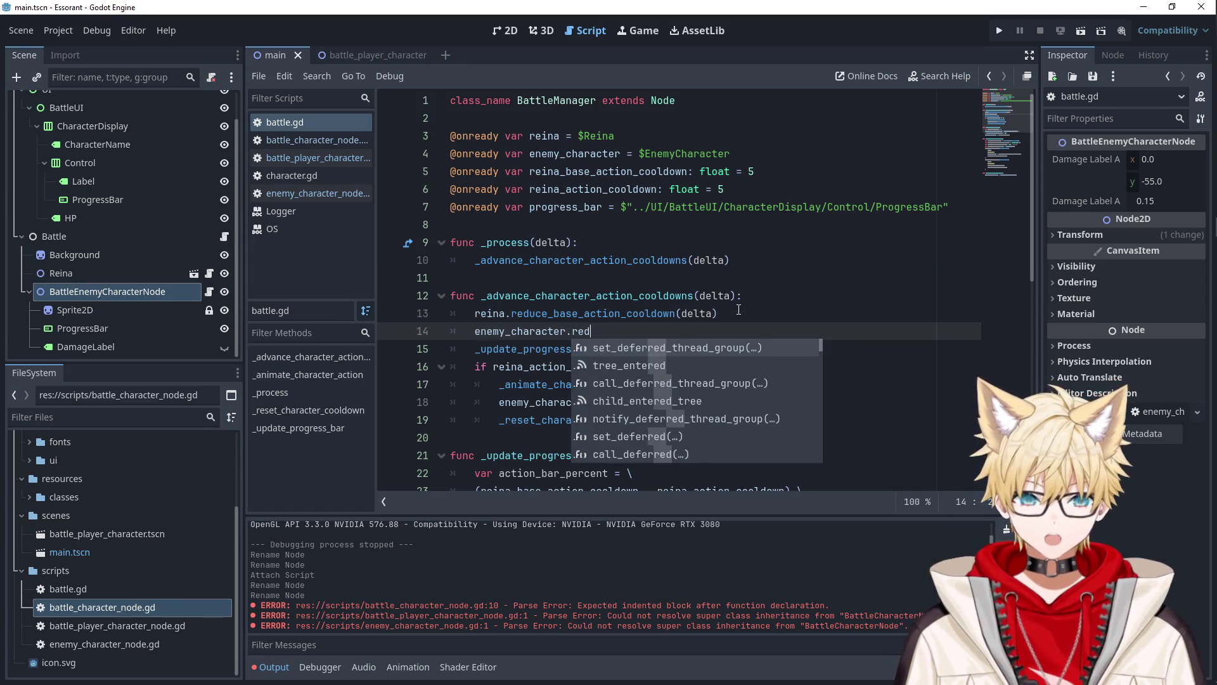
type("base_action")
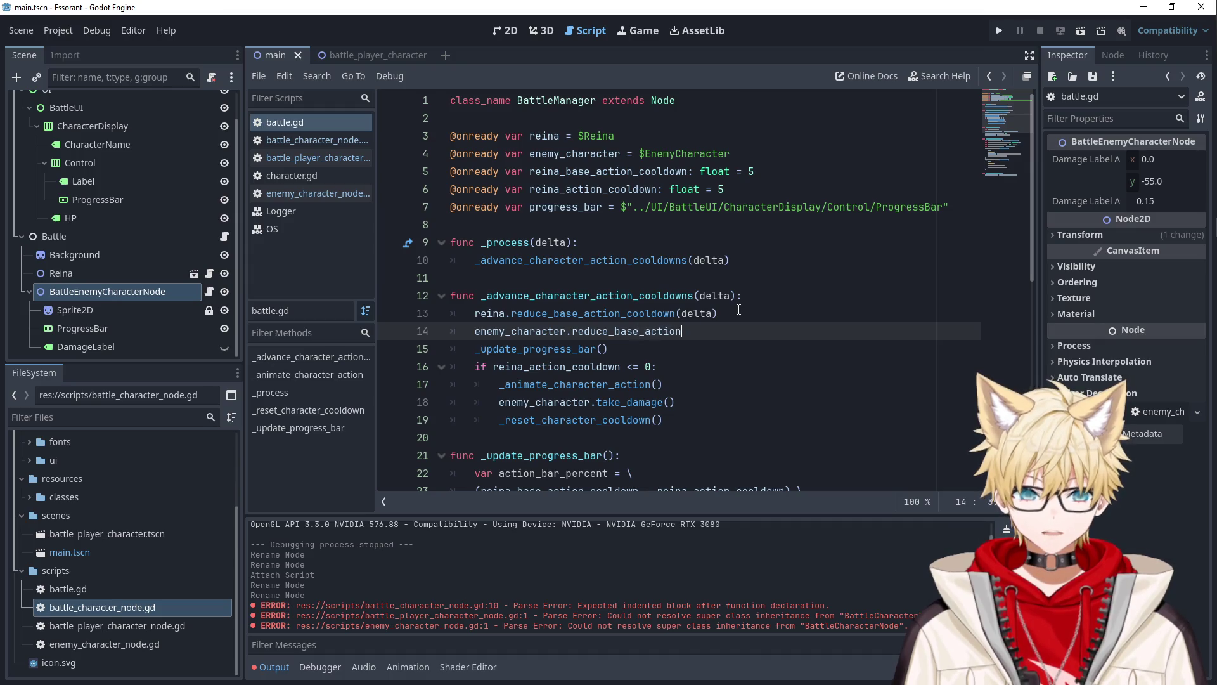
type("dlw")
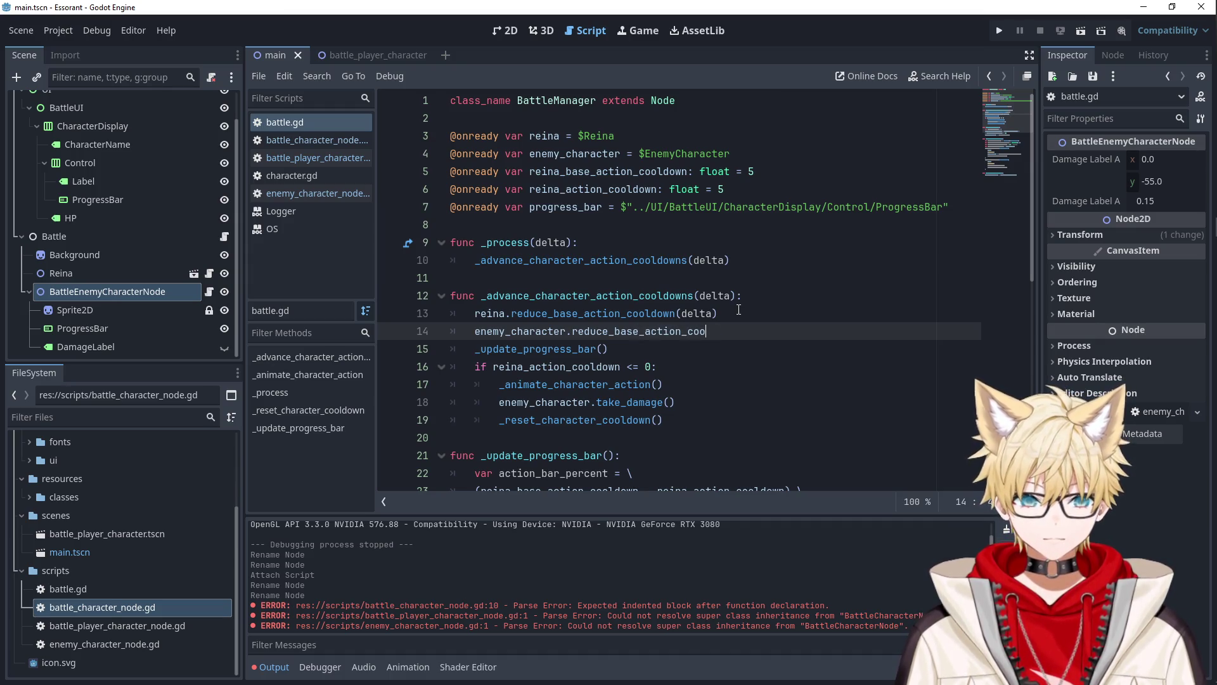
type("wn(delta)")
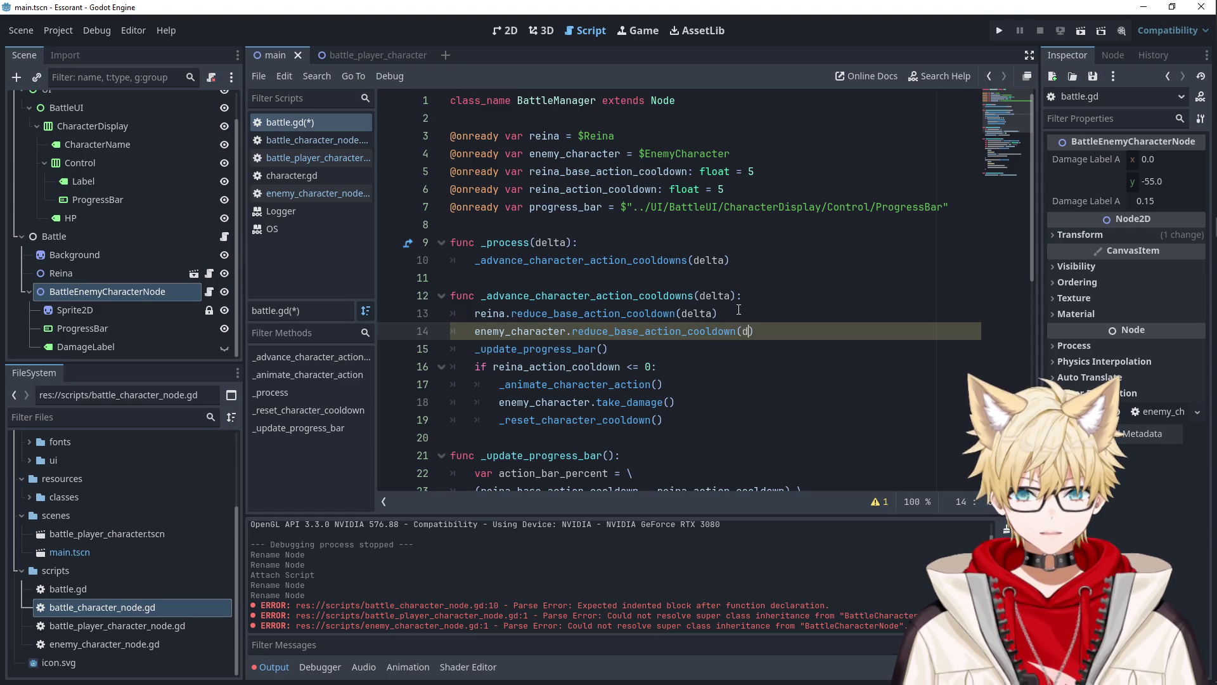
left_click(776, 249)
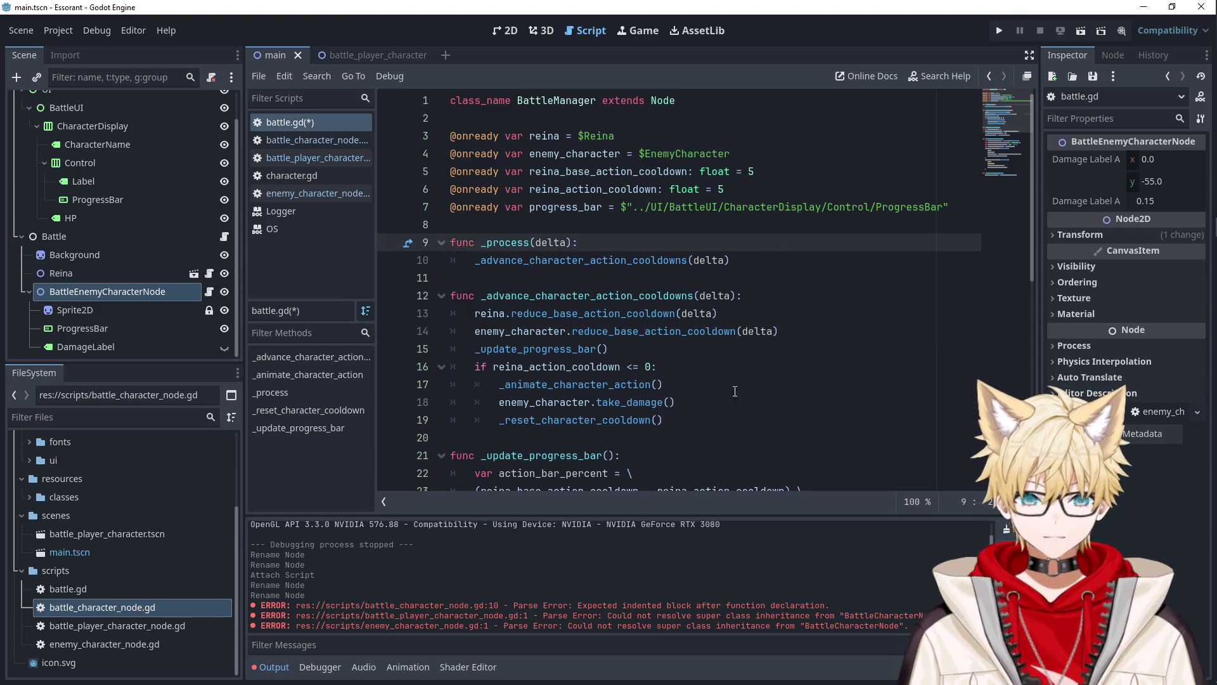
scroll(644, 351, "down", 2)
double_click(556, 247)
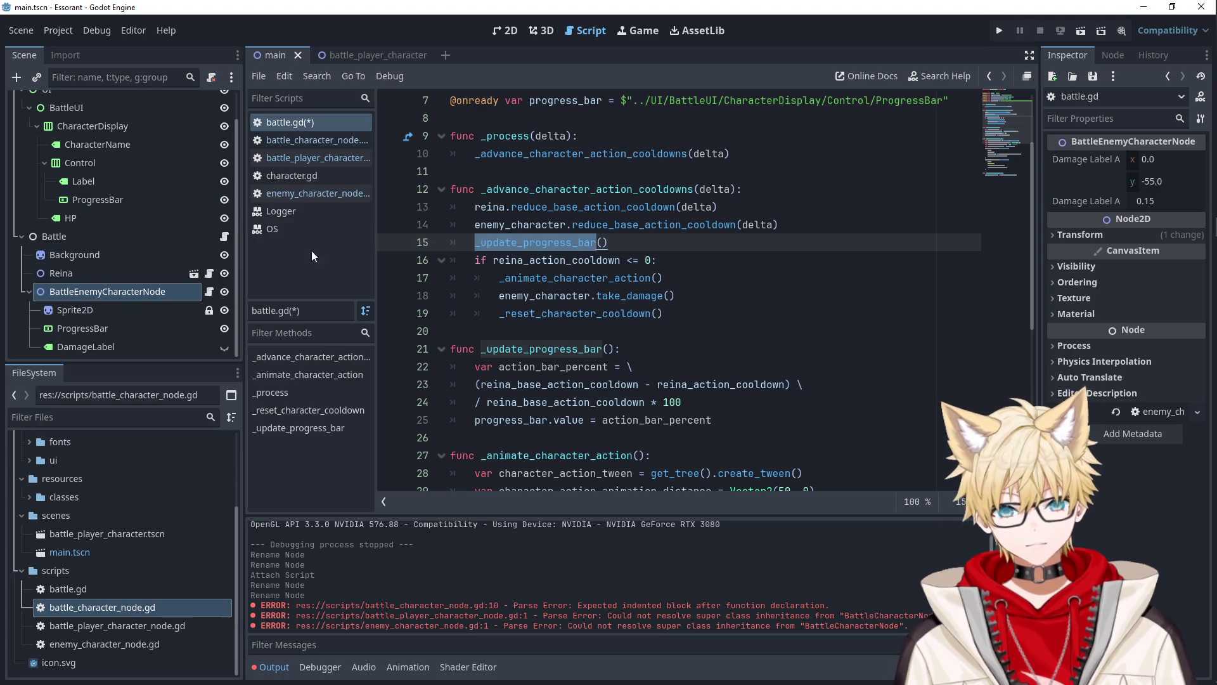
double_click(570, 380)
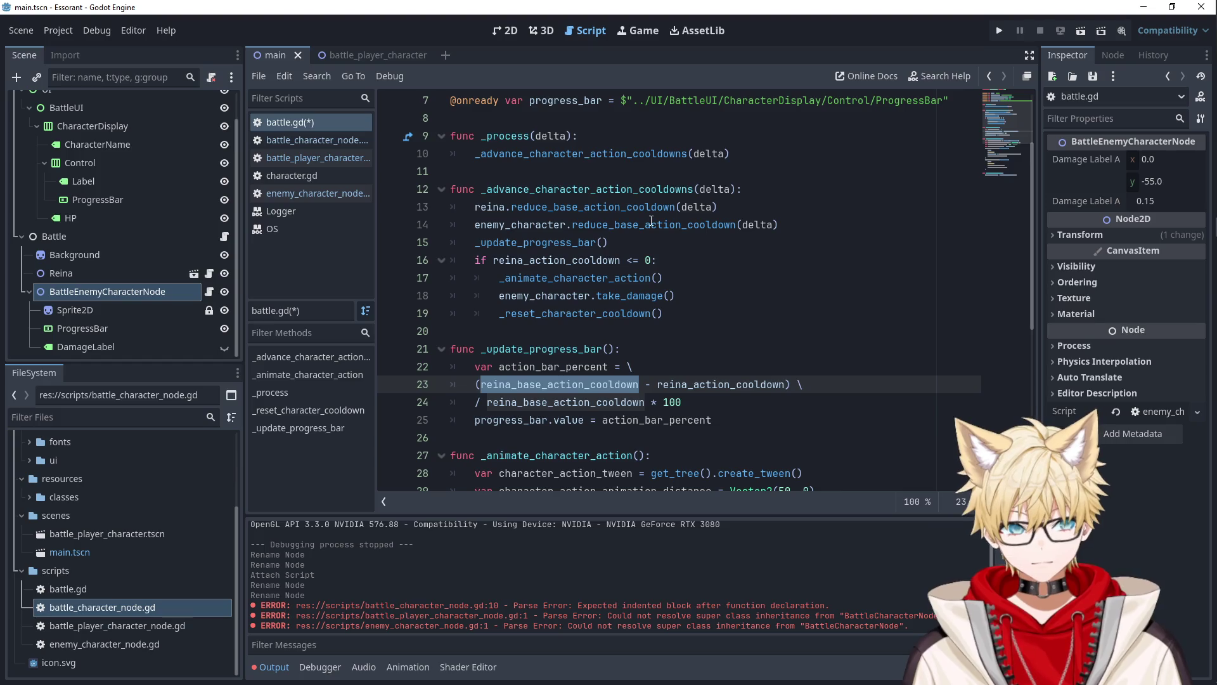
key("Home")
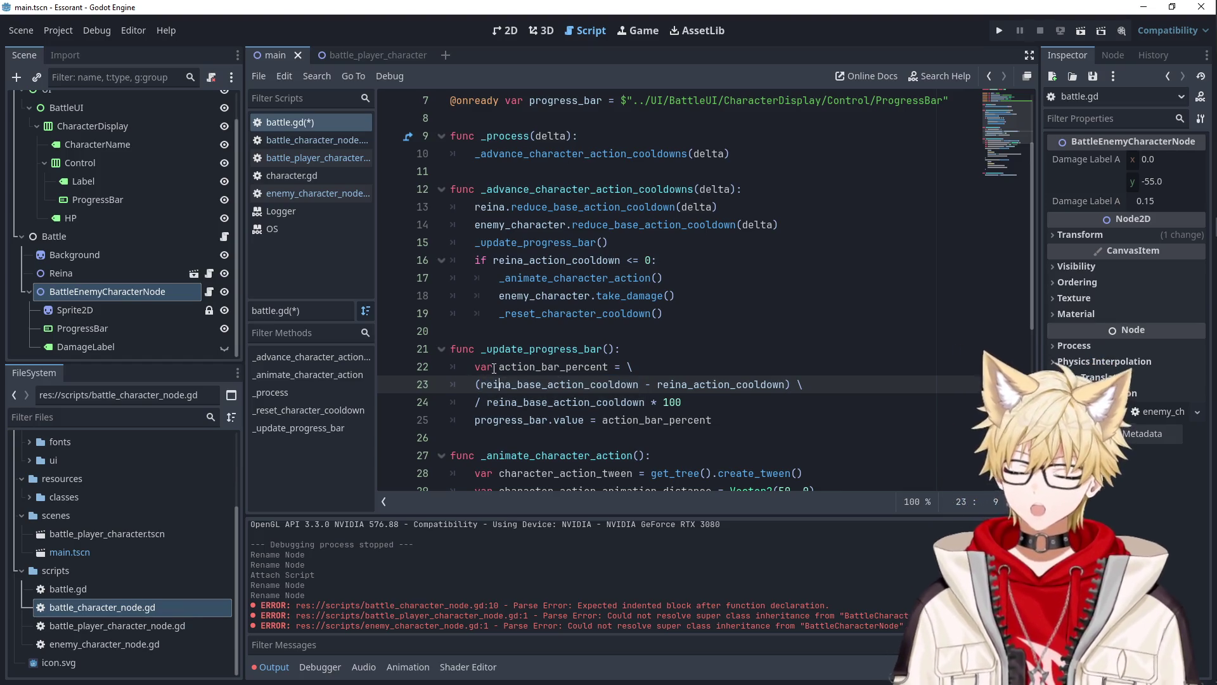
scroll(640, 368, "up", 2)
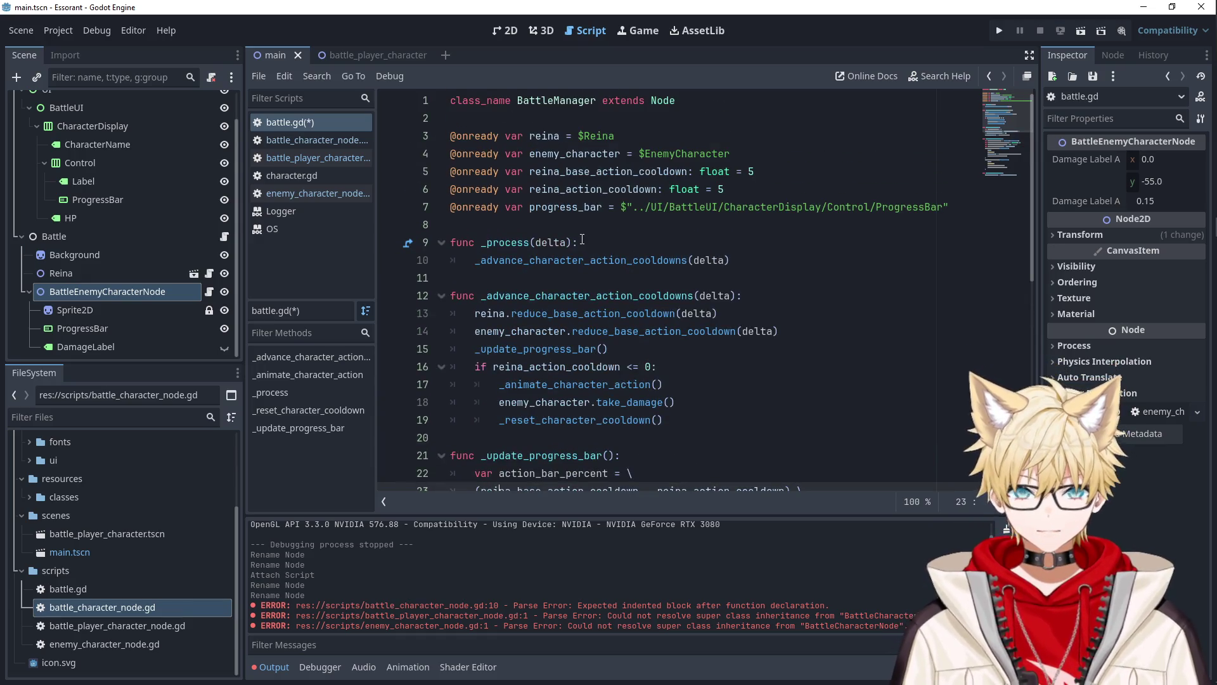
double_click(576, 158)
double_click(608, 171)
left_click_drag(723, 189, 362, 178)
key("BackSpace")
key("BackSpace")
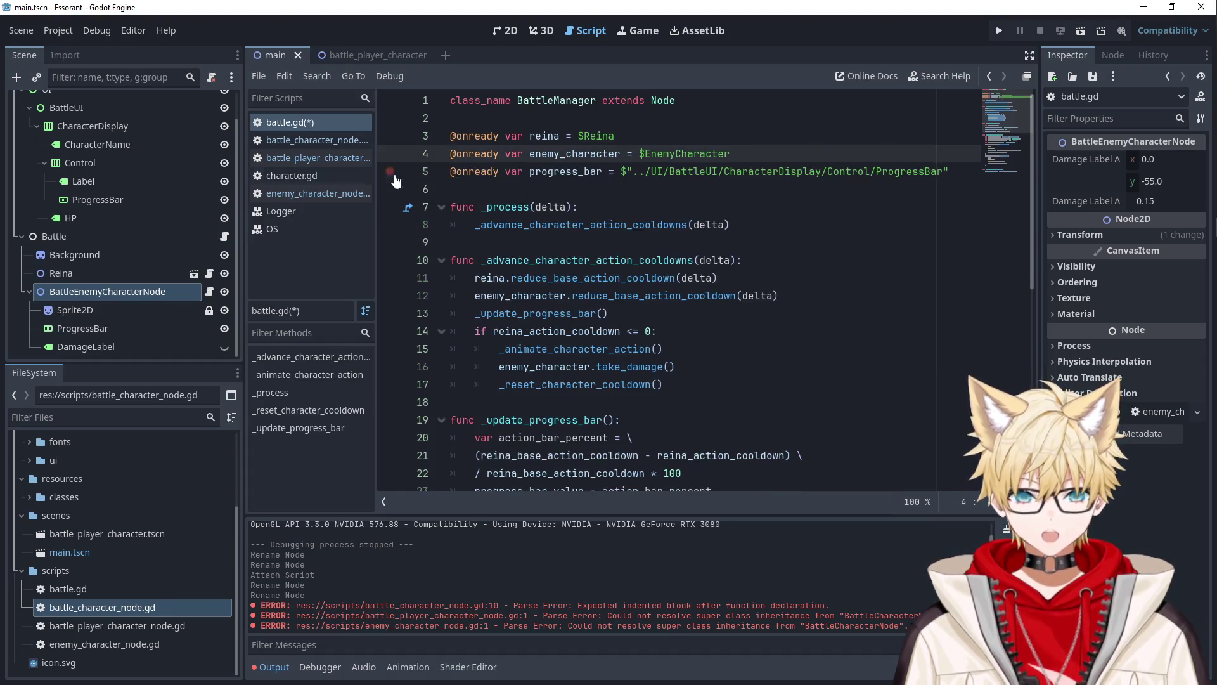
Change the attack check to test reina.action_cooldown instead of reina_action_cooldown
scroll(582, 282, "down", 1)
left_click(582, 279)
double_click(582, 279)
key("End")
double_click(574, 277)
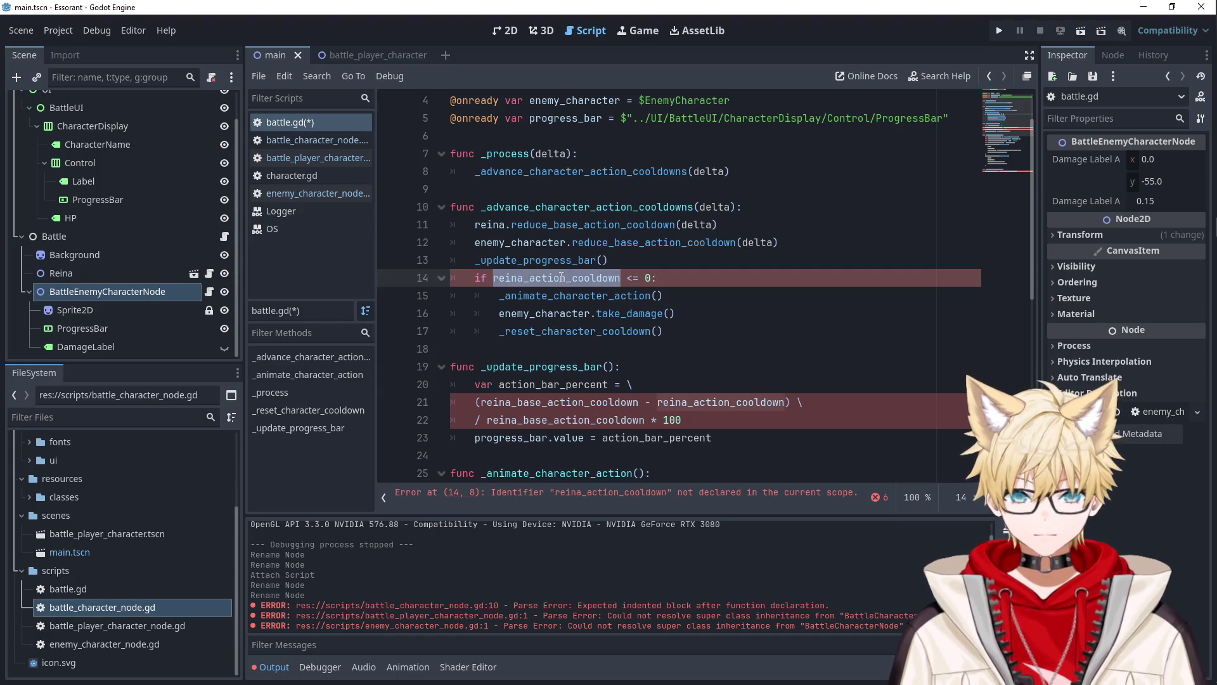
type("reina.a")
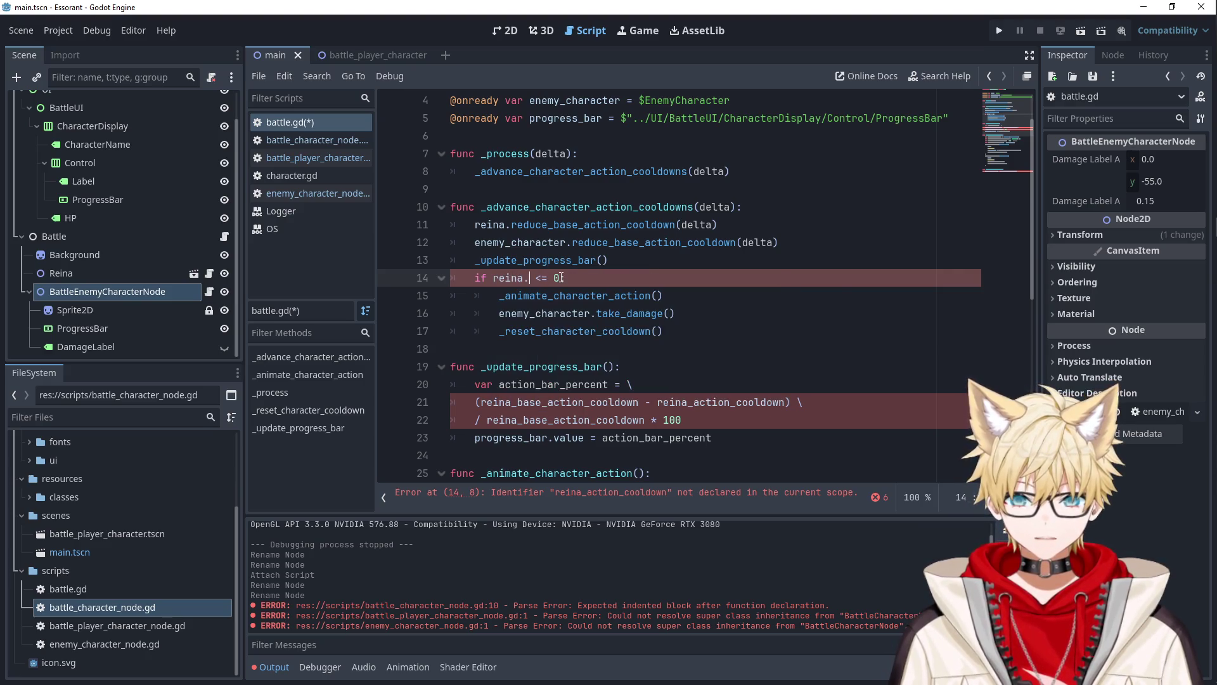
key("Return")
double_click(563, 277)
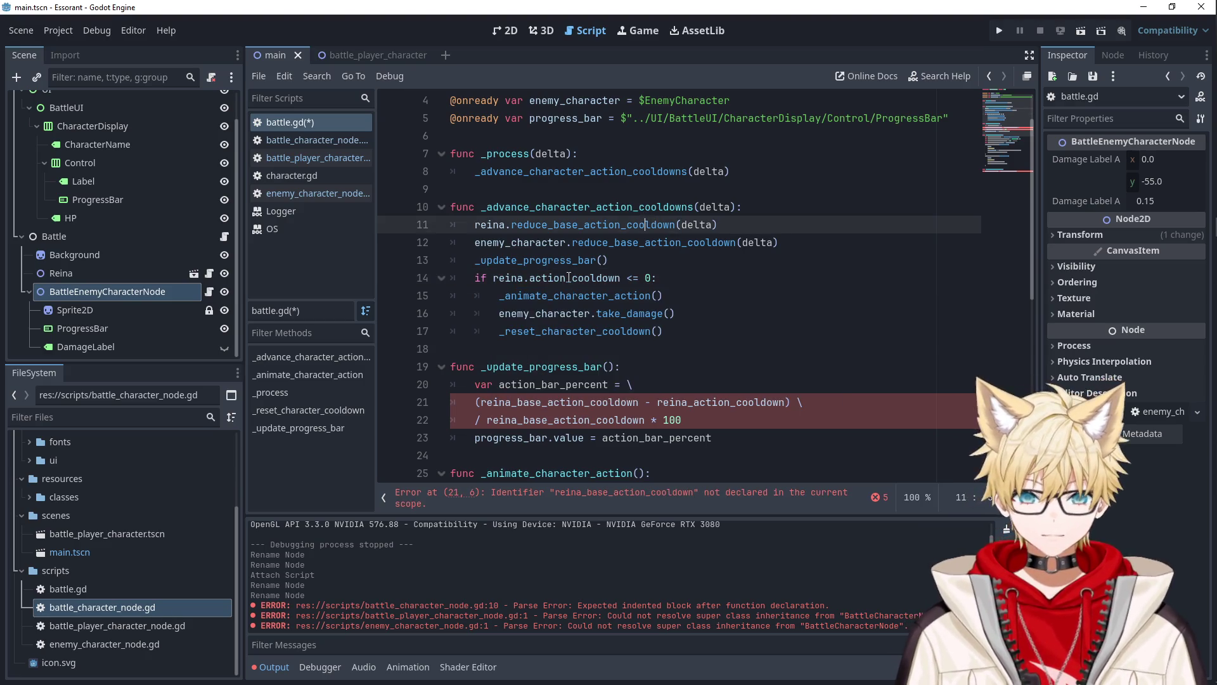
Change reina_base_action_cooldown to reina.base_action_cooldown in the progress bar formula on line 21
double_click(504, 277)
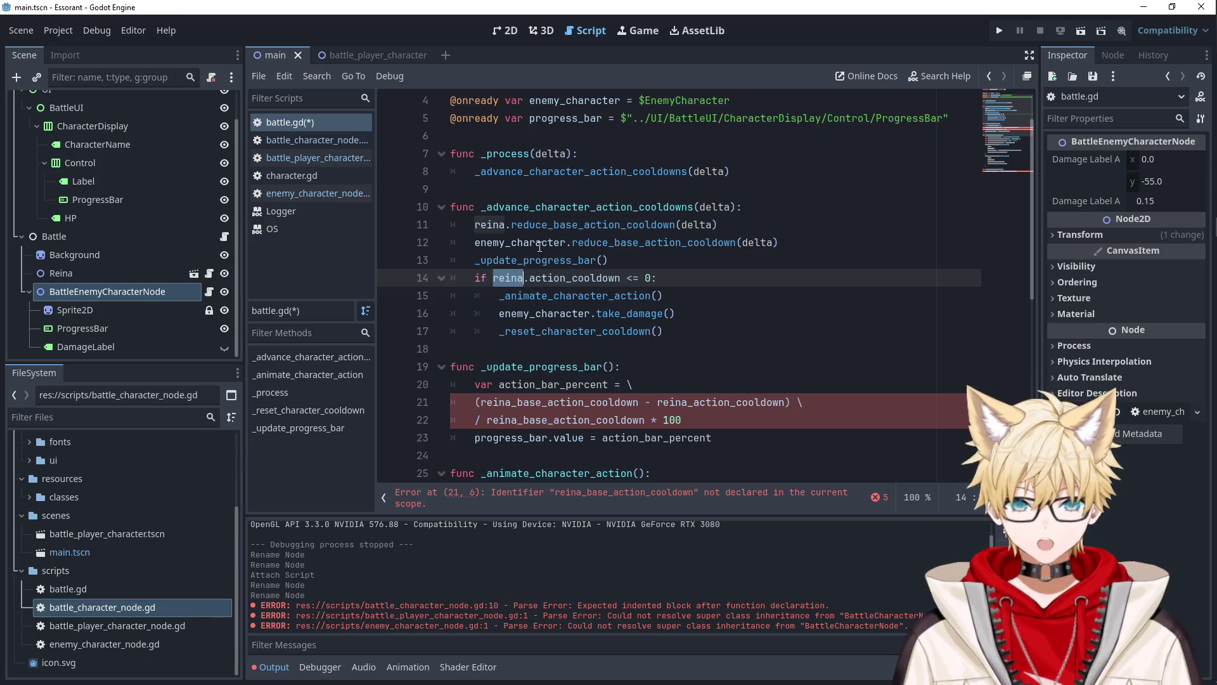
left_click(716, 356)
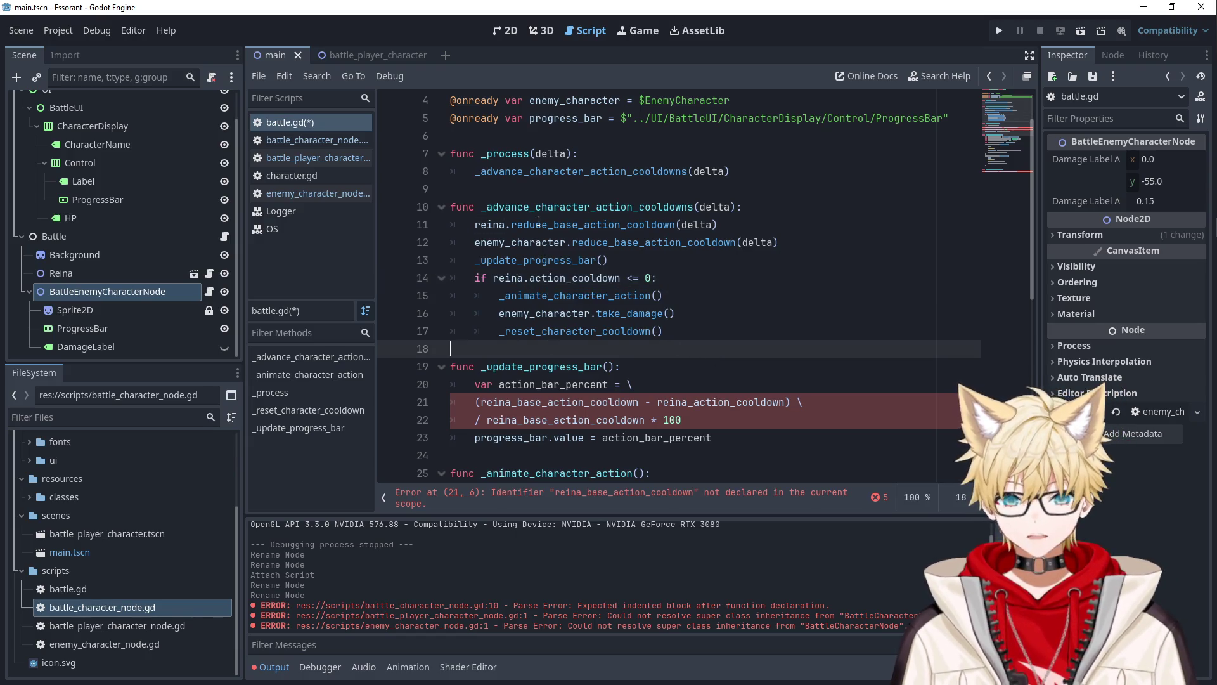
double_click(533, 400)
left_click_drag(495, 279, 622, 283)
key("ctrl+z")
key("ctrl+z")
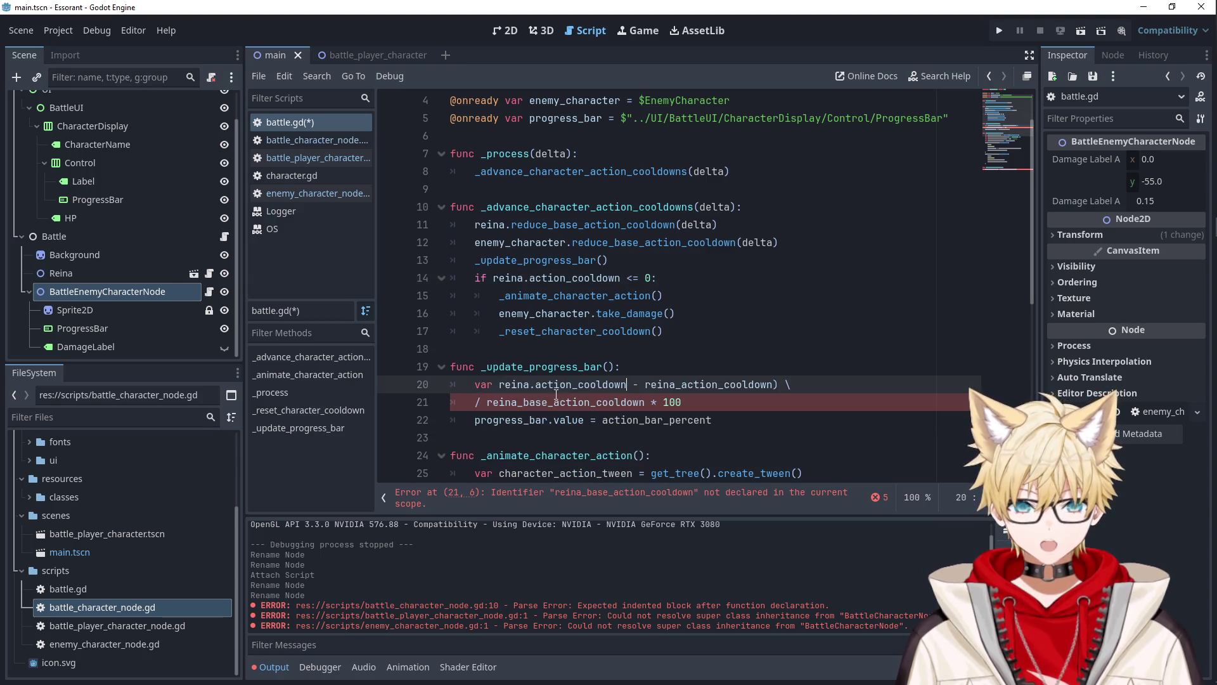
key("ctrl+y")
key("ctrl+y")
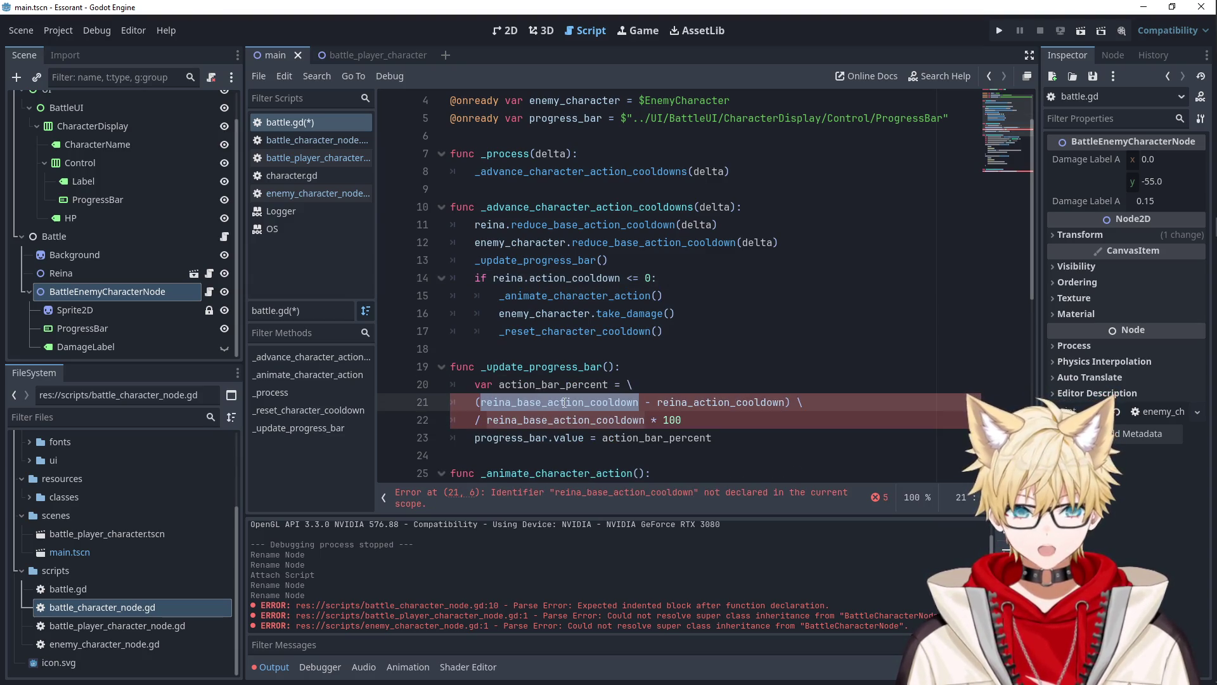
left_click(513, 402)
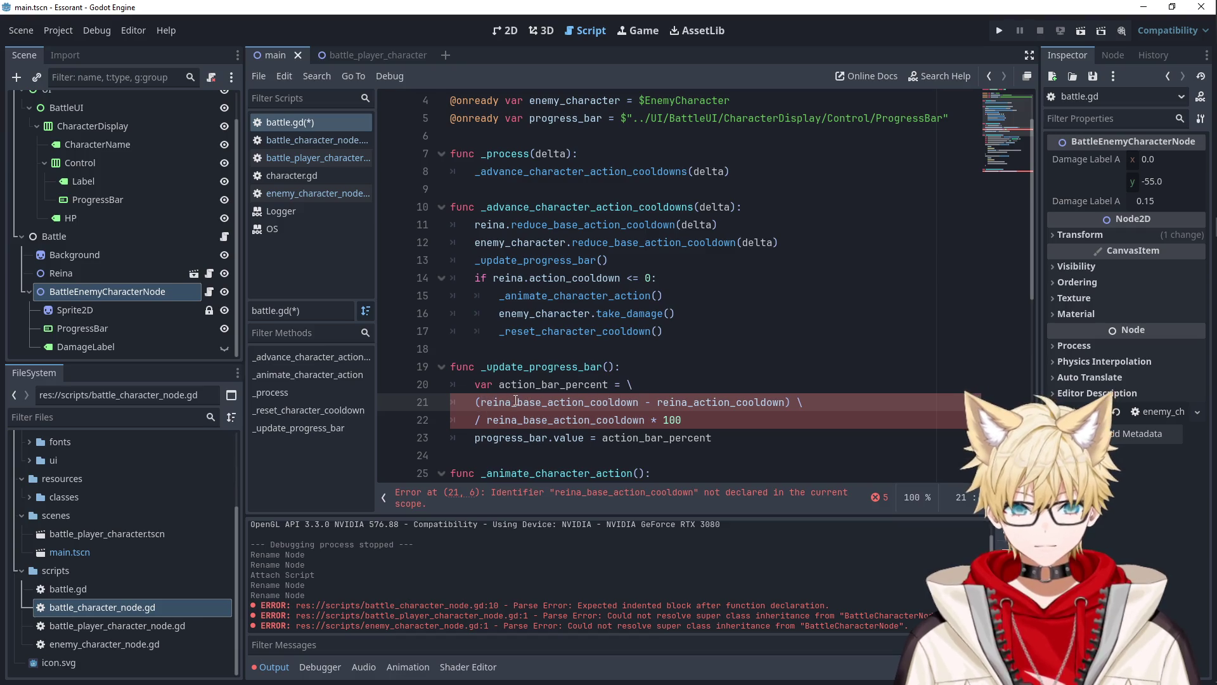
key("Delete")
type(".")
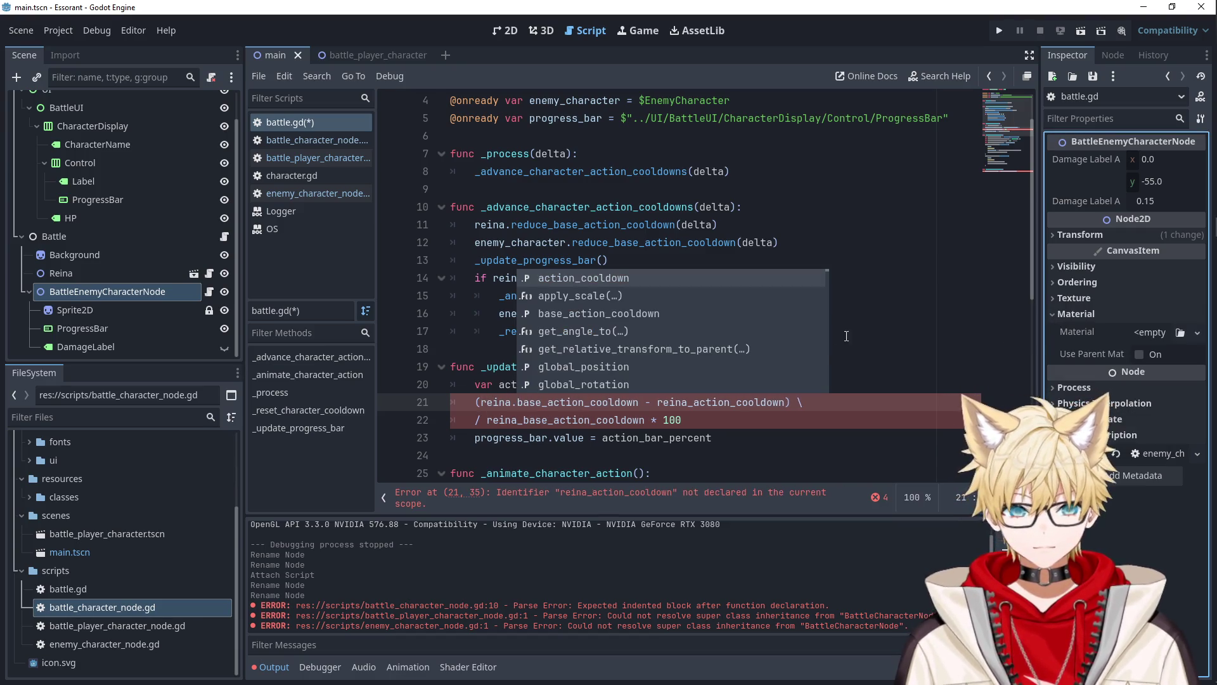
left_click(709, 314)
Replace the remaining reina_action_cooldown references on lines 21–22 with reina.action_cooldown
left_click(690, 402)
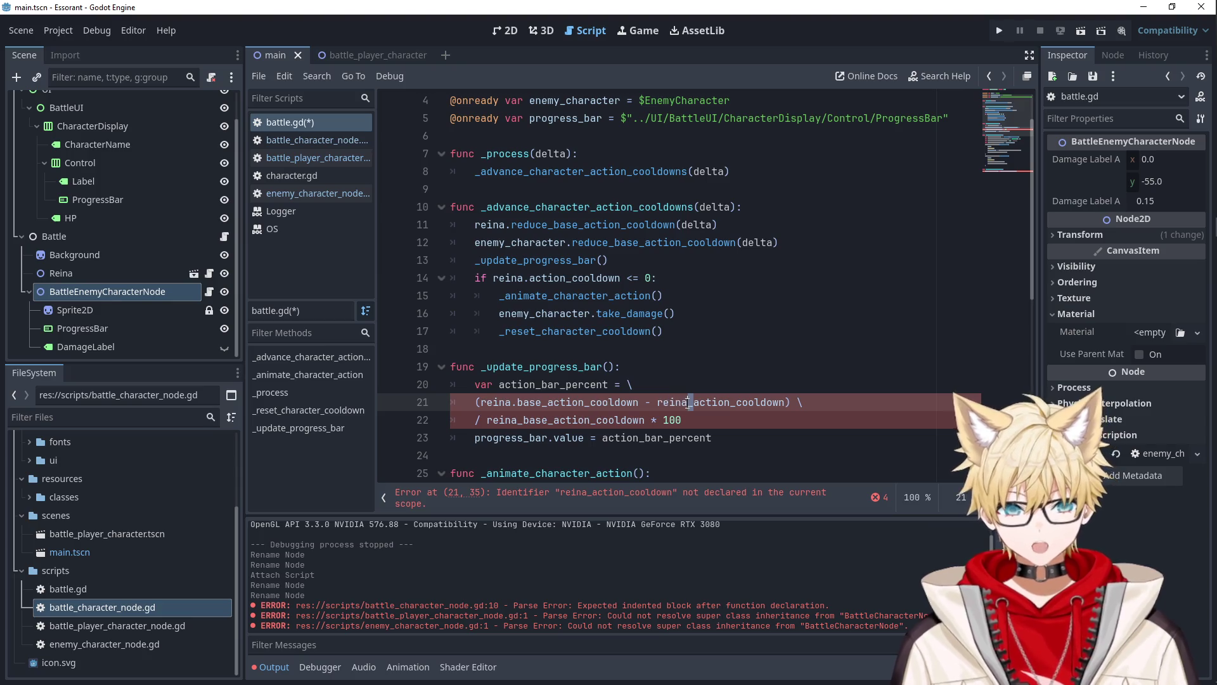
key("Delete")
type(".")
left_click(653, 295)
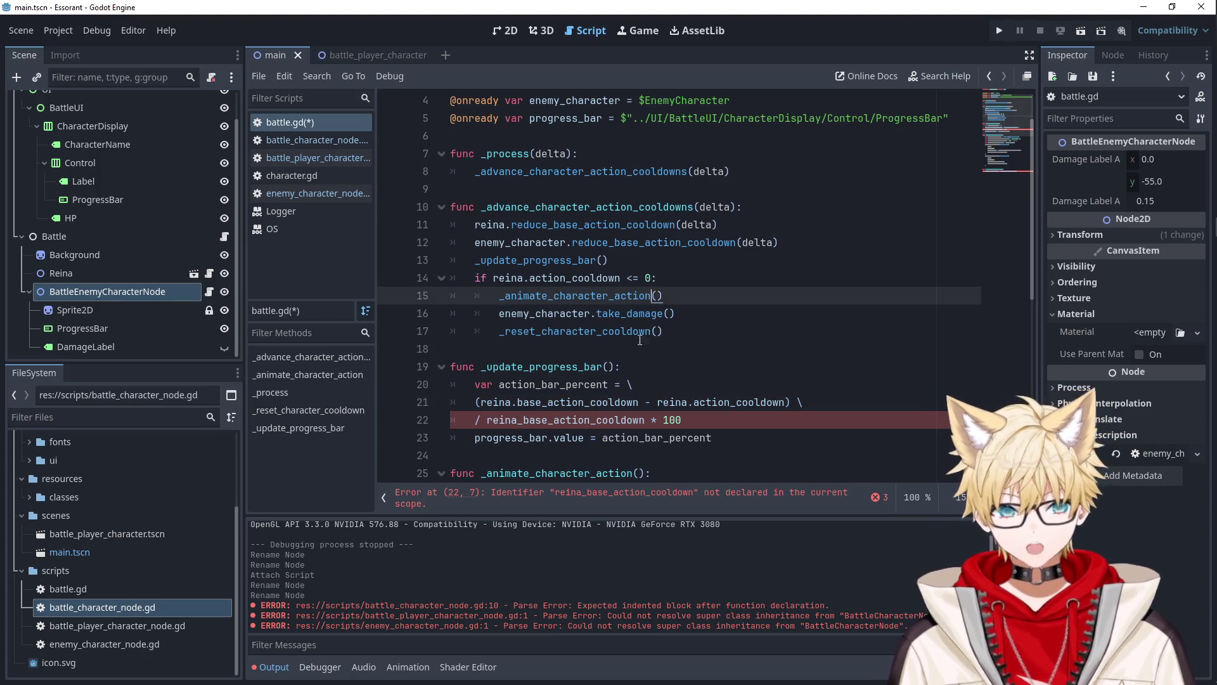
left_click(520, 421)
key("Delete")
type(".")
Save battle.gd and run the game with F5
key("ctrl+s")
scroll(569, 346, "down", 7)
key("F5")
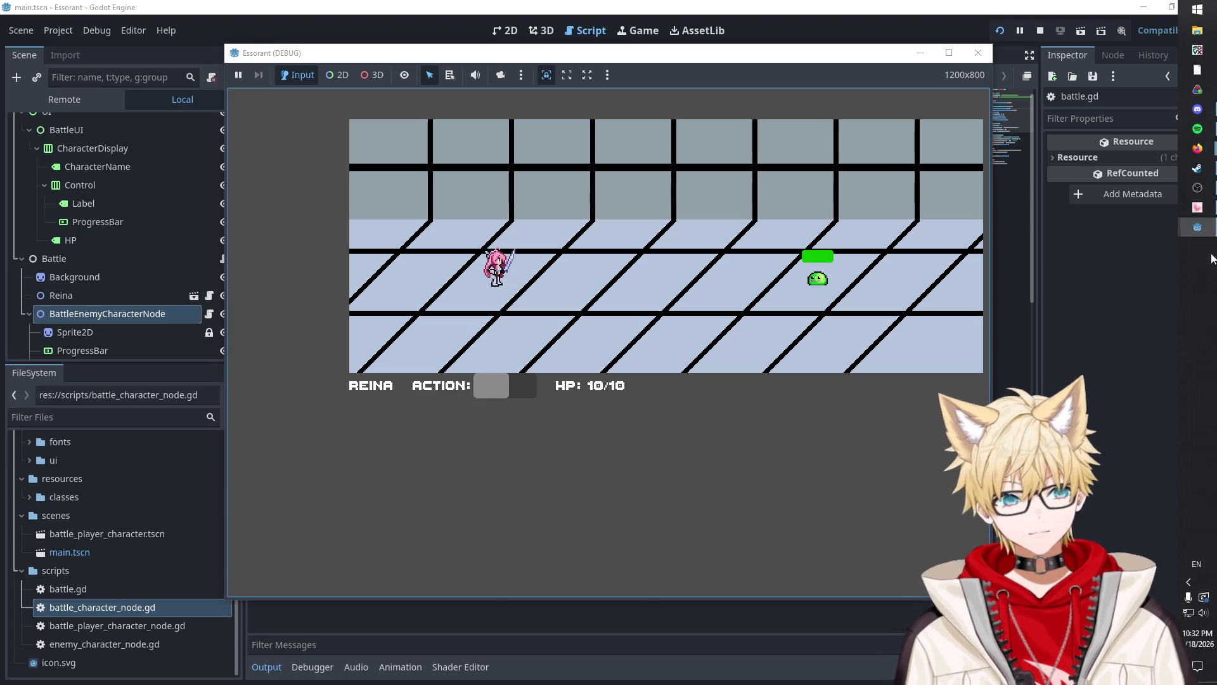
Switch to Spotify and open the send it back???,,, playlist
key("alt+Tab")
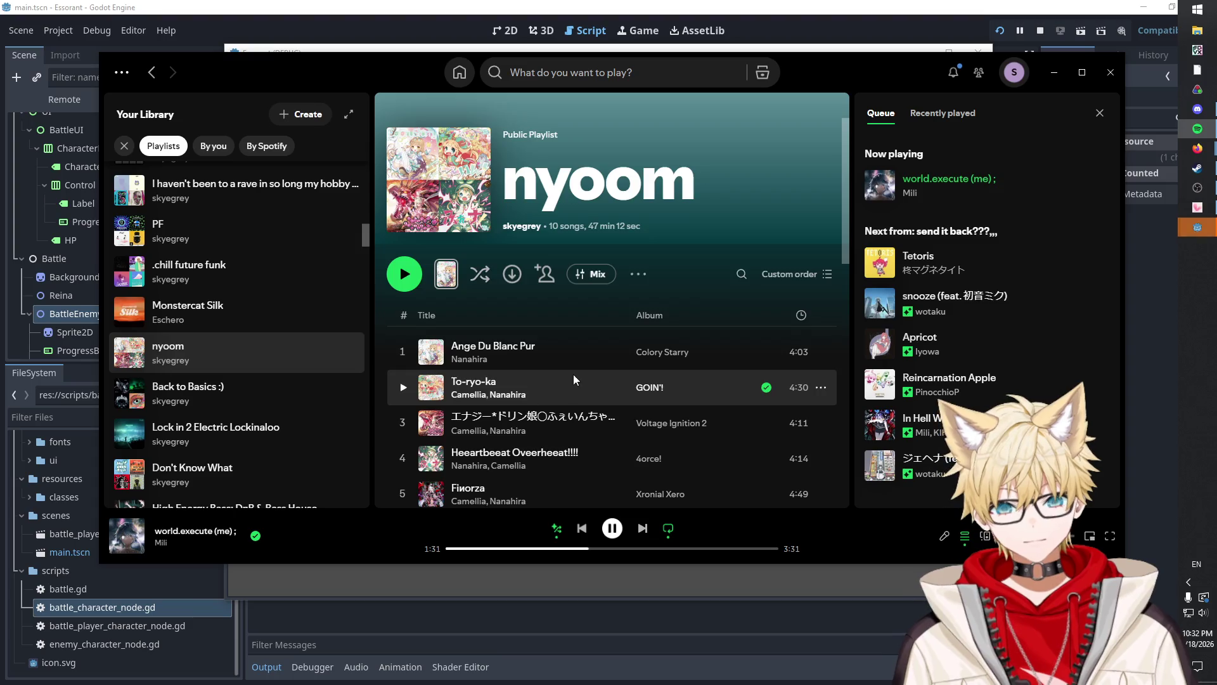
scroll(573, 375, "down", 5)
scroll(220, 475, "up", 10)
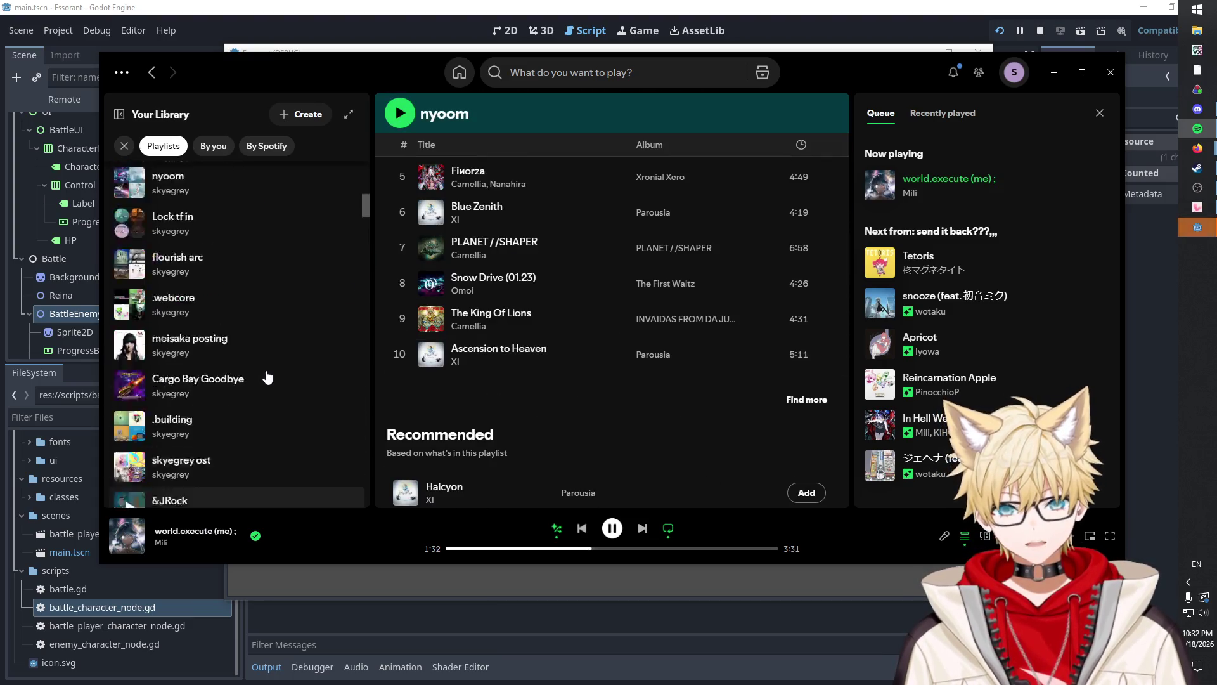
left_click(234, 330)
scroll(626, 363, "down", 8)
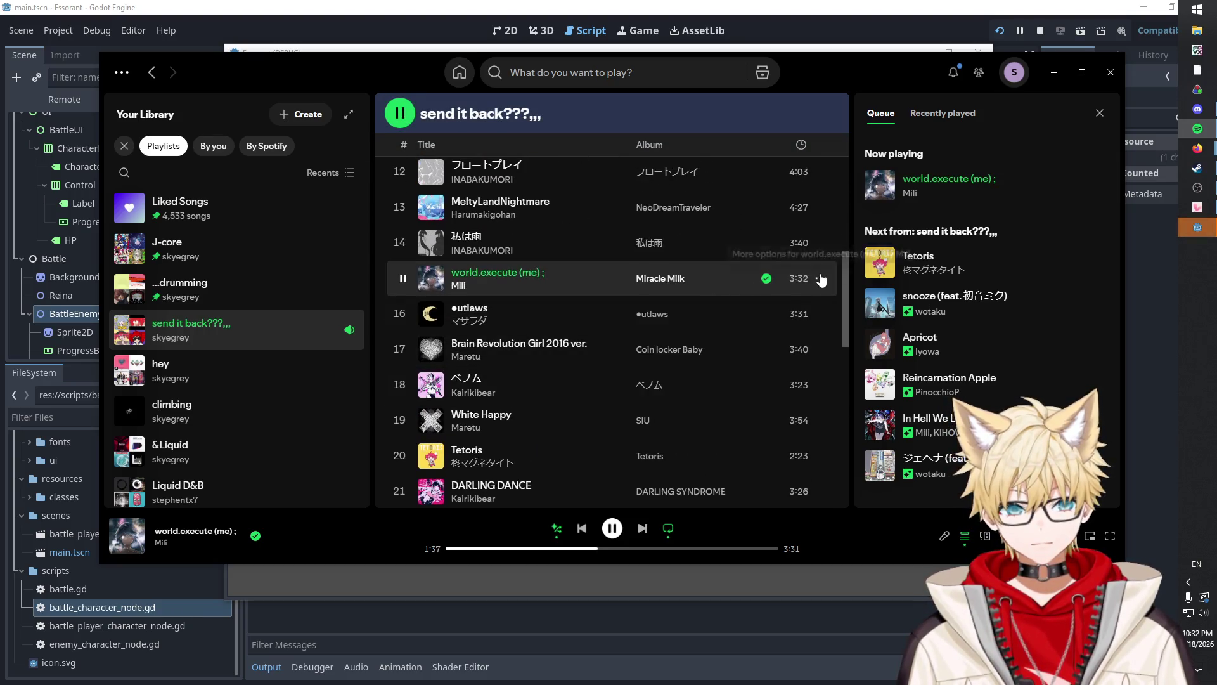
Copy the share link for world.execute (me), then minimize and restore Spotify
left_click(821, 278)
mouse_move(876, 419)
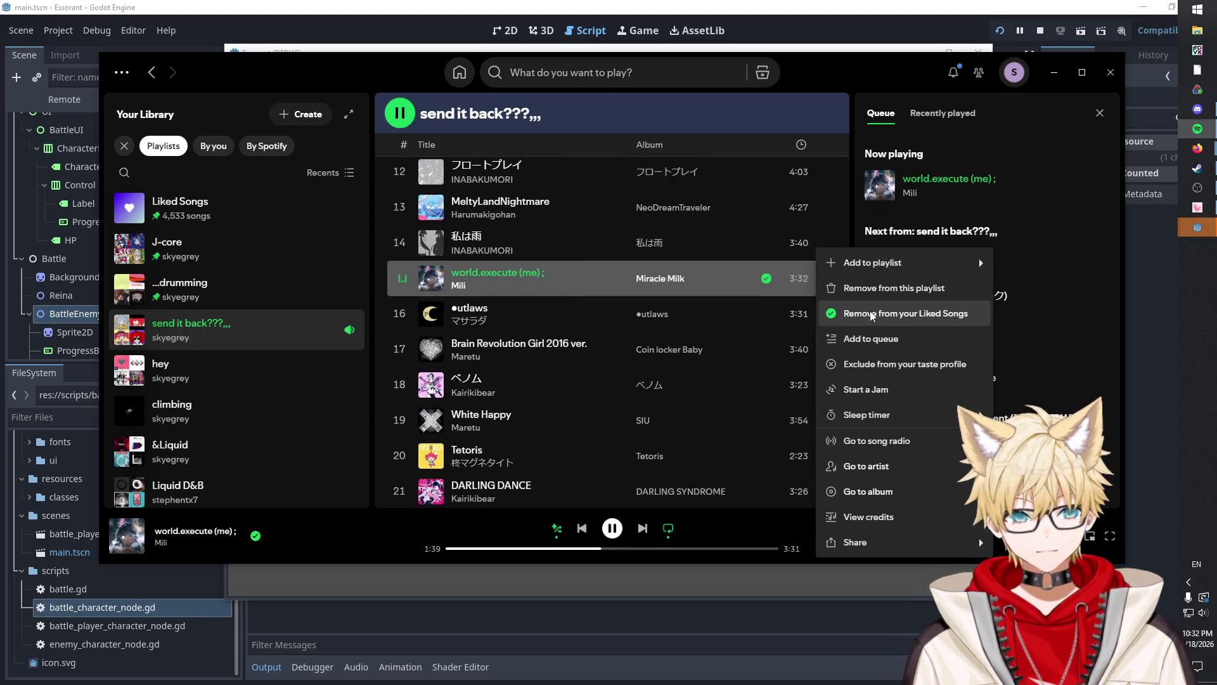
mouse_move(872, 544)
left_click(1033, 543)
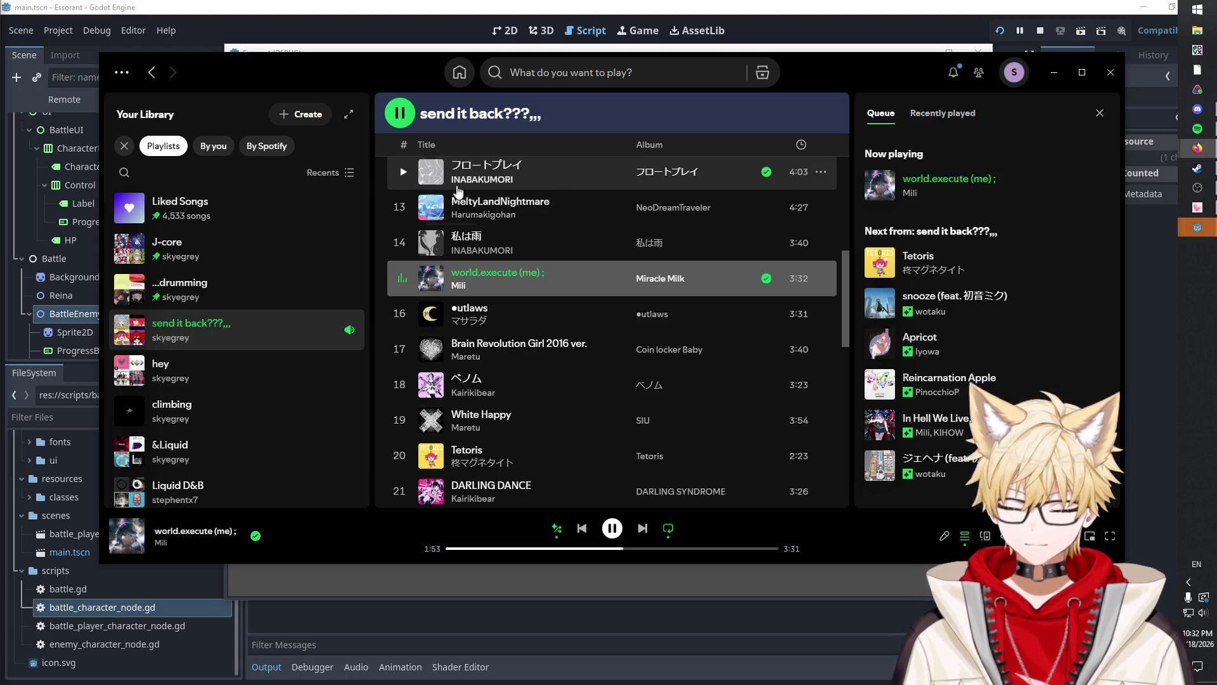
left_click(1054, 73)
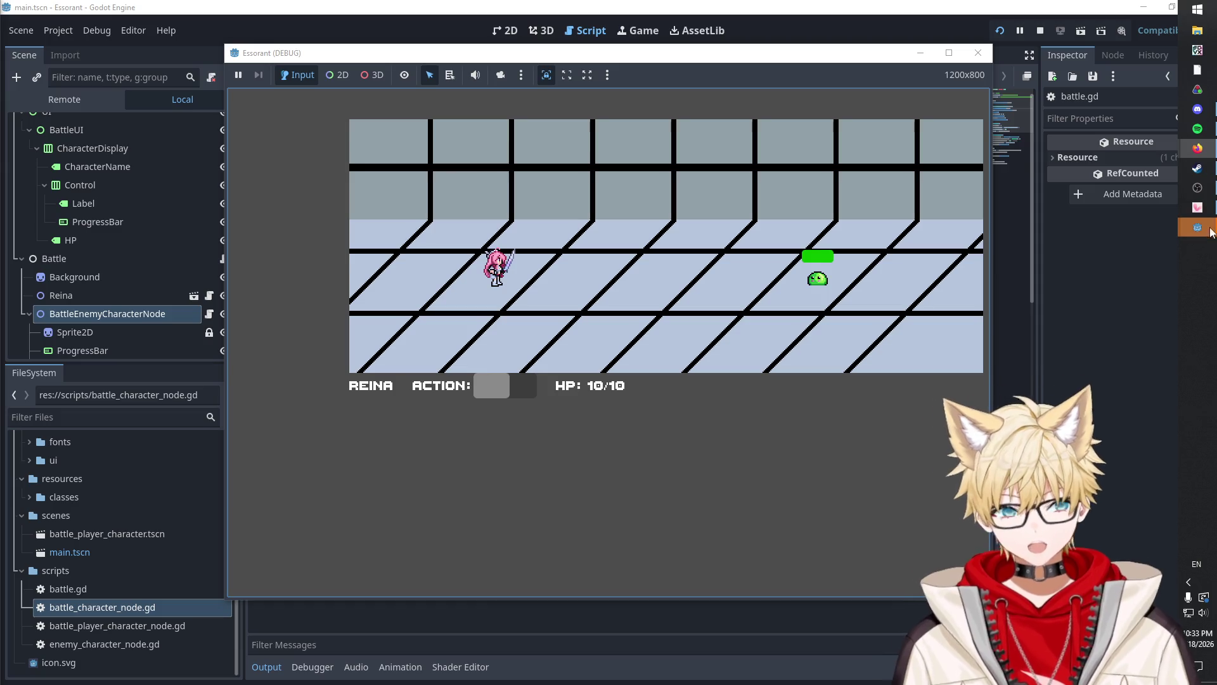
left_click(1197, 128)
Scroll through the send it back???,,, playlist, then minimize Spotify to reveal Godot
left_click(1052, 262)
scroll(632, 315, "up", 10)
scroll(681, 307, "down", 2)
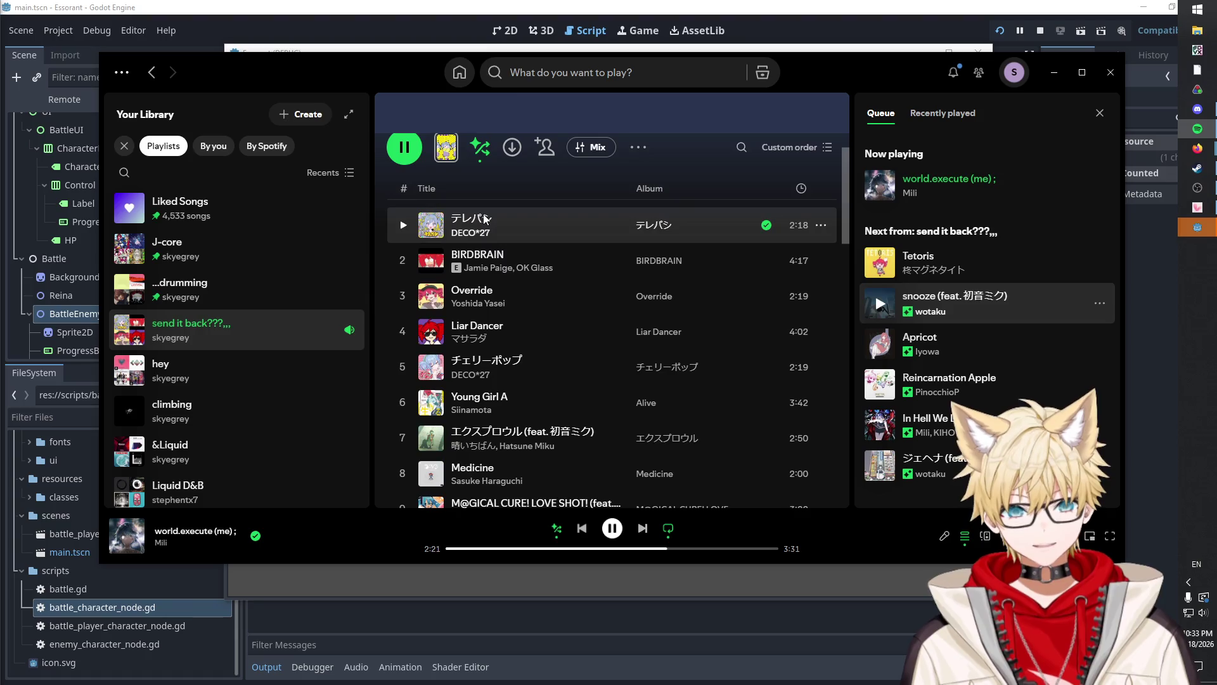
scroll(486, 230, "down", 1)
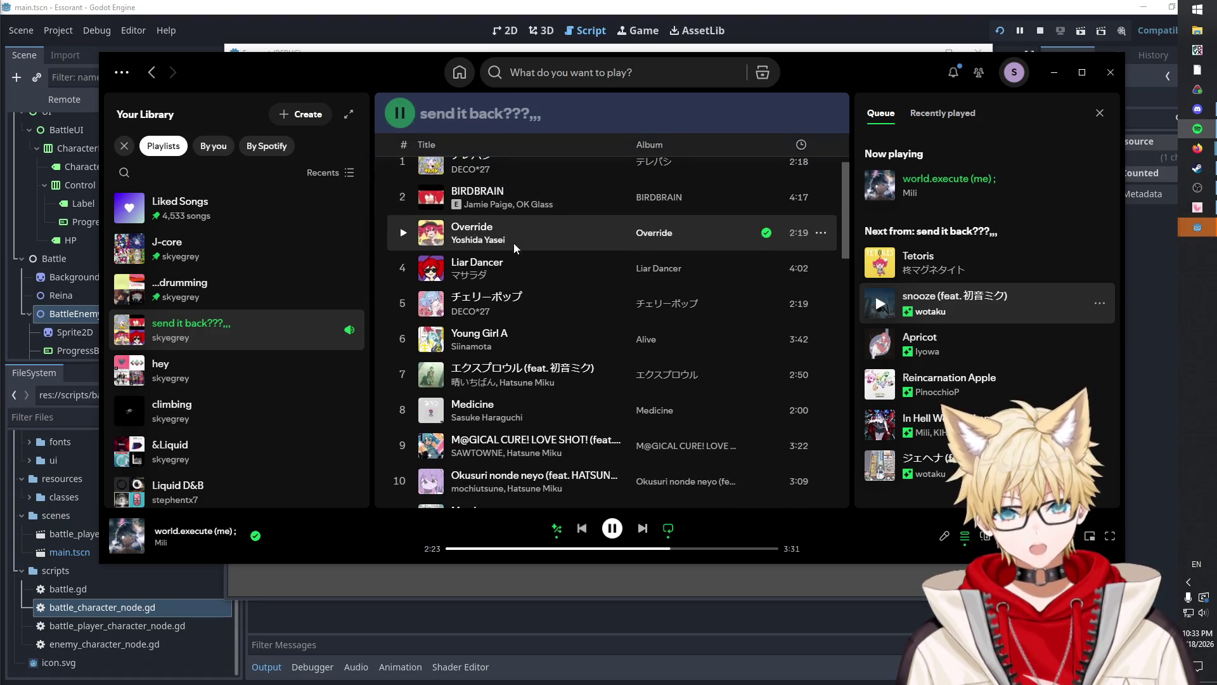
scroll(520, 274, "down", 1)
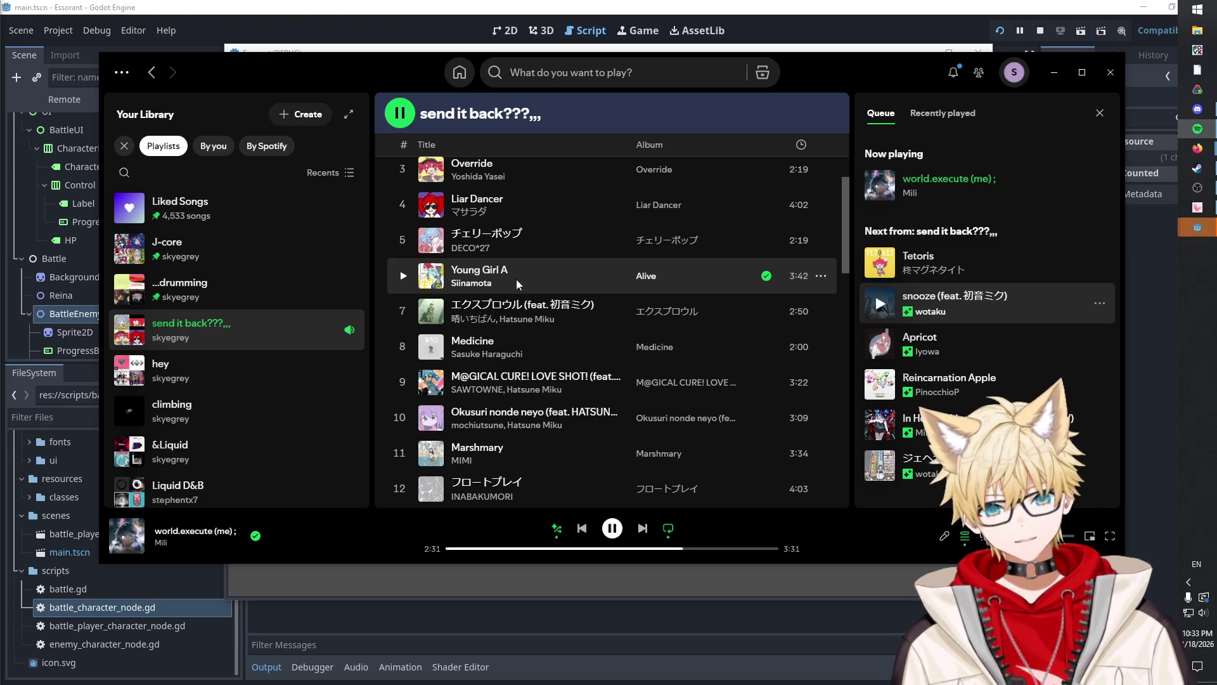
scroll(521, 305, "down", 1)
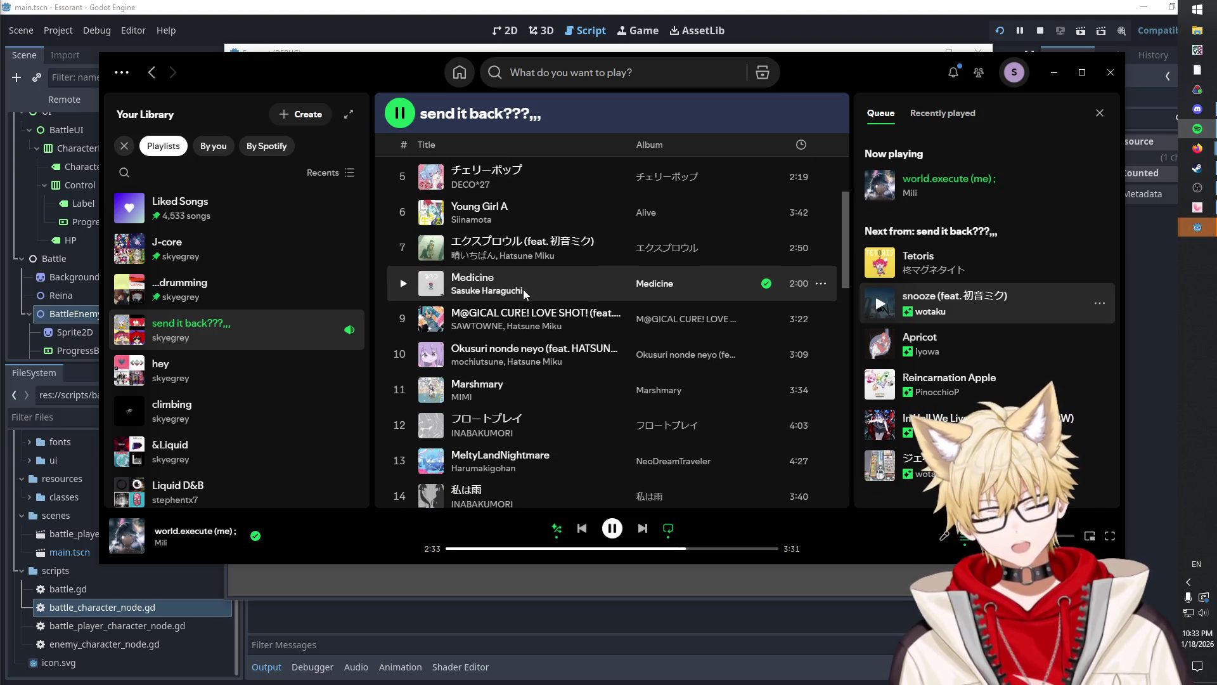
scroll(472, 317, "down", 1)
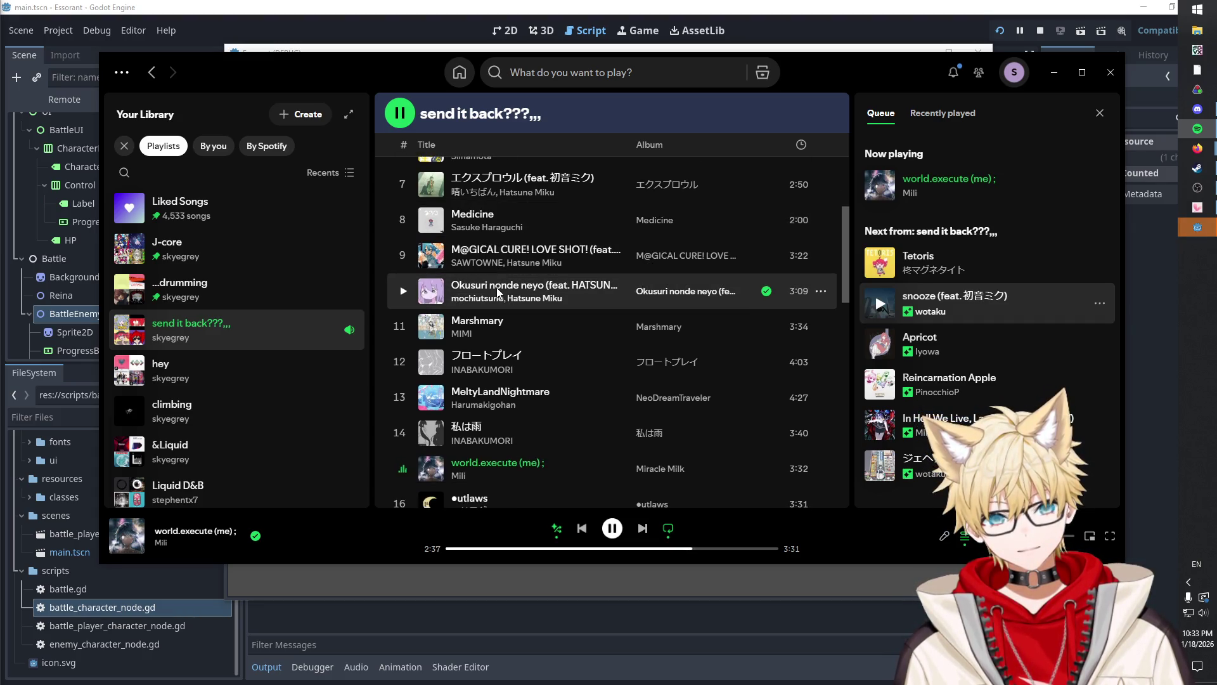
scroll(499, 295, "down", 1)
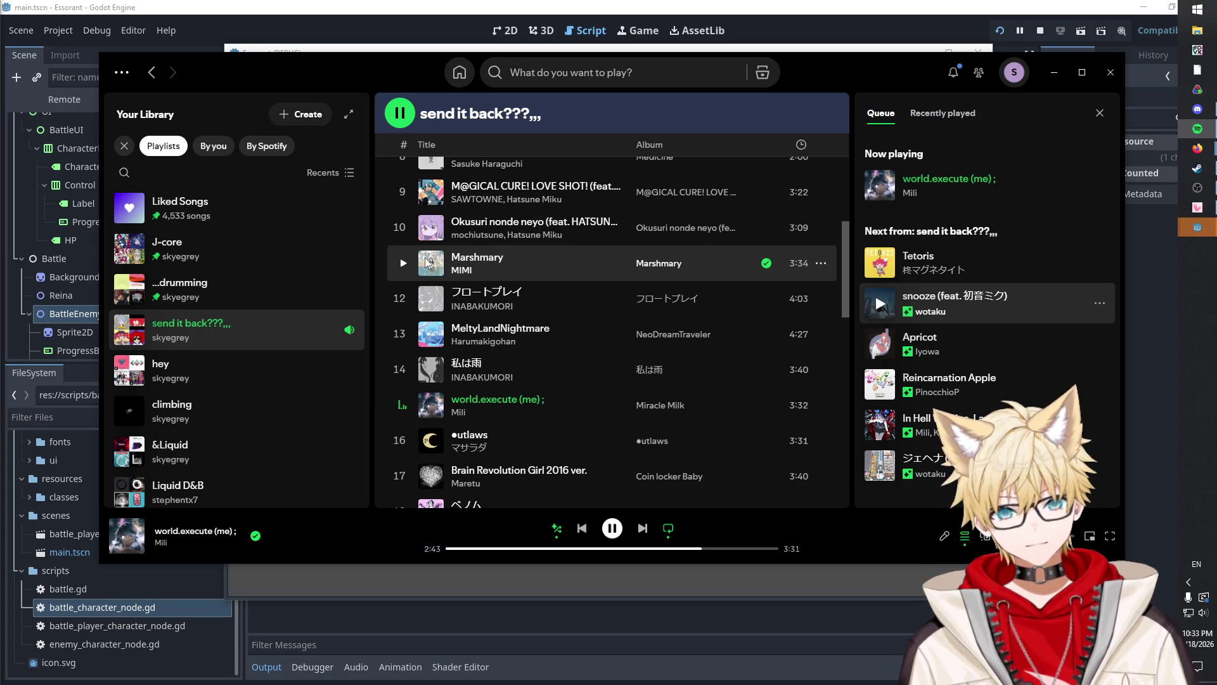
left_click(1054, 72)
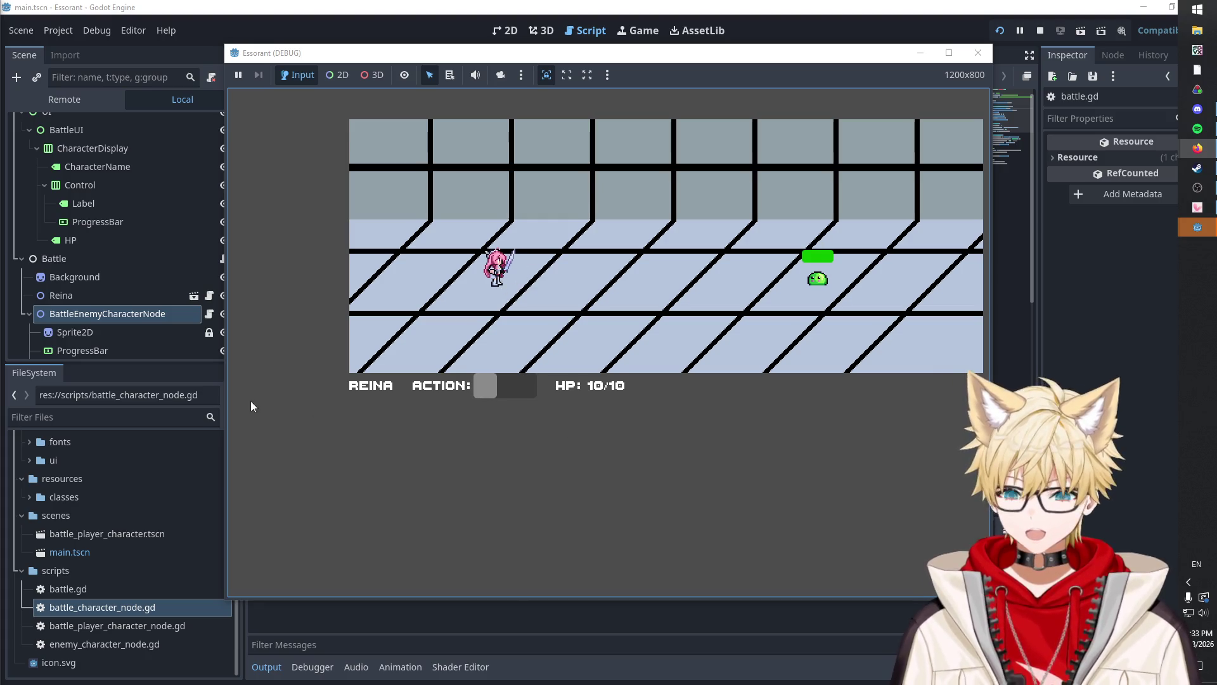
Close the Essorant (DEBUG) game window, look over battle.gd, and run the project again
left_click(979, 52)
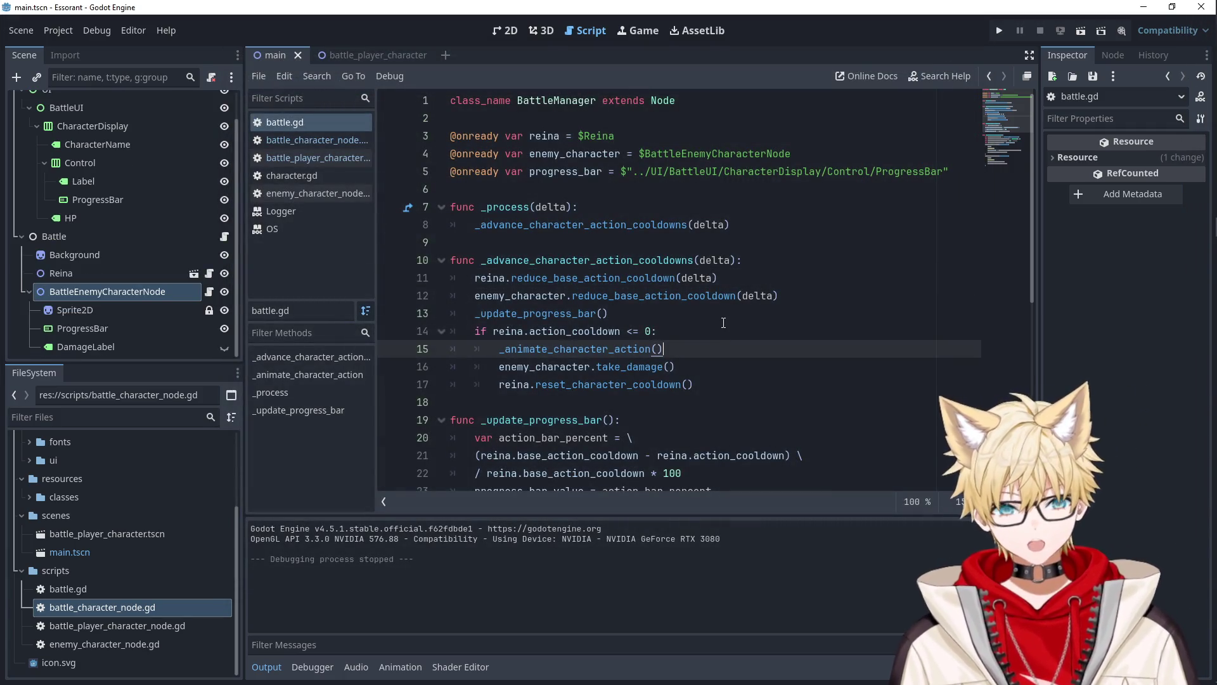
key("Up")
key("Up")
scroll(659, 393, "down", 7)
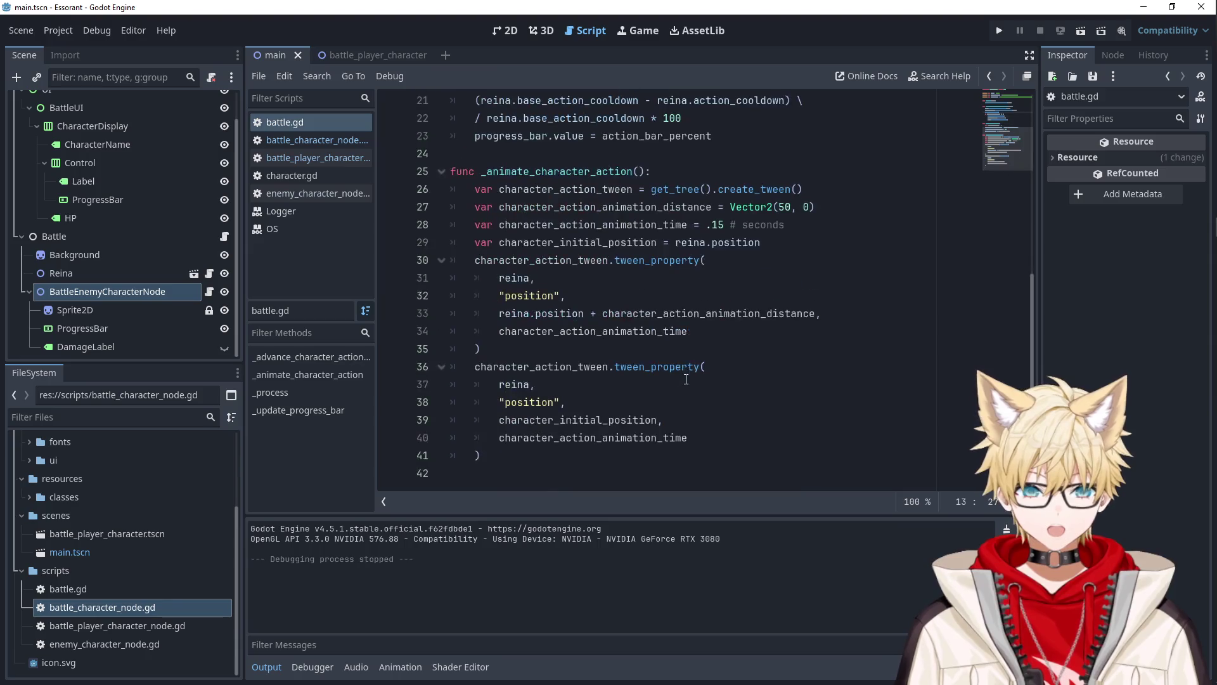
scroll(683, 306, "up", 7)
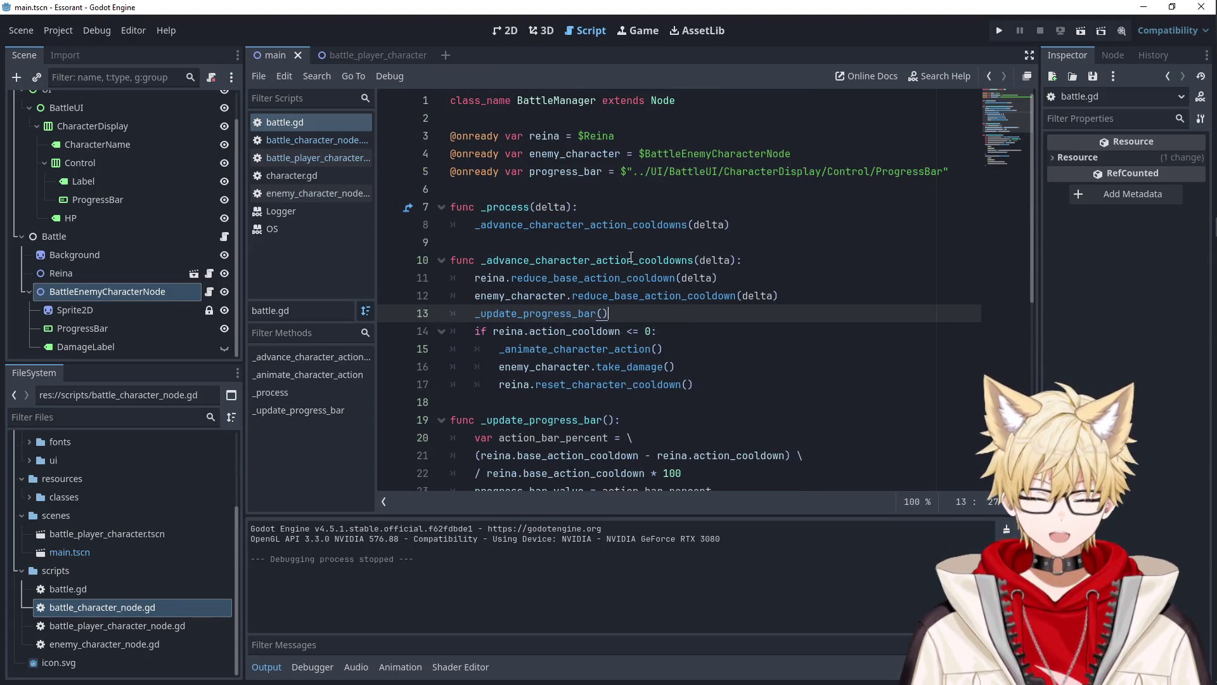
left_click(638, 225)
left_click(524, 314)
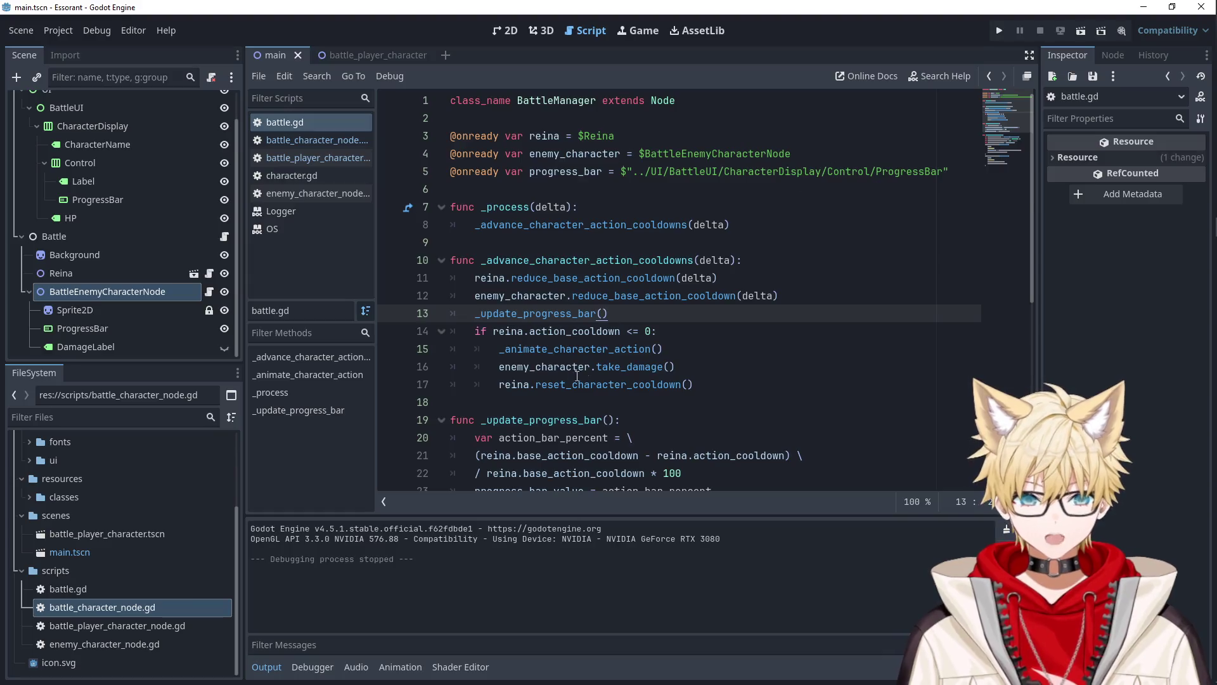
scroll(523, 316, "down", 7)
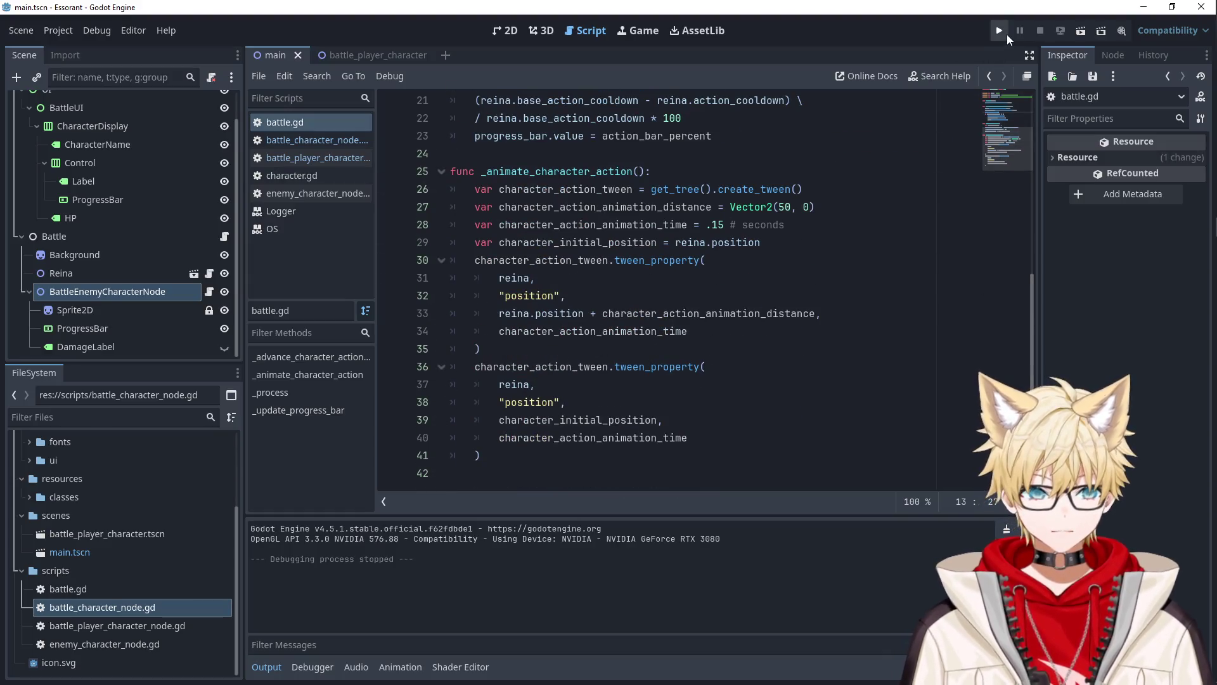
left_click(1006, 35)
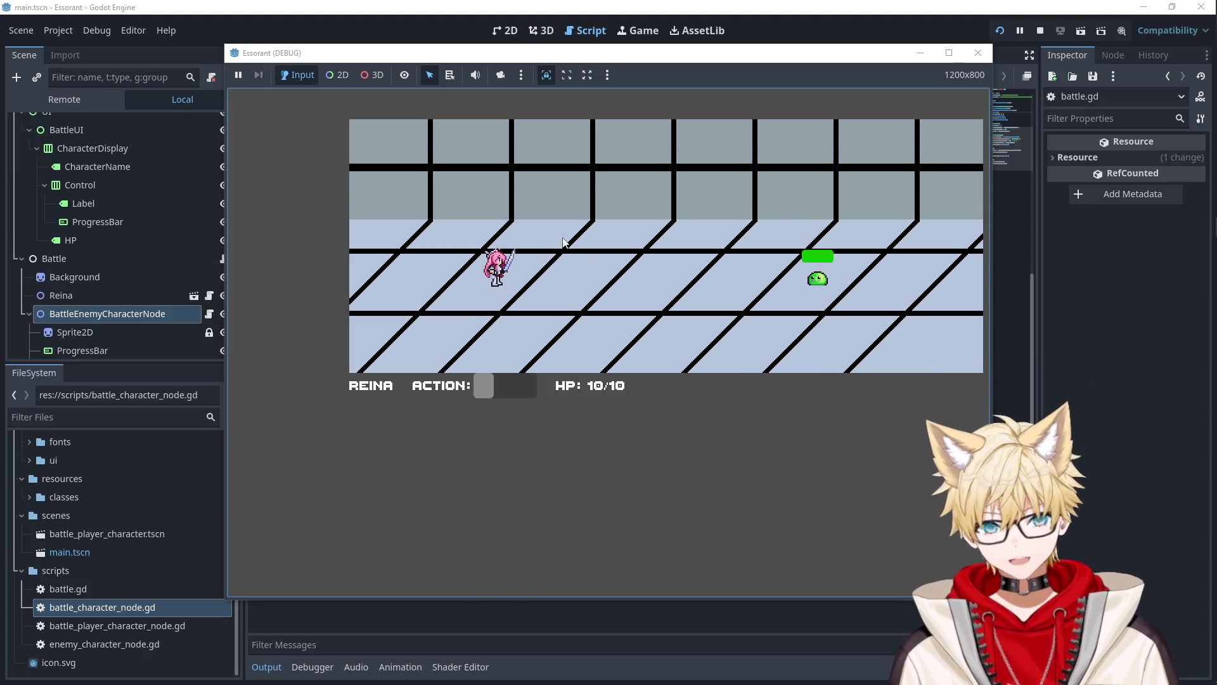
Close the game and inspect the reina.action_cooldown attack check on line 14
left_click(979, 52)
scroll(556, 341, "up", 8)
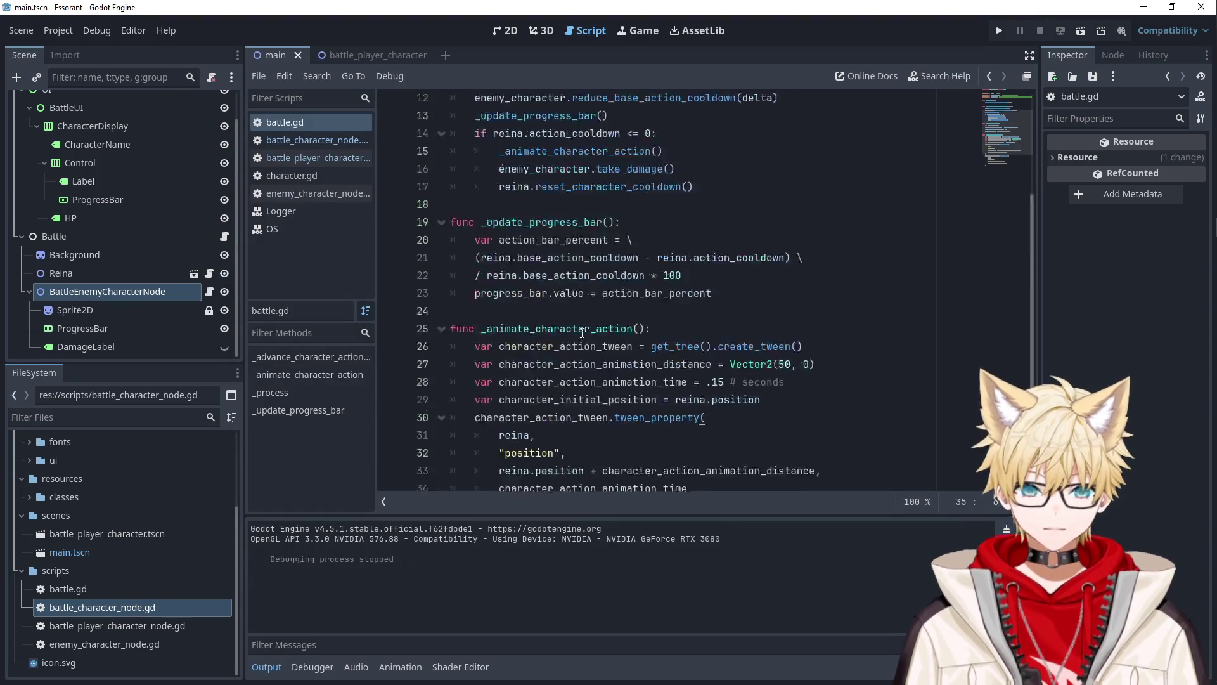
scroll(555, 341, "down", 4)
scroll(707, 325, "up", 4)
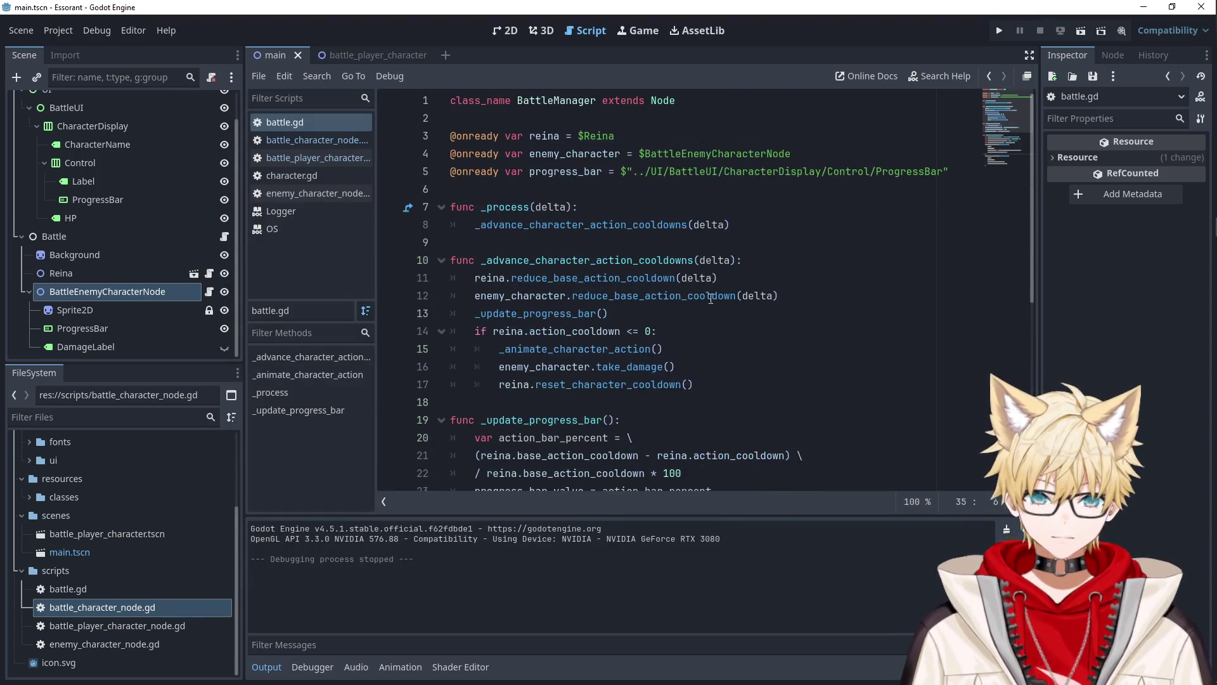
left_click(612, 299)
double_click(539, 314)
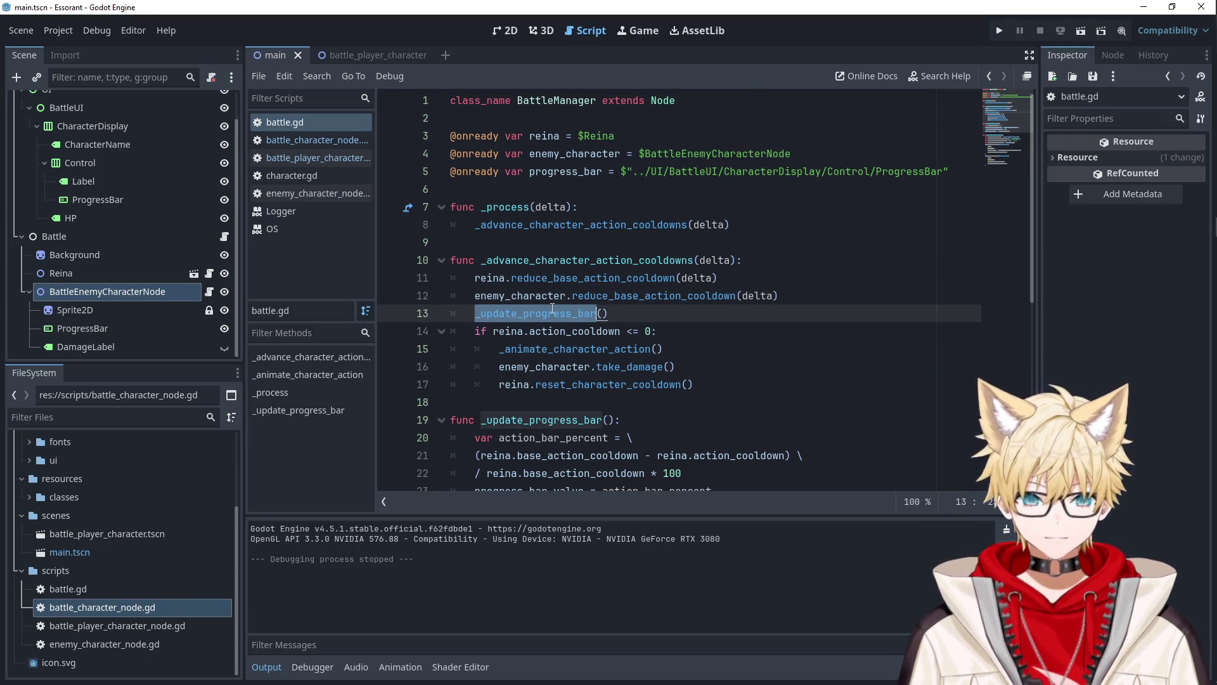
double_click(574, 331)
left_click(517, 310)
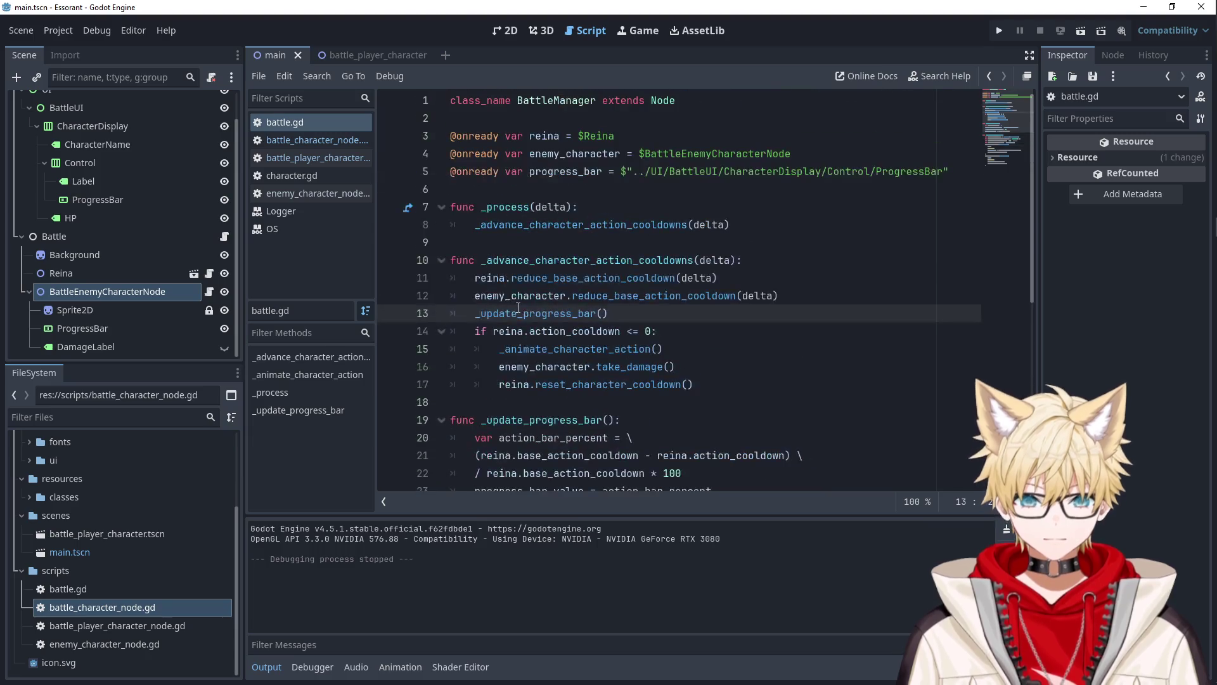
double_click(505, 331)
double_click(572, 330)
left_click_drag(657, 329, 374, 324)
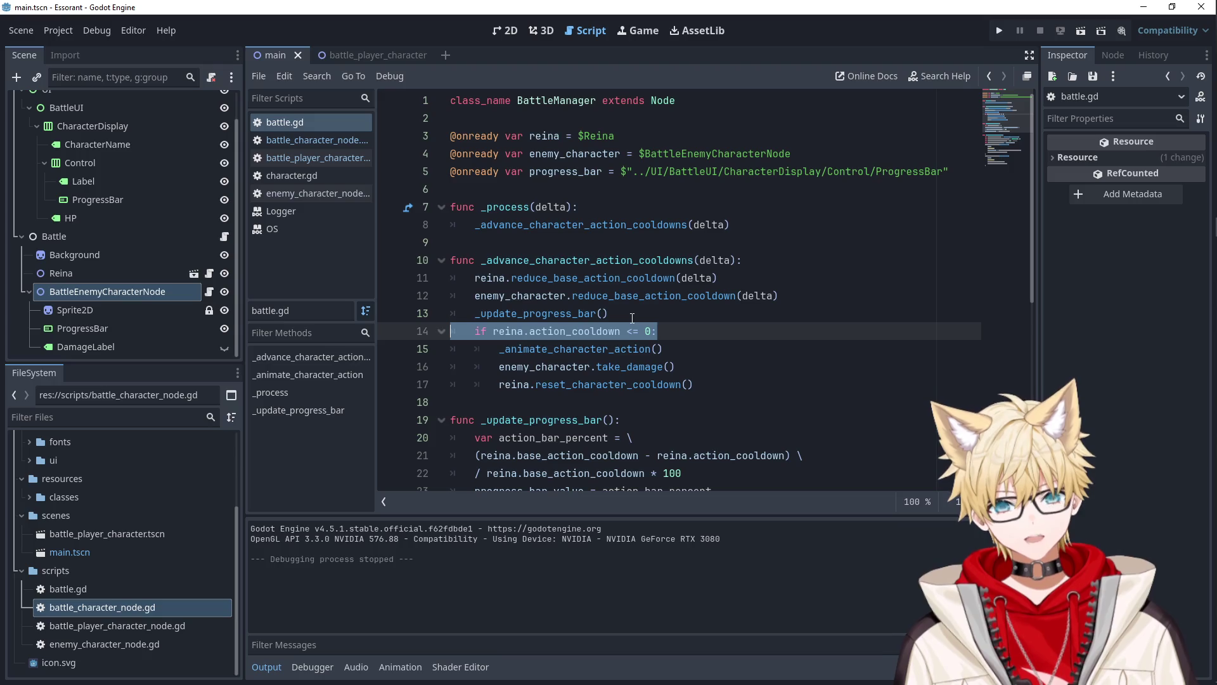
Inspect the reduce_base_action_cooldown calls for Reina and the enemy on lines 11–12
double_click(609, 274)
double_click(595, 295)
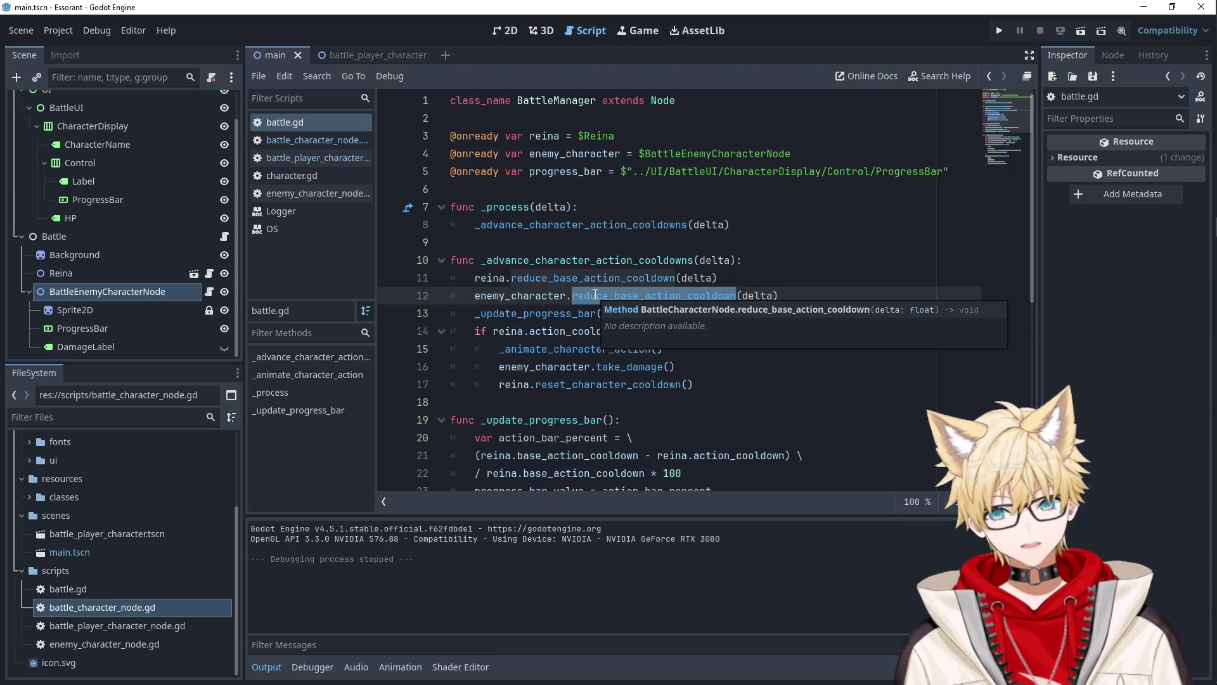
double_click(610, 278)
left_click(764, 277)
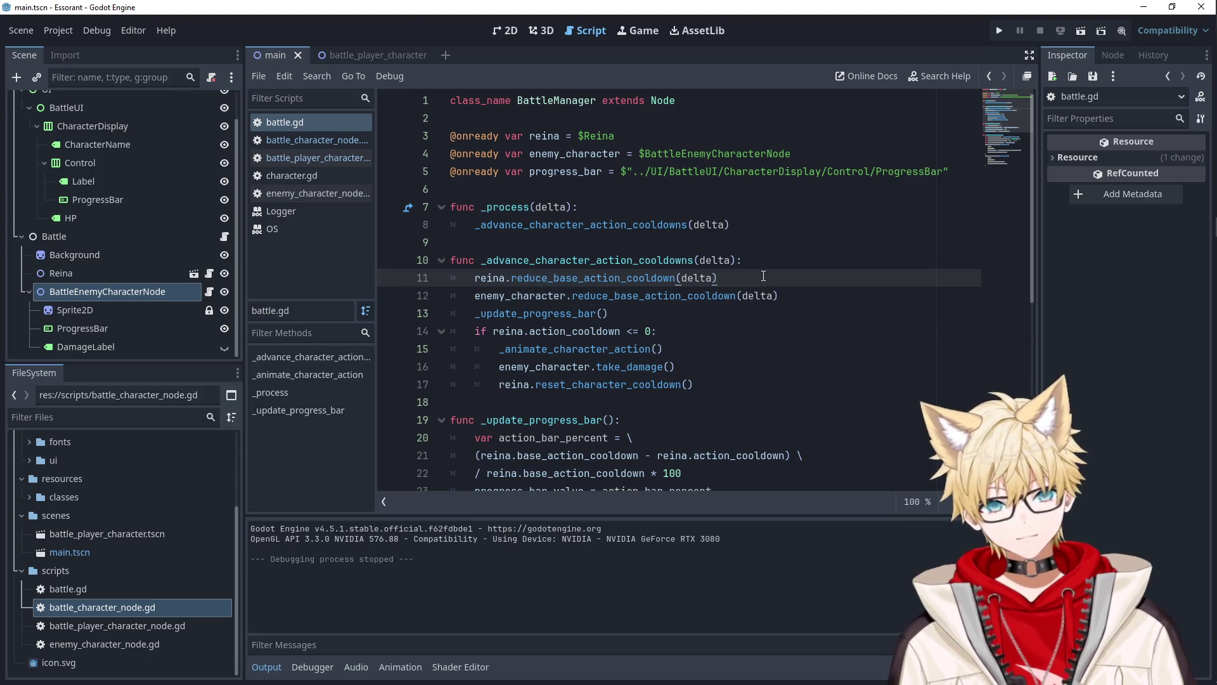
Add a new 'if reina.is_action_ready:' condition after line 11 in battle.gd
key("Return")
type("if reina")
key("Escape")
type("is_")
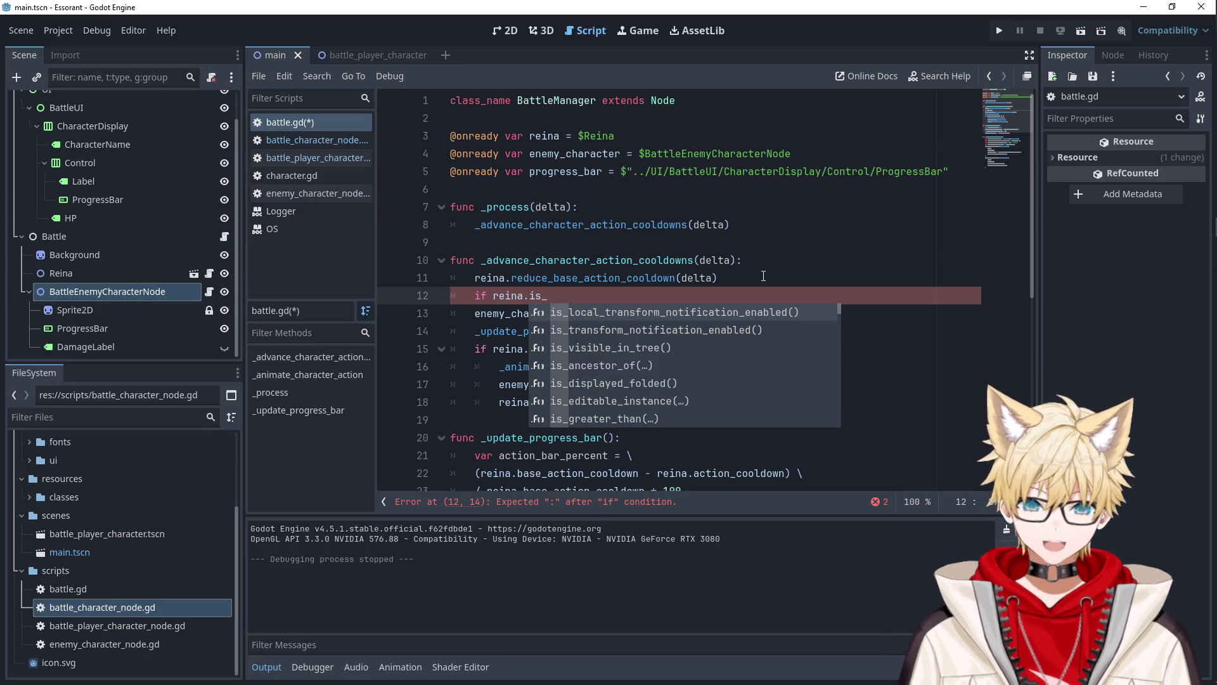
type("action_ready:")
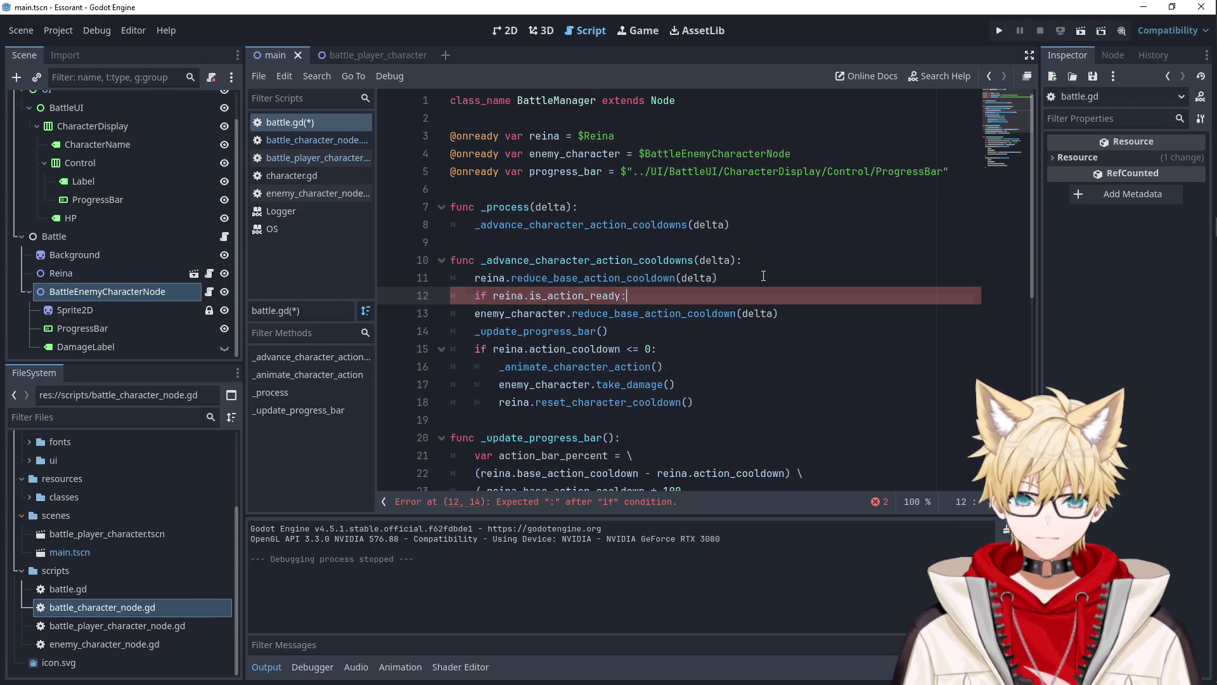
key("Return")
Move the three attack lines (animate, enemy damage, cooldown reset) indented under the new condition
left_click_drag(698, 419, 360, 389)
key("ctrl+x")
left_click(549, 313)
key("ctrl+v")
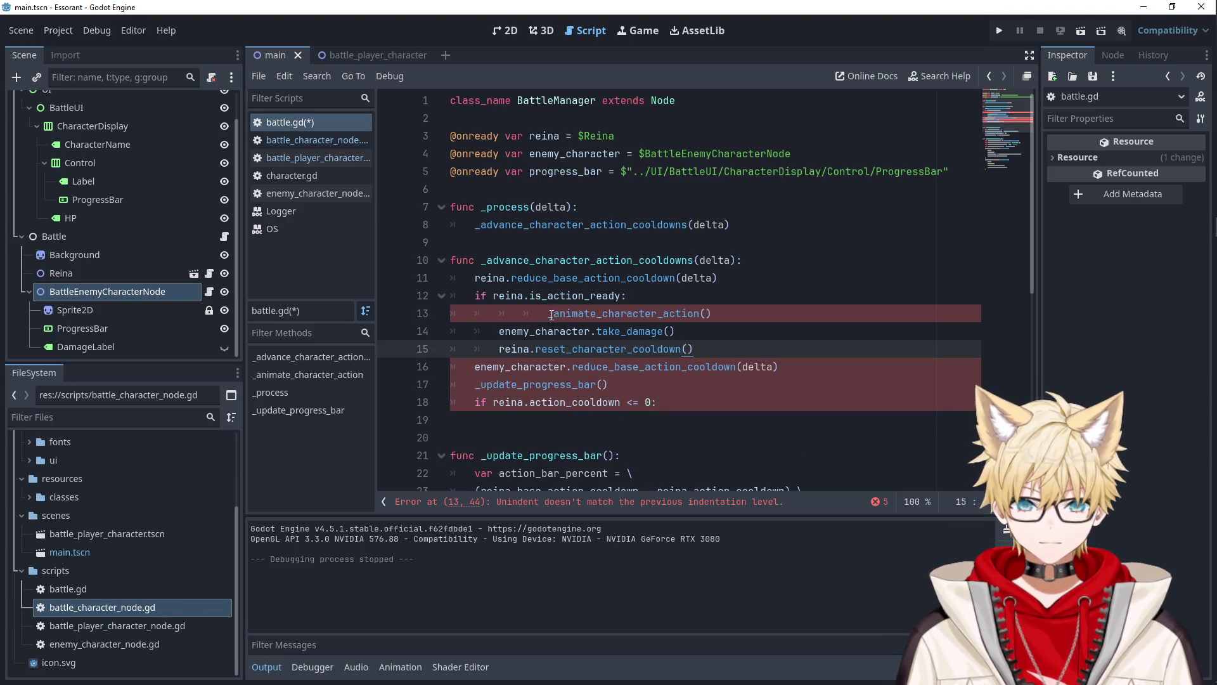
key("BackSpace")
left_click(646, 299)
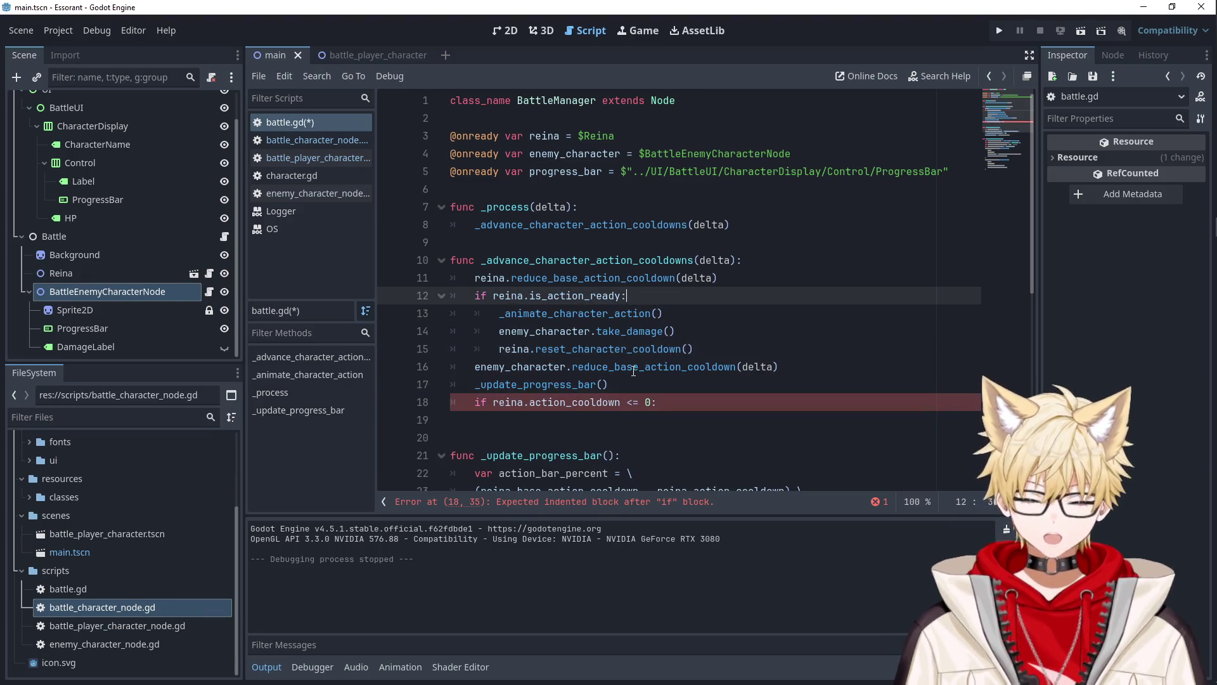
Inspect the leftover cooldown check on line 18 and the is_action_ready reference on line 12
left_click_drag(721, 408, 367, 396)
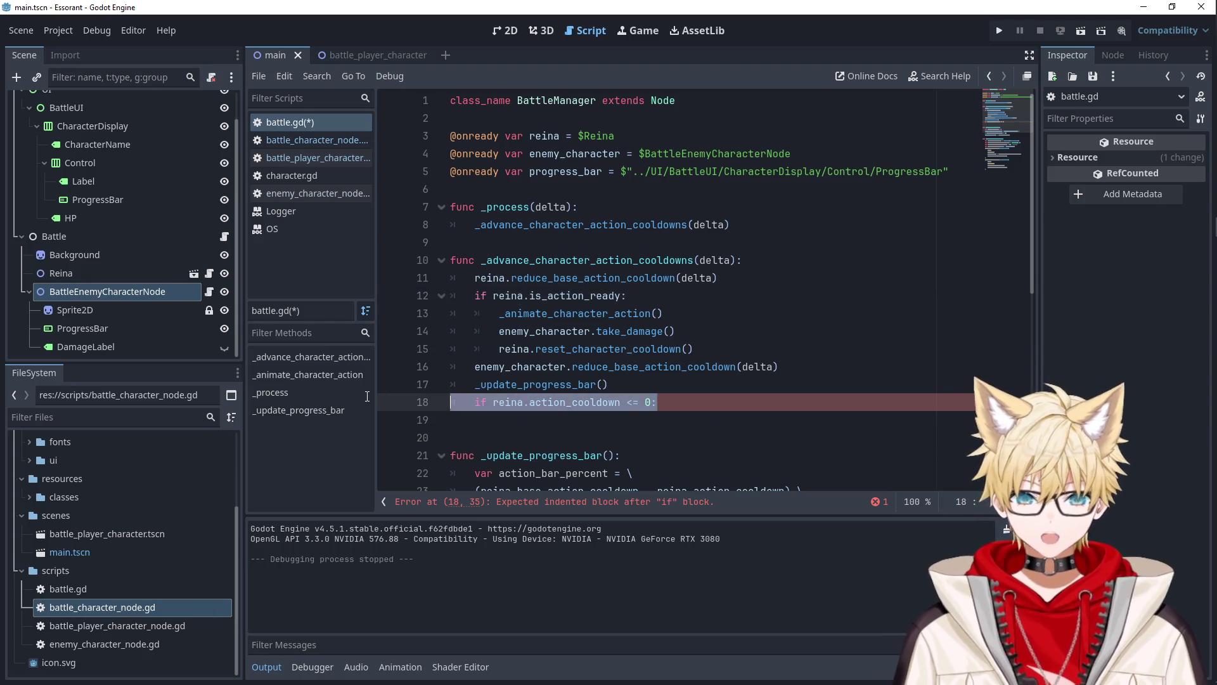
left_click(690, 388)
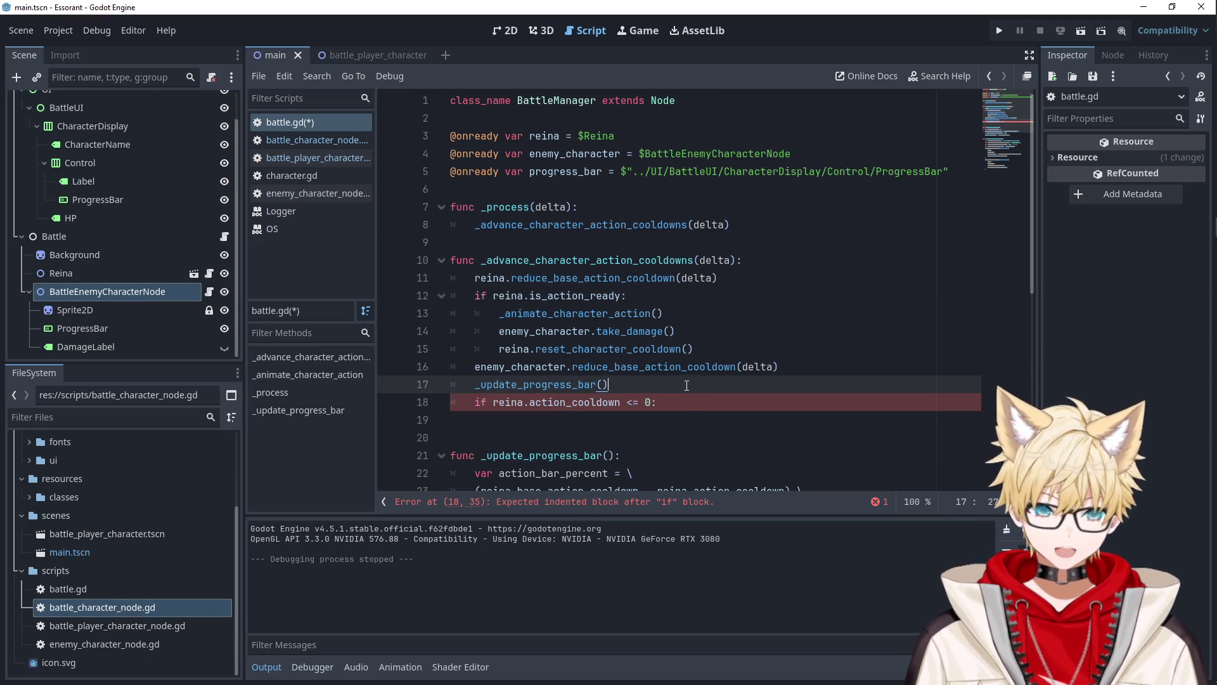
double_click(556, 311)
double_click(571, 295)
left_click(651, 257)
double_click(575, 295)
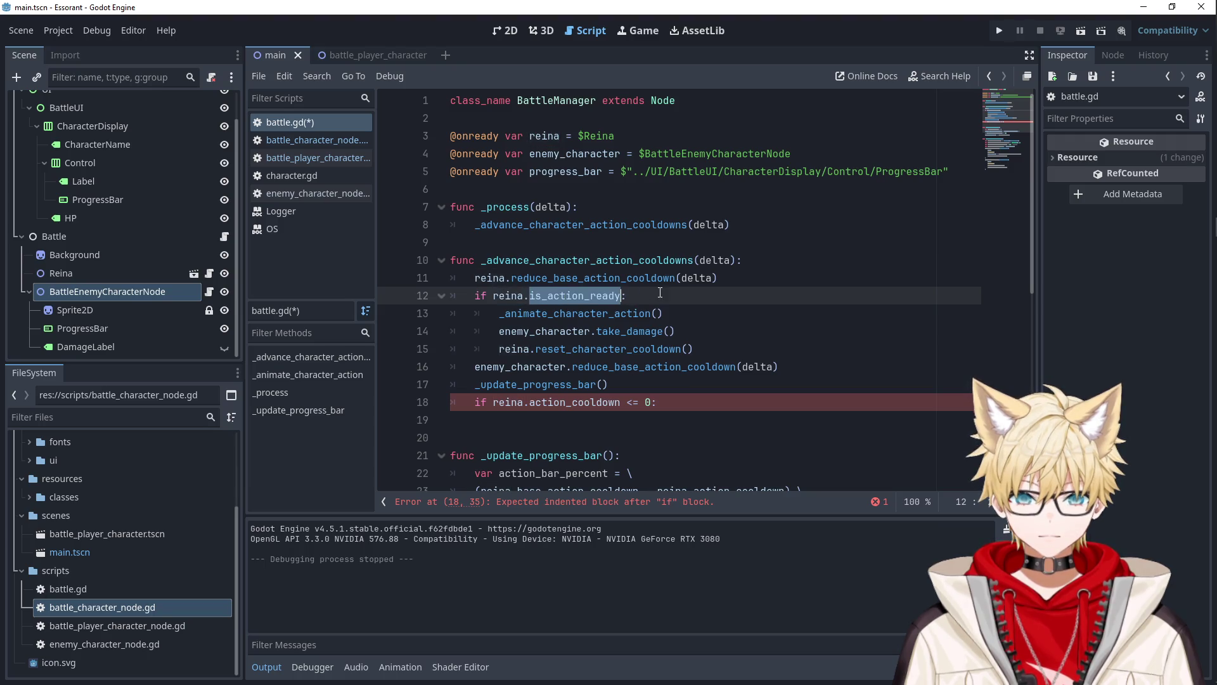
double_click(590, 295)
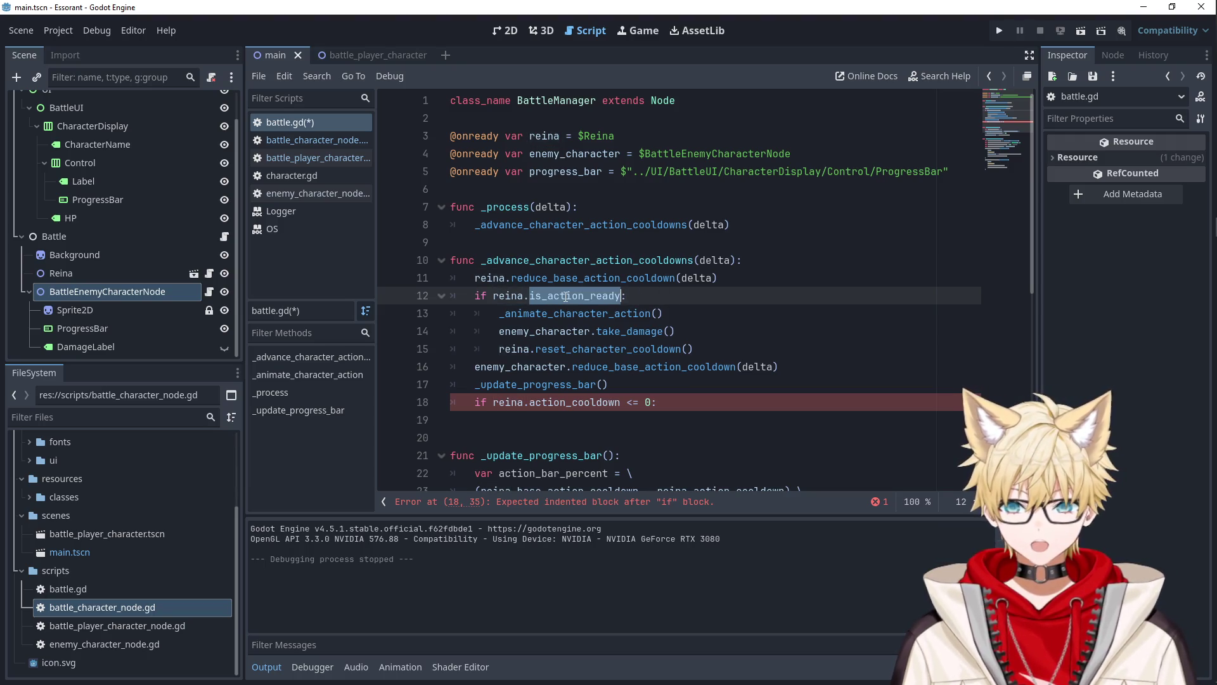
left_click(526, 297)
double_click(538, 295)
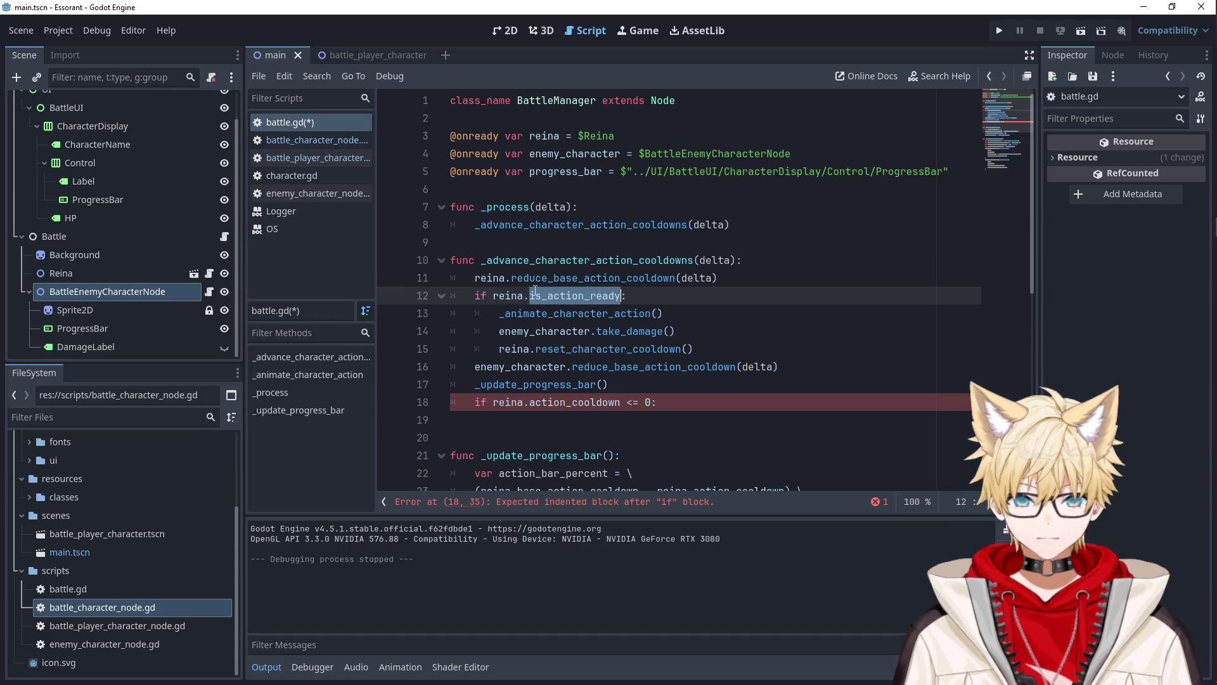
double_click(584, 295)
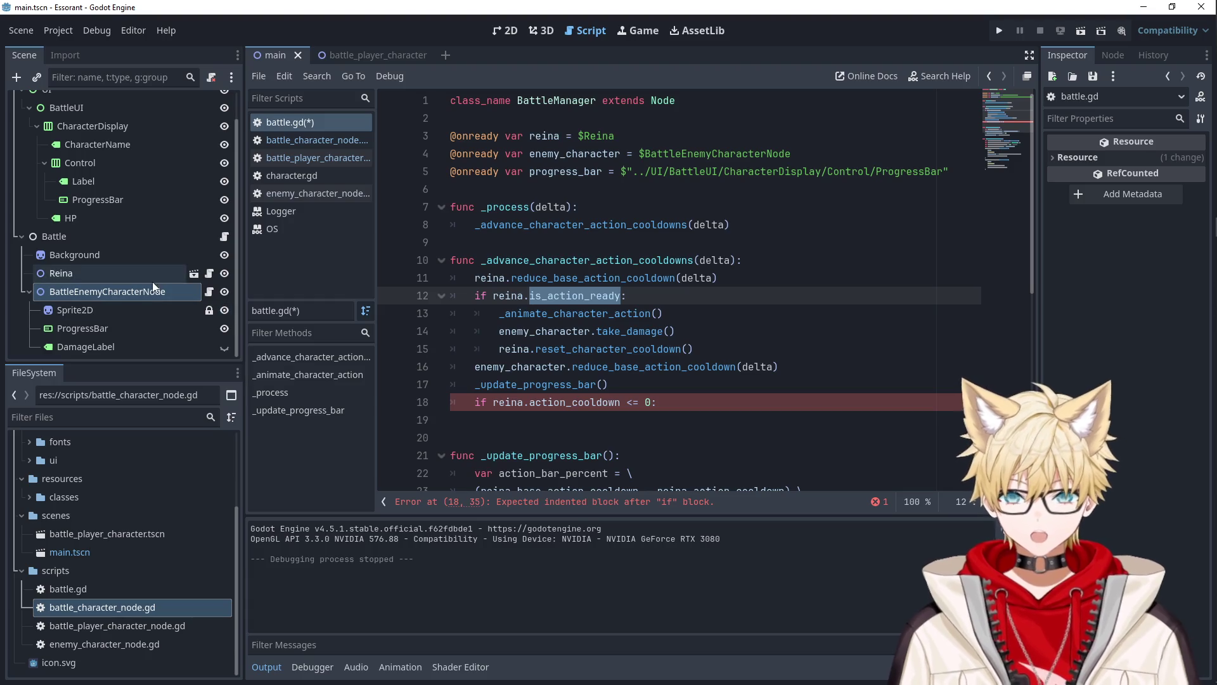
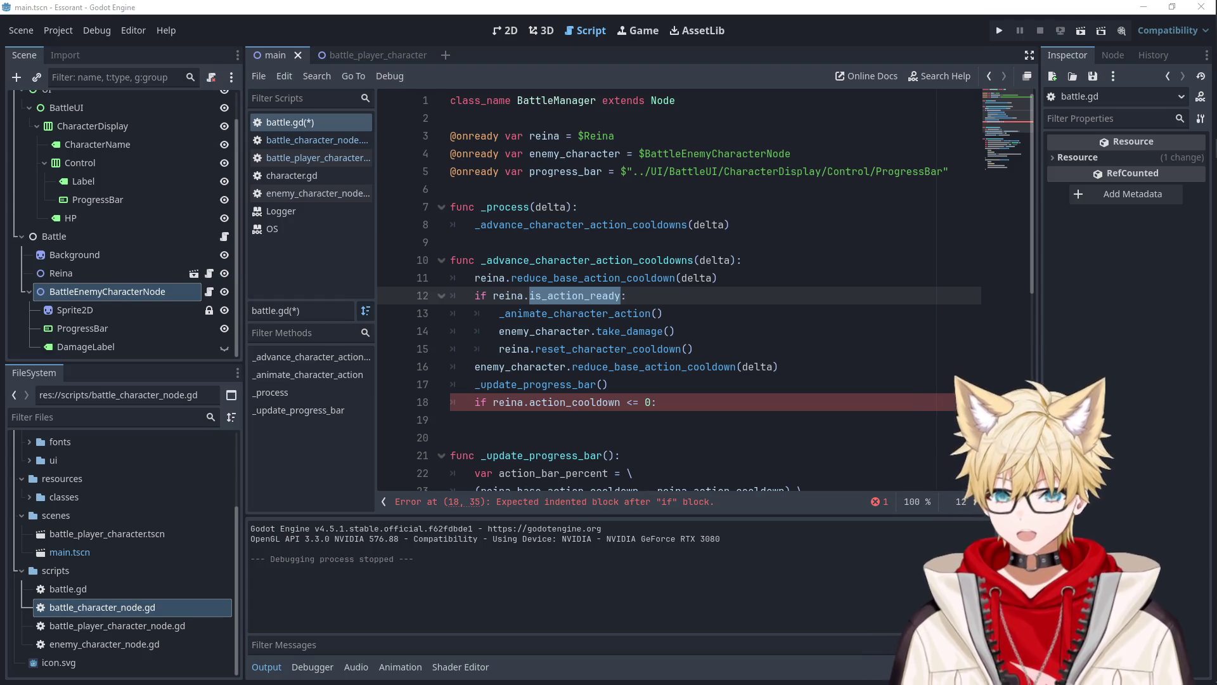
Bring the browser showing the Twitch stream and chat in front of the Godot editor
key("alt+Tab")
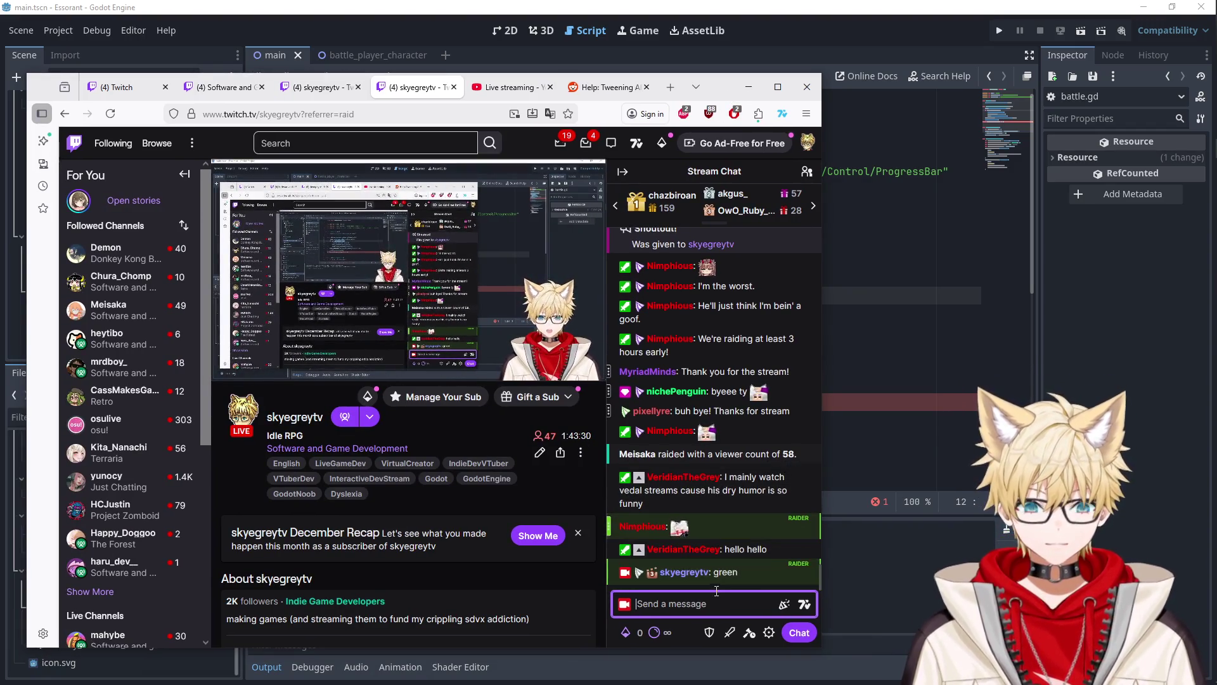
Nudge the Twitch browser window left, then minimize it to uncover the Godot editor
left_click_drag(720, 91, 525, 103)
left_click(553, 98)
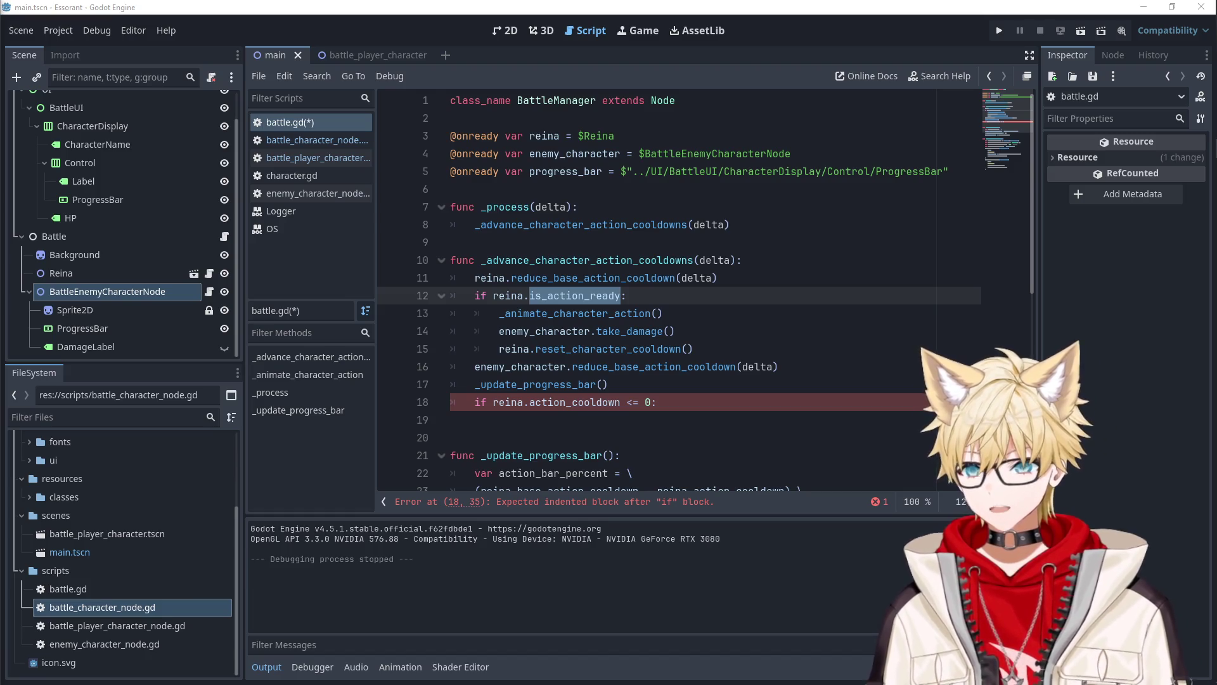
Check the is_action_ready condition on line 12 of battle.gd, then open battle_character_node.gd from FileSystem
left_click(568, 314)
double_click(568, 296)
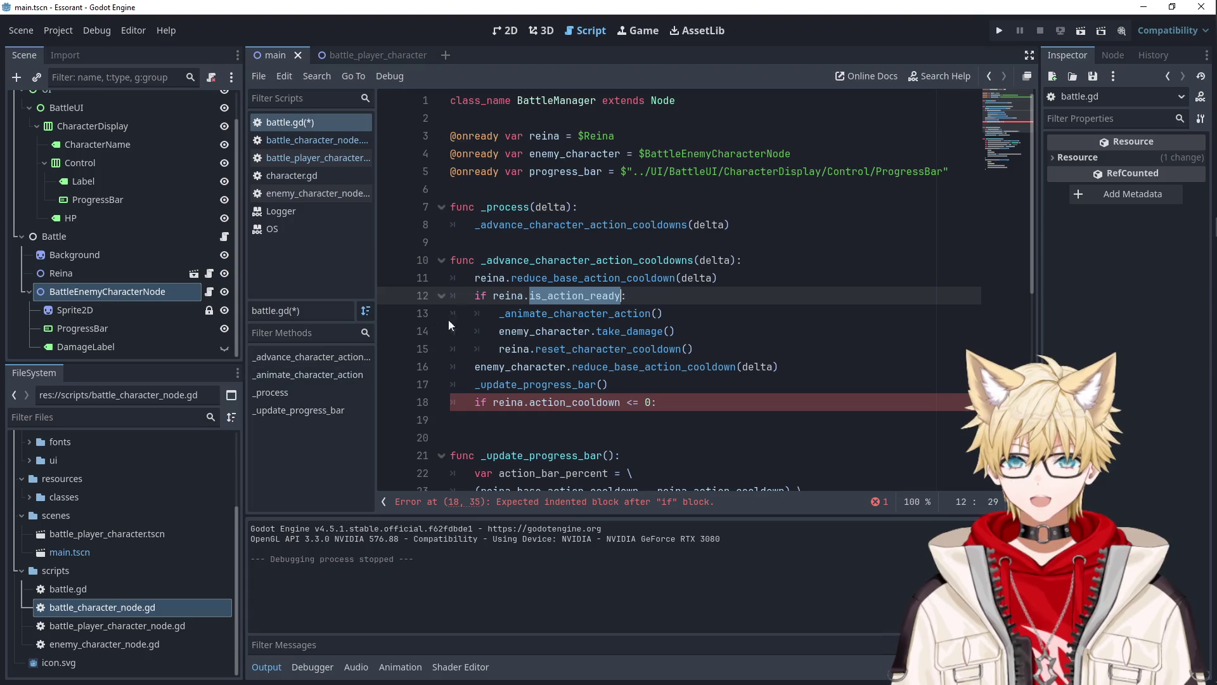
left_click(497, 313)
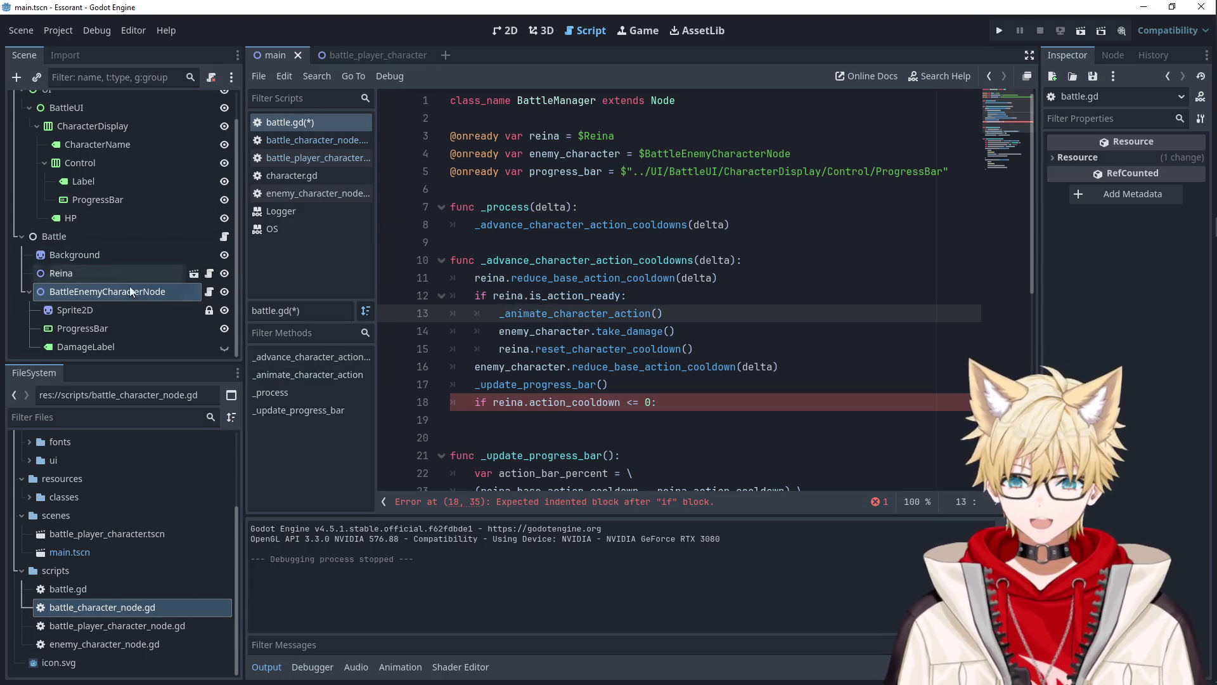
double_click(124, 608)
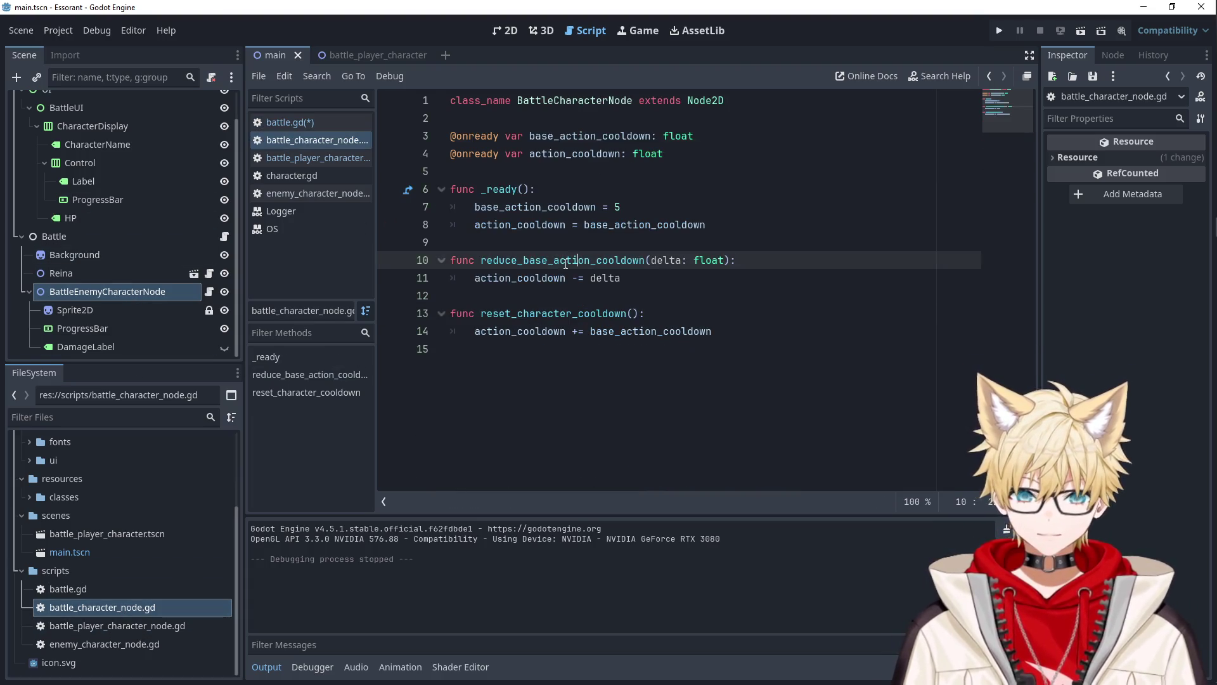
double_click(529, 279)
left_click(713, 153)
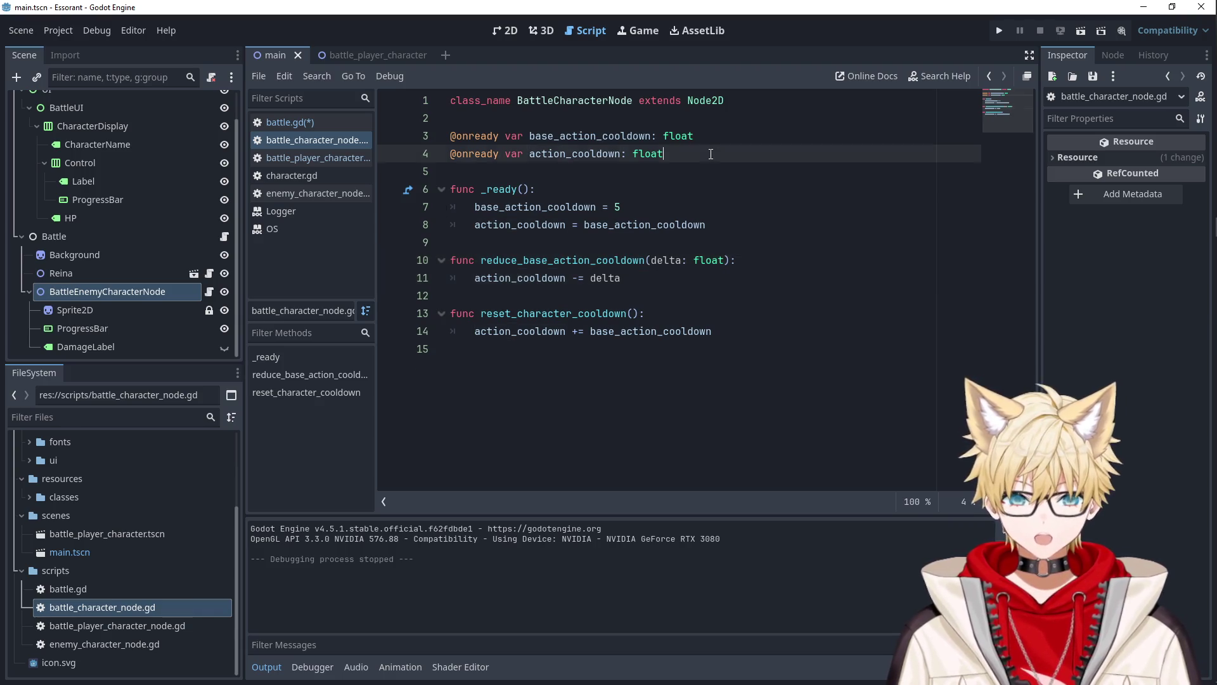
key("Return")
type("@onready var is_action")
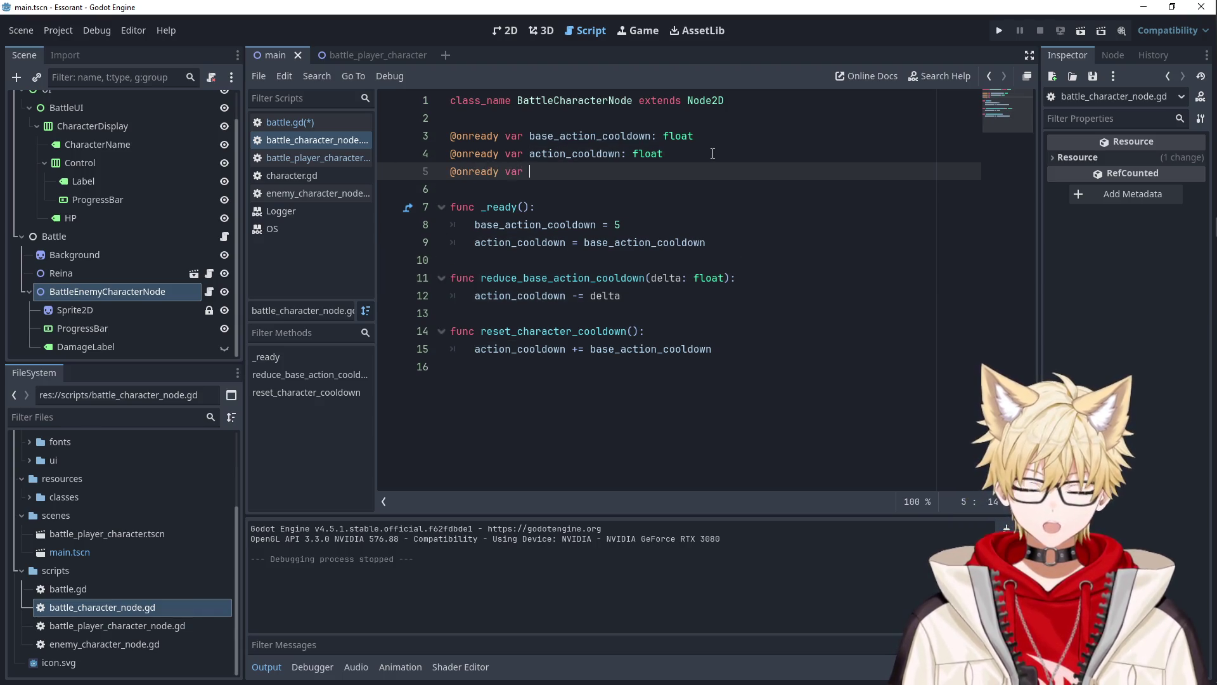
type("_ready: ")
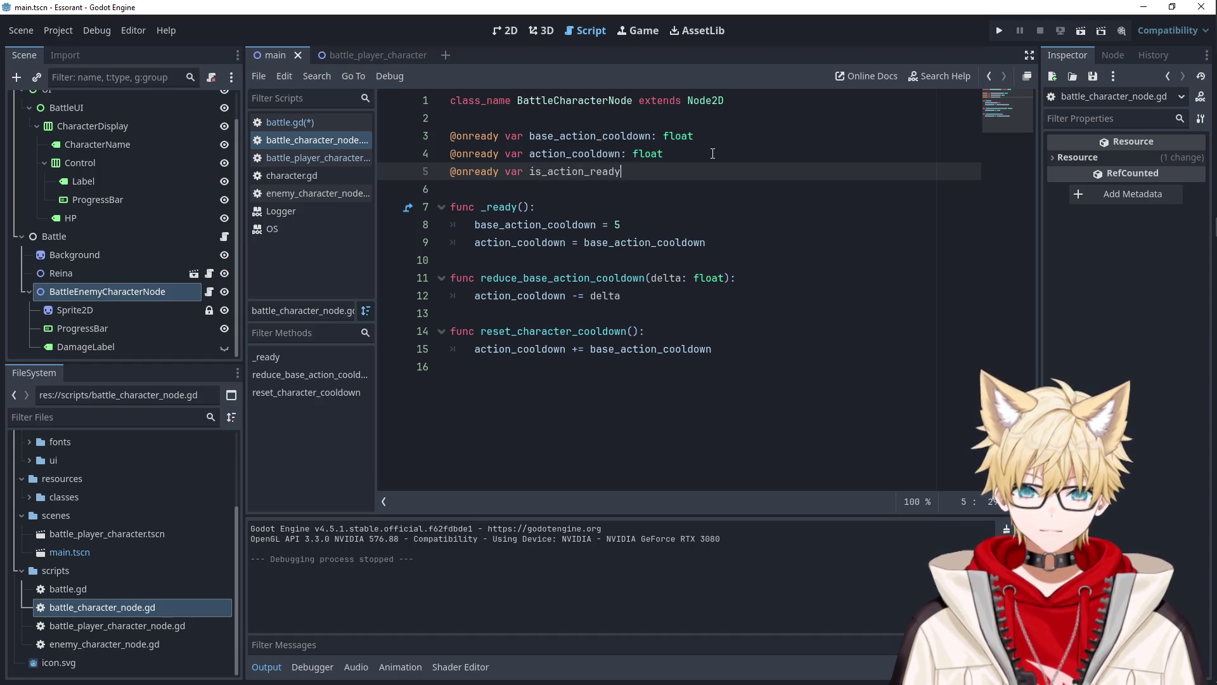
type("boolean")
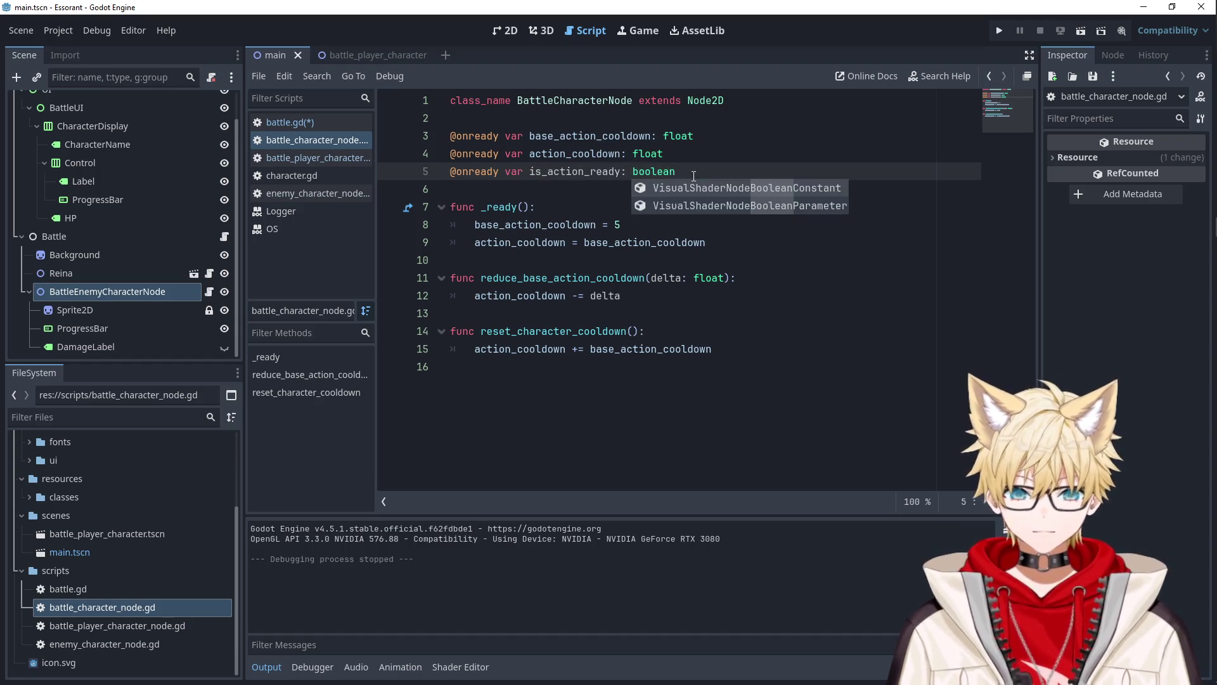
left_click(713, 154)
double_click(584, 178)
double_click(654, 171)
type("bool")
double_click(575, 171)
key("ctrl+c")
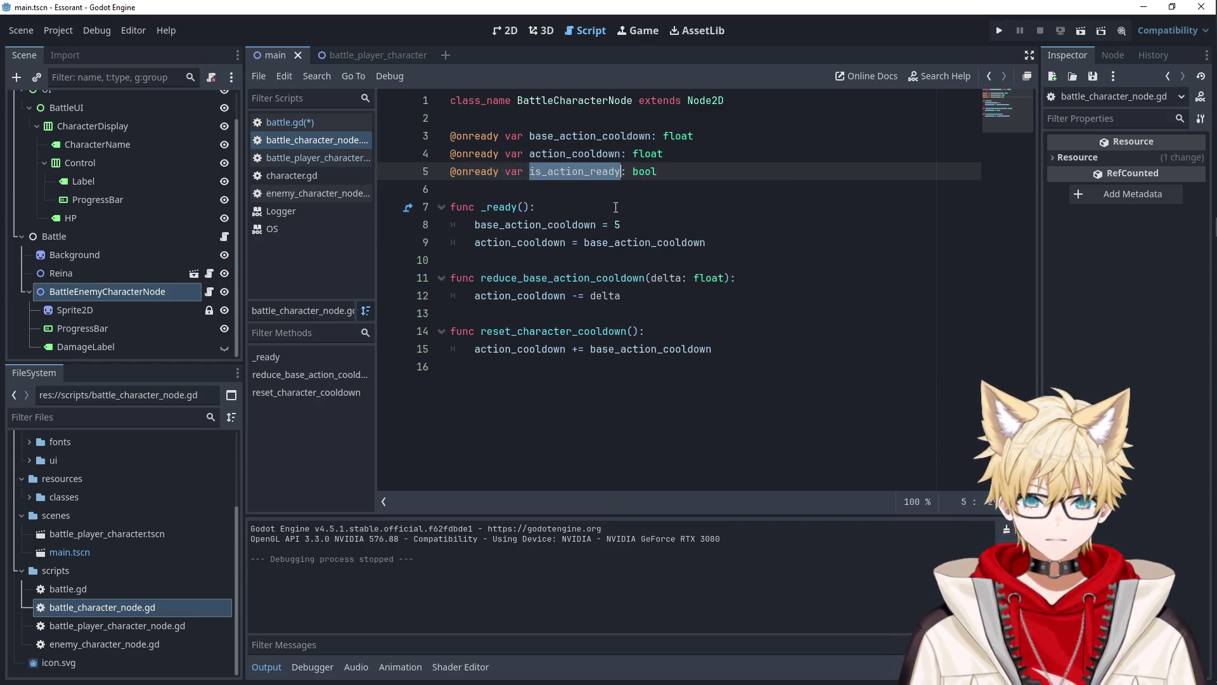
Initialize is_action_ready = false inside _ready()
left_click(600, 208)
key("Return")
key("ctrl+v")
type("= false")
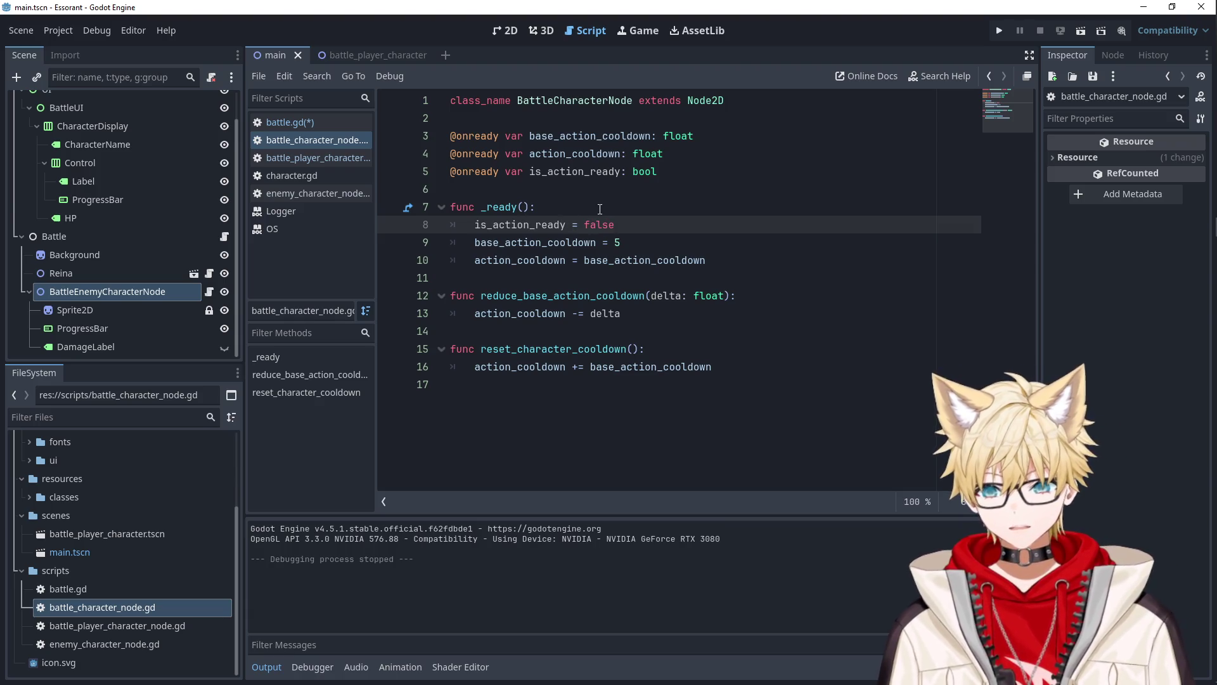
left_click(602, 209)
double_click(520, 225)
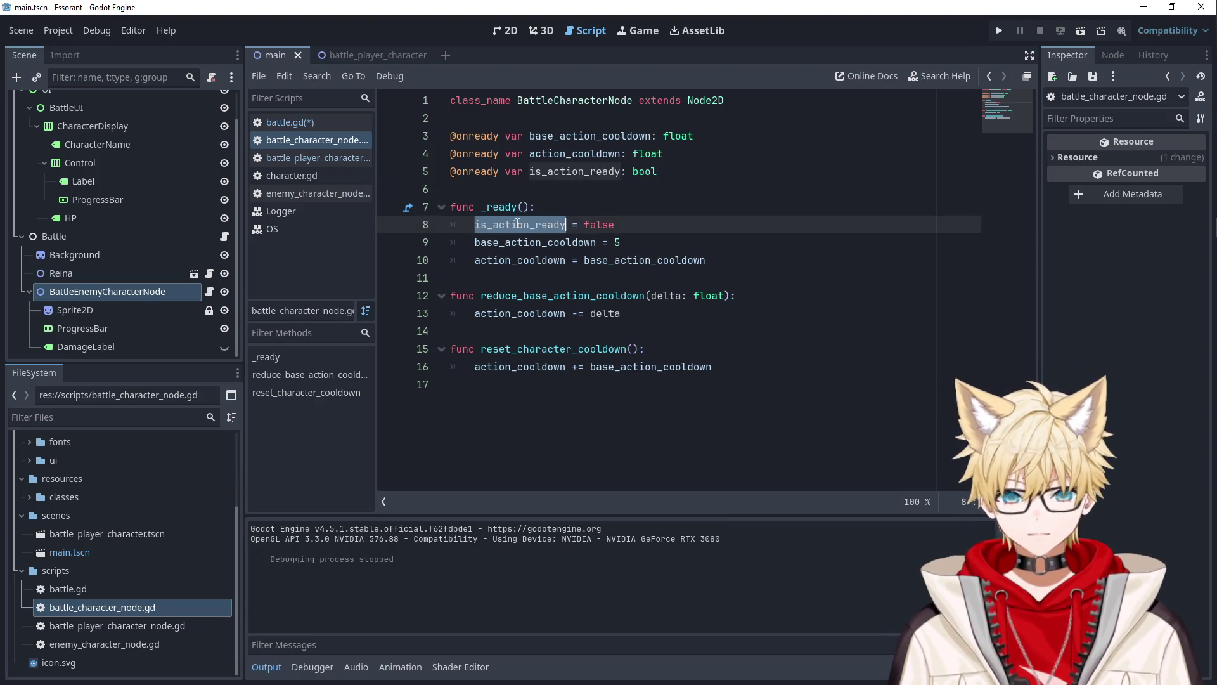
In the cooldown function, set is_action_ready = true when action_cooldown <= 0
left_click(642, 310)
key("Return")
type("if action")
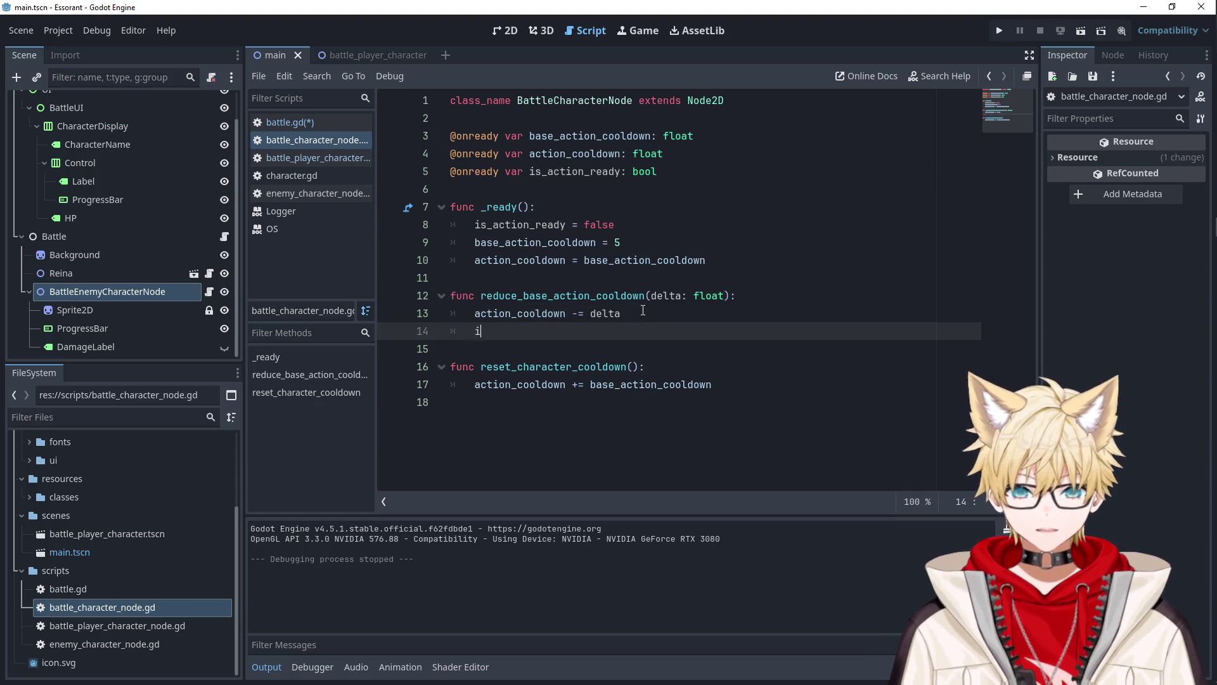
key("Return")
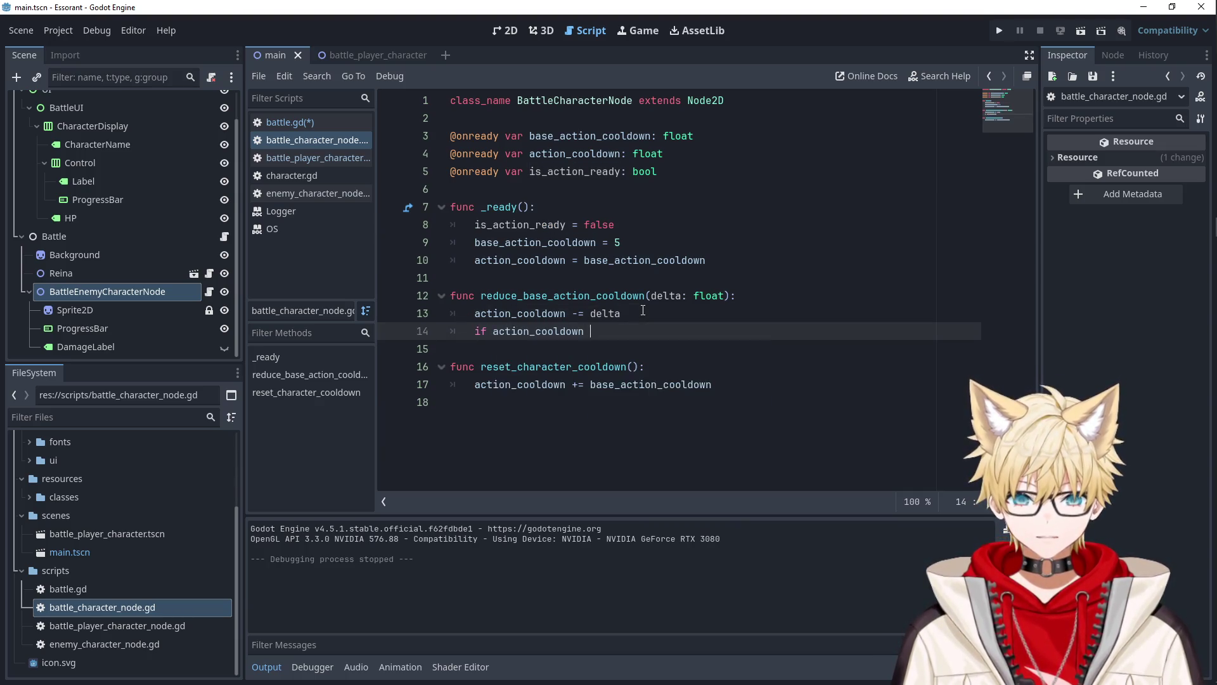
type("<= 0:")
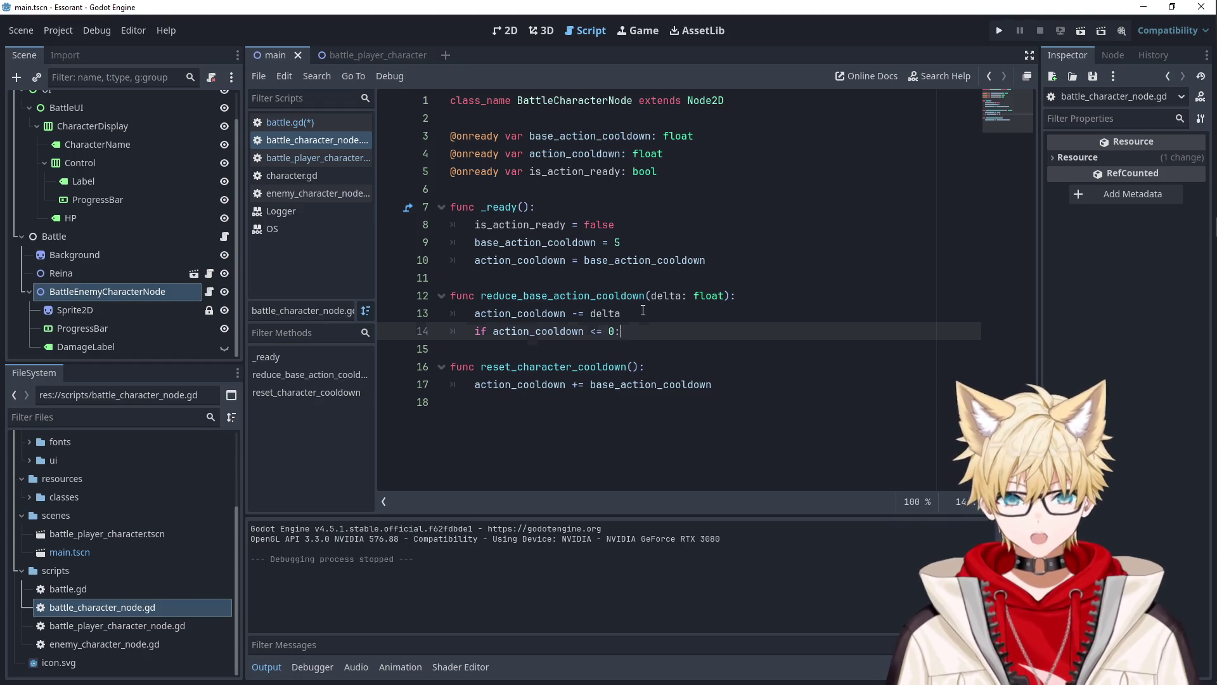
key("Return")
type("is_action_ready = true")
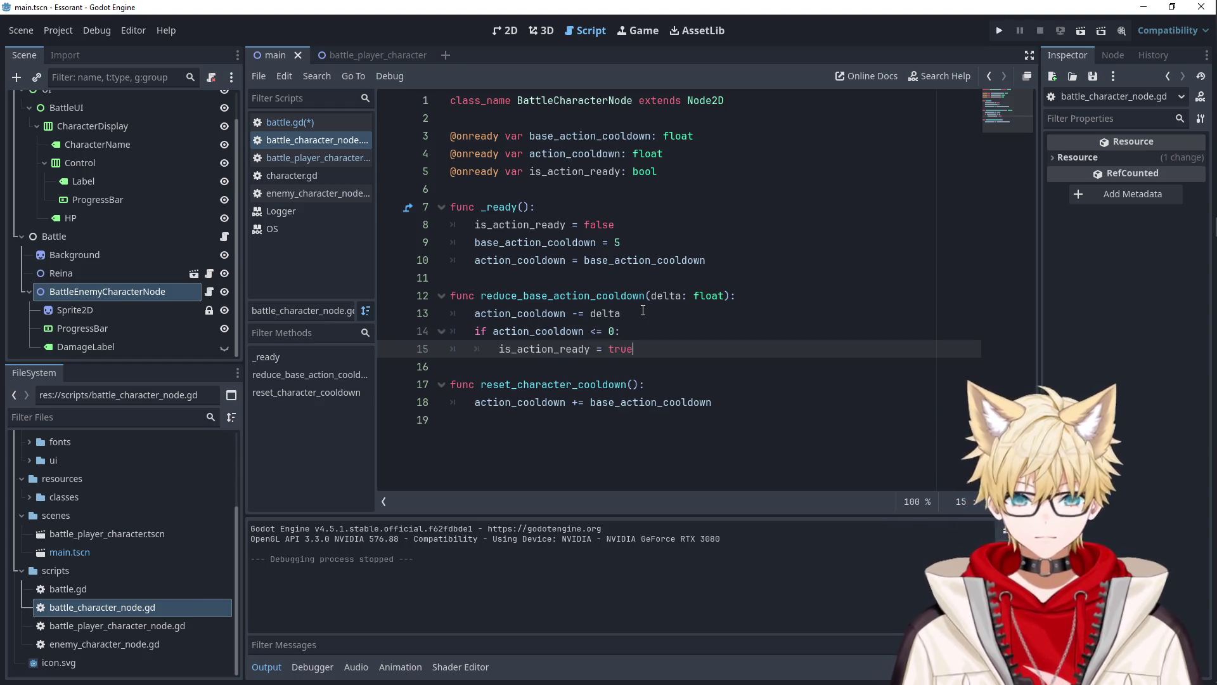
Set is_action_ready = false in reset_character_cooldown() and save the script
double_click(566, 348)
key("ctrl+c")
left_click(669, 385)
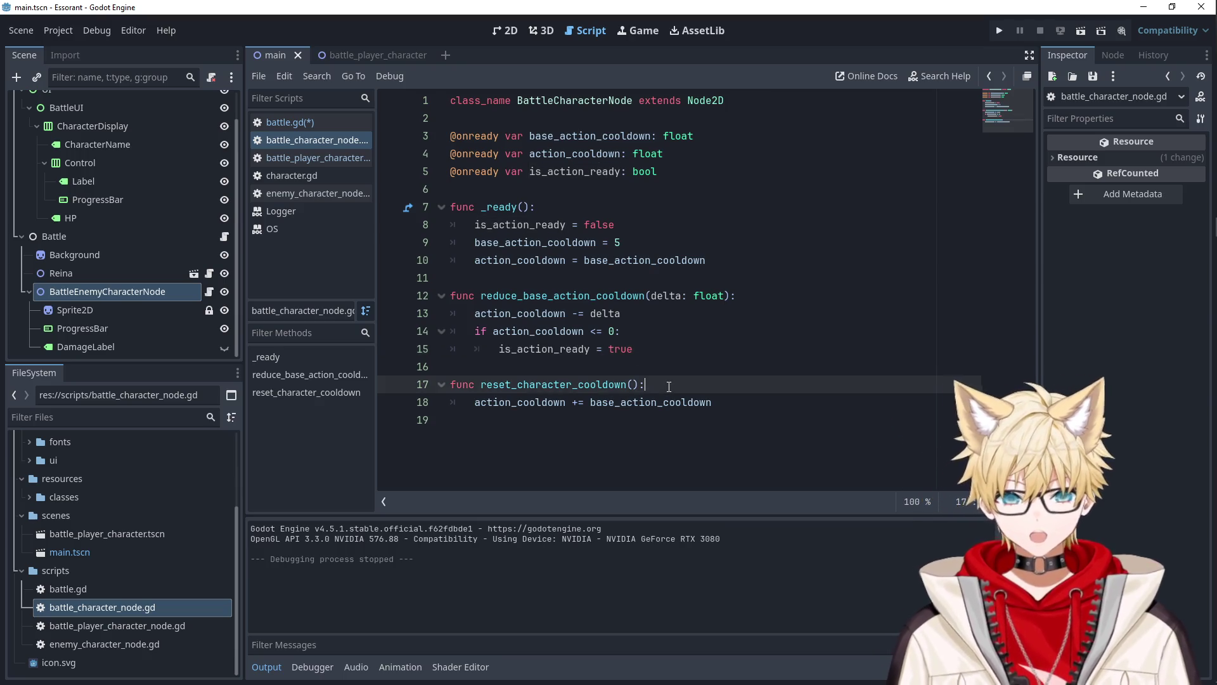
key("Return")
key("ctrl+v")
type("= false")
left_click(723, 340)
key("ctrl+s")
left_click(673, 319)
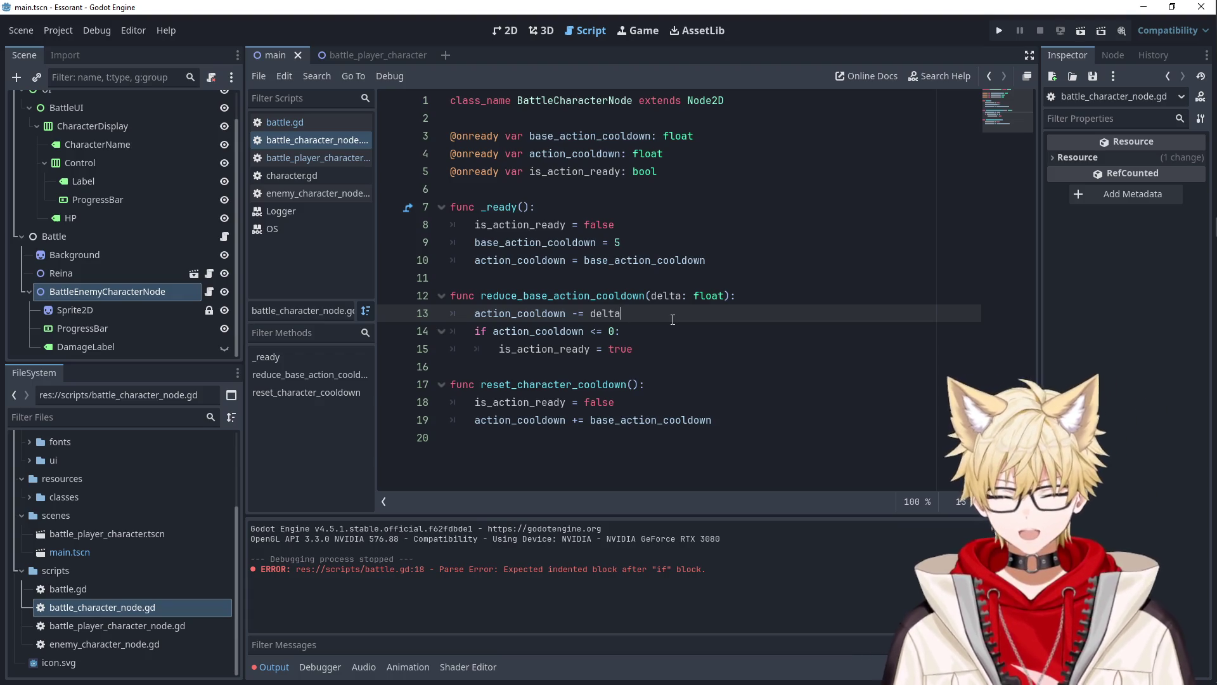
Review the edited lines of battle_character_node.gd, then switch back to battle.gd
left_click(678, 367)
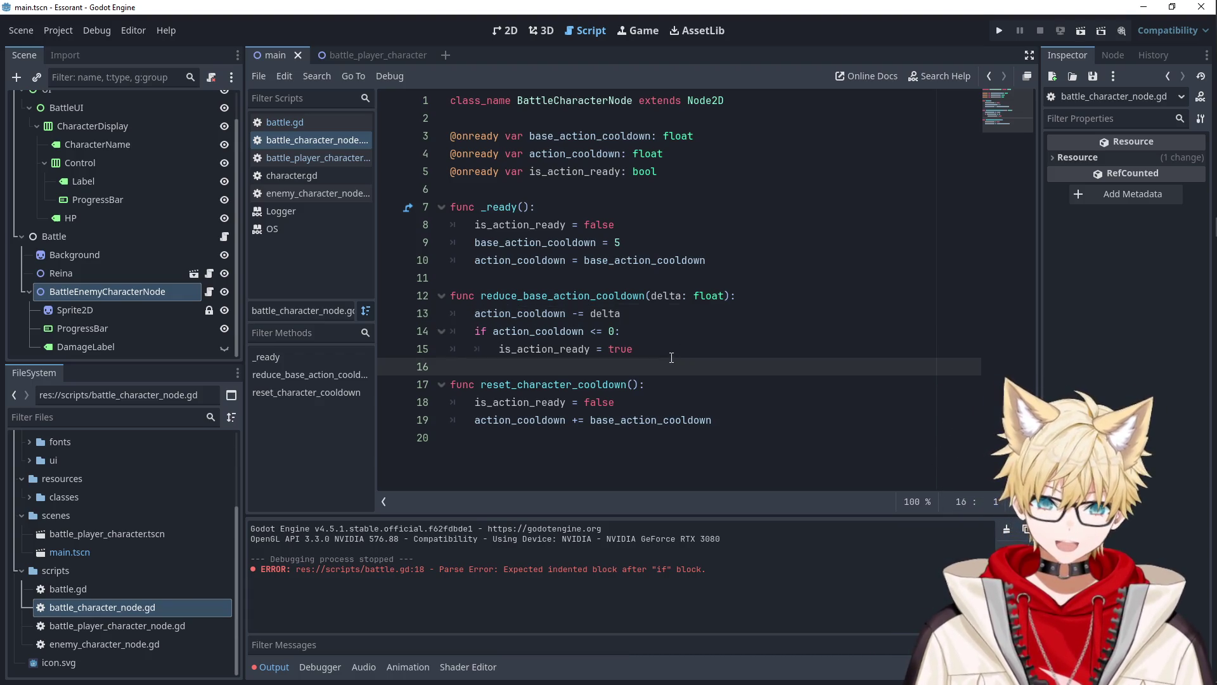
left_click(562, 281)
left_click(562, 354)
left_click(577, 282)
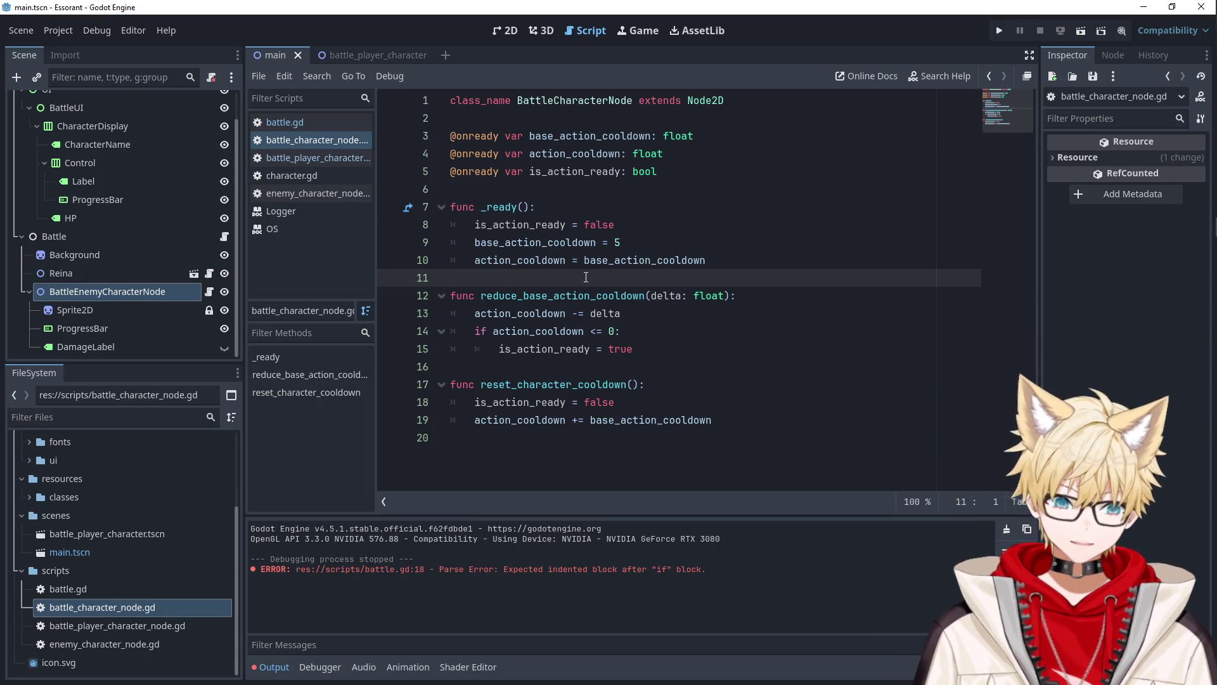
left_click(662, 391)
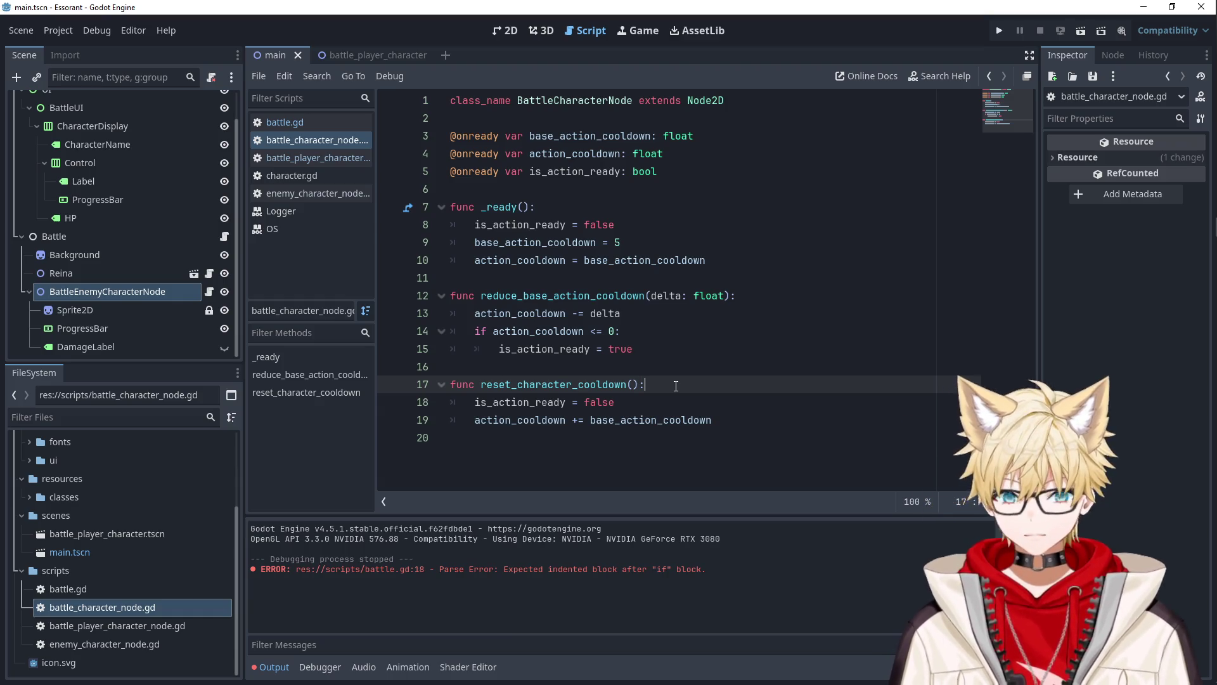
left_click(641, 367)
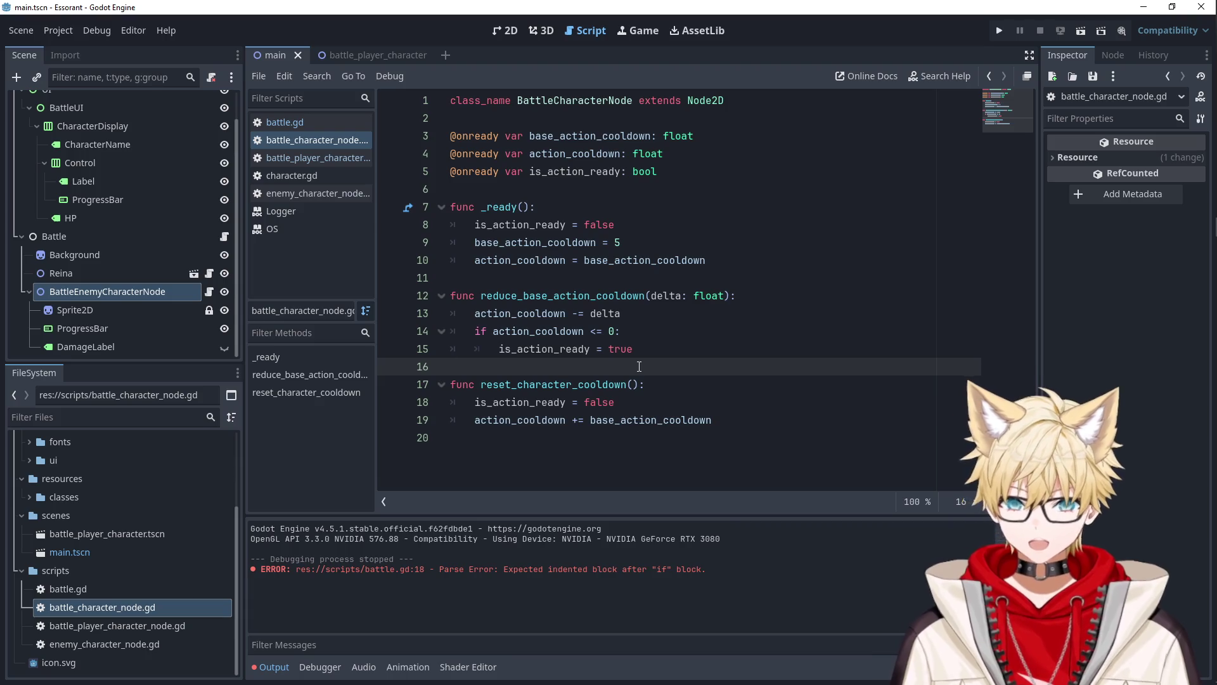
left_click(659, 279)
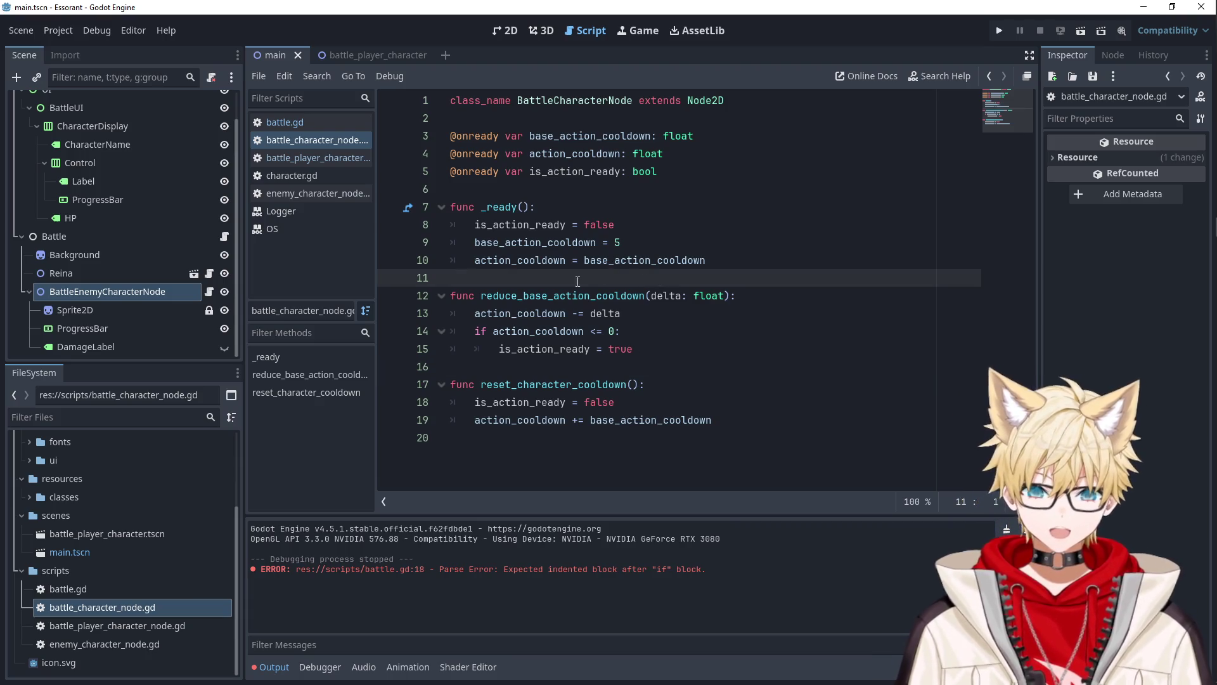
left_click(224, 237)
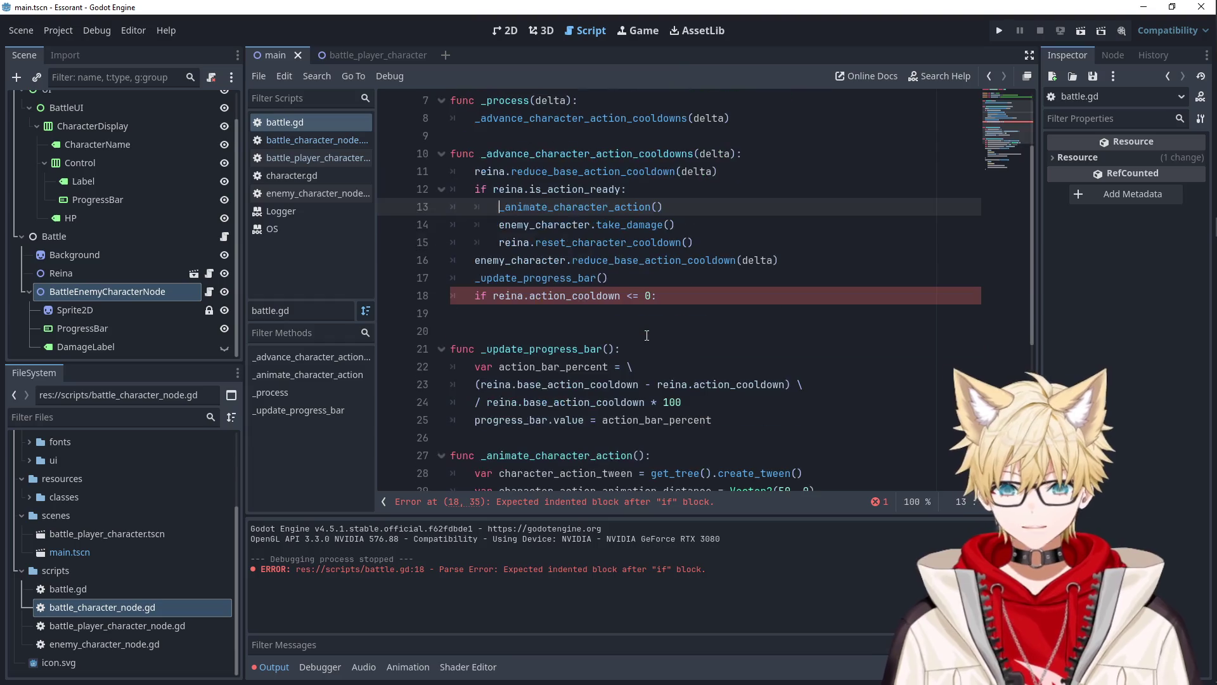
Delete the unfinished if statement on line 18 of battle.gd
scroll(575, 220, "up", 2)
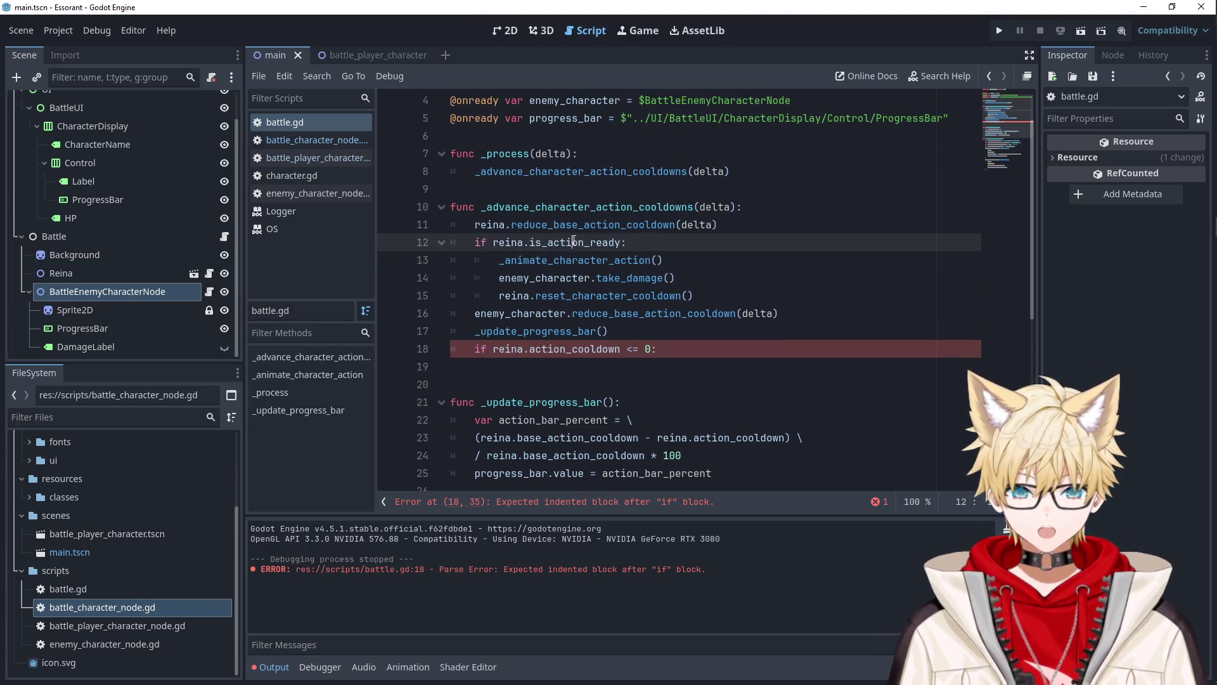
triple_click(634, 349)
key("BackSpace")
key("BackSpace")
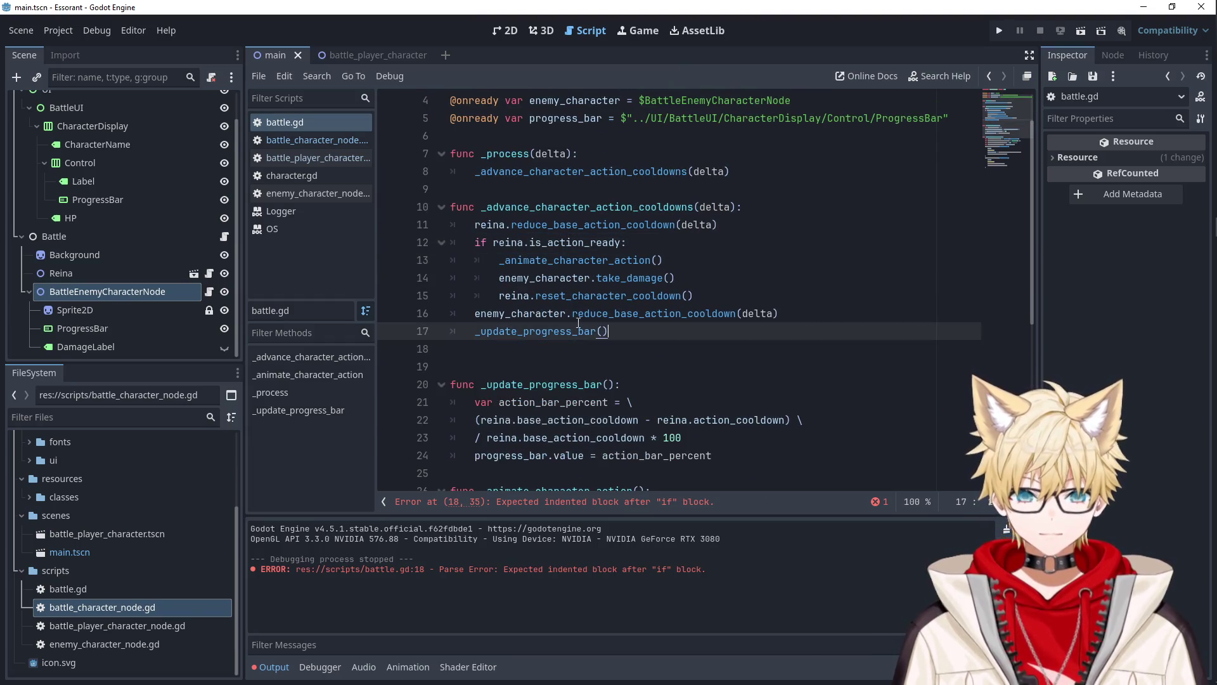
Review the animate, take_damage and cooldown-reset calls, save battle.gd, and run the project
double_click(609, 296)
double_click(574, 260)
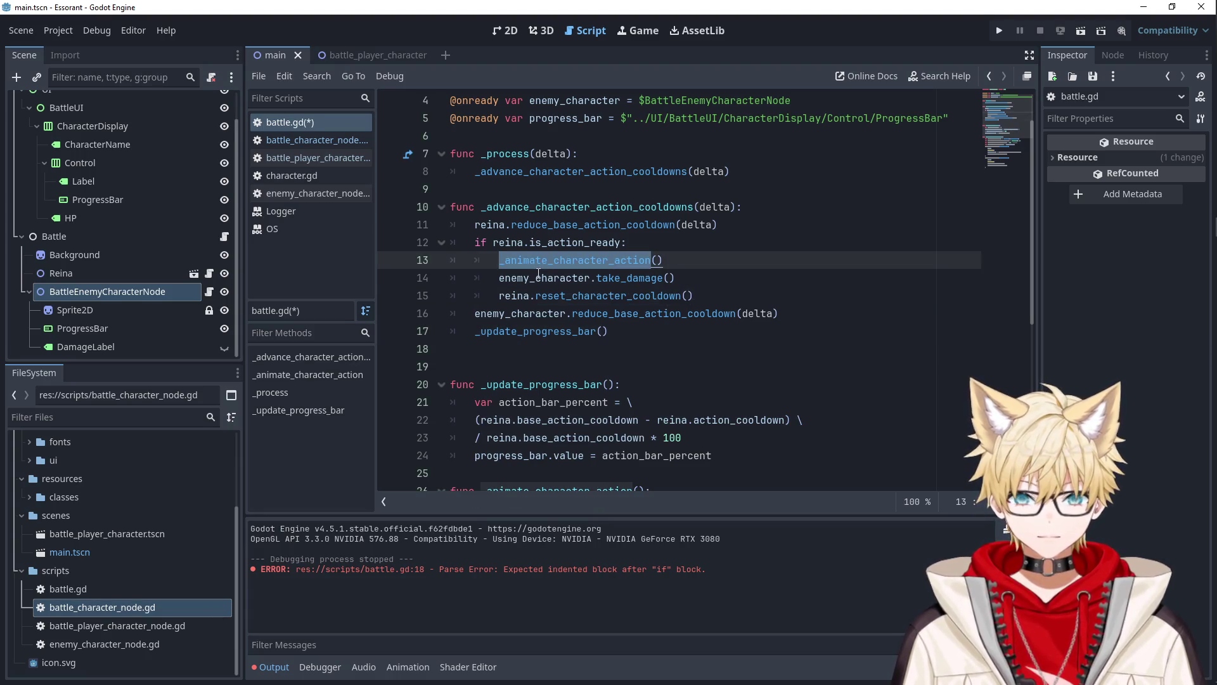
left_click(637, 278)
double_click(638, 277)
double_click(545, 278)
double_click(631, 277)
double_click(576, 296)
left_click(728, 278)
left_click(696, 296)
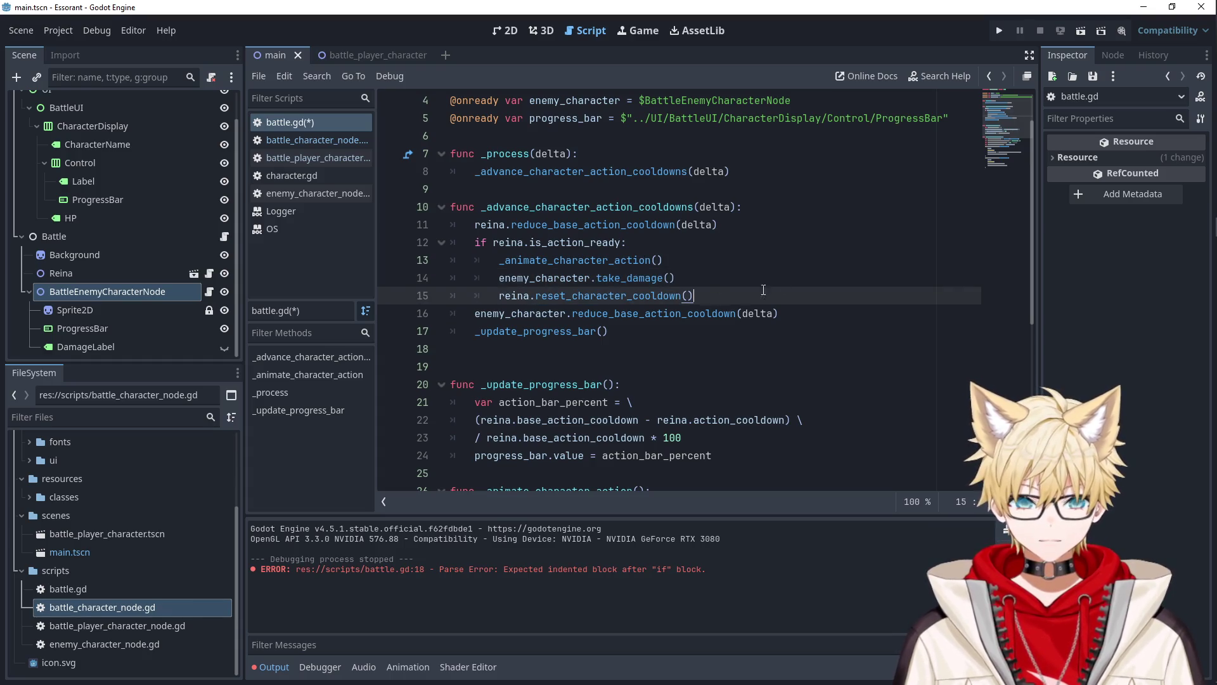
key("ctrl+s")
left_click(1000, 31)
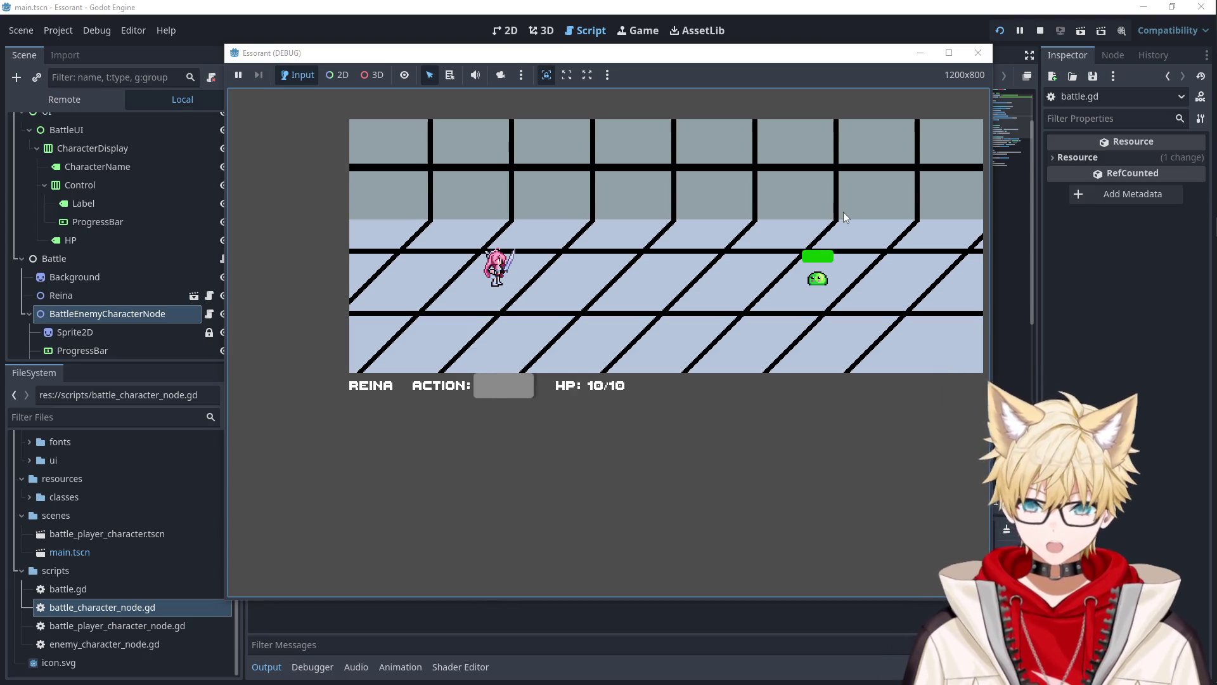
Close the Essorant (DEBUG) game window and return to lines 14–16 of battle.gd
left_click(982, 58)
left_click(714, 313)
left_click(729, 281)
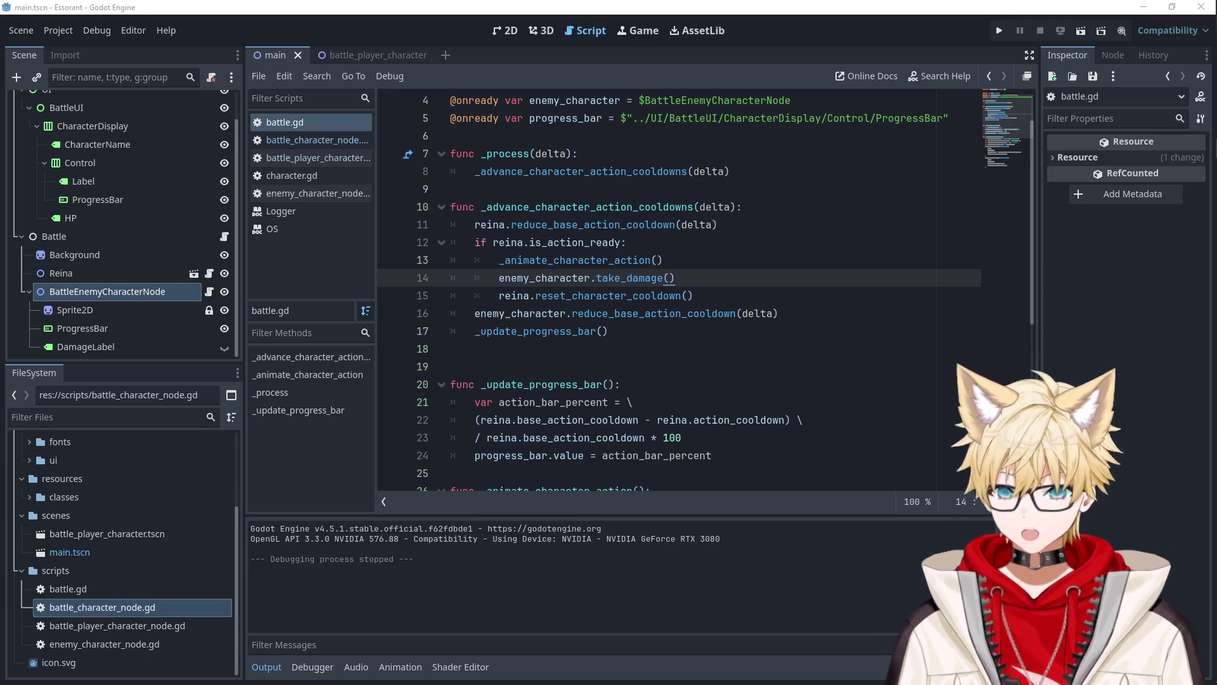
left_click(689, 296)
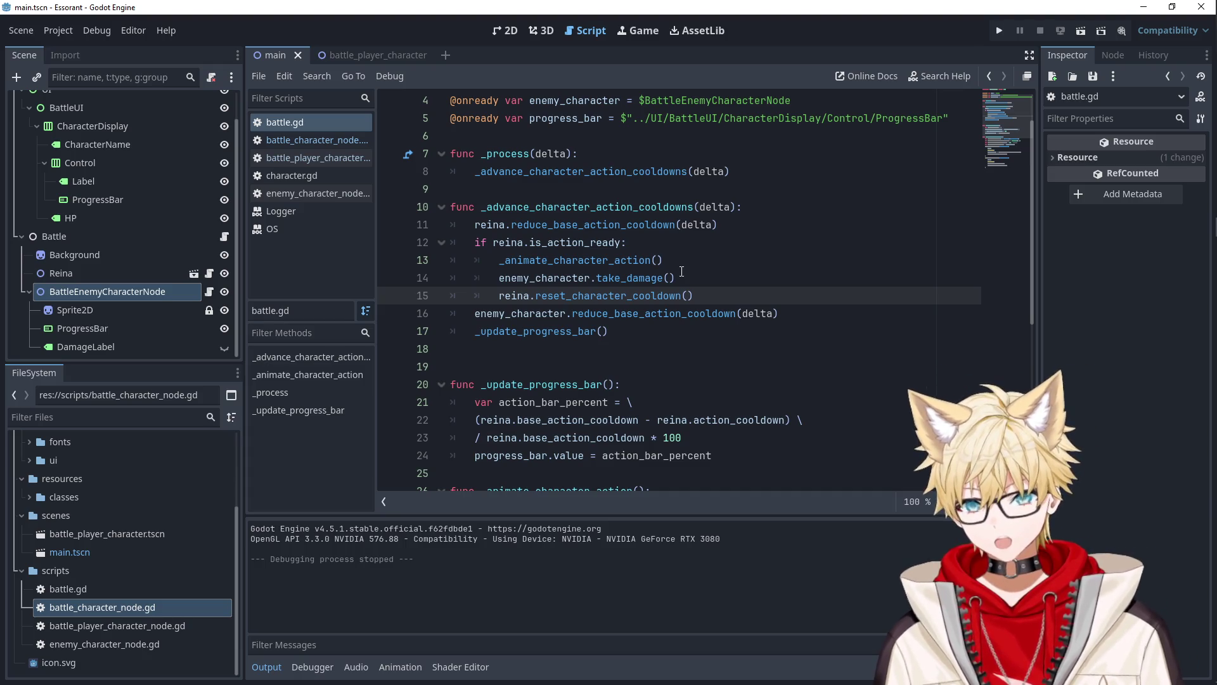
left_click(684, 267)
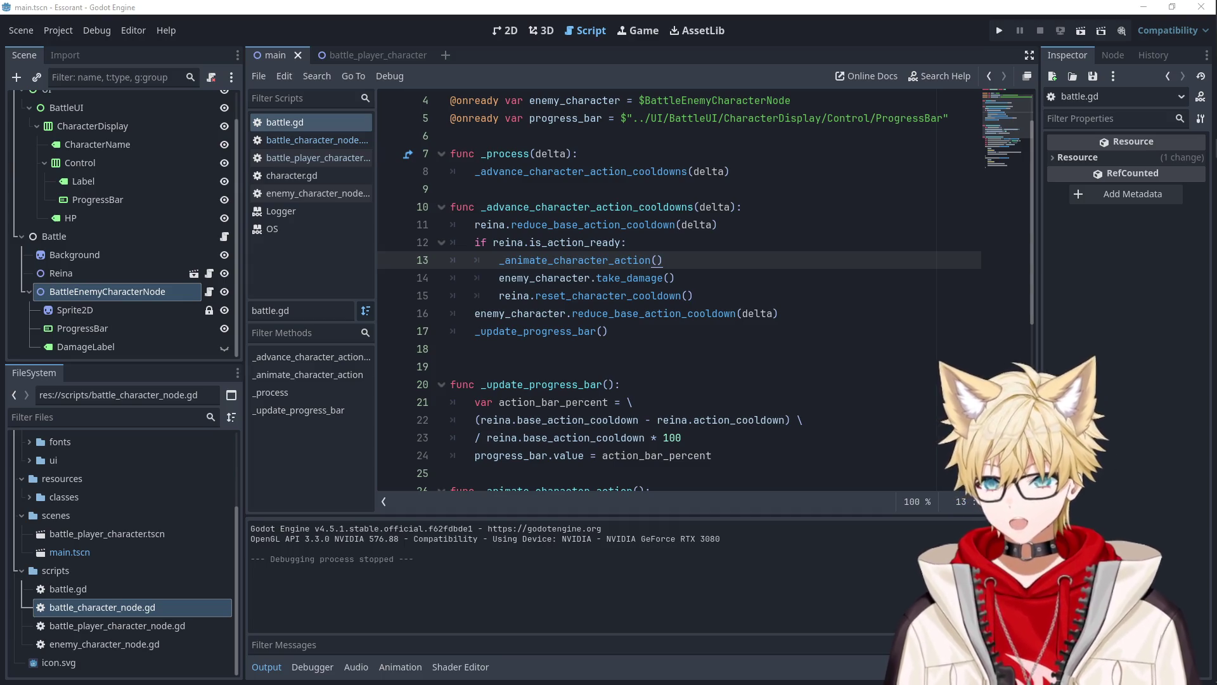
left_click(710, 398)
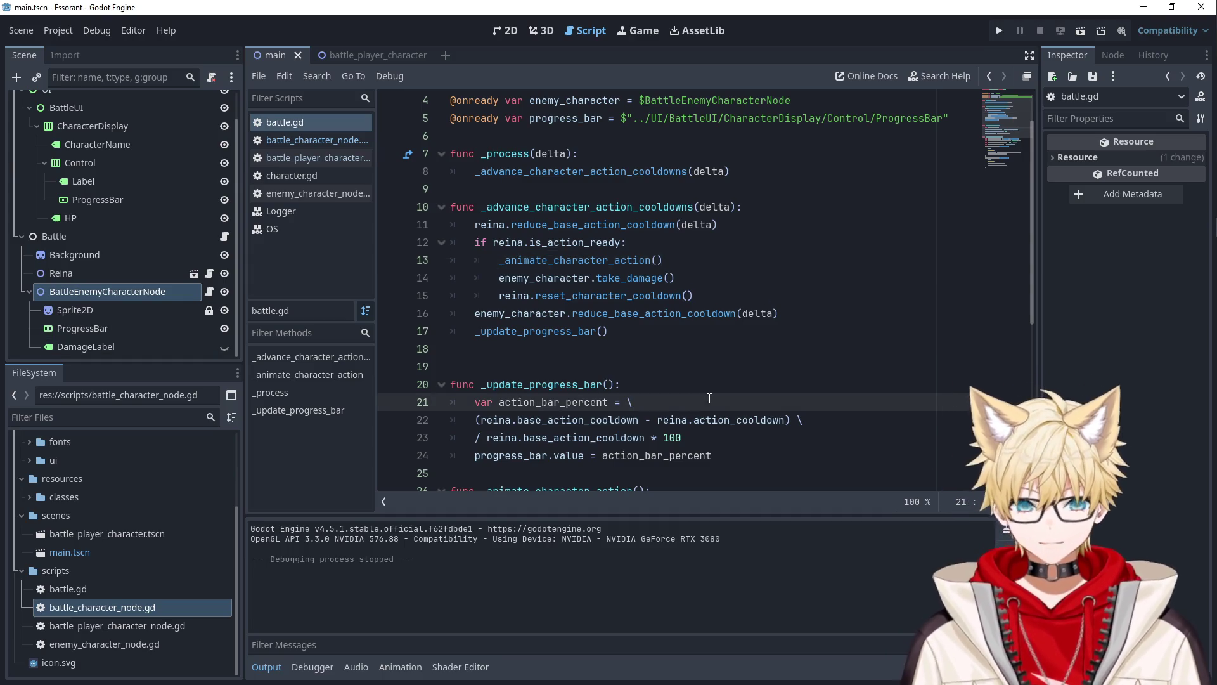
left_click(596, 331)
double_click(558, 313)
double_click(568, 296)
double_click(573, 260)
double_click(574, 242)
double_click(574, 260)
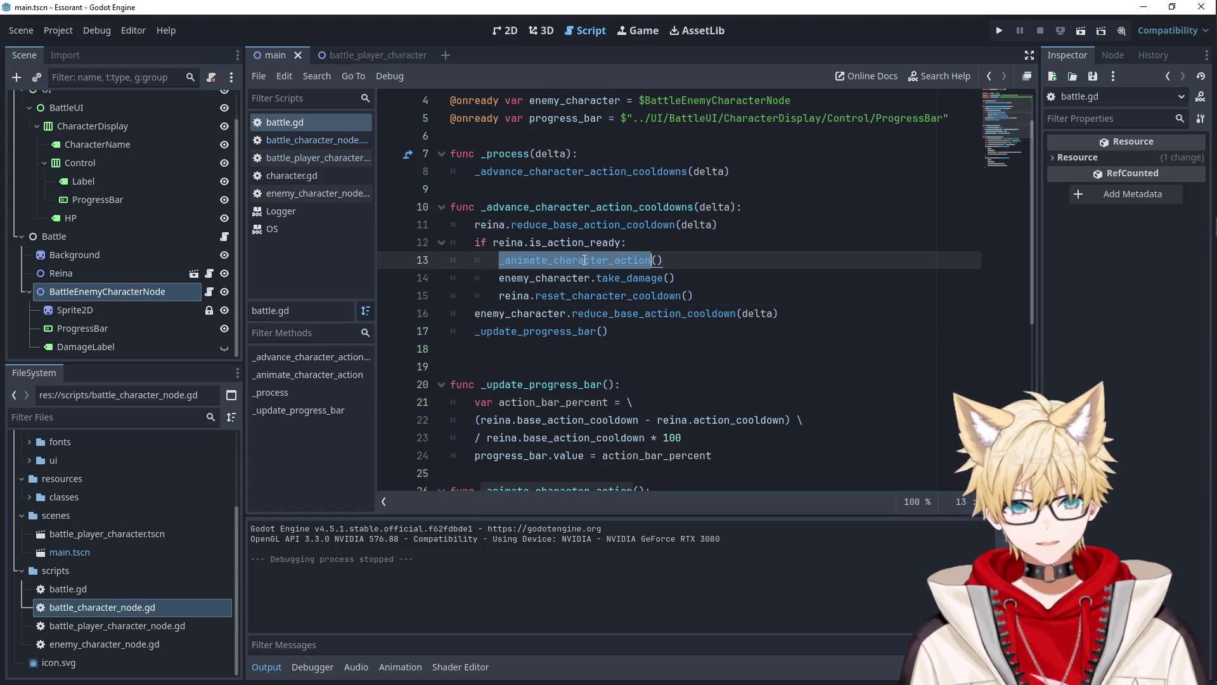
left_click(610, 278)
double_click(571, 296)
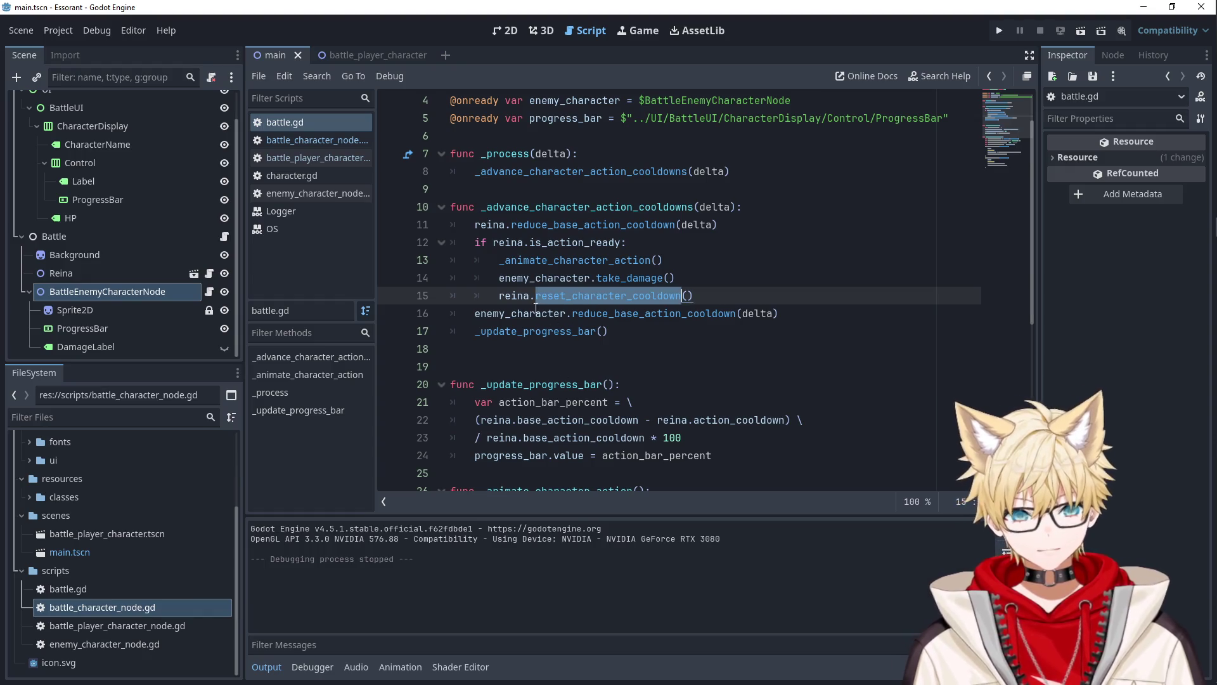
Add 'if enemy_character.is_action_ready:' after the enemy cooldown line 16
left_click(653, 313)
double_click(653, 314)
double_click(519, 313)
left_click(609, 331)
left_click(848, 312)
key("Return")
type("if ene")
key("Return")
type(".is_a")
key("Return")
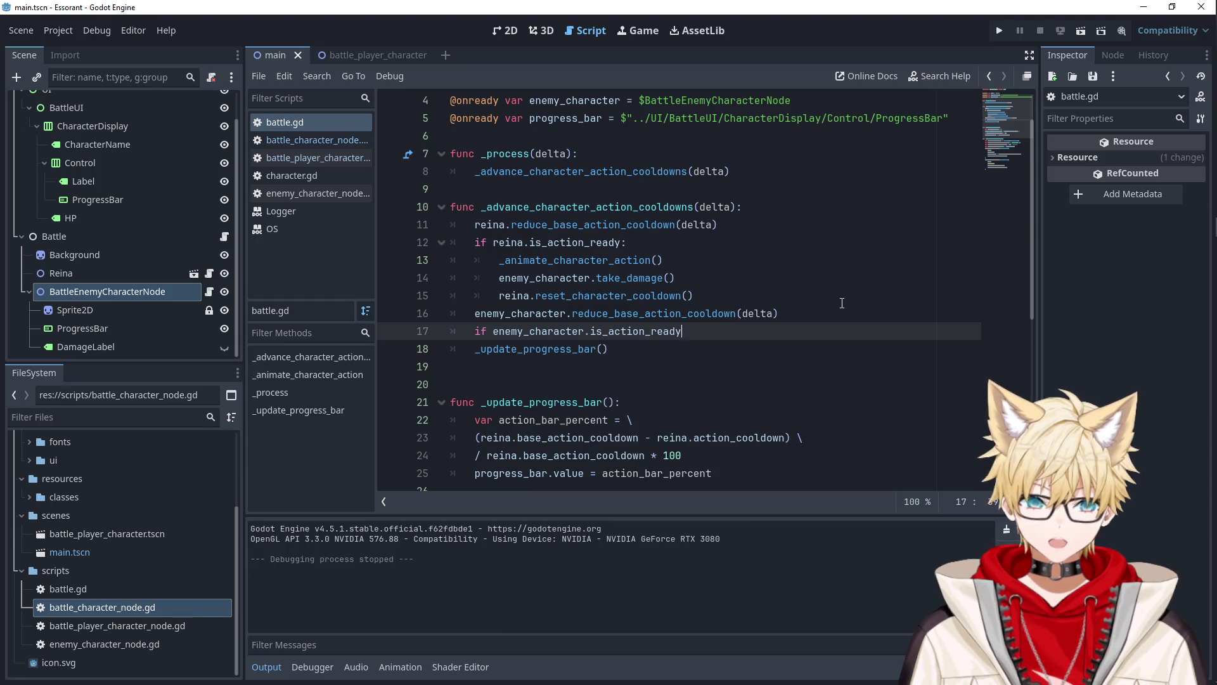
type(":")
key("Return")
Start the if block's body, erase it, and select the _animate_character_action call on line 13
type("_a")
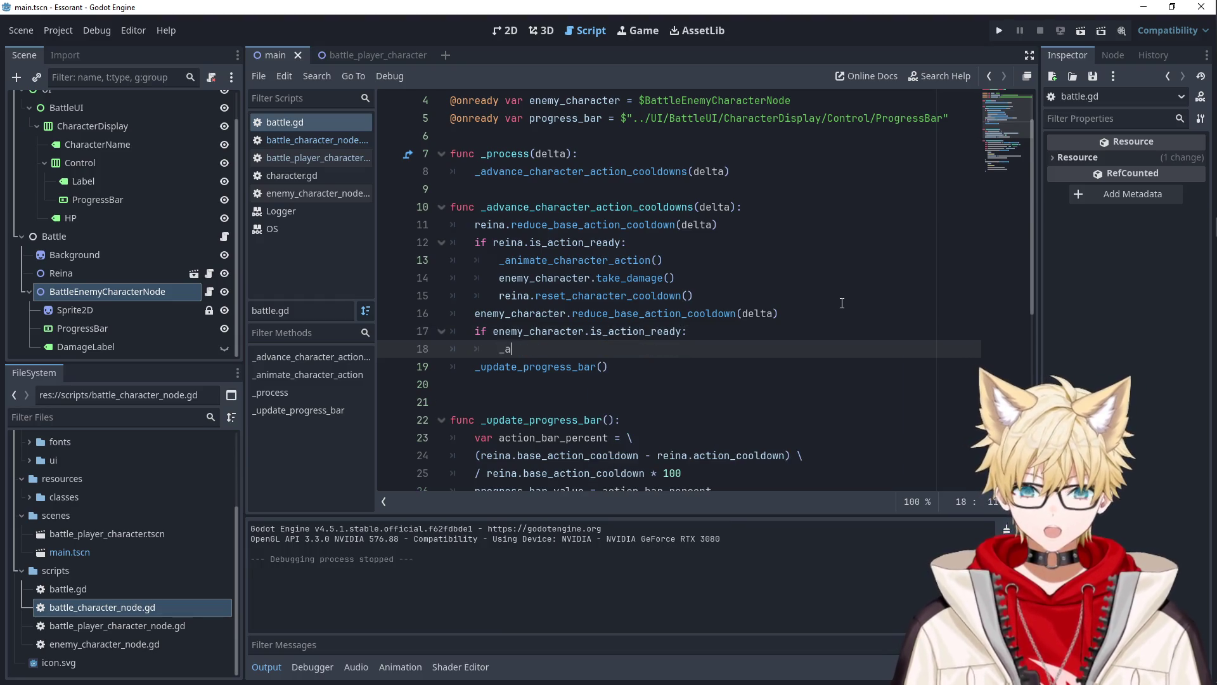
key("BackSpace")
key("BackSpace")
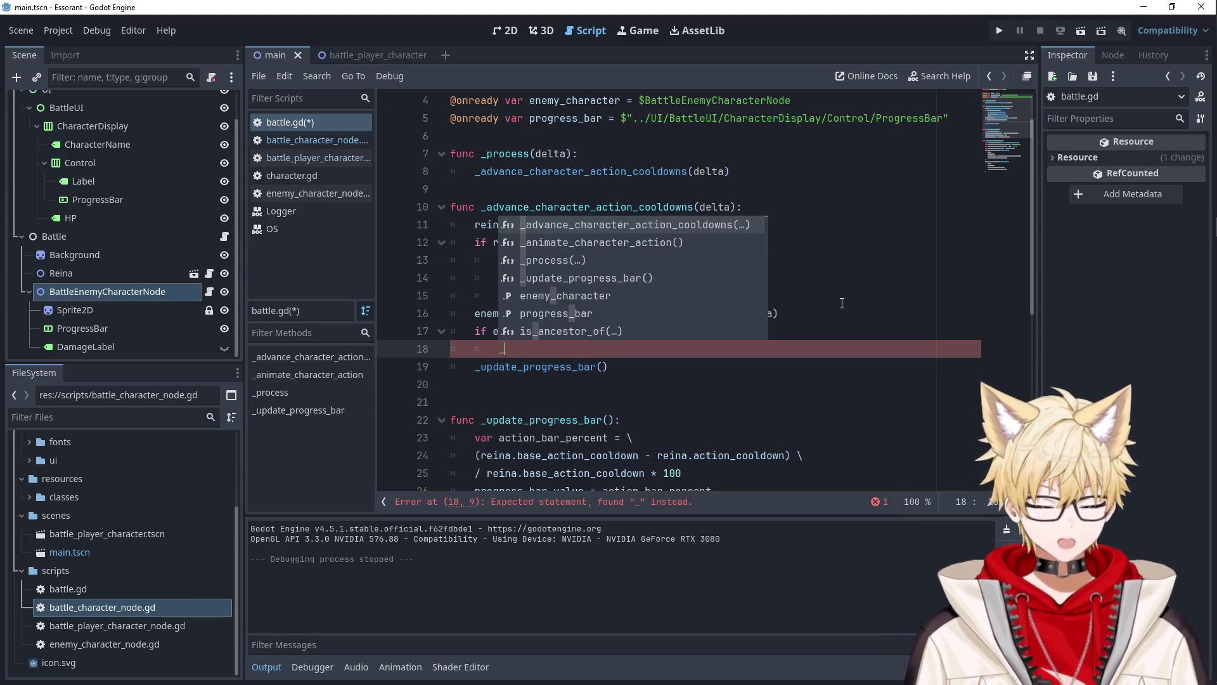
type("ani")
key("BackSpace")
key("BackSpace")
key("BackSpace")
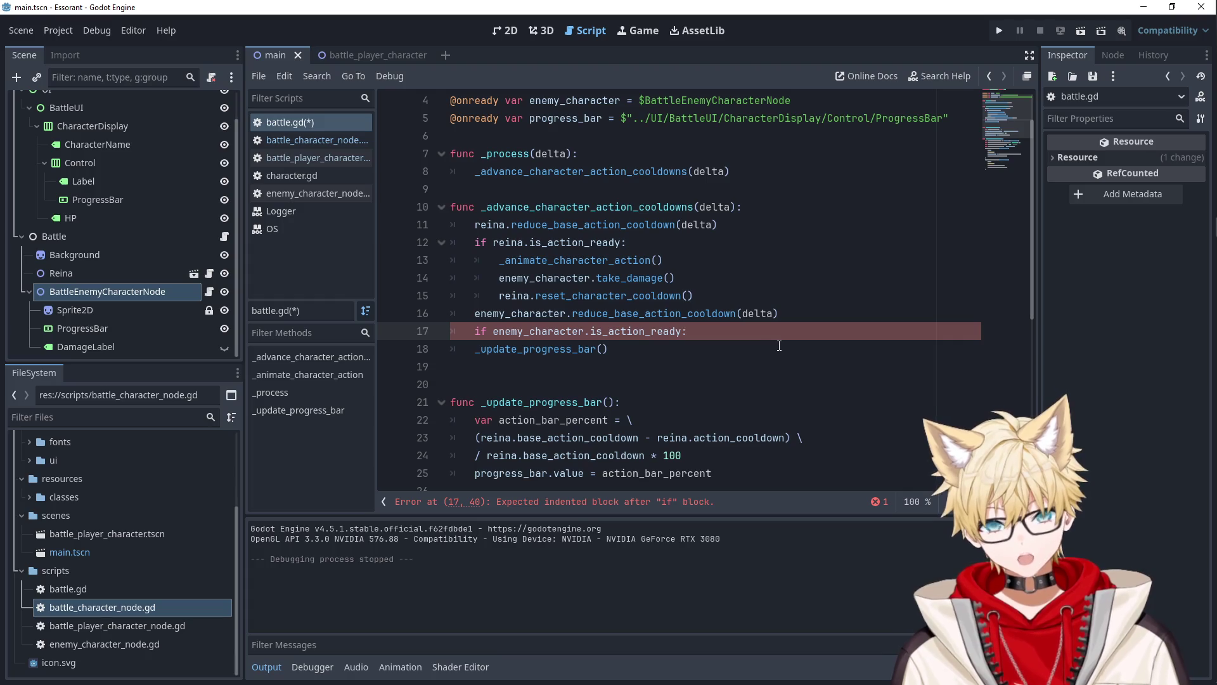
double_click(597, 261)
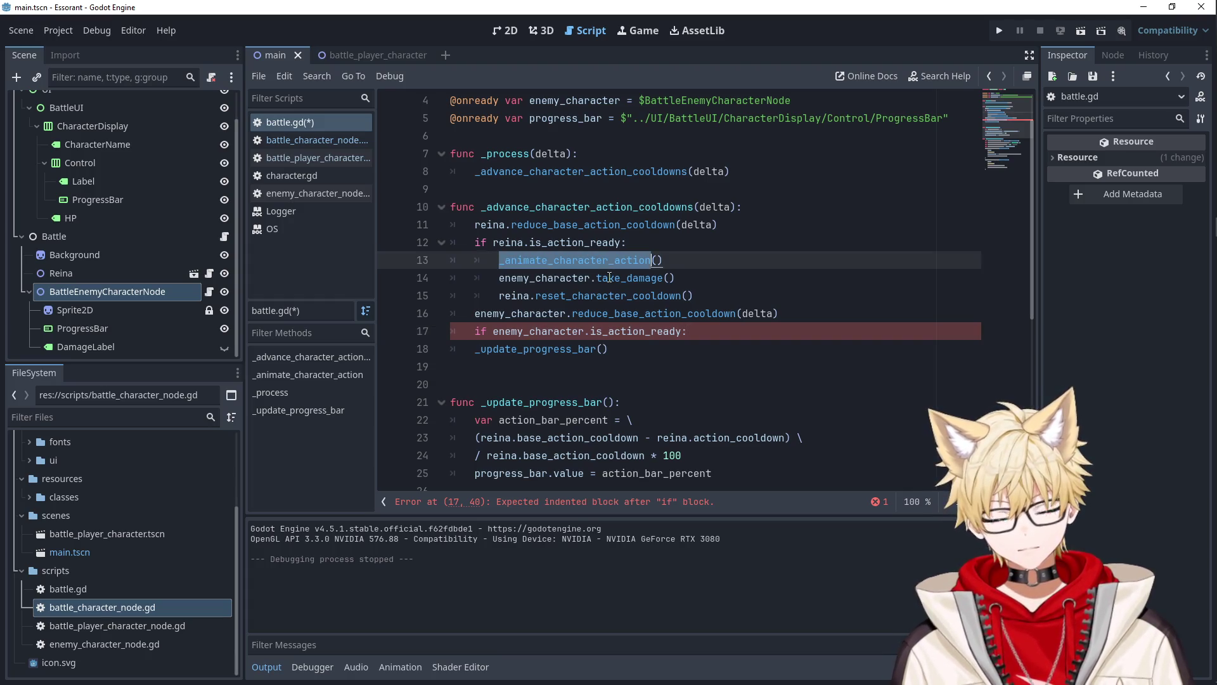
scroll(589, 314, "down", 6)
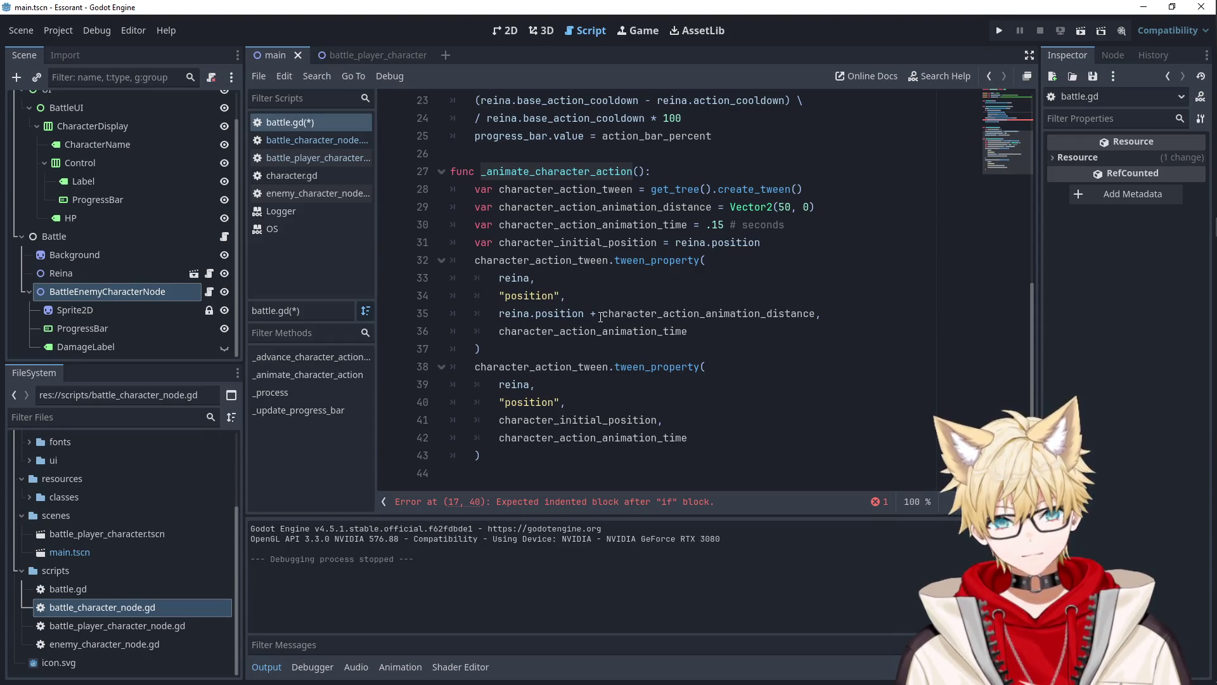
scroll(766, 423, "up", 2)
scroll(506, 339, "up", 5)
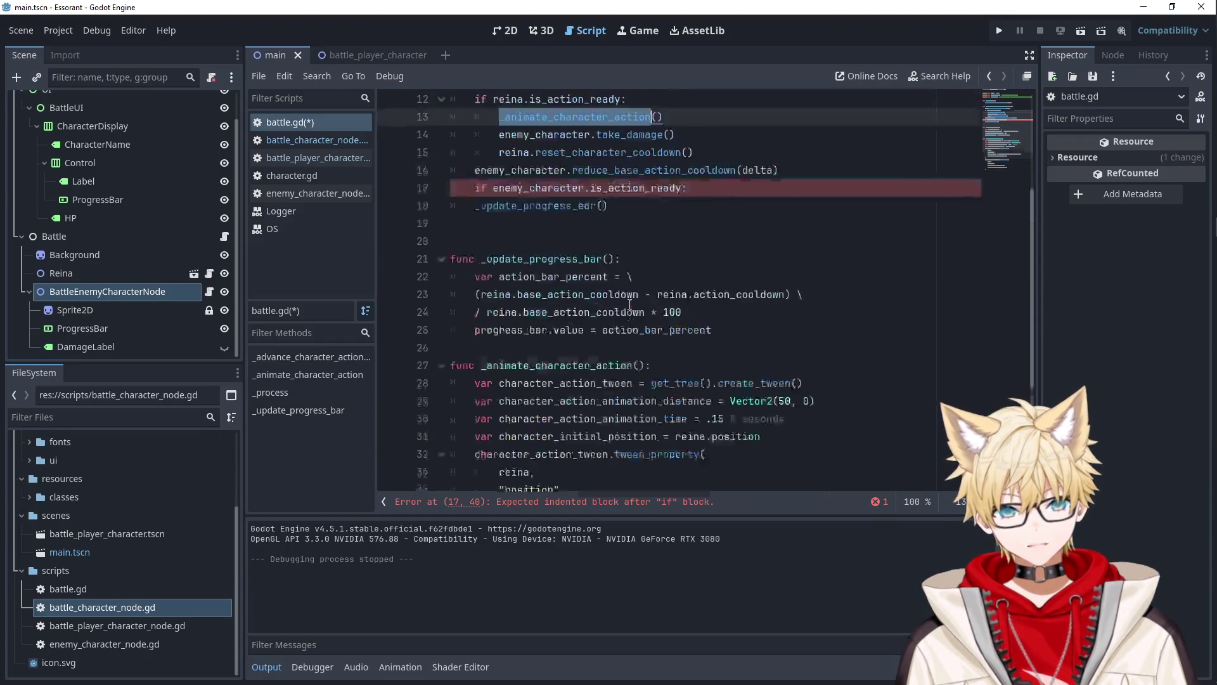
scroll(587, 228, "down", 7)
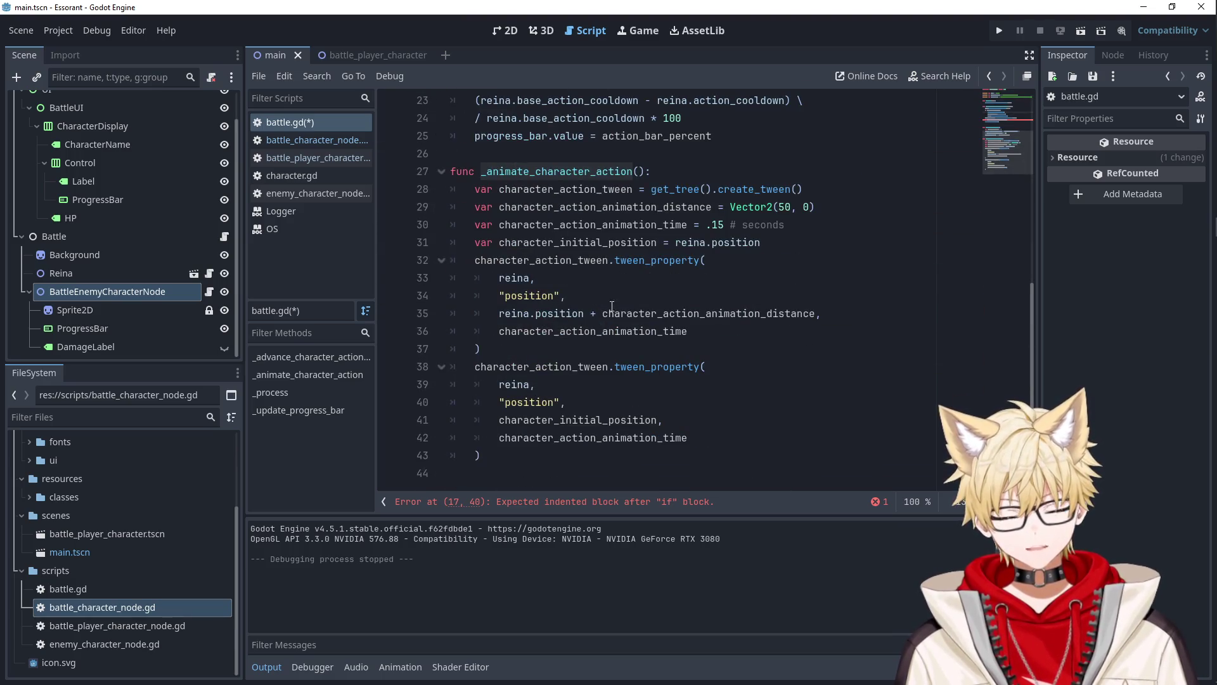
left_click(769, 208)
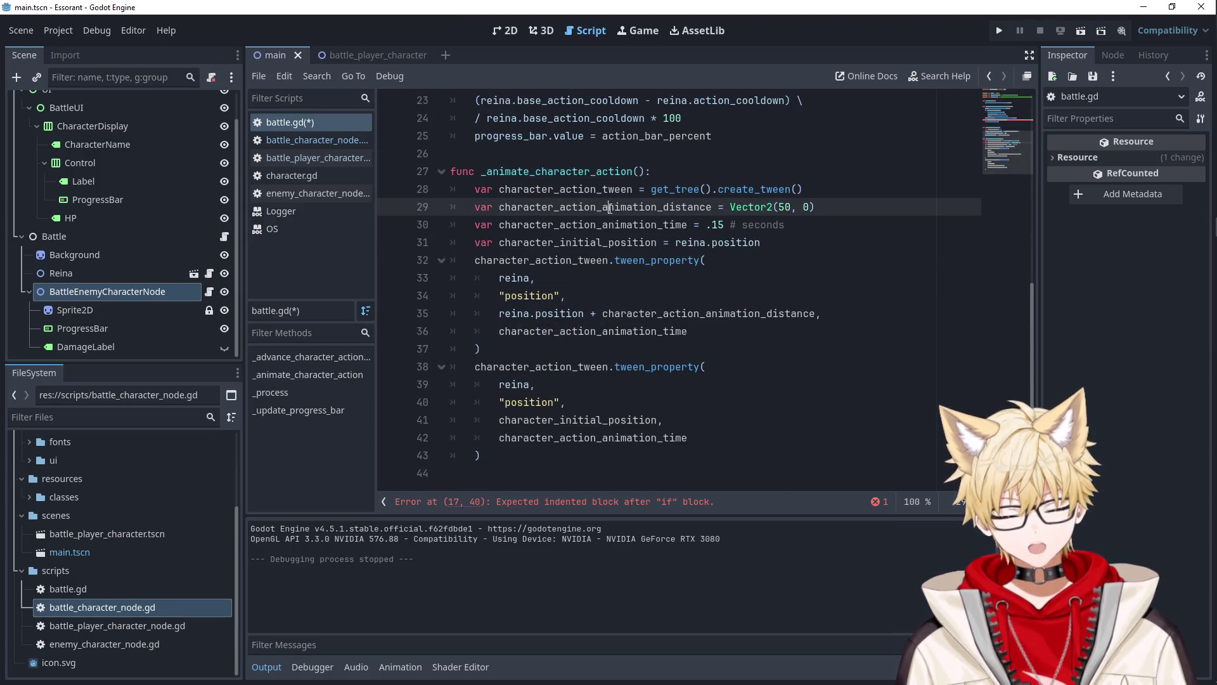
double_click(552, 211)
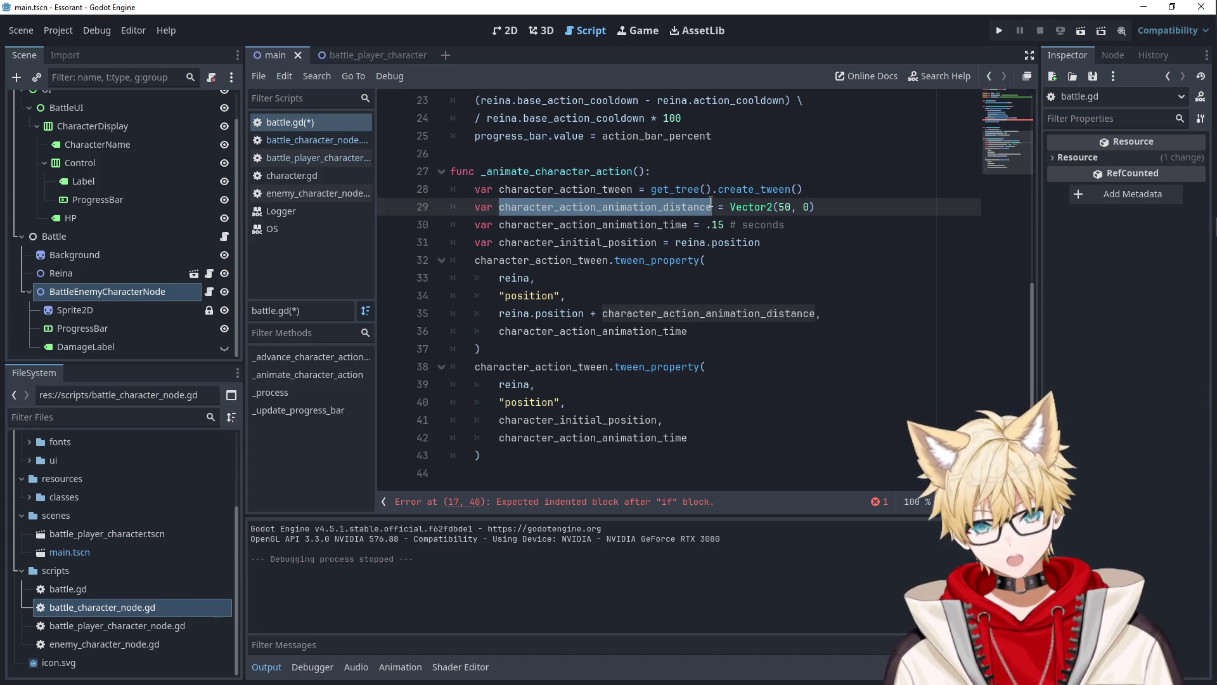
mouse_move(533, 474)
left_mouse_down()
mouse_move(476, 242)
mouse_move(482, 437)
left_mouse_up()
scroll(538, 287, "up", 5)
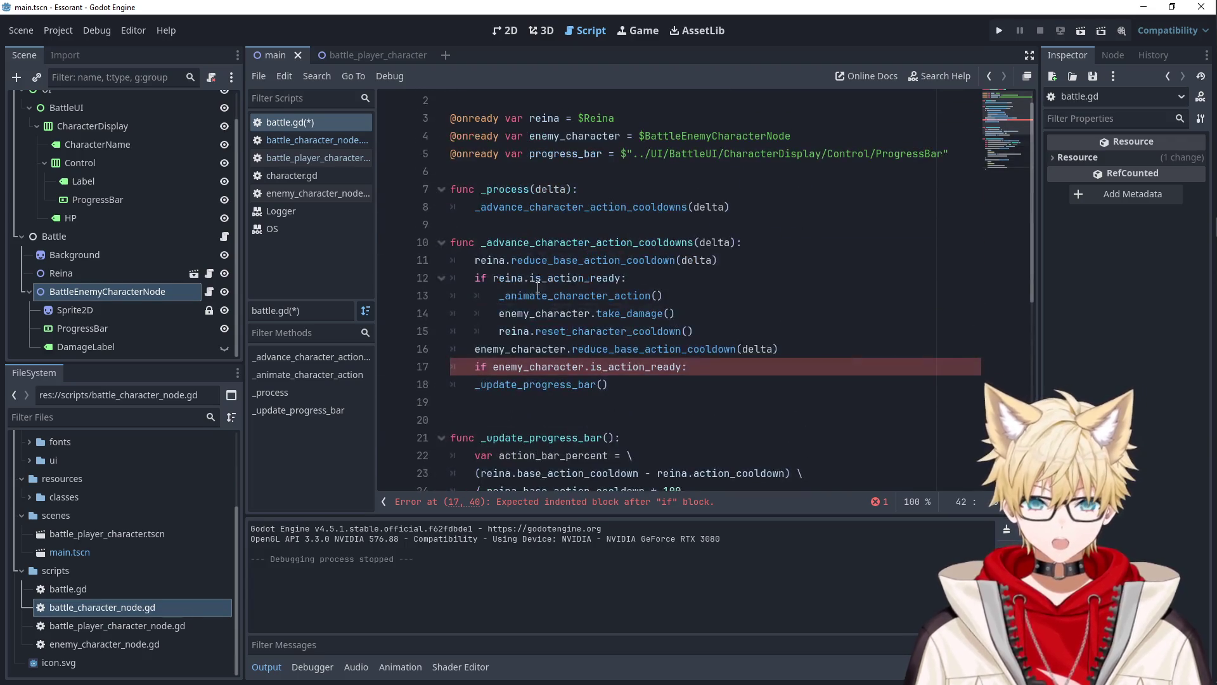
left_click(501, 297)
Replace line 13's leading underscore with 'reina.' so it calls reina's animate function
key("Delete")
type("reina.")
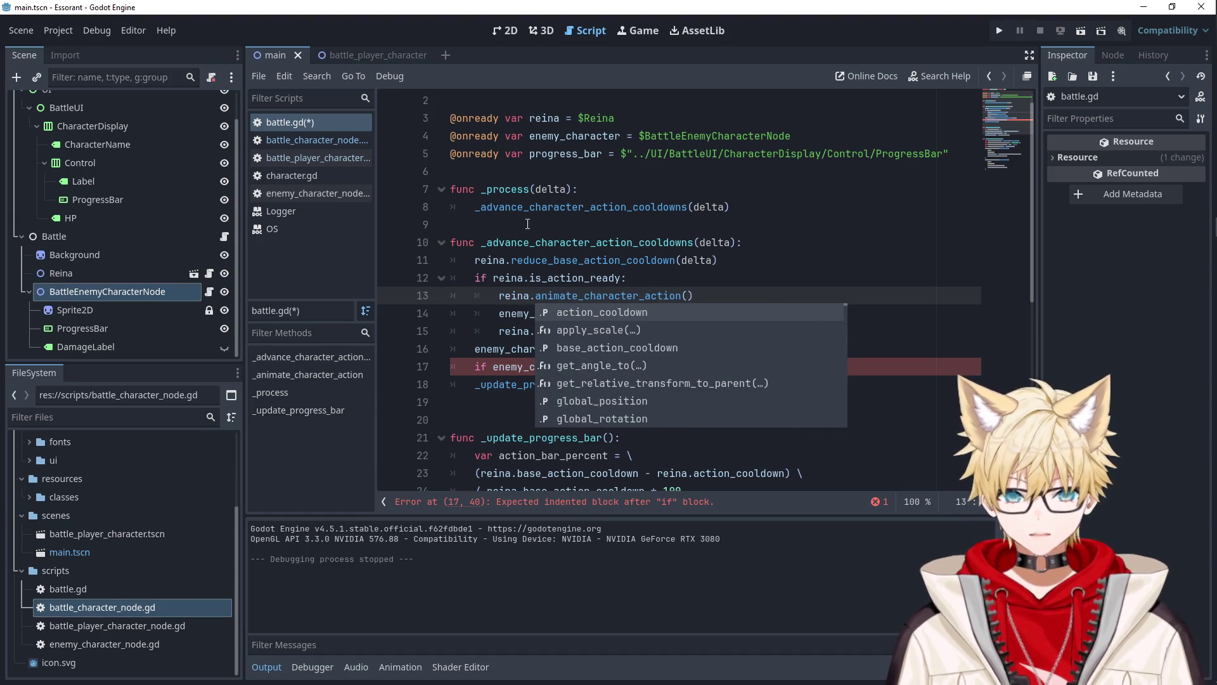
left_click(508, 224)
Indent line 18 under the enemy check and try an enemy_character prefix, then undo it
left_click(476, 385)
key("Tab")
type("enem")
key("Tab")
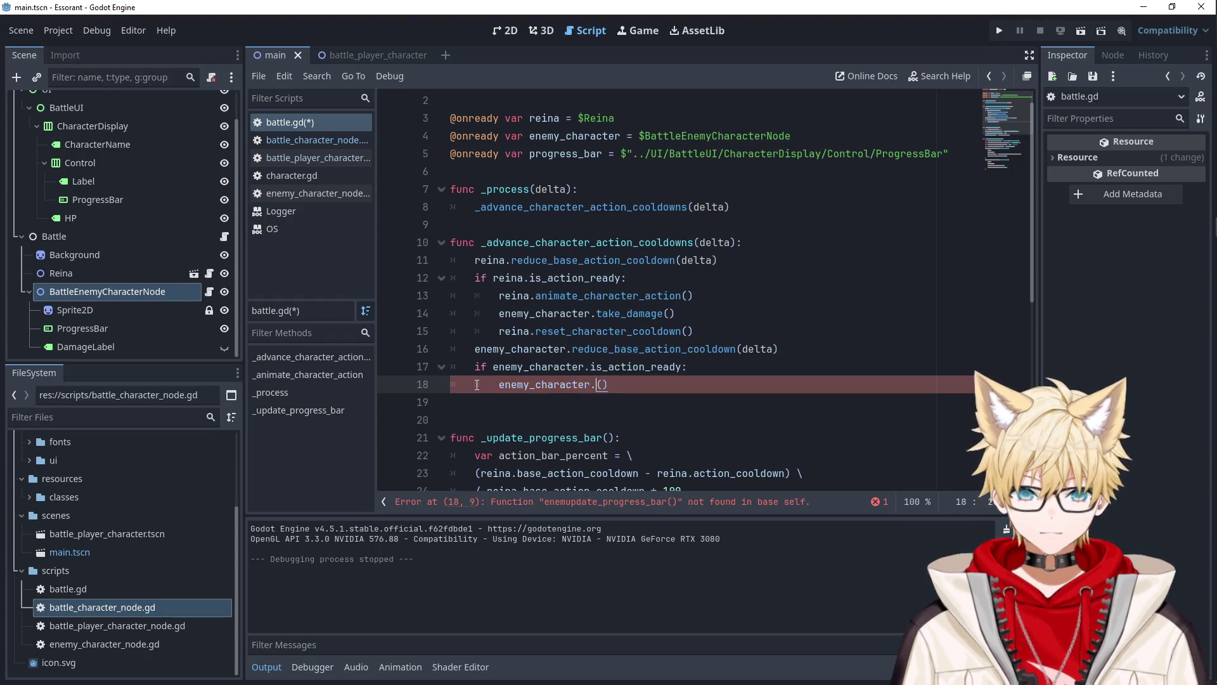
type(".")
key("ctrl+z")
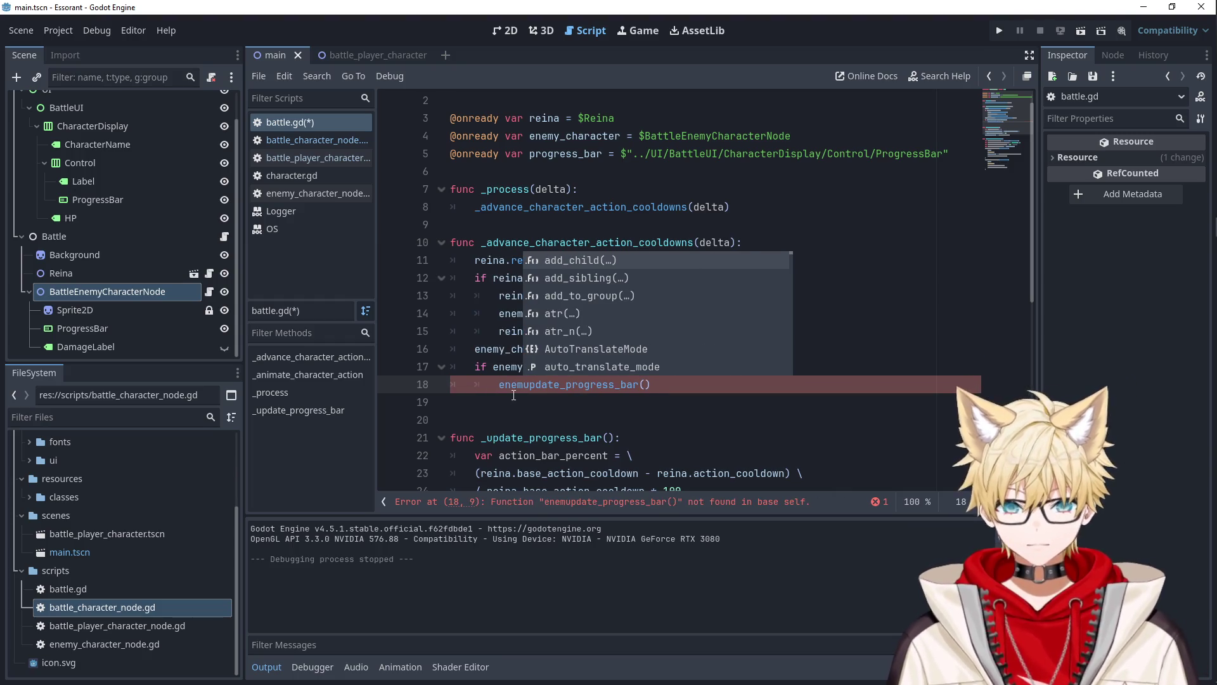
type("y")
key("Return")
type(".")
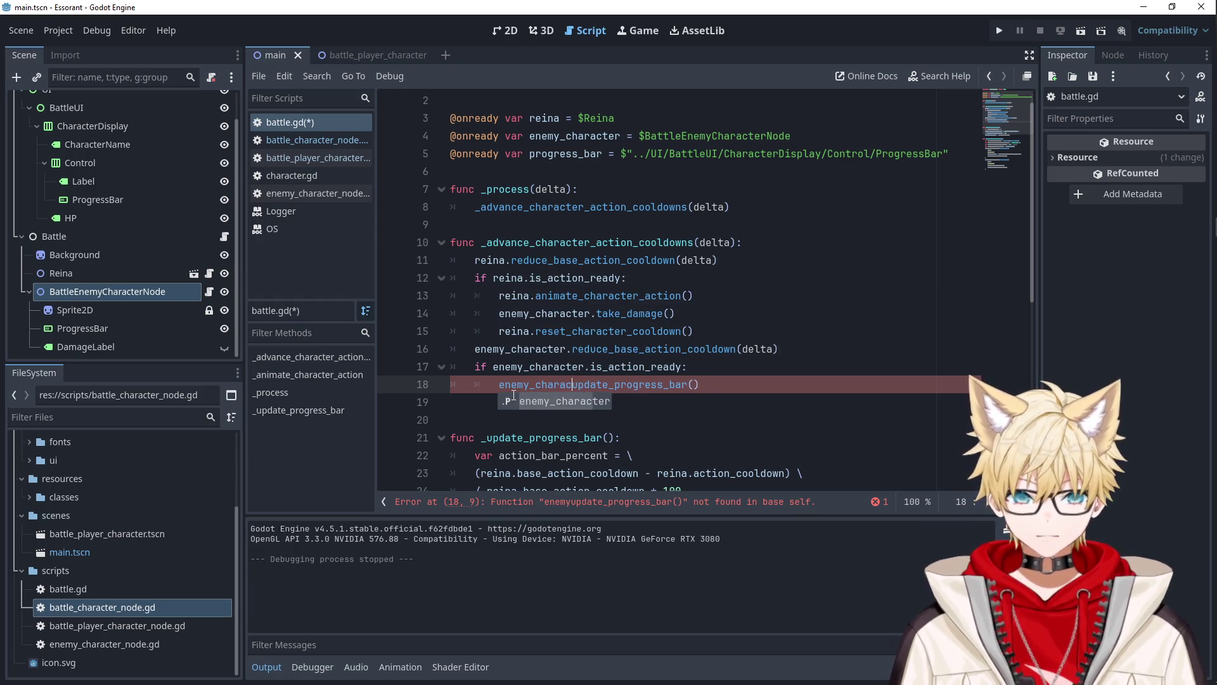
key("Escape")
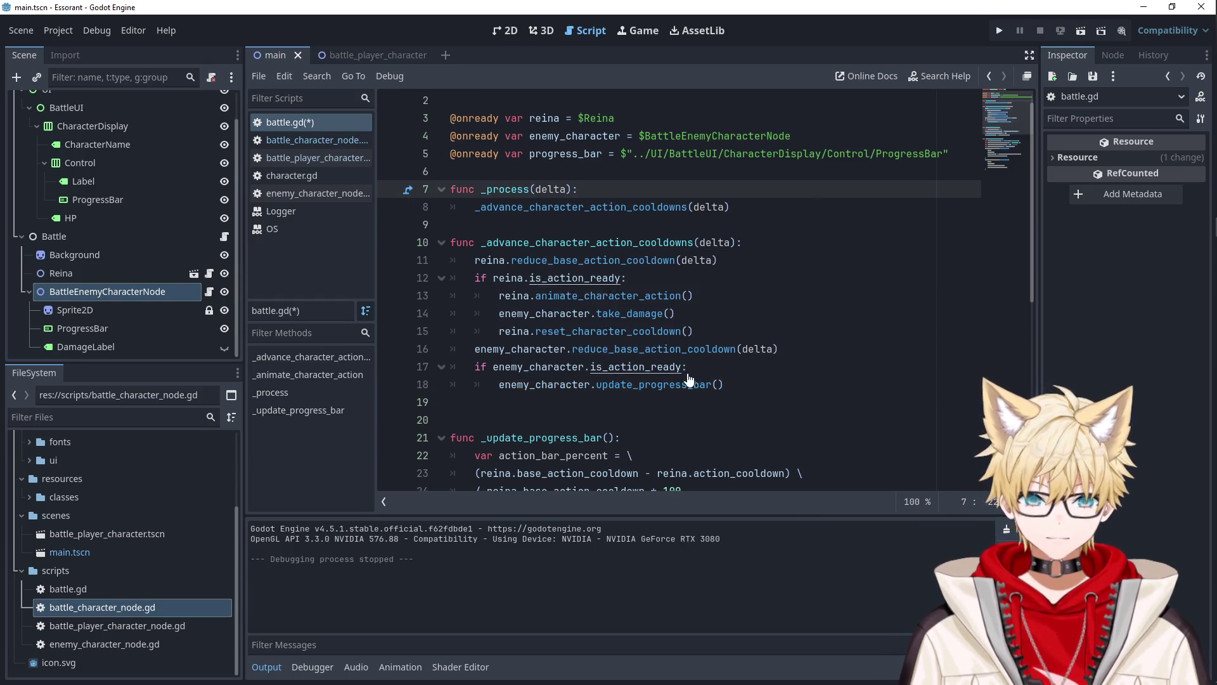
key("ctrl+z")
key("ctrl+z")
key("ctrl+z")
key("ctrl+z")
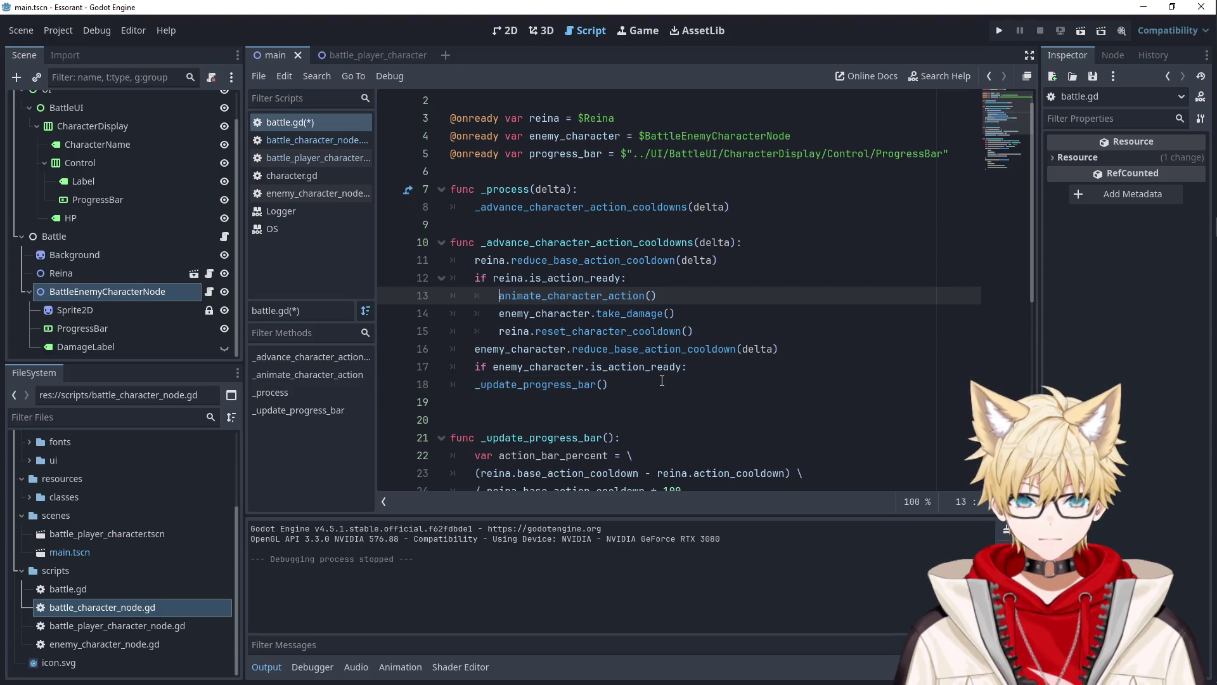
key("ctrl+y")
Write enemy_character.animate_character_action() as the enemy check's body on line 18
type("_an")
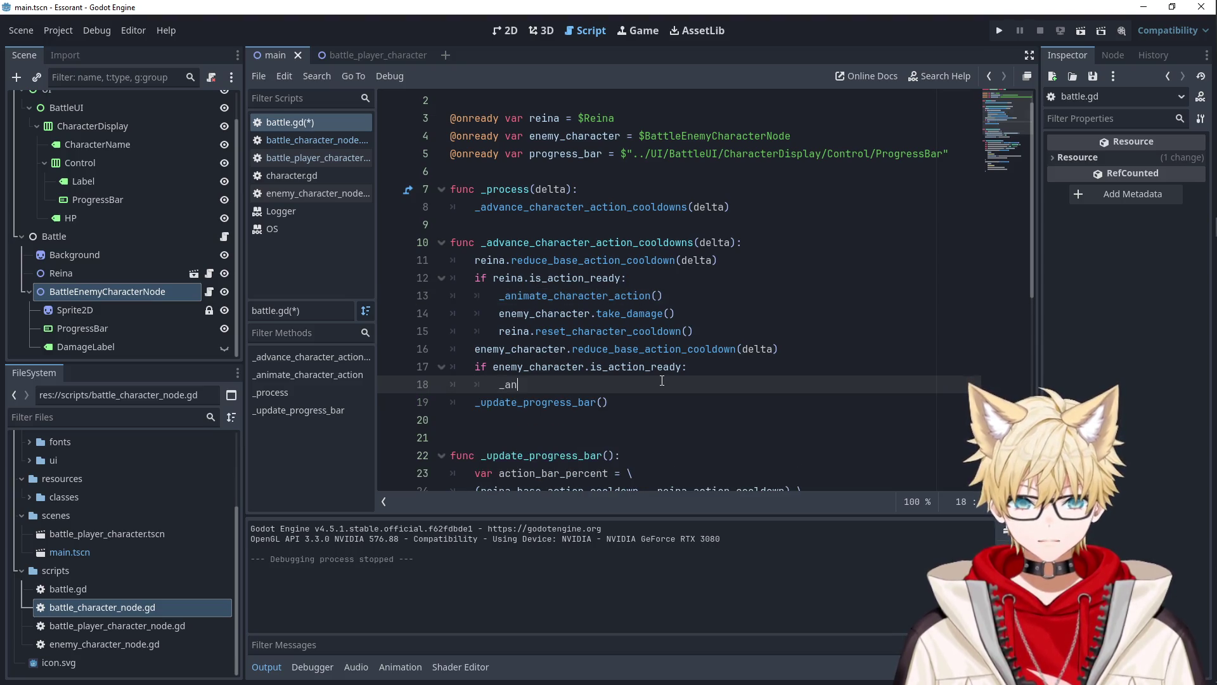
key("BackSpace")
key("BackSpace")
key("BackSpace")
type("enemy")
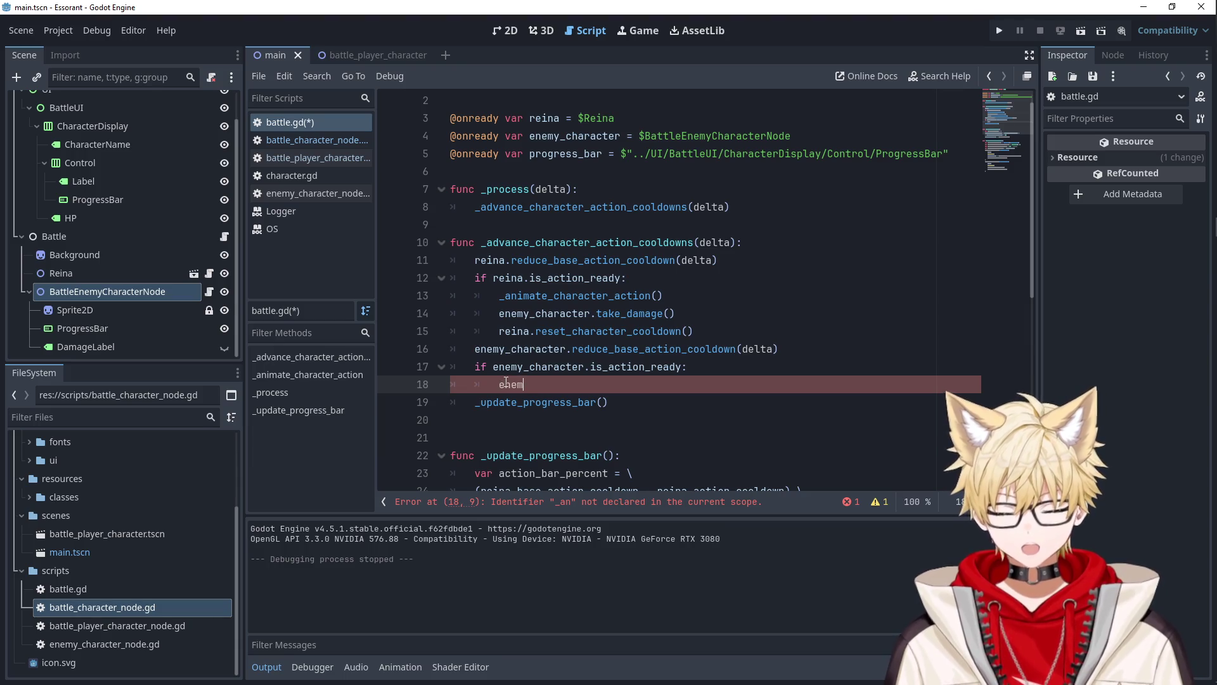
key("Return")
type(".animate_")
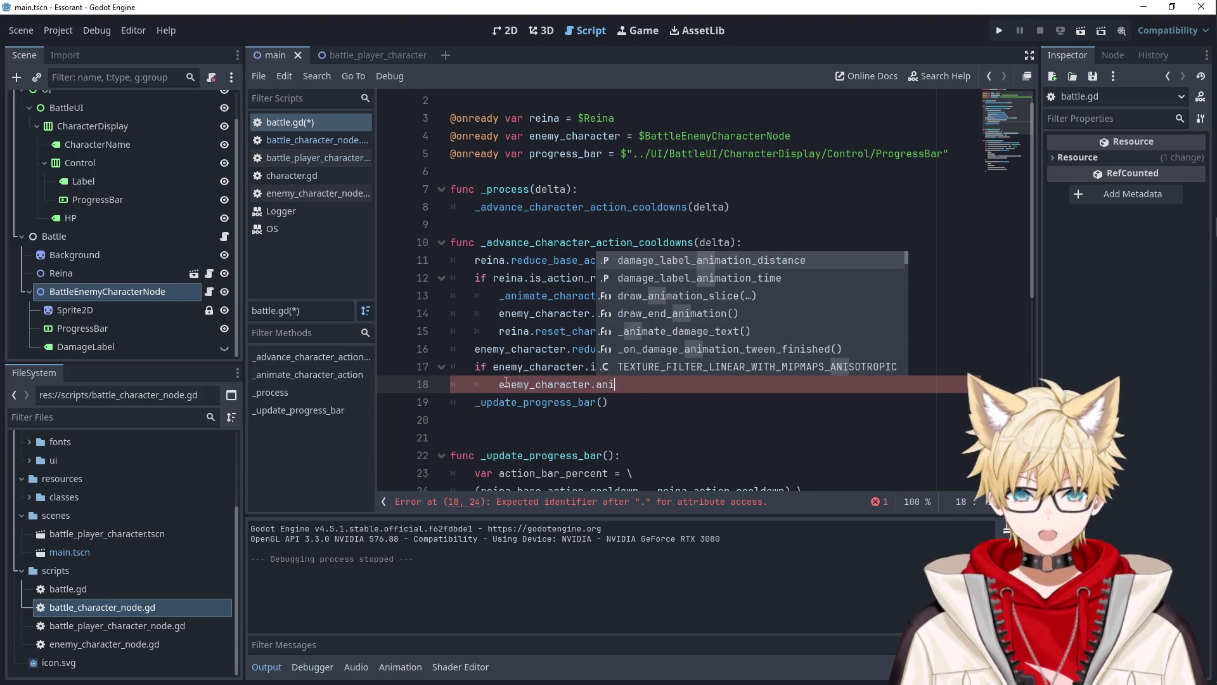
type("character_action")
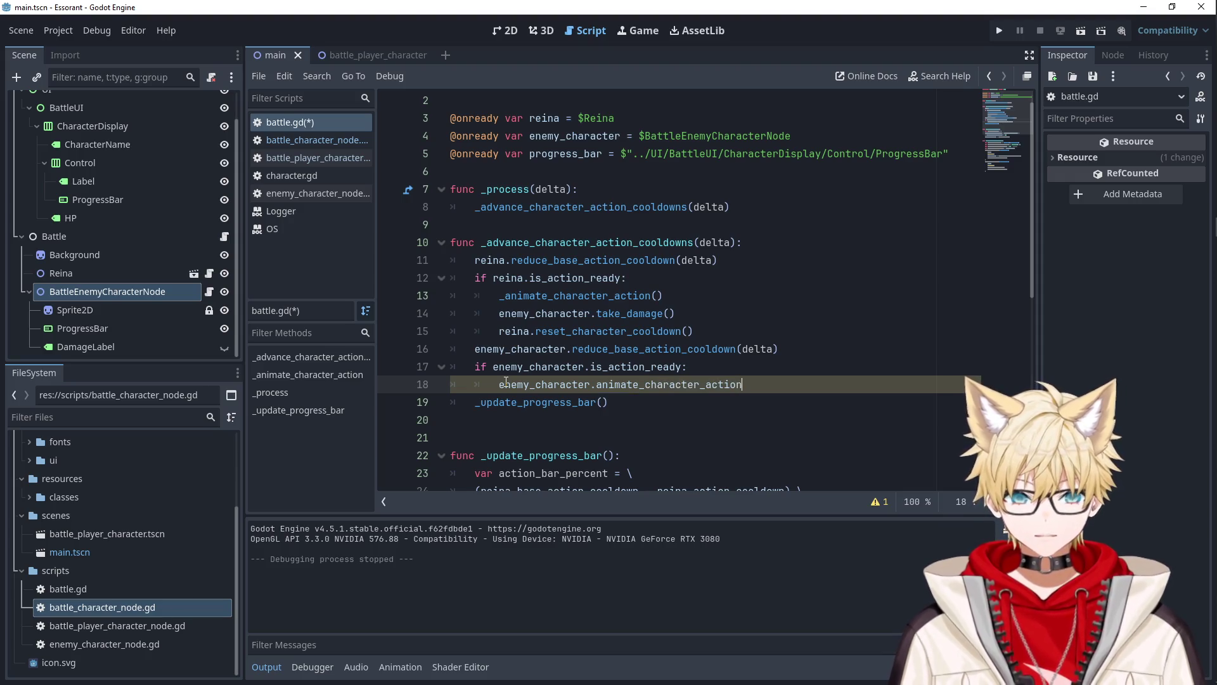
type("()")
Add the reina. prefix to line 13's animate_character_action call and highlight its uses
left_click(506, 296)
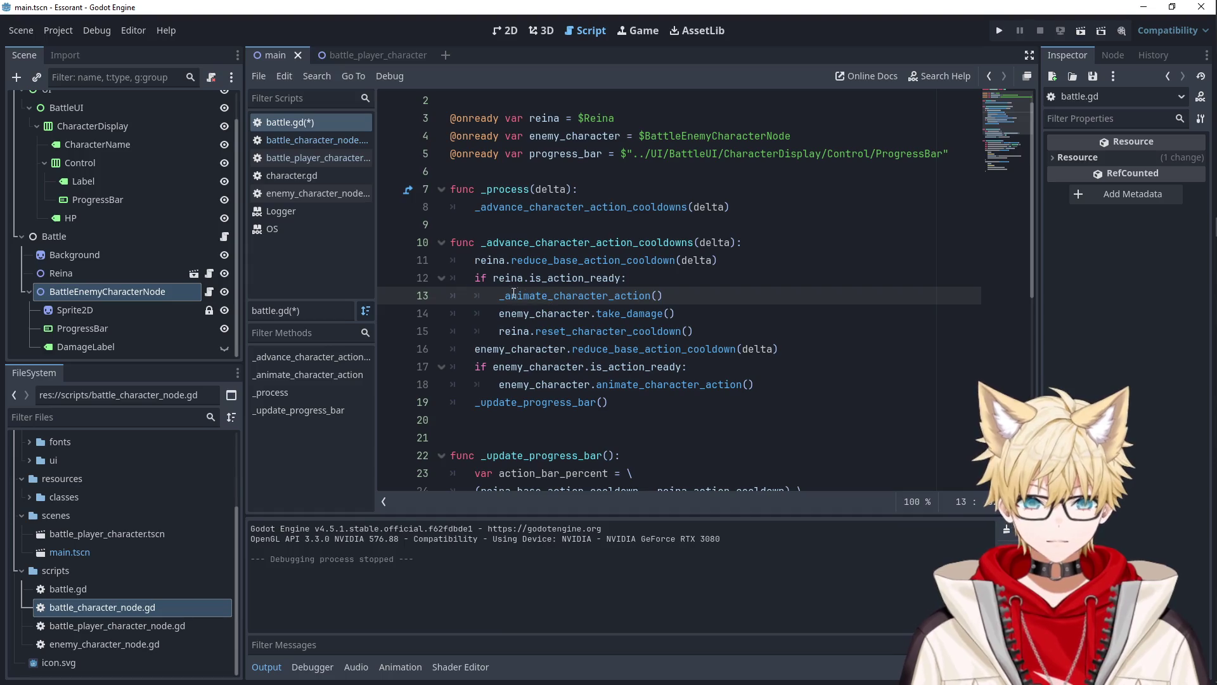
type("reina.")
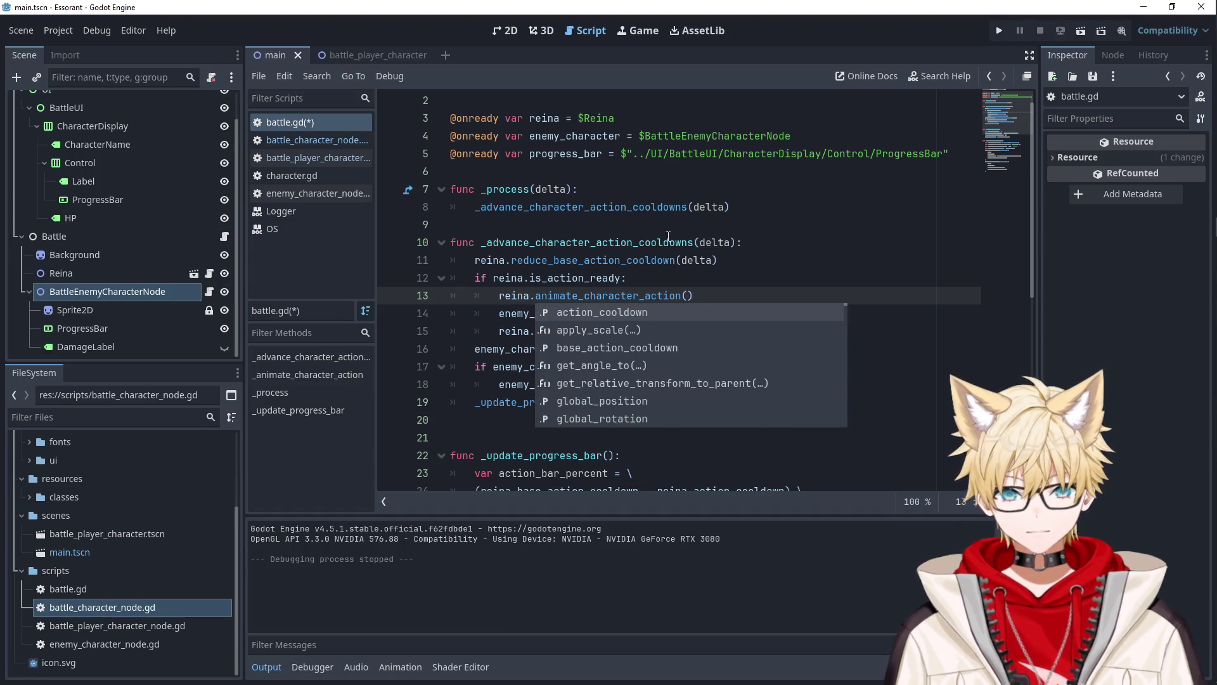
left_click(670, 242)
double_click(603, 303)
Cut the _animate_character_action function and its leftover blank lines out of battle.gd
scroll(619, 330, "down", 7)
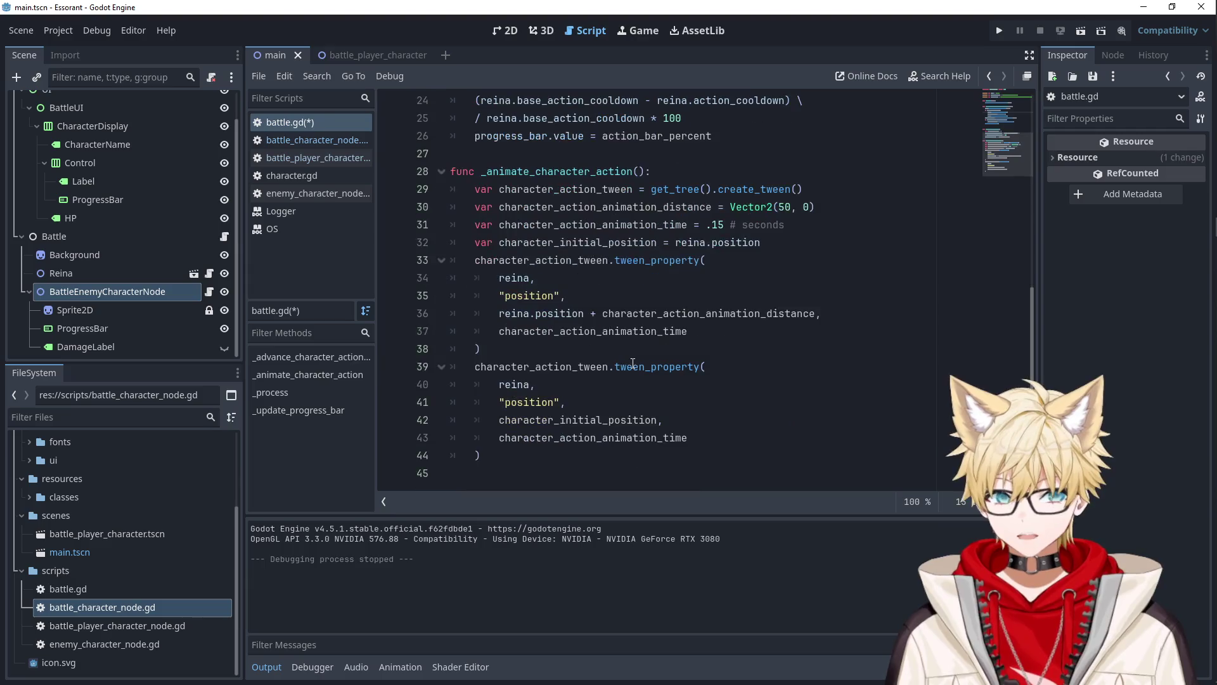
mouse_move(515, 477)
left_mouse_down()
mouse_move(472, 367)
mouse_move(447, 171)
left_mouse_up()
key("ctrl+c")
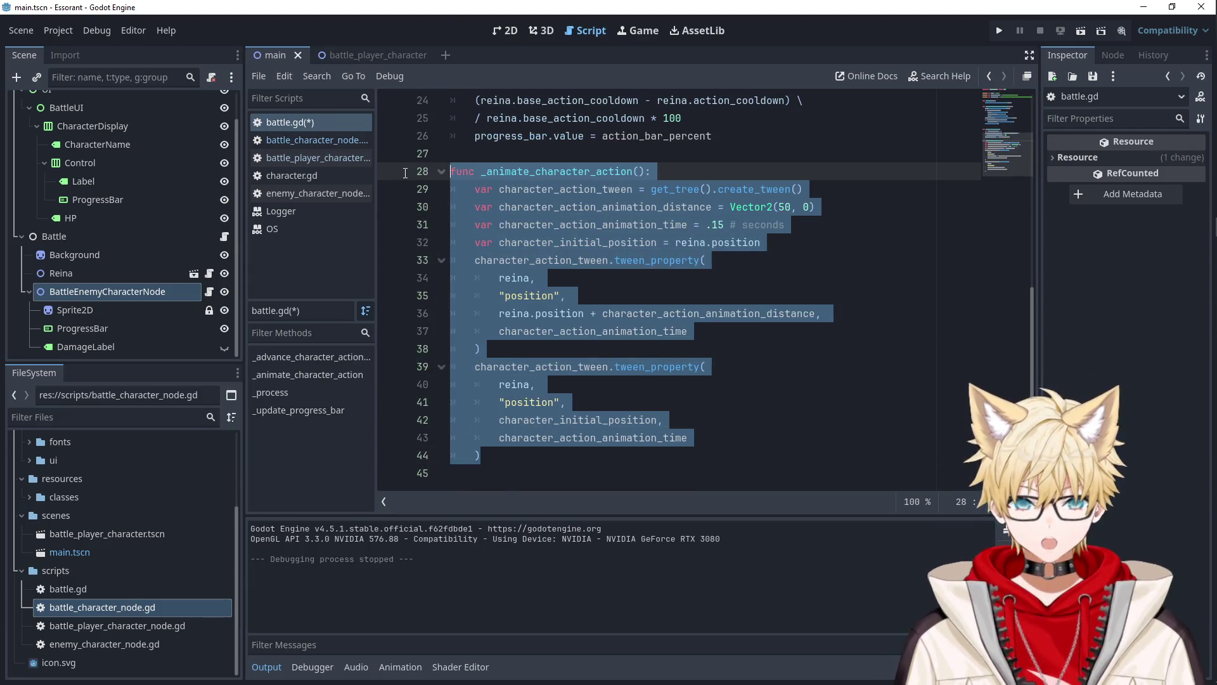
key("BackSpace")
scroll(582, 294, "up", 7)
scroll(582, 294, "down", 2)
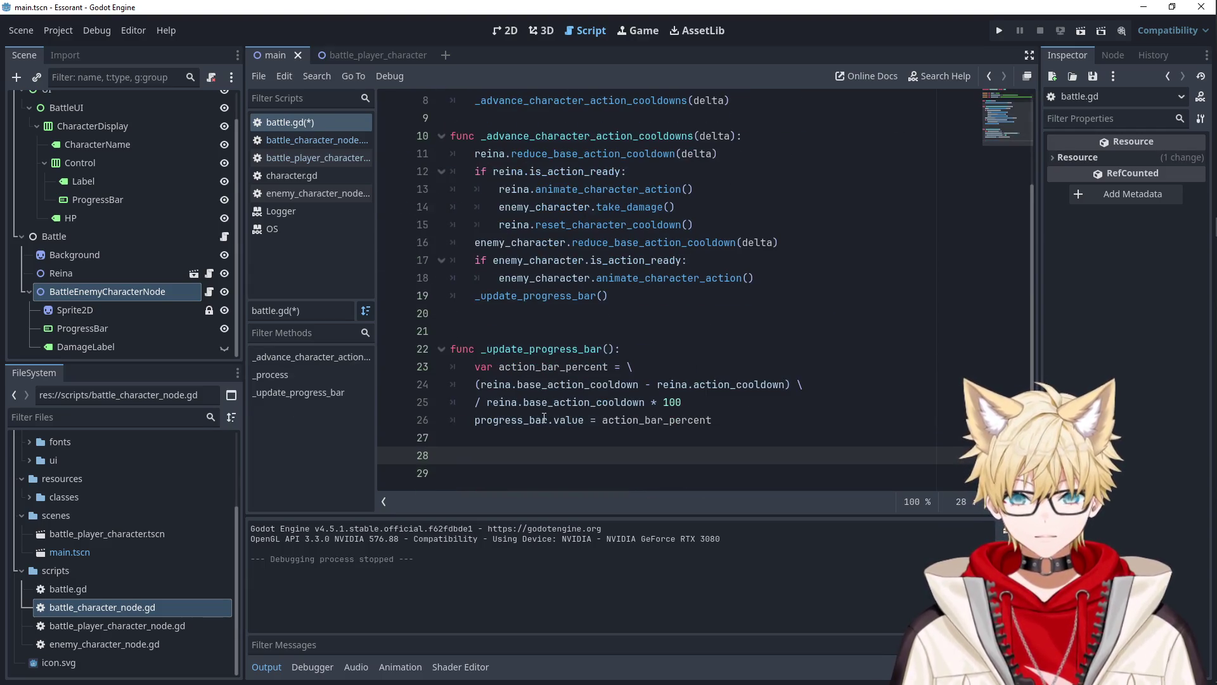
key("Delete")
key("BackSpace")
key("BackSpace")
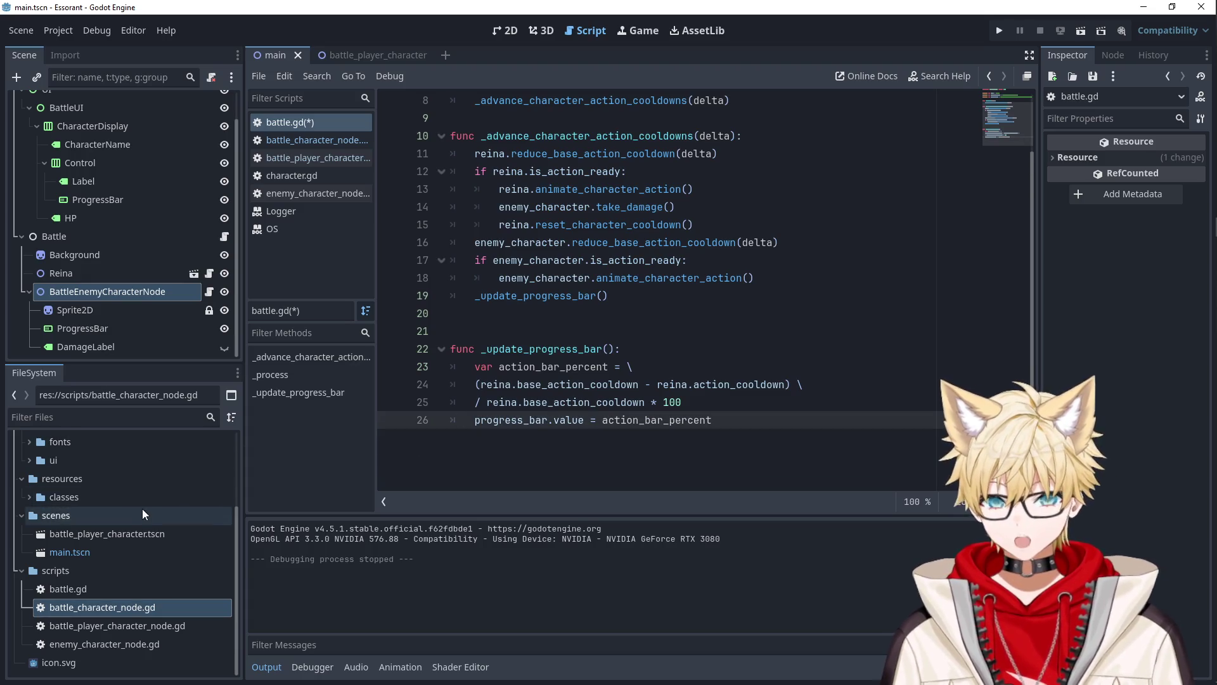
Paste the function into battle_player_character_node.gd and rename it animate_character_action
left_click(209, 273)
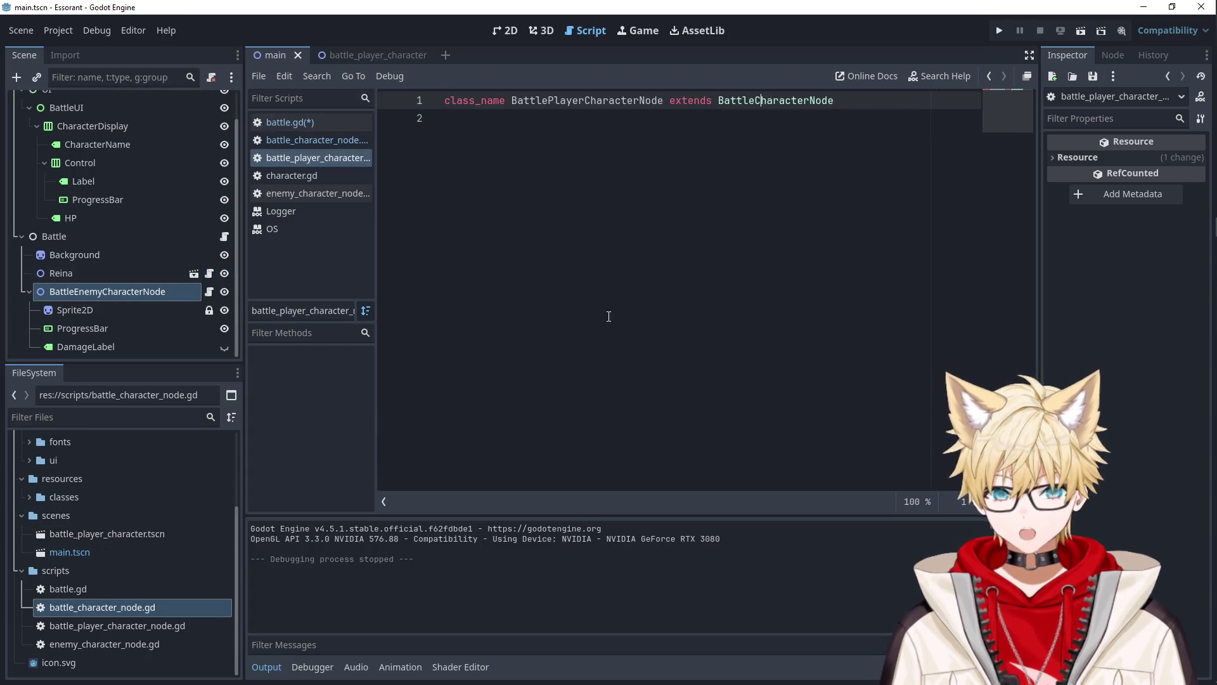
key("ctrl+v")
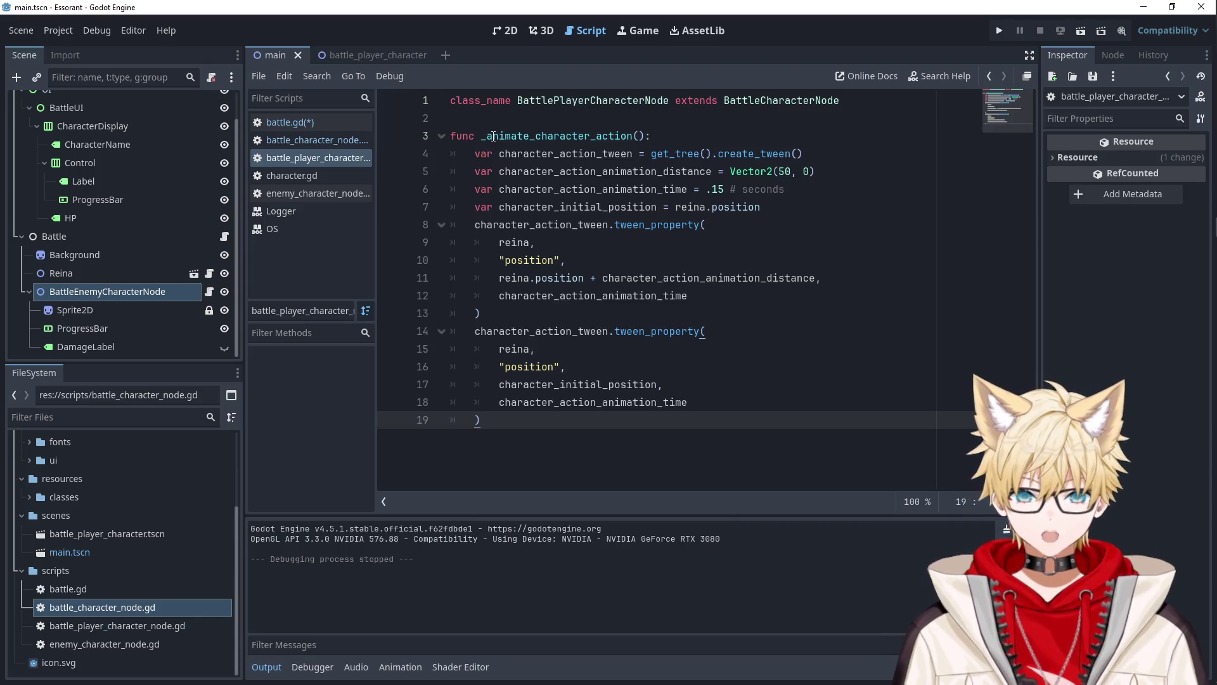
left_click(484, 137)
key("BackSpace")
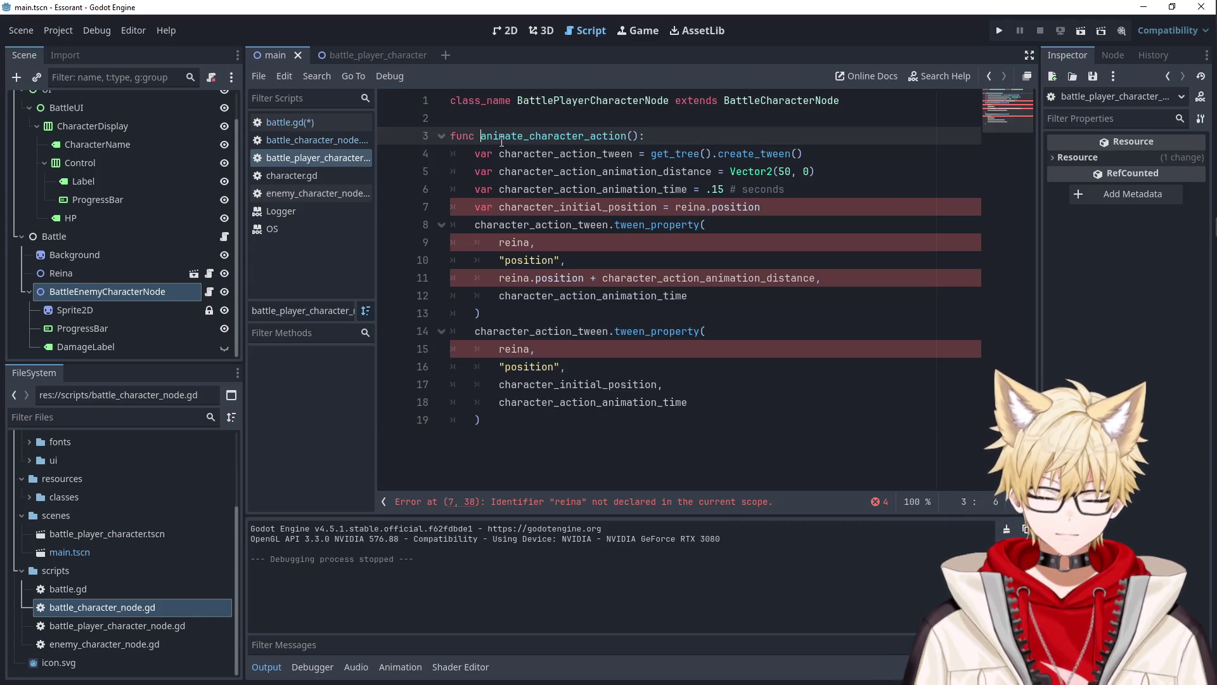
Replace reina with self and drop the reina. prefixes on position, then save
double_click(611, 206)
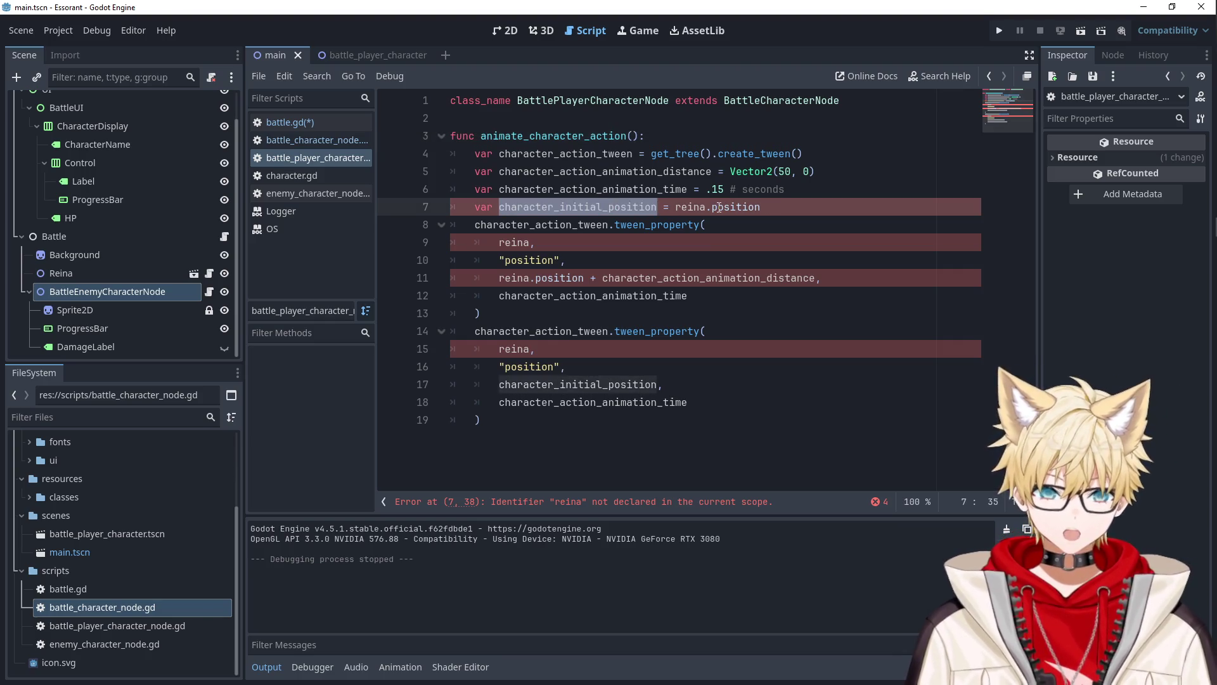
left_click(708, 207)
key("BackSpace")
key("BackSpace")
key("BackSpace")
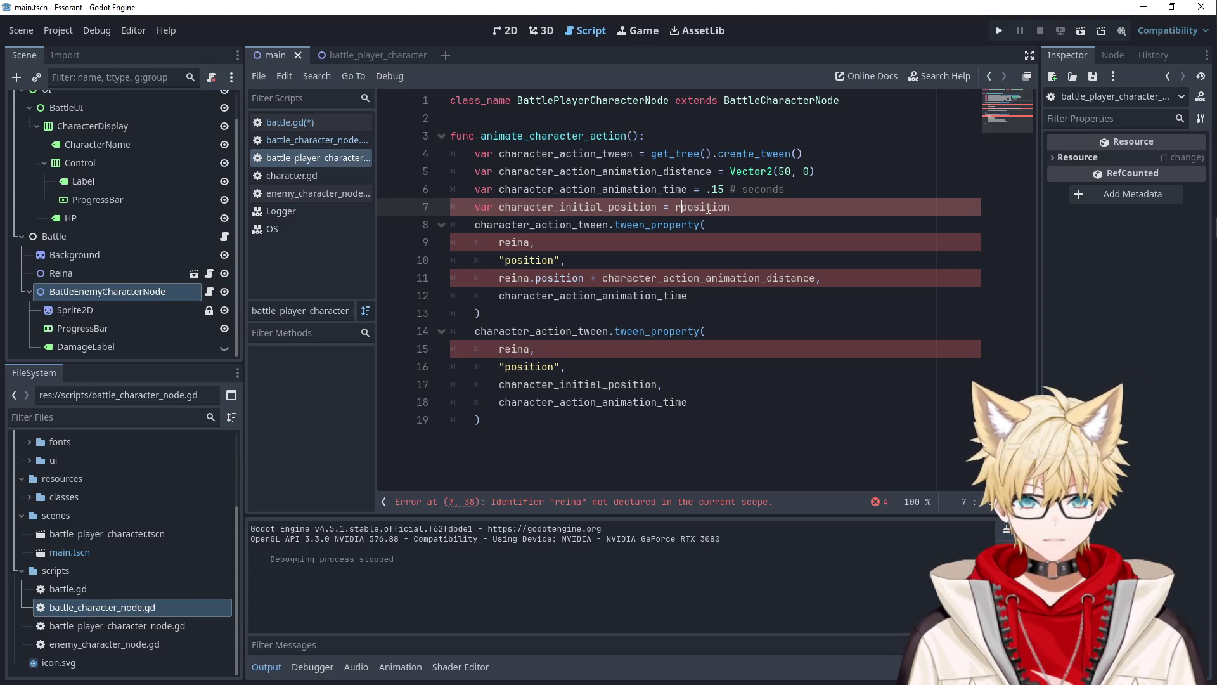
double_click(515, 242)
type("self,")
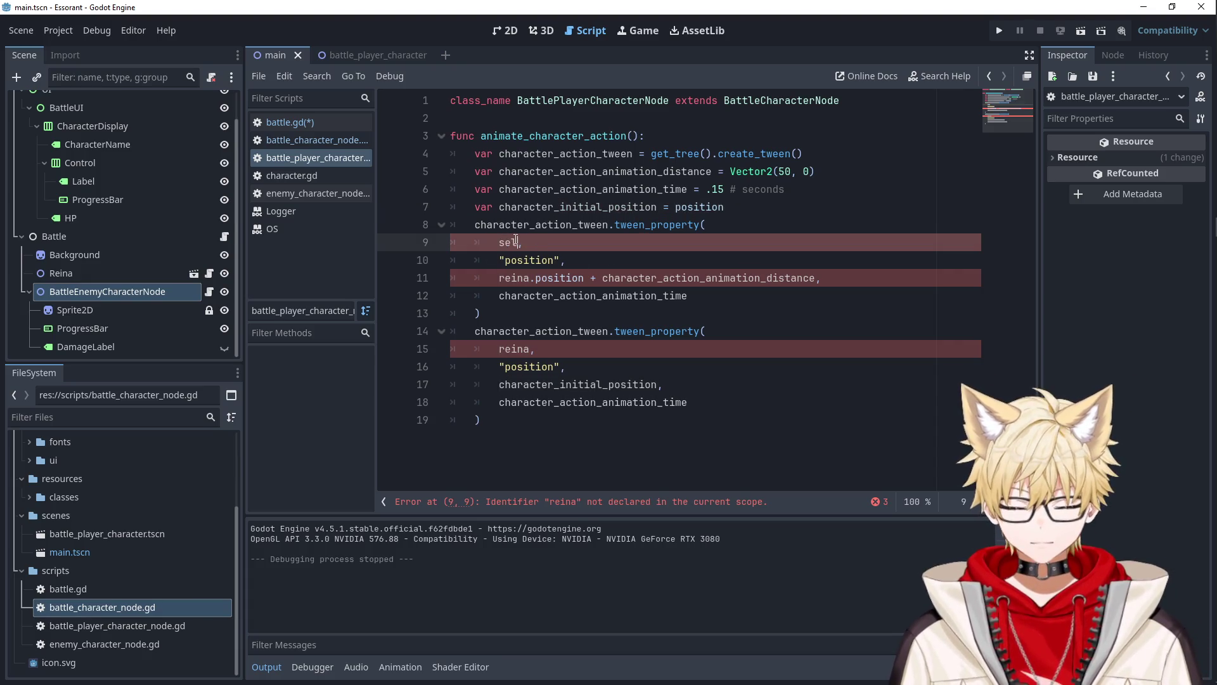
double_click(515, 348)
type("self")
left_click(598, 194)
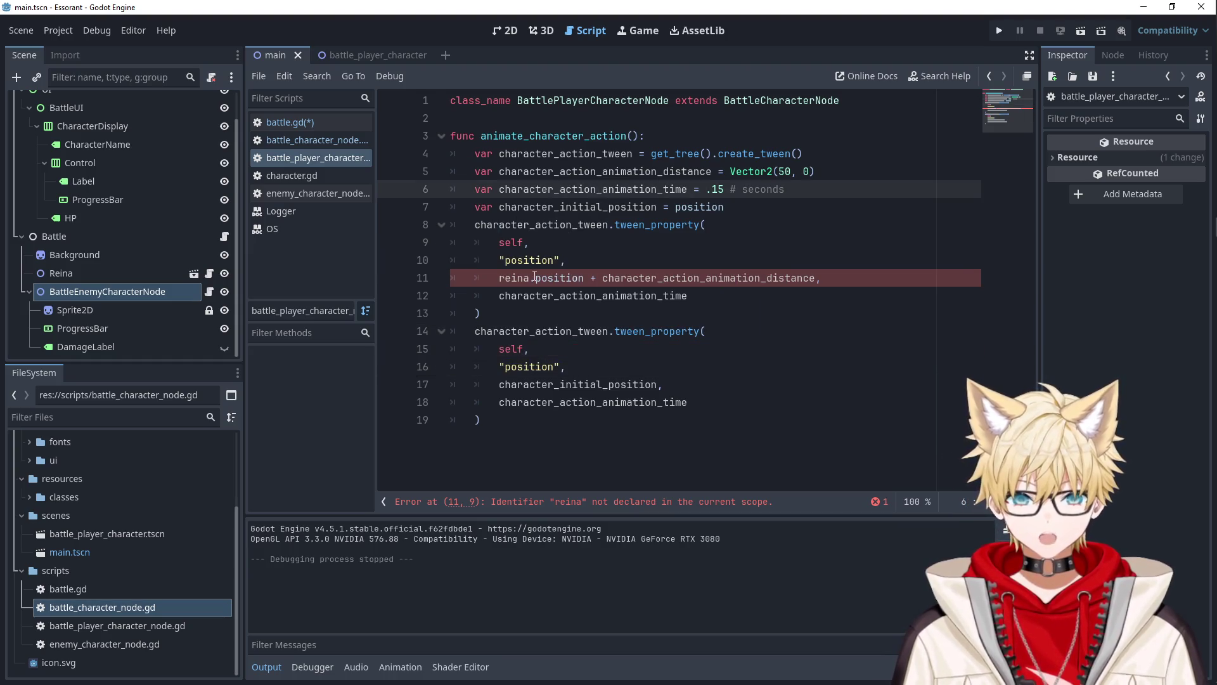
left_click(534, 278)
key("BackSpace")
key("BackSpace")
key("BackSpace")
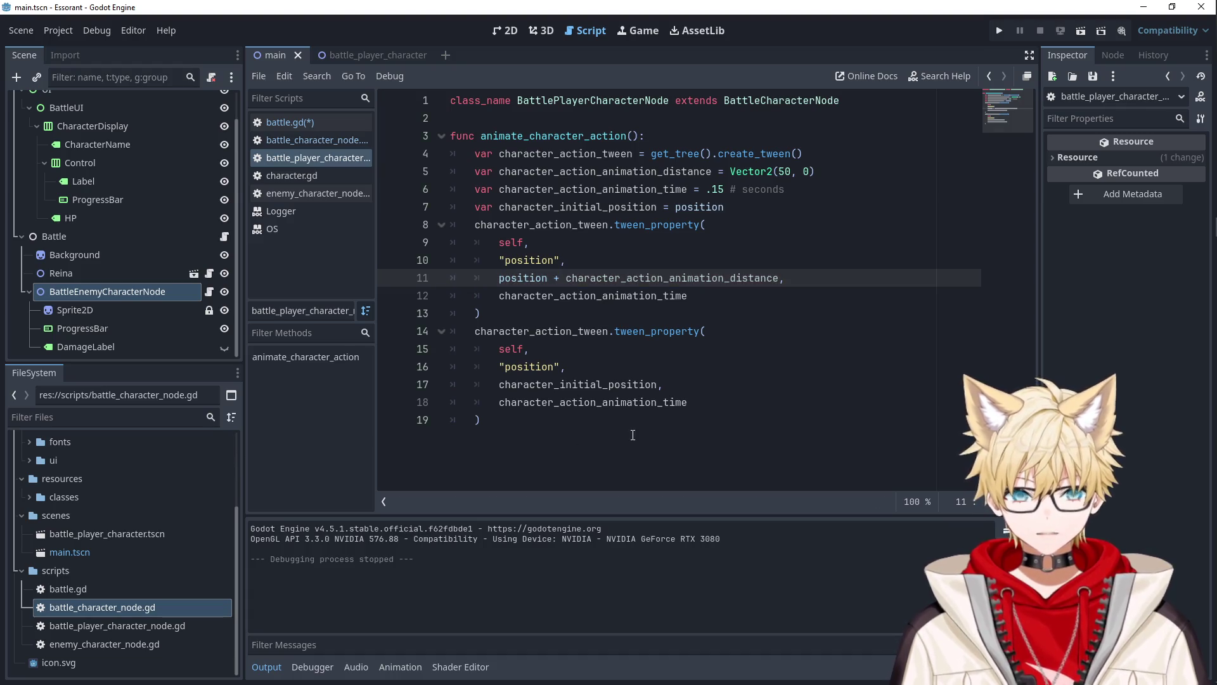
left_click(747, 353)
key("ctrl+s")
Remove the animation-time variable line from the script
left_click_drag(511, 430, 450, 136)
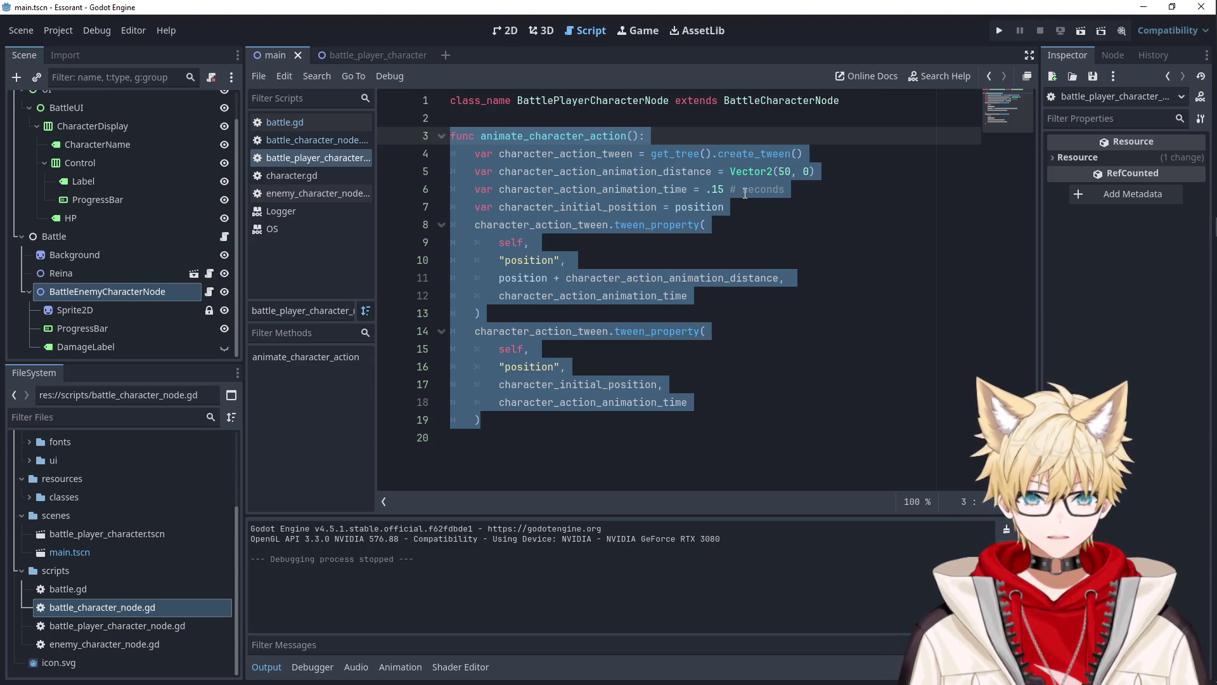
left_click(744, 190)
left_click(547, 154)
left_click_drag(803, 156, 449, 147)
mouse_move(859, 190)
left_mouse_down()
mouse_move(539, 173)
mouse_move(444, 189)
left_mouse_up()
key("ctrl+c")
key("BackSpace")
key("BackSpace")
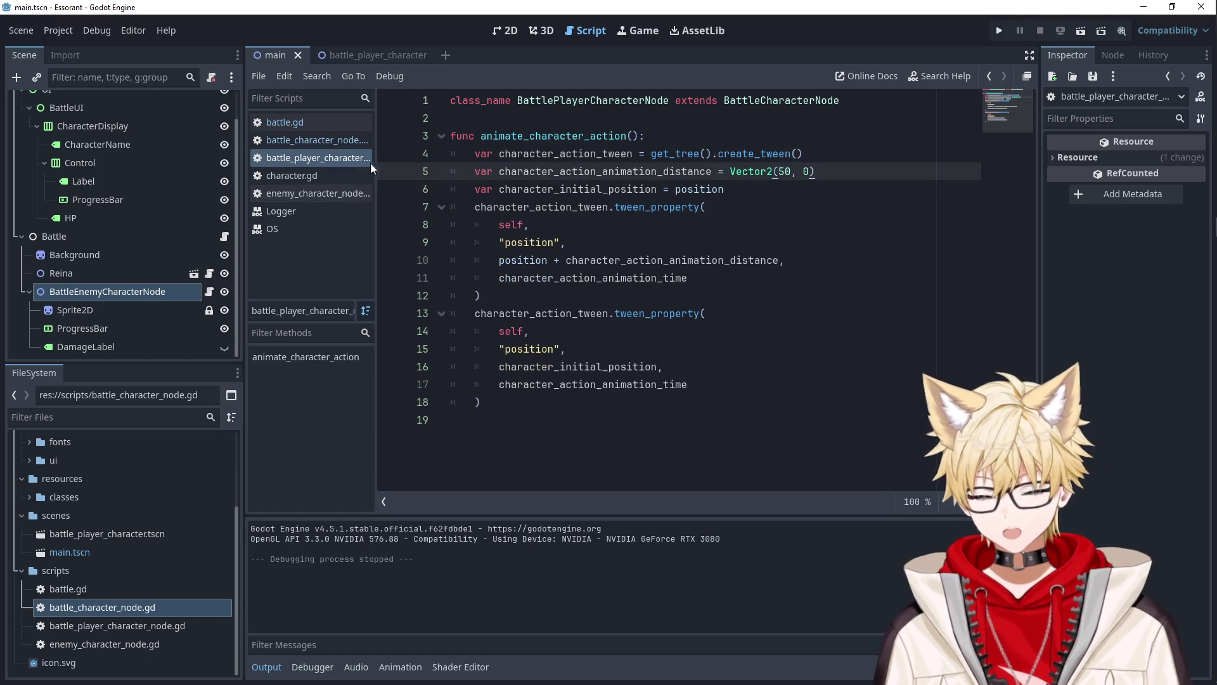
double_click(87, 604)
left_click(724, 174)
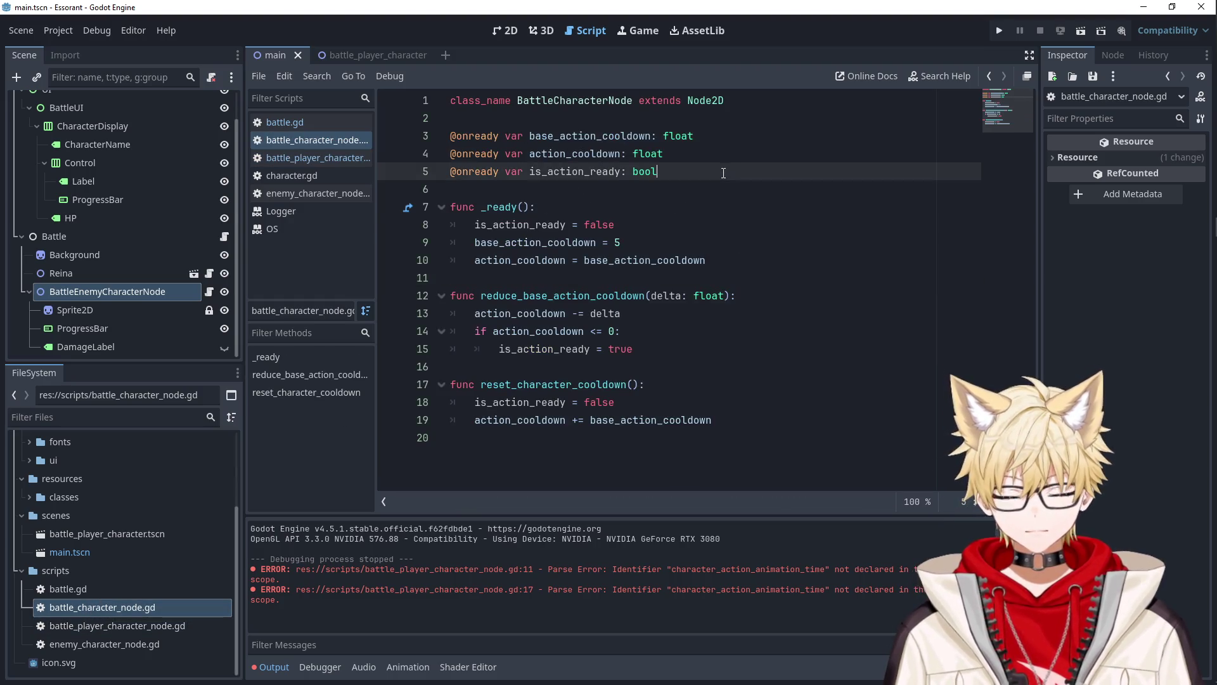
key("Return")
key("Return")
key("ctrl+v")
left_click(472, 208)
key("BackSpace")
type("@expo")
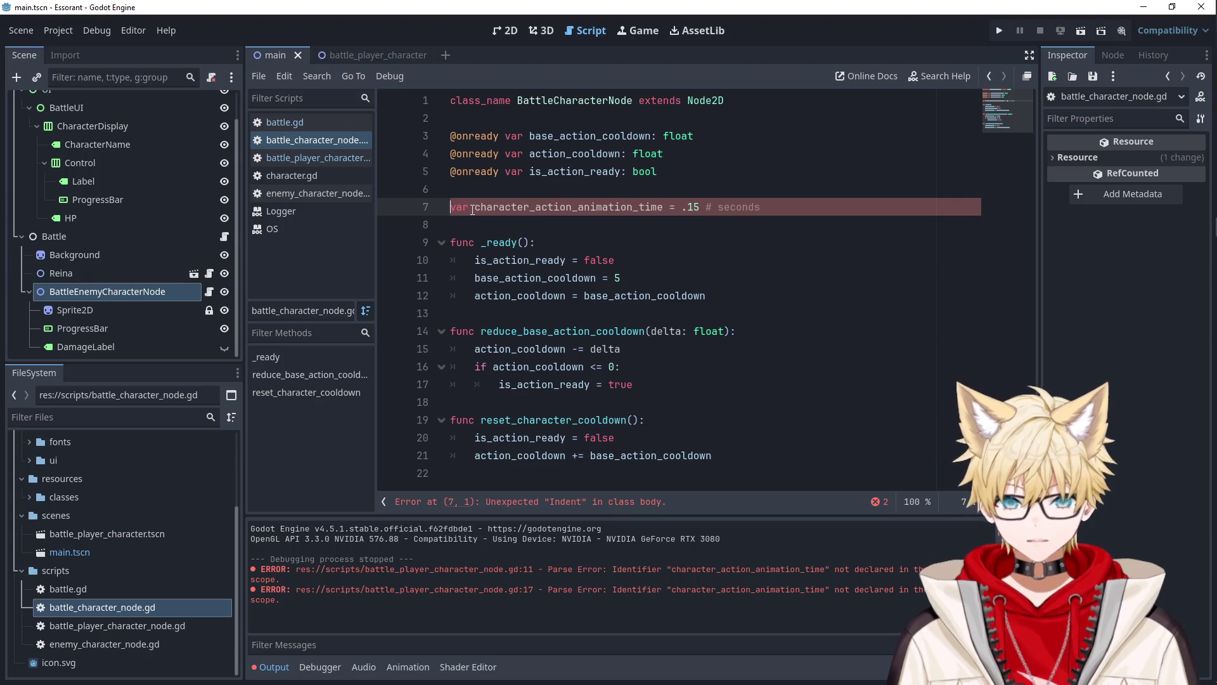
type("rt")
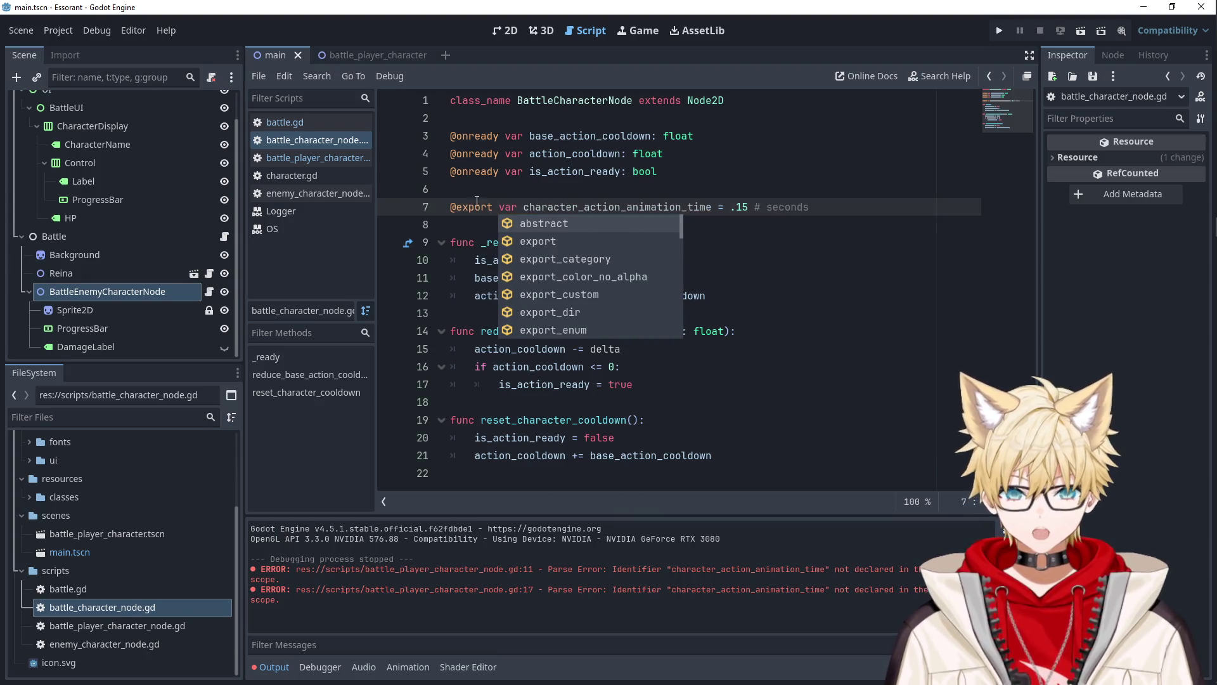
key("Up")
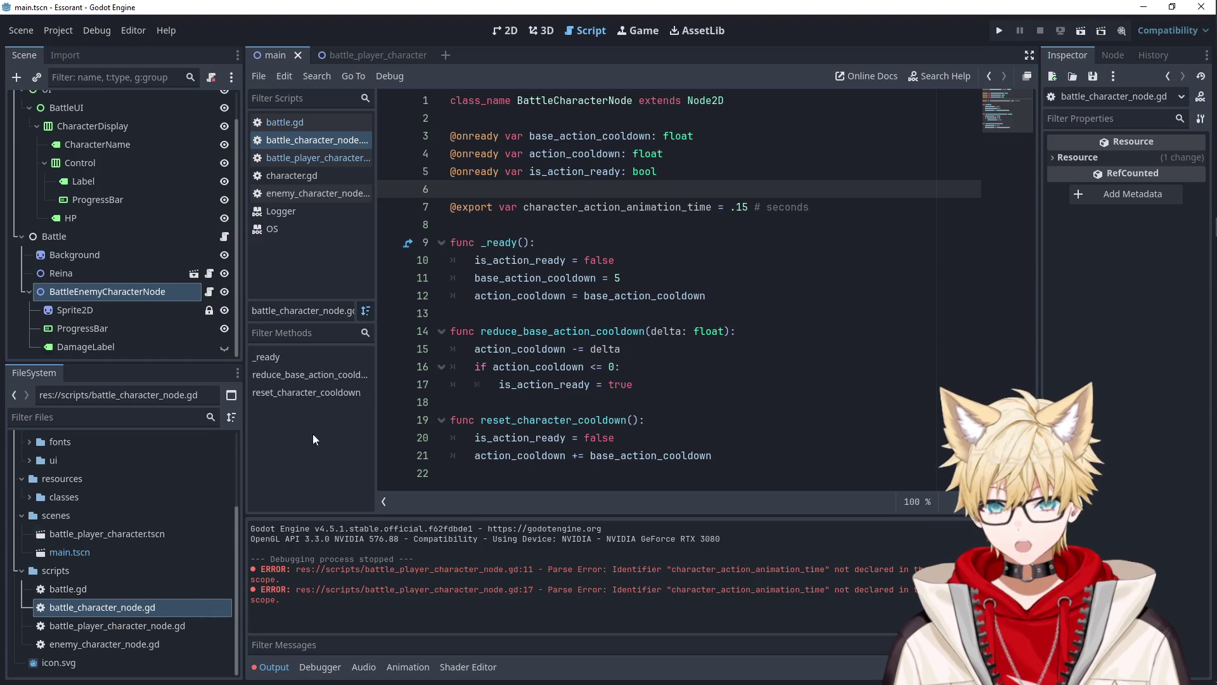
Select the variable name, then select the animate_character_action function in the player character script
double_click(650, 210)
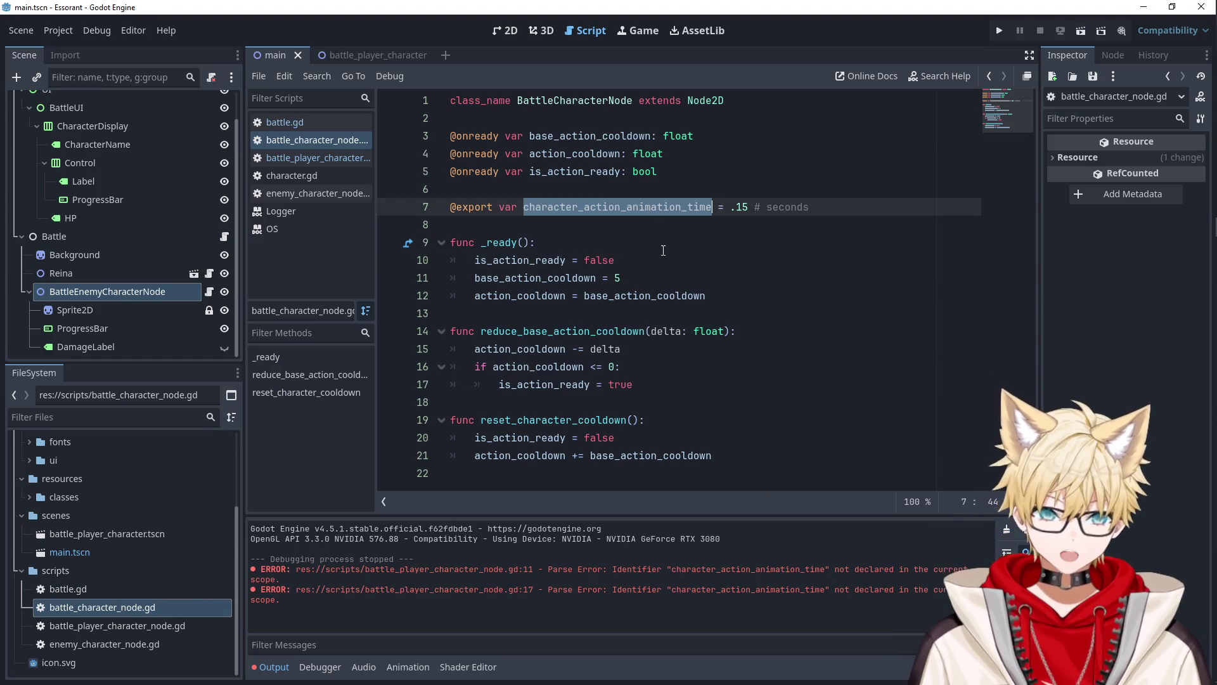
left_click(310, 158)
left_click(637, 279)
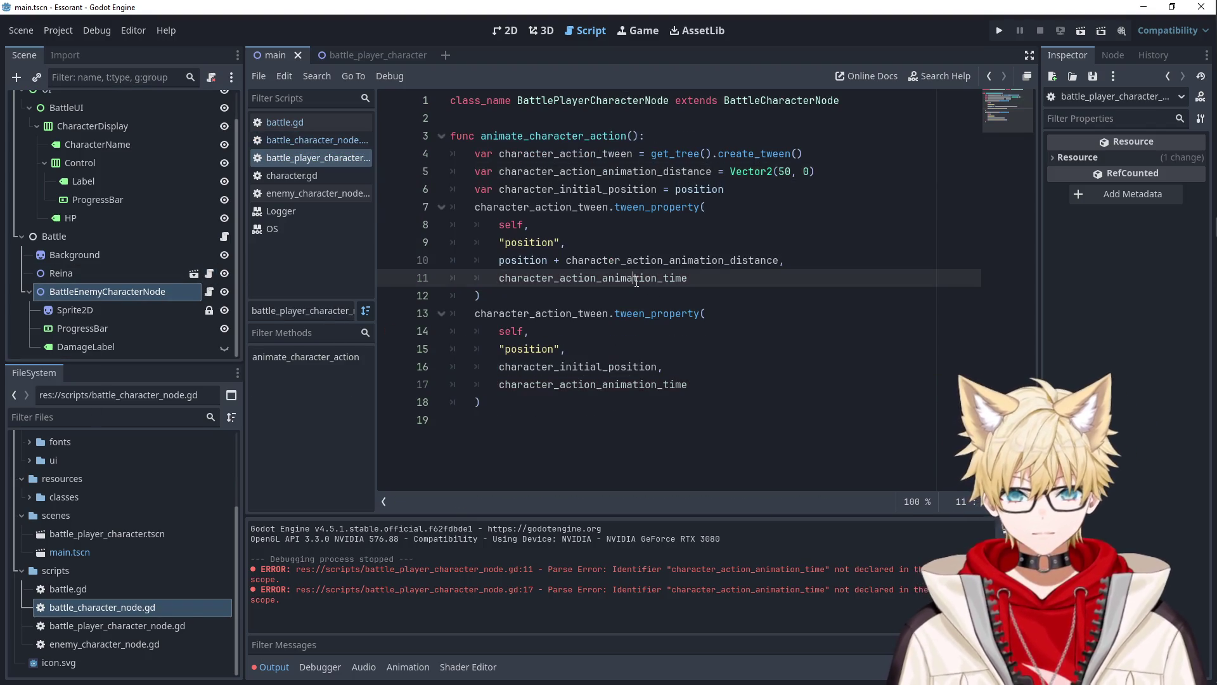
mouse_move(474, 442)
left_mouse_down()
mouse_move(443, 102)
mouse_move(360, 121)
mouse_move(405, 331)
mouse_move(399, 137)
left_mouse_up()
key("ctrl+c")
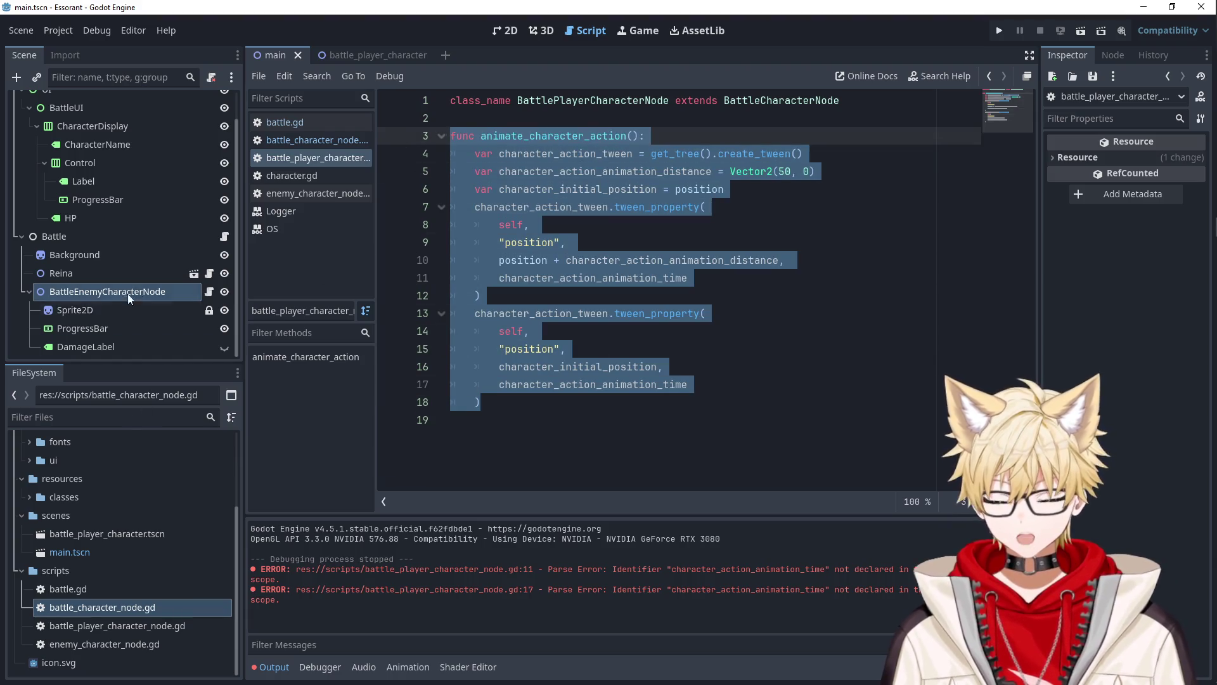
Paste animate_character_action at the end of enemy_character_node.gd
left_click(209, 291)
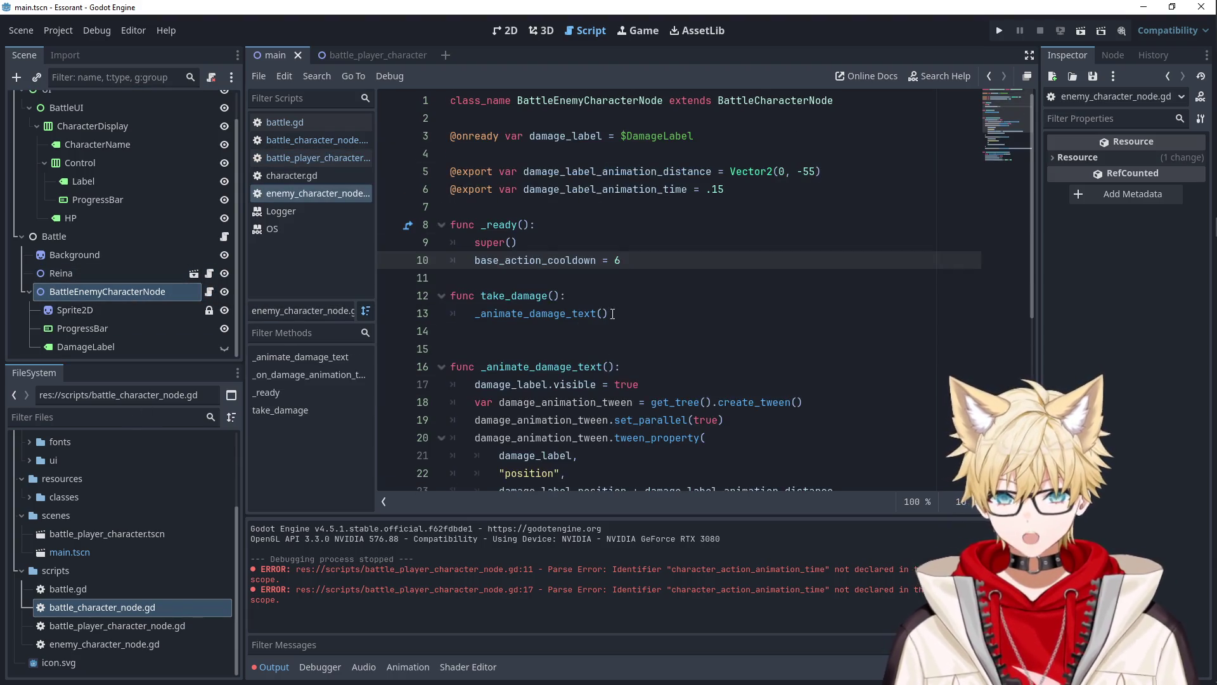
scroll(612, 315, "down", 5)
scroll(613, 314, "up", 3)
scroll(697, 380, "down", 3)
left_click(791, 452)
key("Return")
key("Return")
key("ctrl+v")
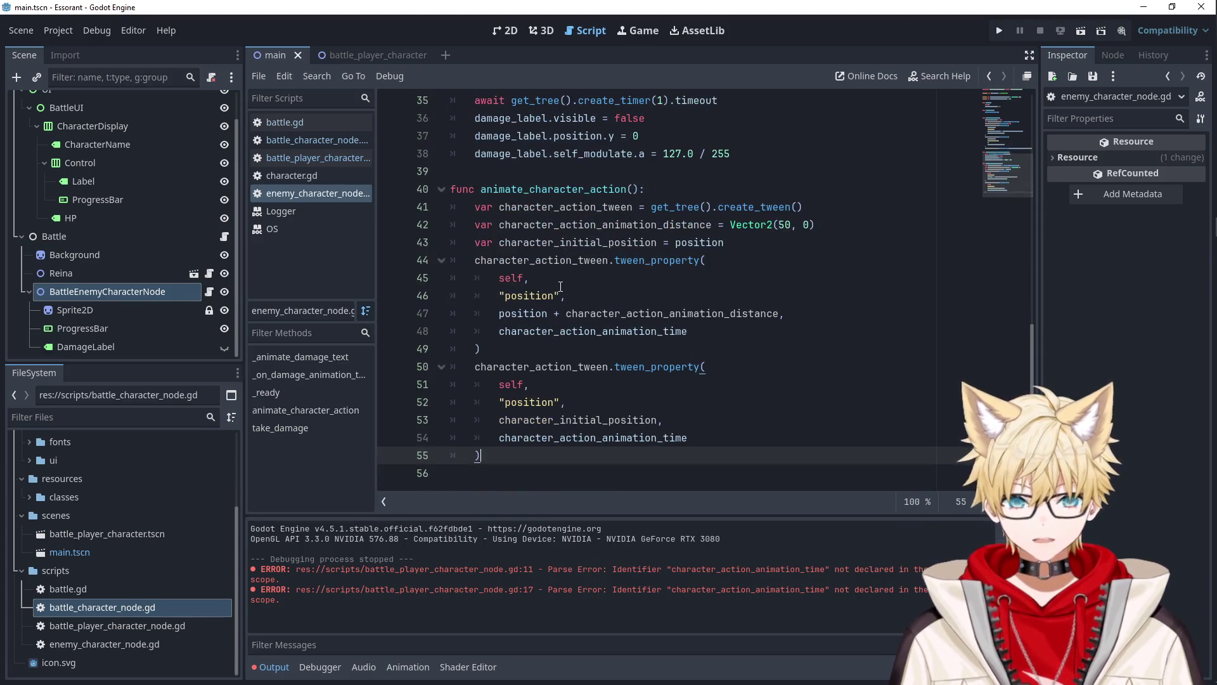
Change the enemy's lunge distance to Vector2(-50, 0) and run the game
left_click(730, 225)
type("-")
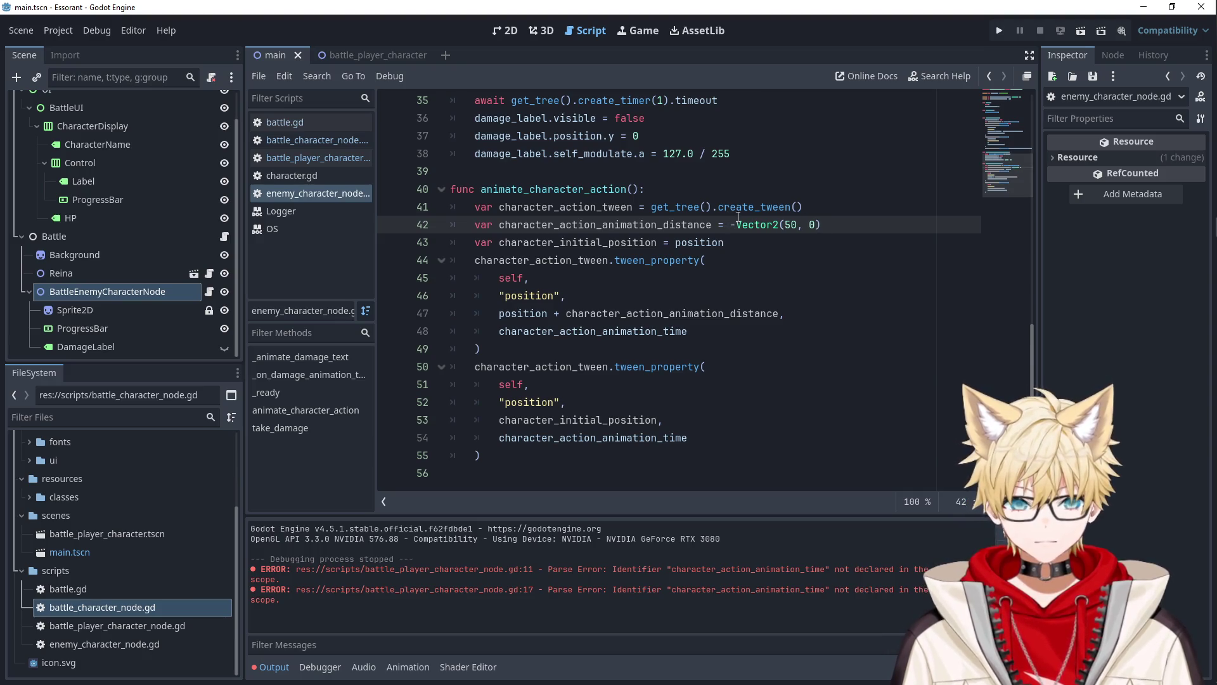
key("Down")
key("Down")
left_click(740, 226)
key("BackSpace")
left_click(781, 225)
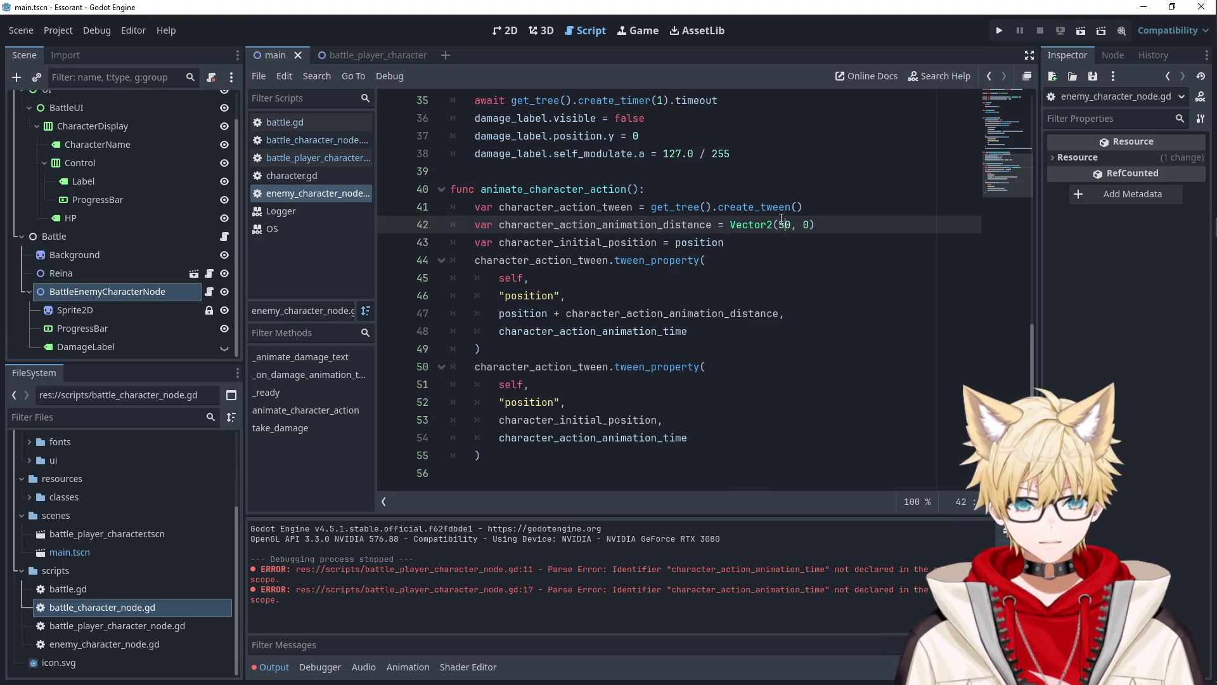
type("-")
left_click(804, 208)
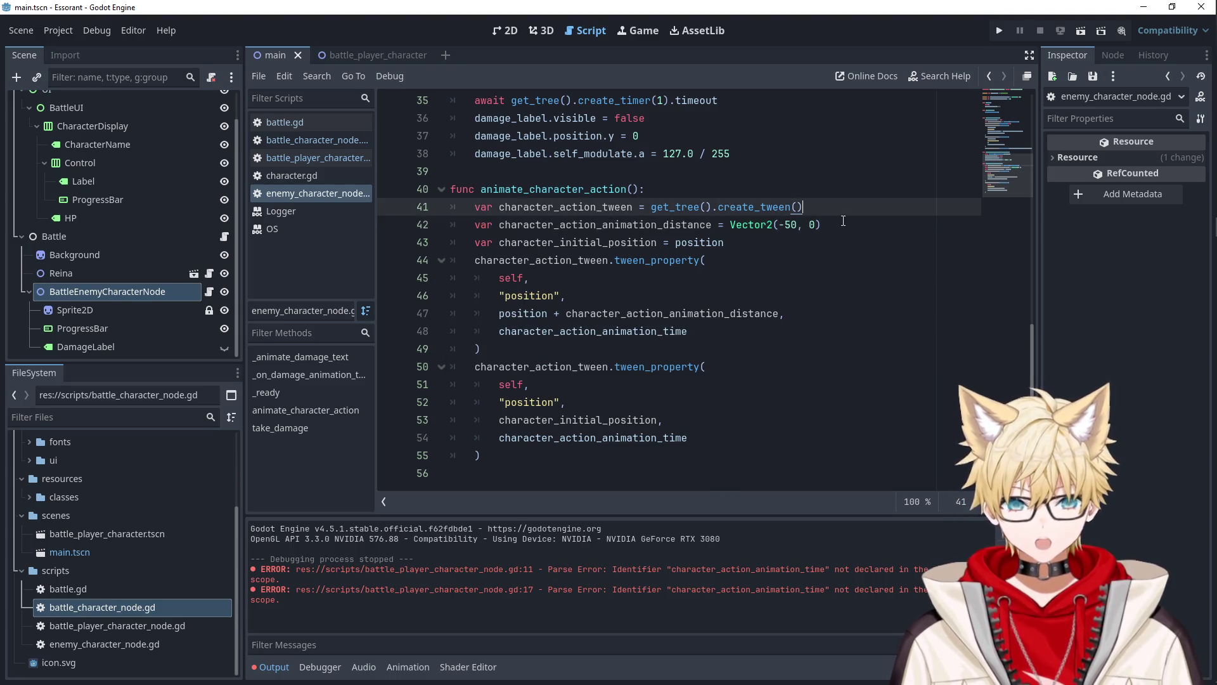
left_click(1007, 36)
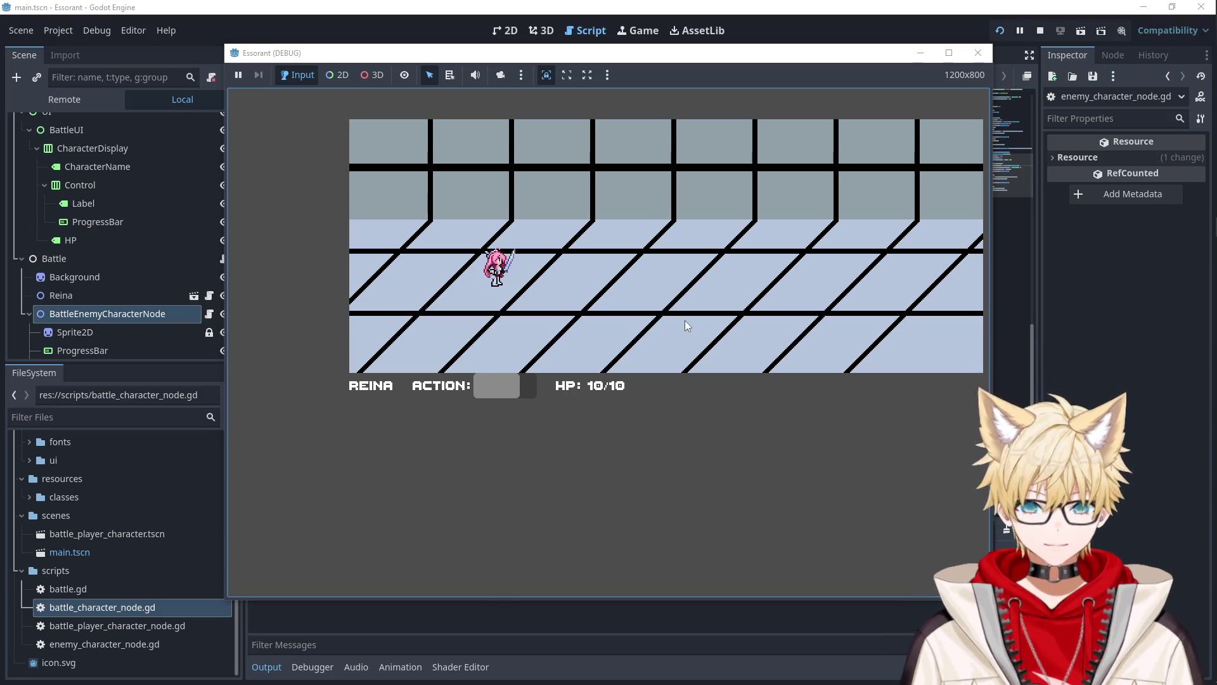
Stop the game and jump to character_initial_position in the enemy's animation code
left_click(978, 53)
left_click(632, 349)
double_click(574, 419)
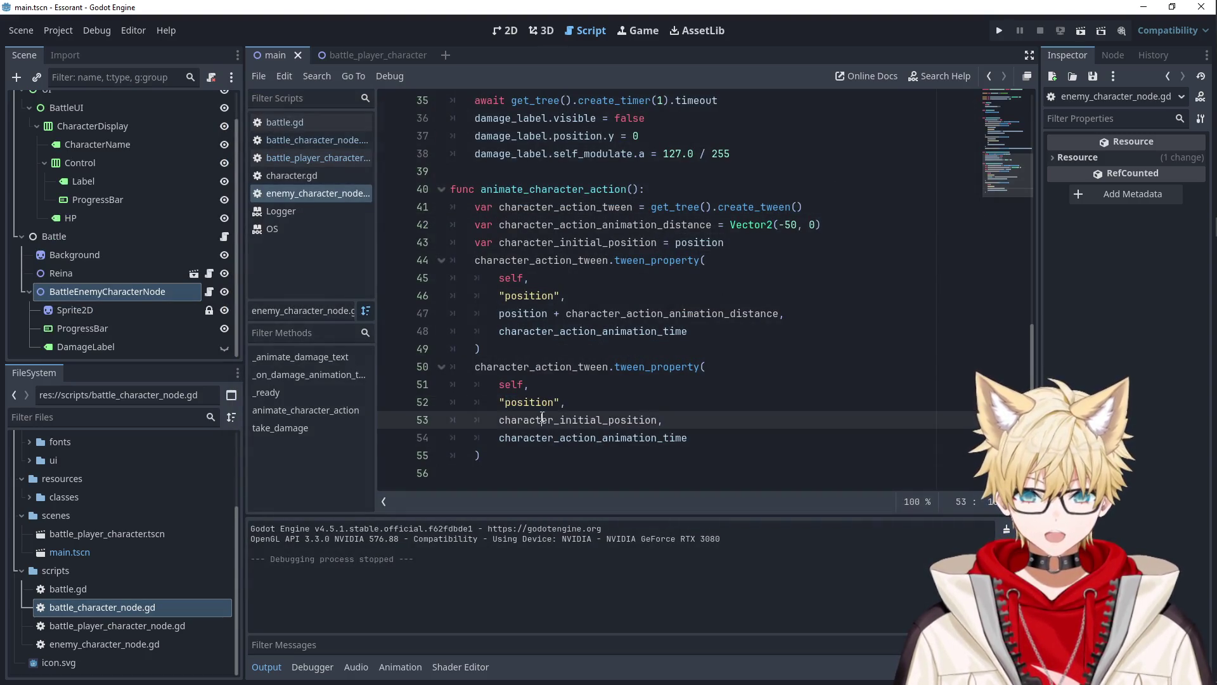
Look up where character_initial_position is declared in the enemy script
left_click(577, 418, "ctrl")
double_click(579, 419)
scroll(579, 416, "up", 7)
scroll(602, 341, "up", 5)
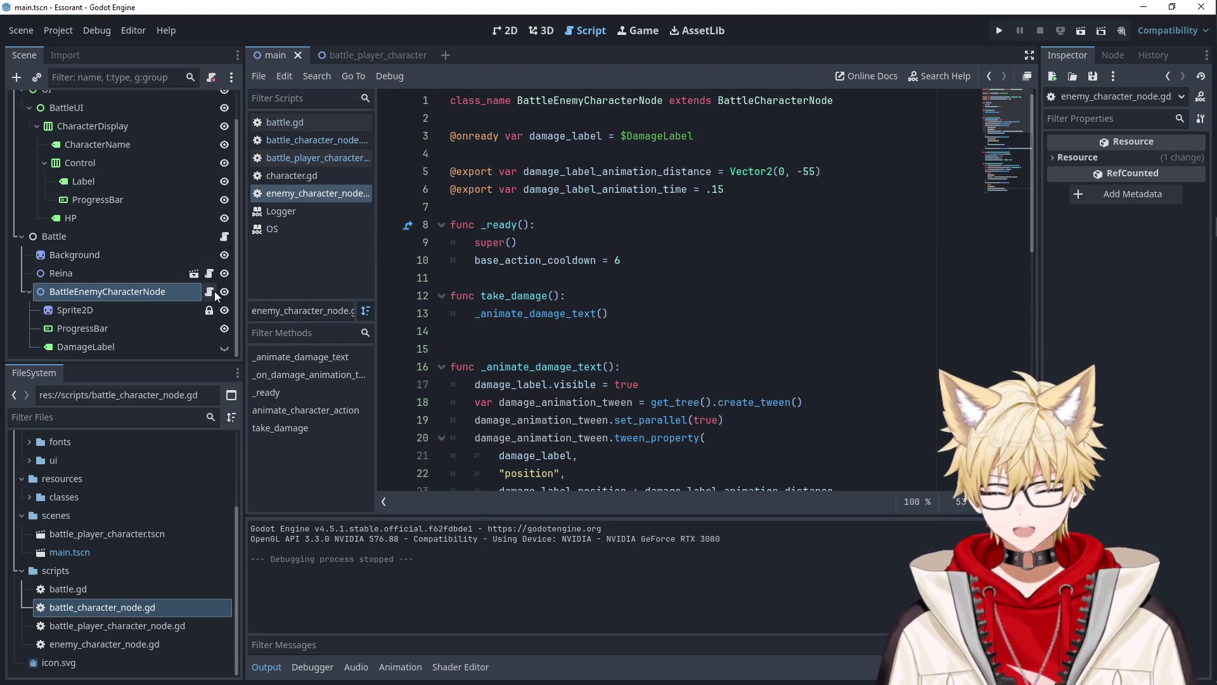
scroll(425, 315, "down", 4)
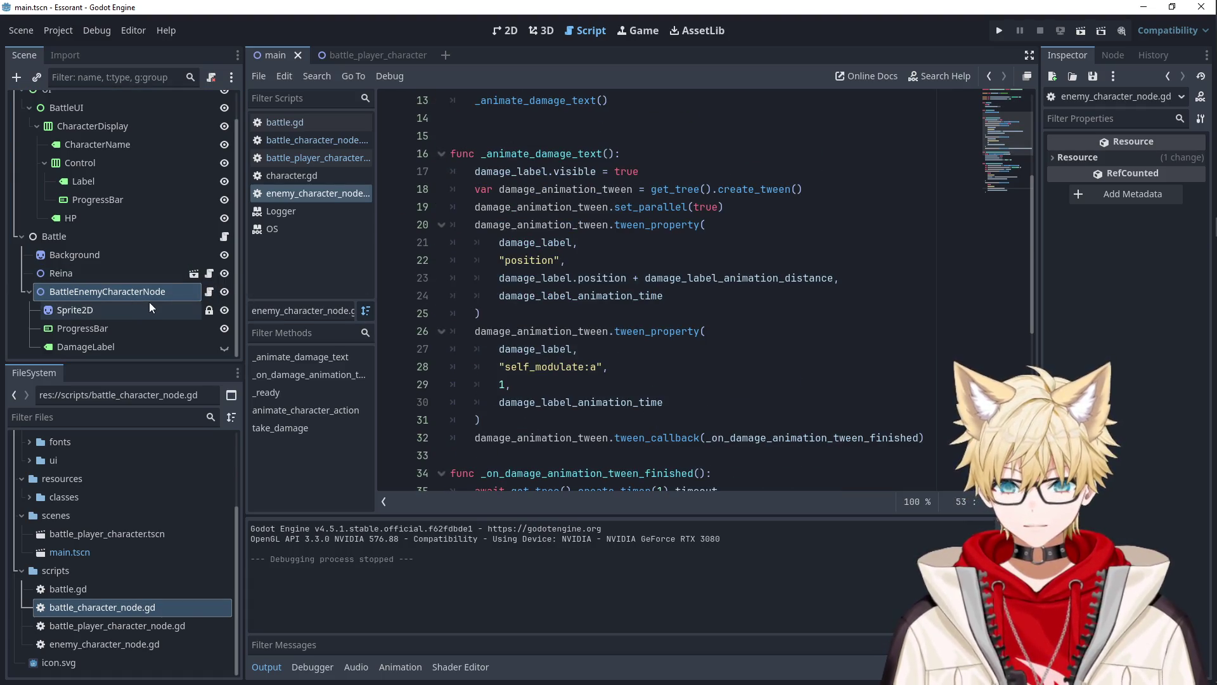
scroll(603, 292, "down", 7)
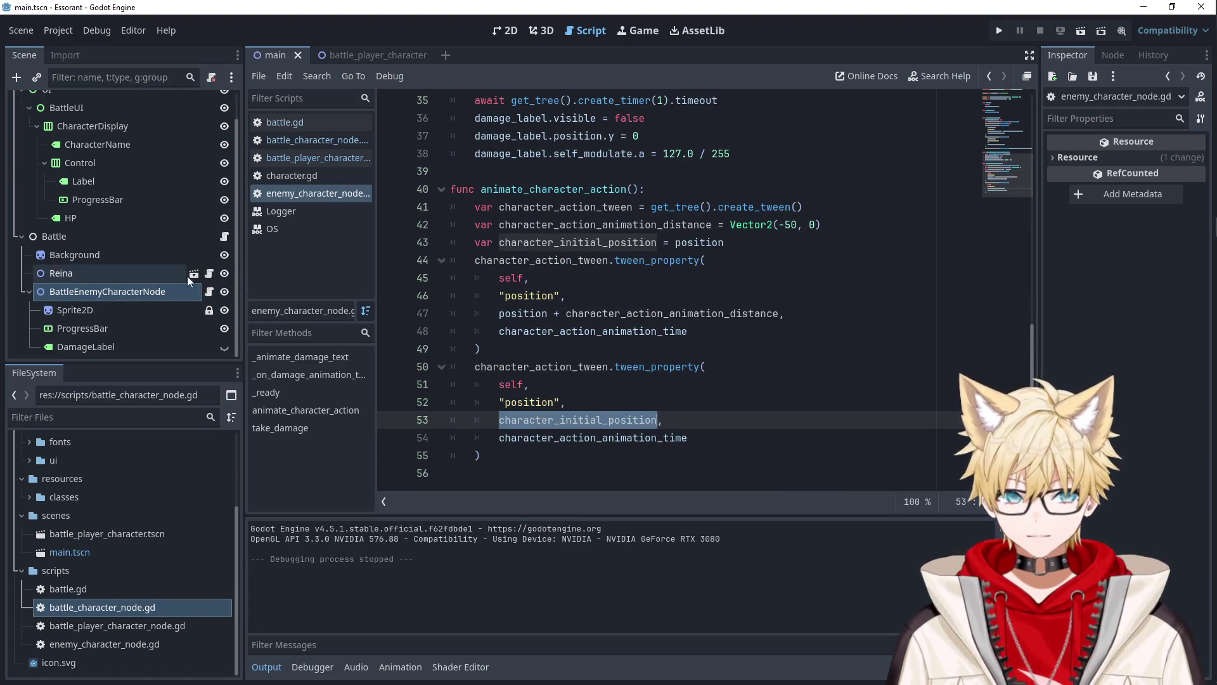
In battle.gd, copy reina.reset_character_cooldown() onto a new line below line 18
left_click(210, 274)
left_click(224, 238)
left_click(583, 313)
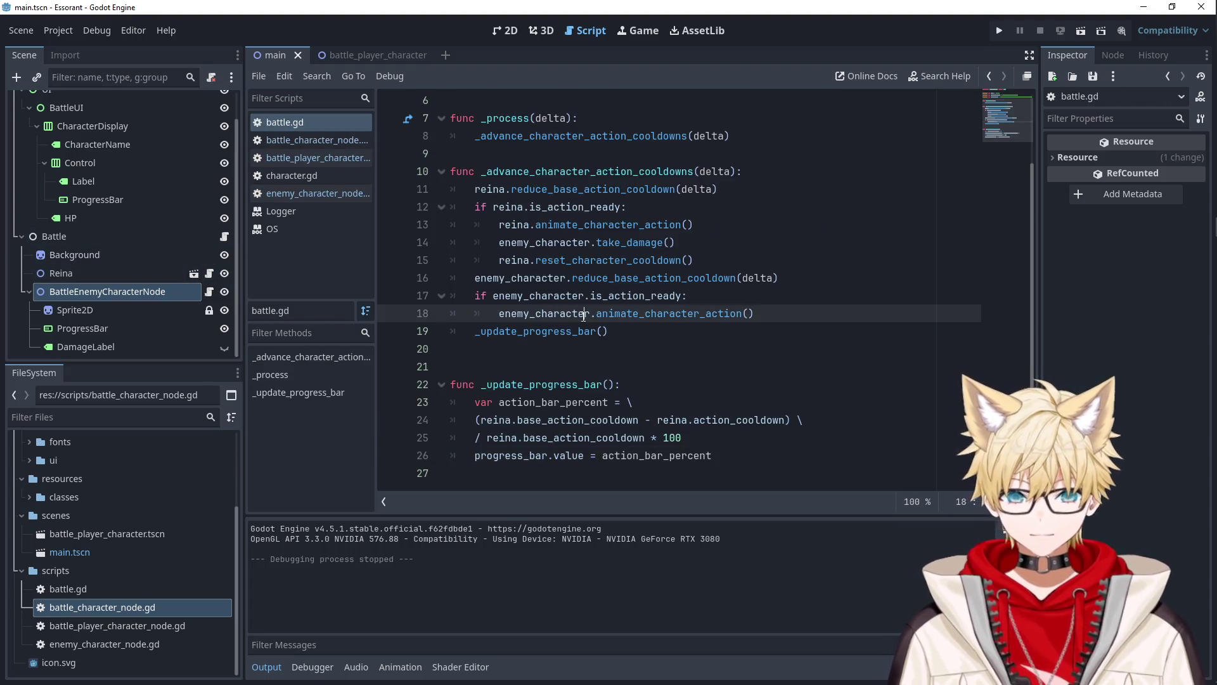
left_click_drag(712, 265, 497, 262)
key("ctrl+c")
left_click(764, 313)
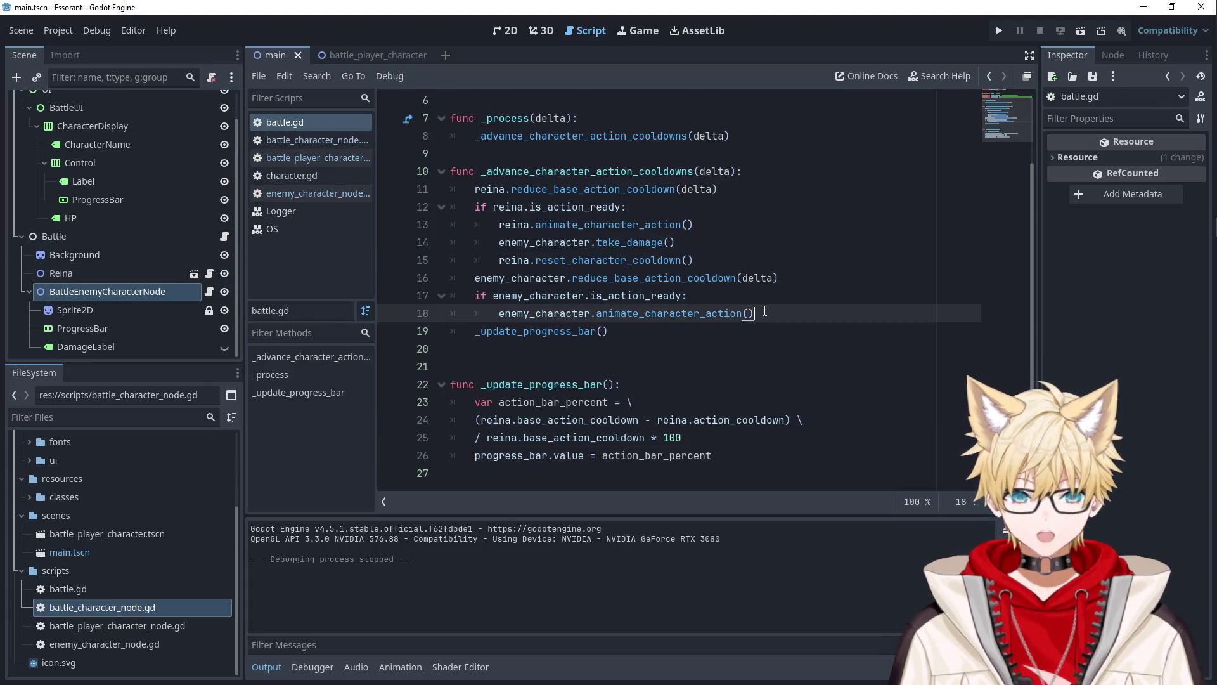
key("Return")
key("ctrl+v")
Change reina to enemy_character on the new line and run the game
double_click(545, 314)
key("ctrl+c")
double_click(514, 331)
key("ctrl+v")
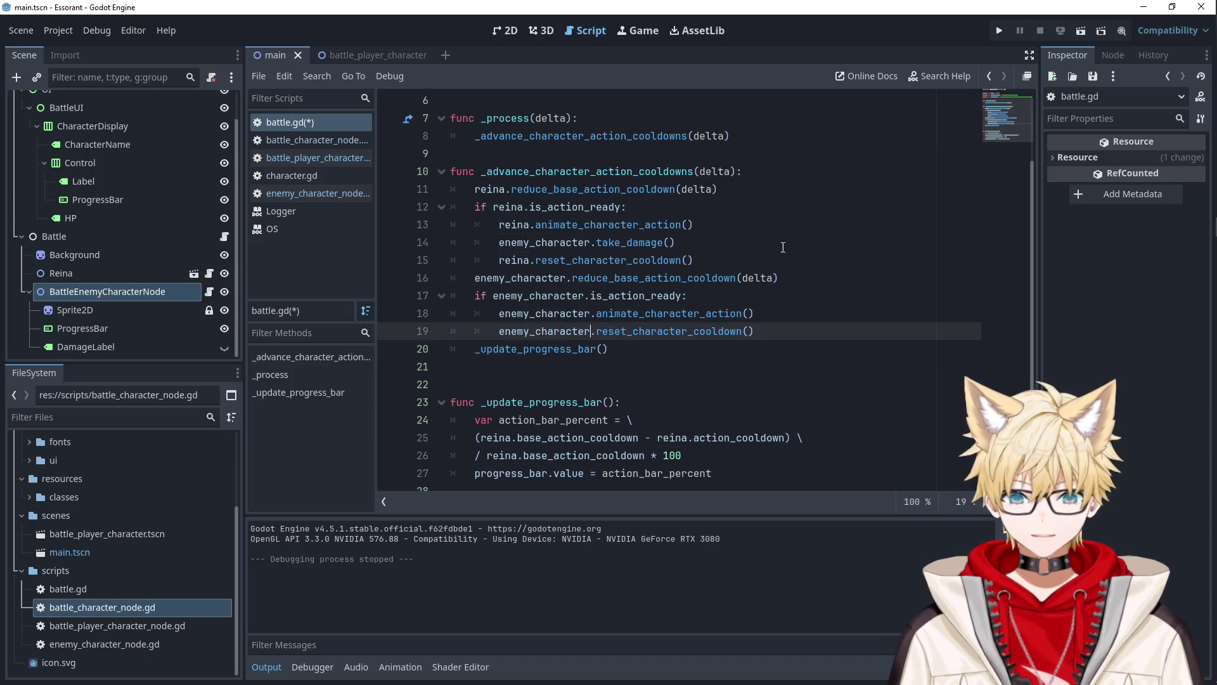
left_click(824, 225)
left_click(997, 30)
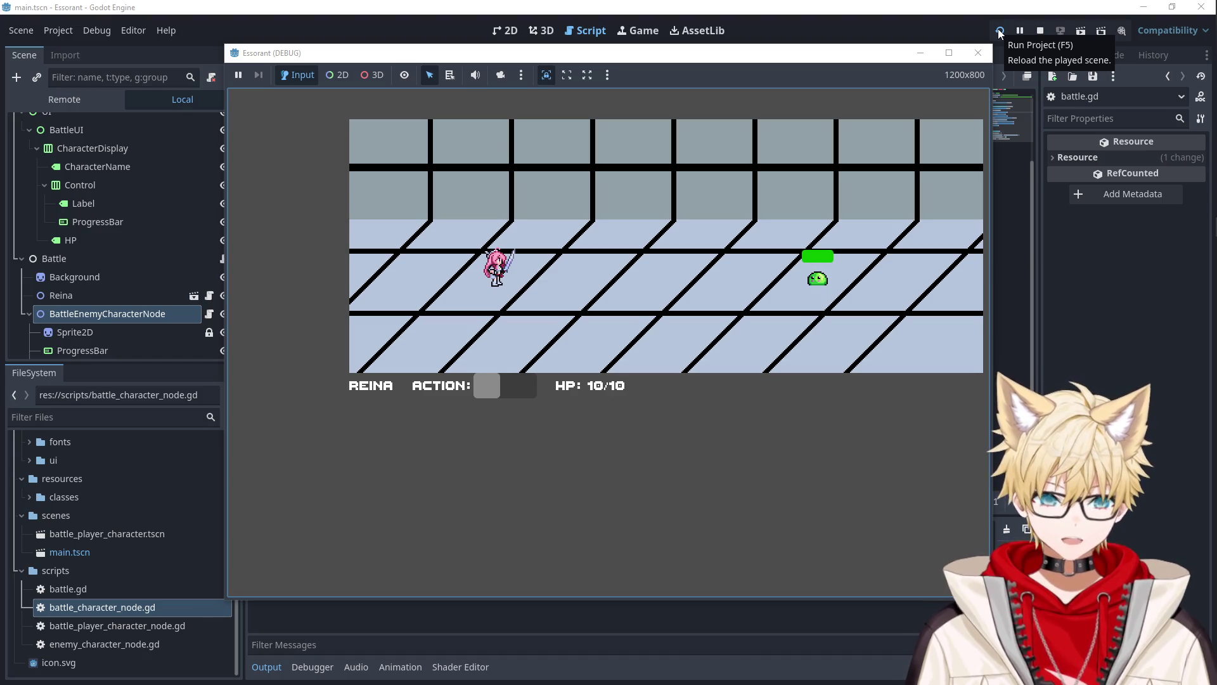
Stop the game and review the enemy check around line 17 of battle.gd
left_click(978, 52)
left_click(707, 298)
scroll(707, 297, "up", 2)
scroll(475, 309, "down", 2)
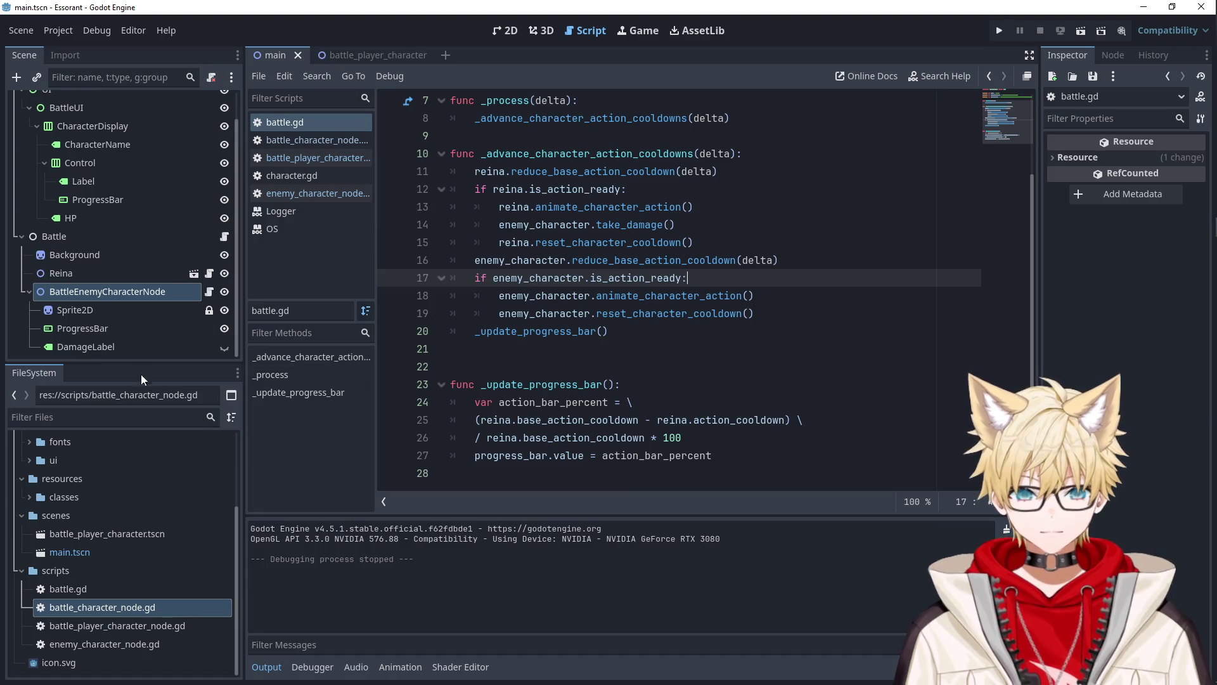
Open enemy_character_node.gd, check its _ready function, and run the battle again
double_click(106, 645)
scroll(609, 367, "up", 3)
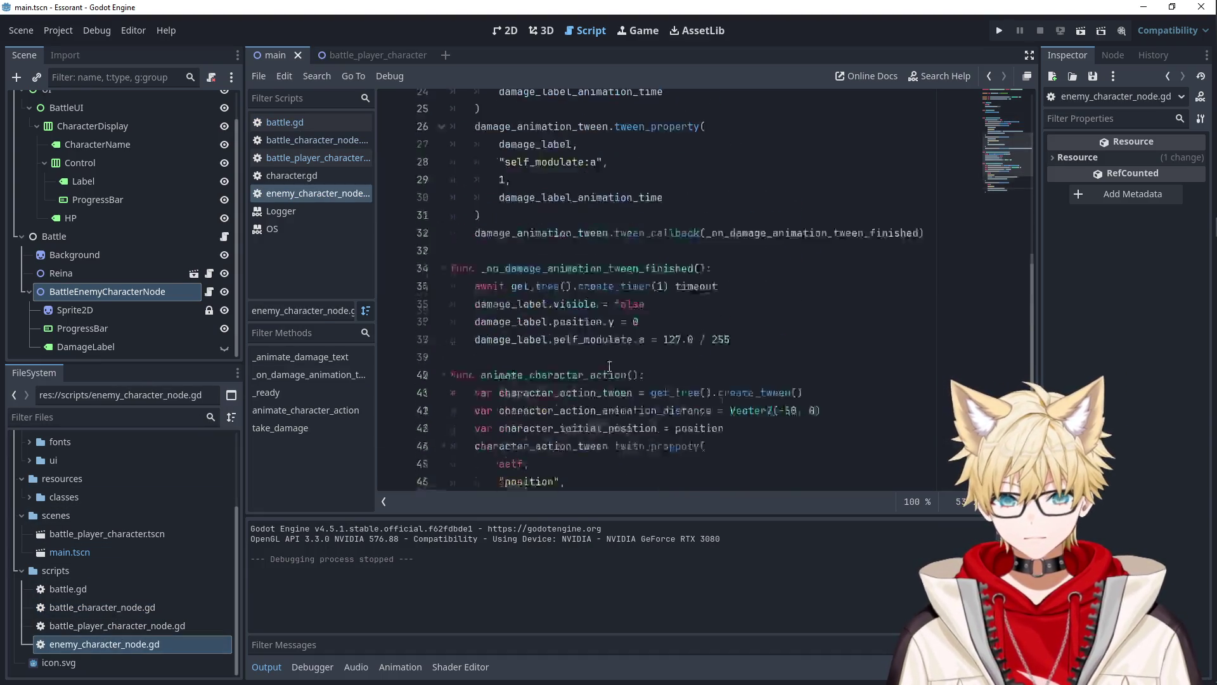
scroll(610, 366, "up", 5)
left_click(625, 244)
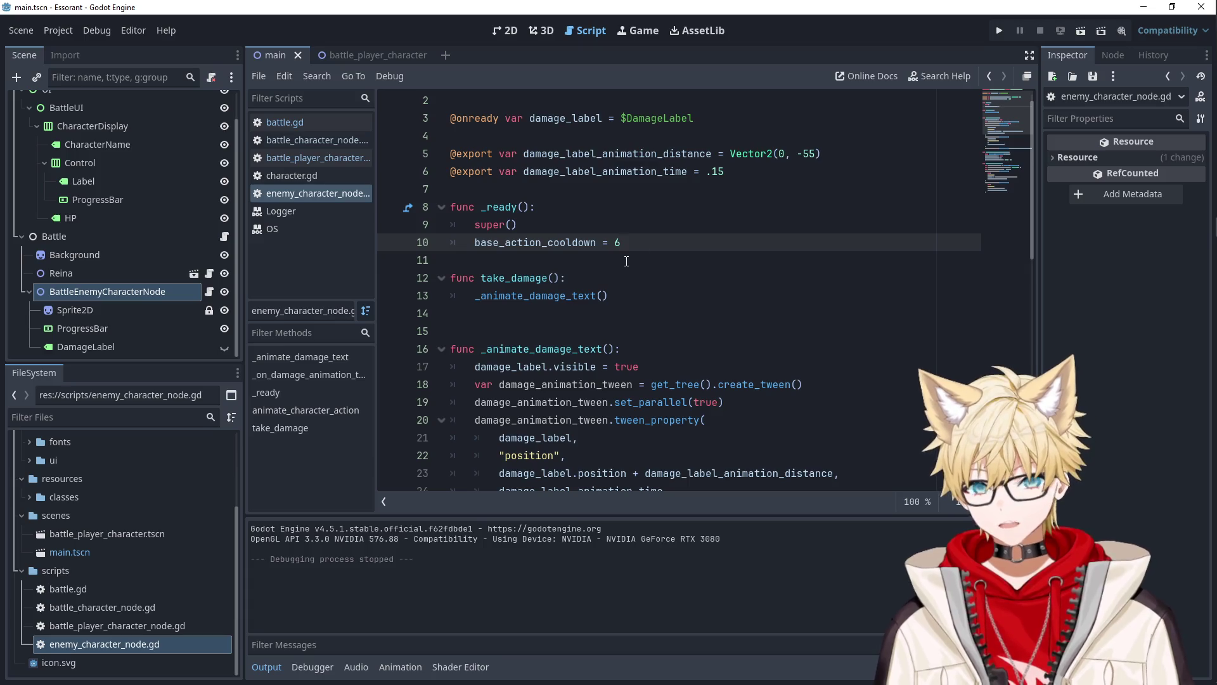
left_click(1000, 30)
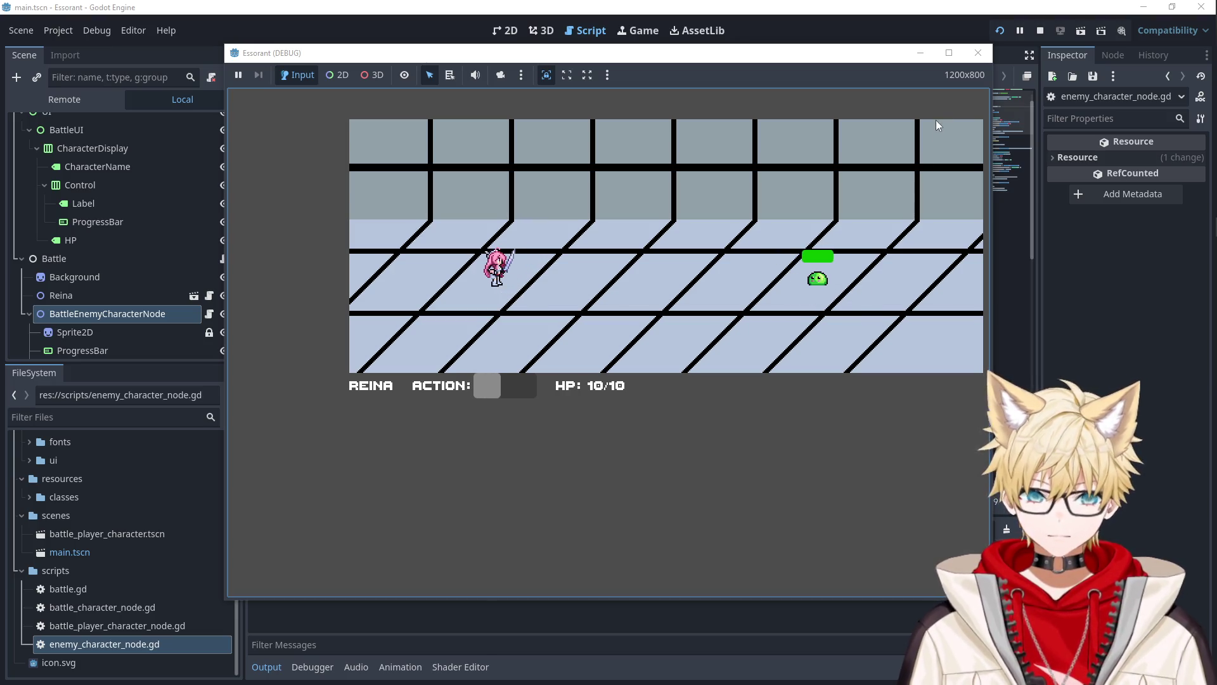
Stop the battle and put the caret on line 8 of enemy_character_node.gd
left_click(966, 59)
left_click(692, 215)
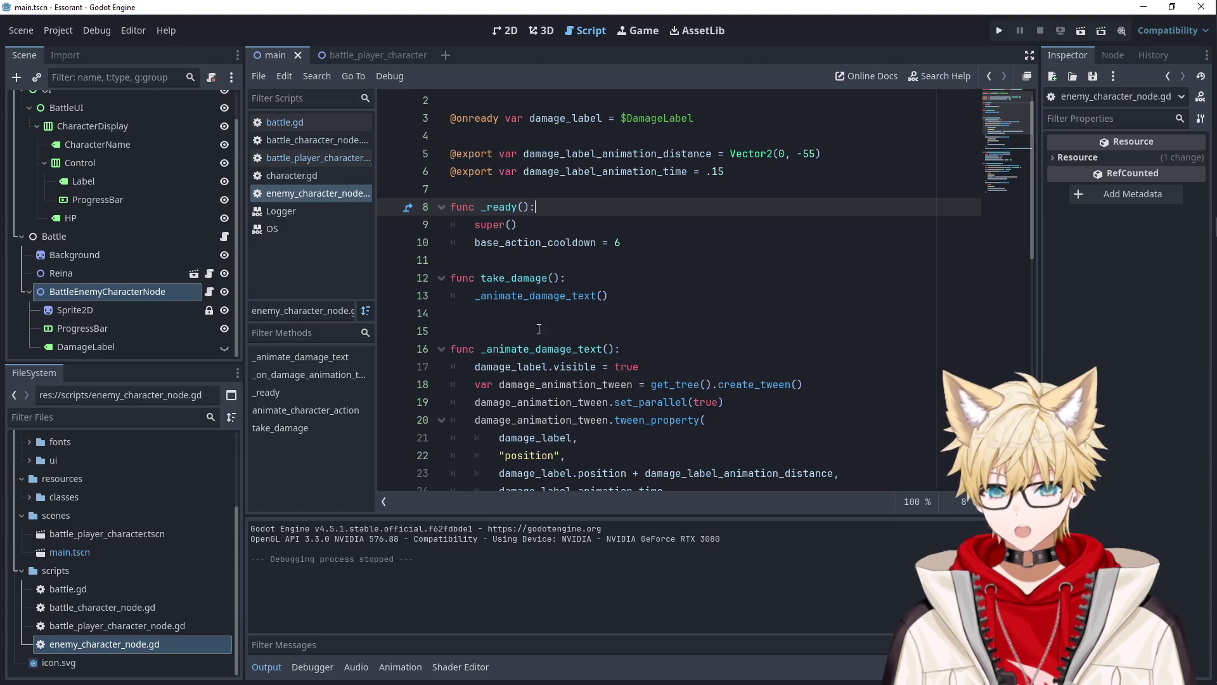
Delete empty line 15 between take_damage and _animate_damage_text in enemy_character_node.gd
left_click(514, 324)
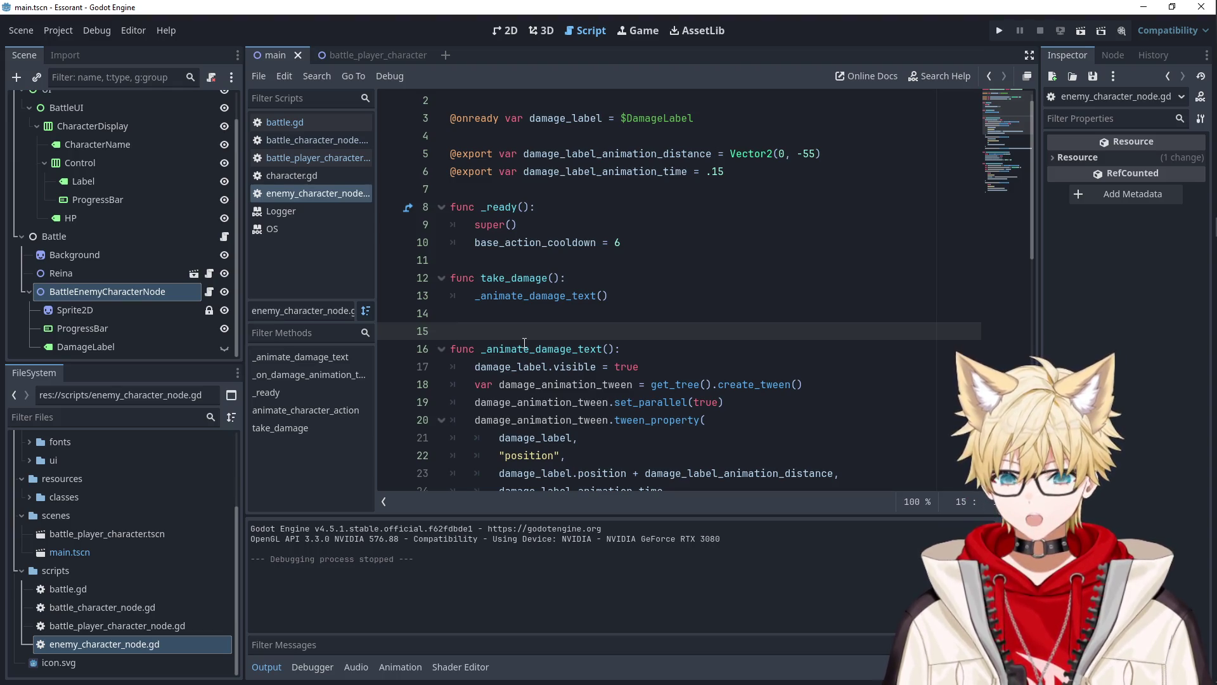
key("BackSpace")
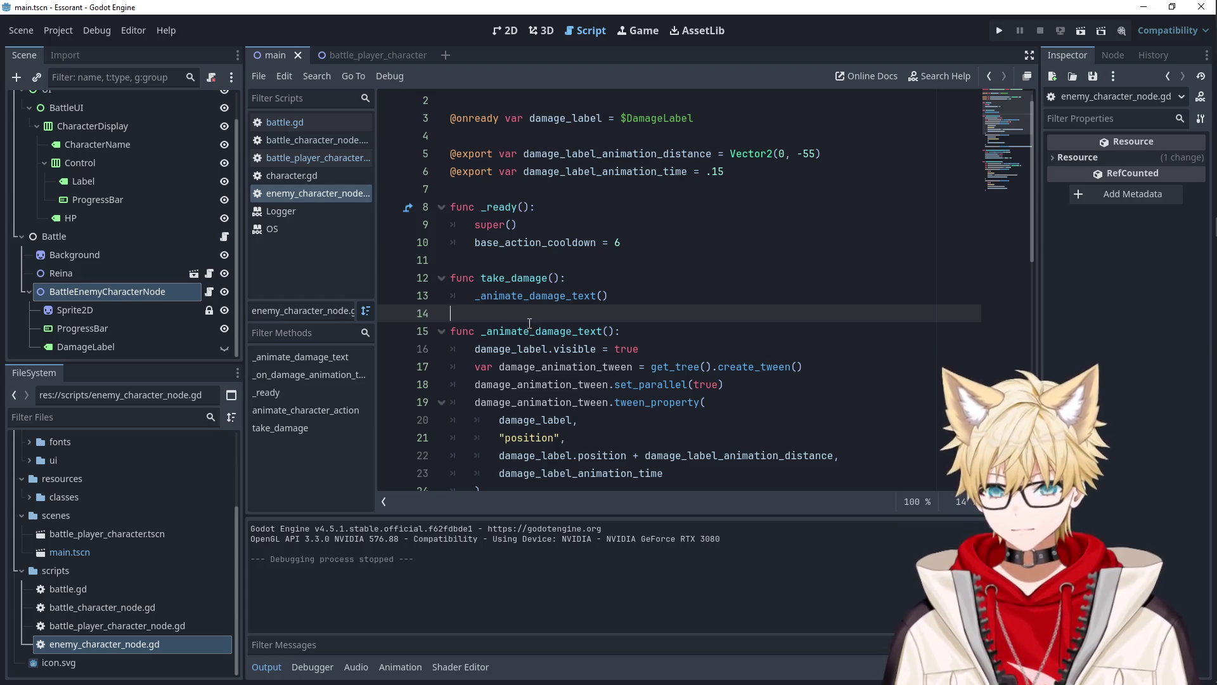
scroll(526, 339, "down", 10)
scroll(561, 375, "up", 4)
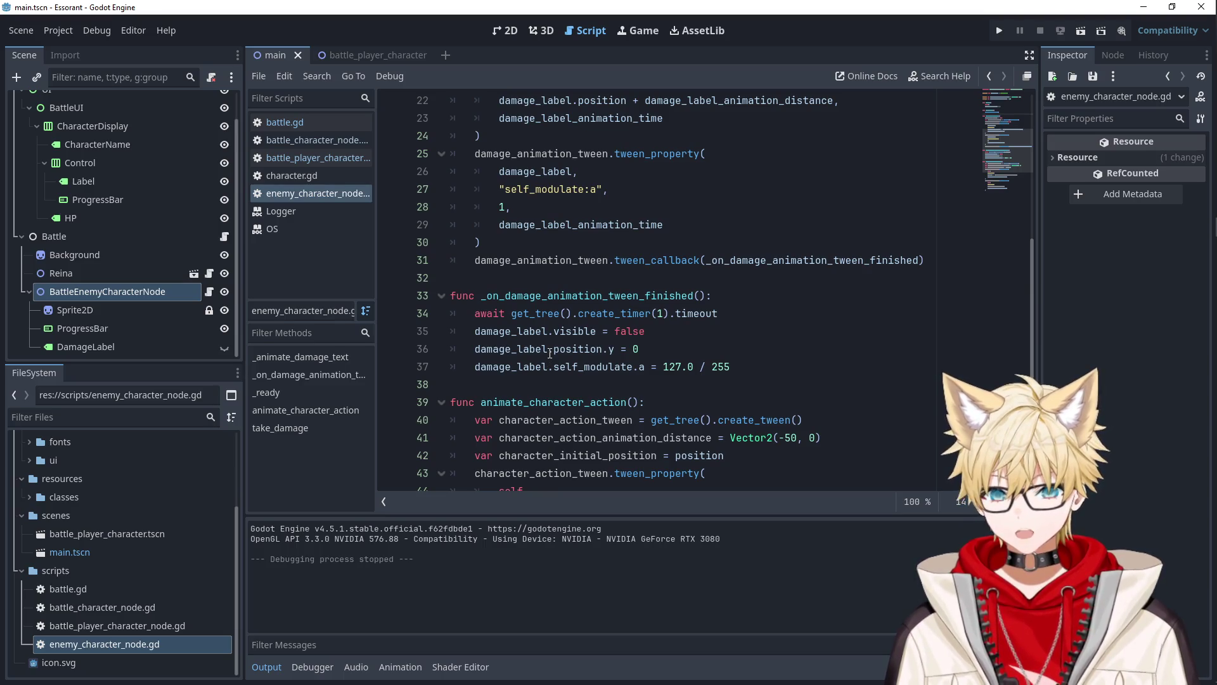
scroll(561, 324, "up", 7)
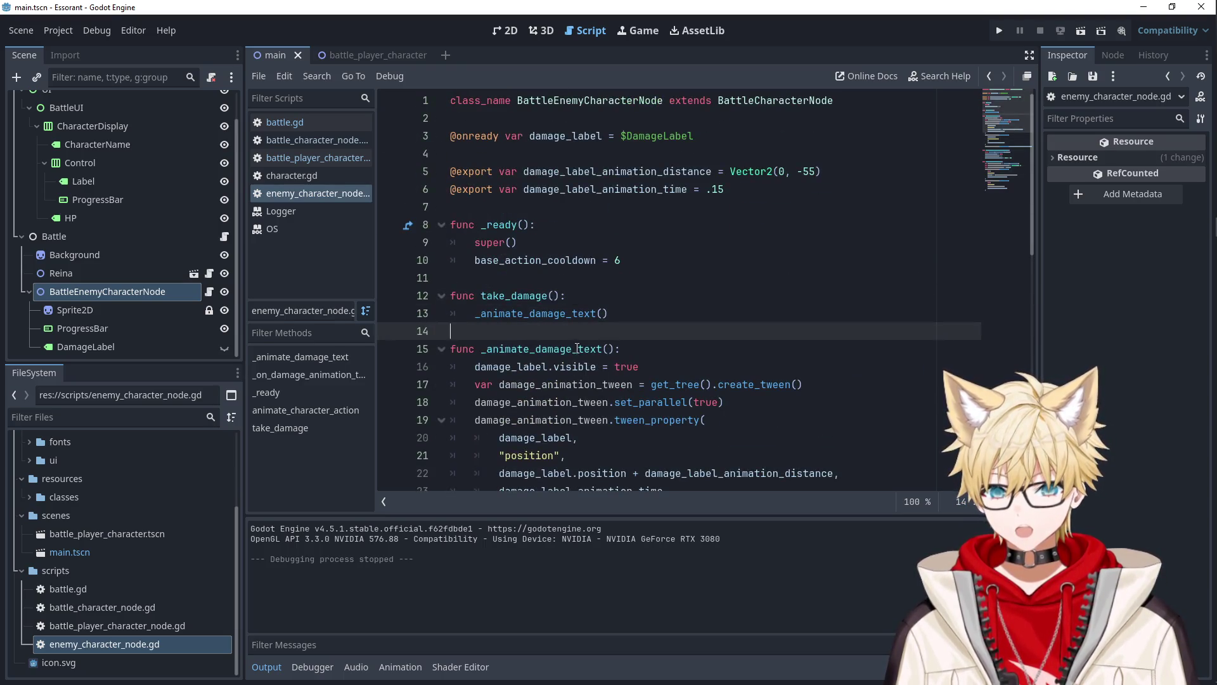
scroll(593, 301, "down", 11)
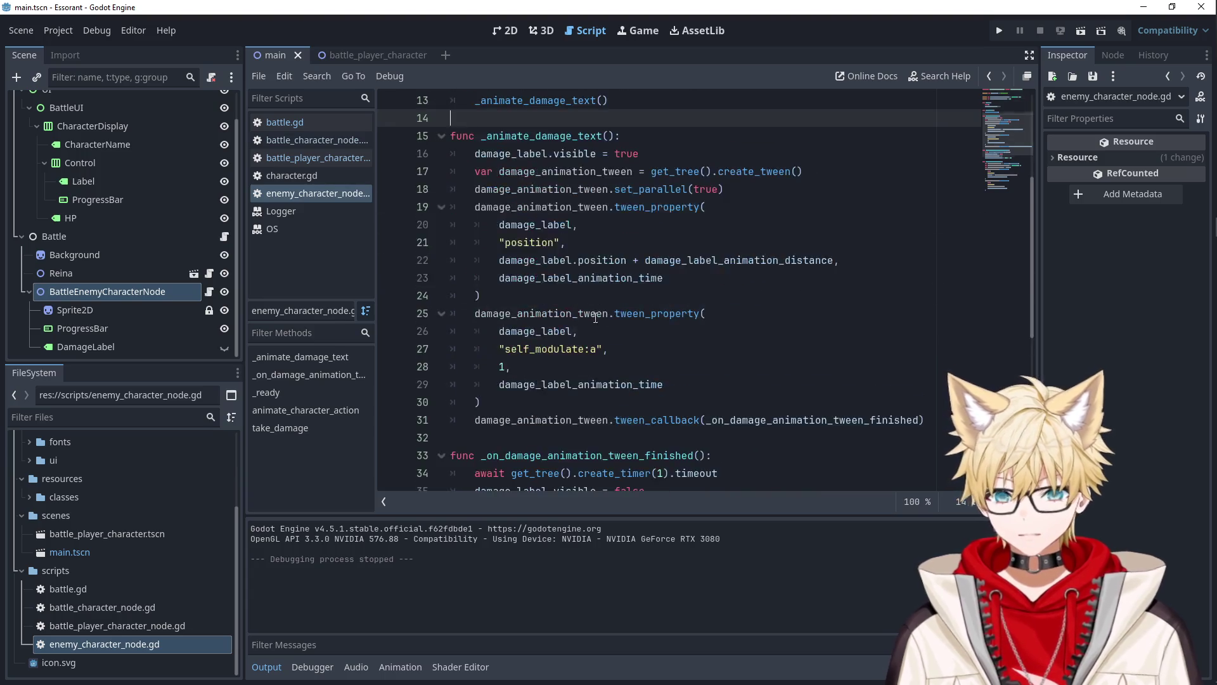
scroll(595, 317, "up", 11)
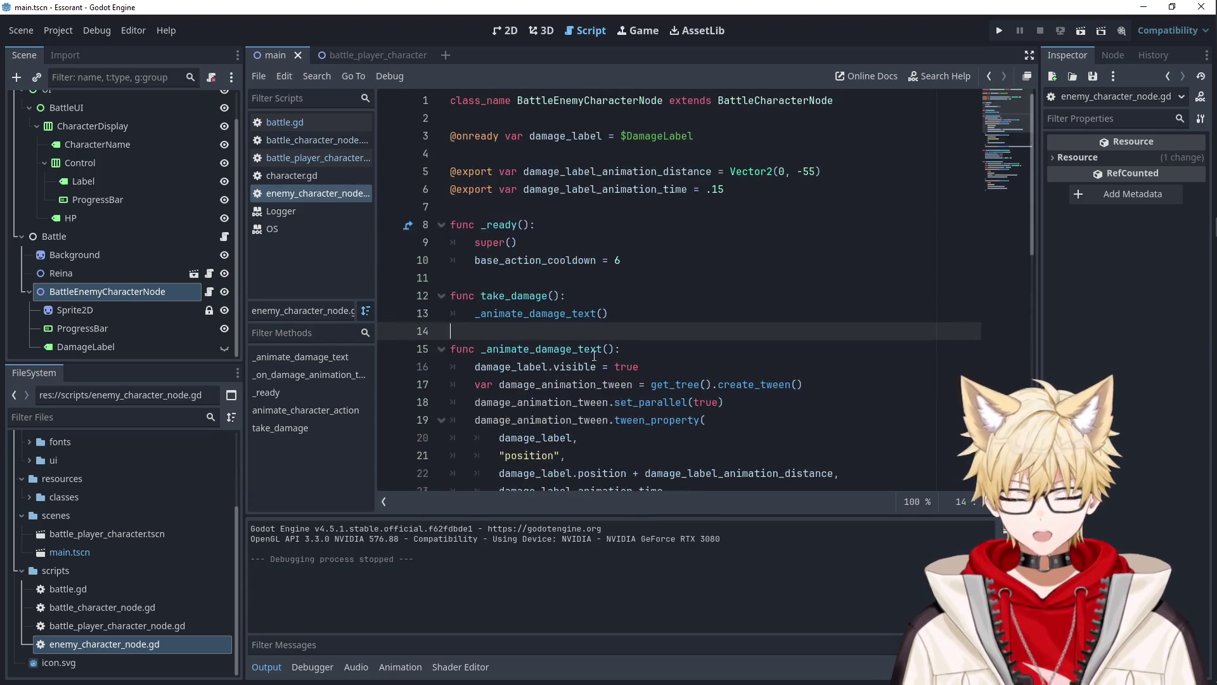